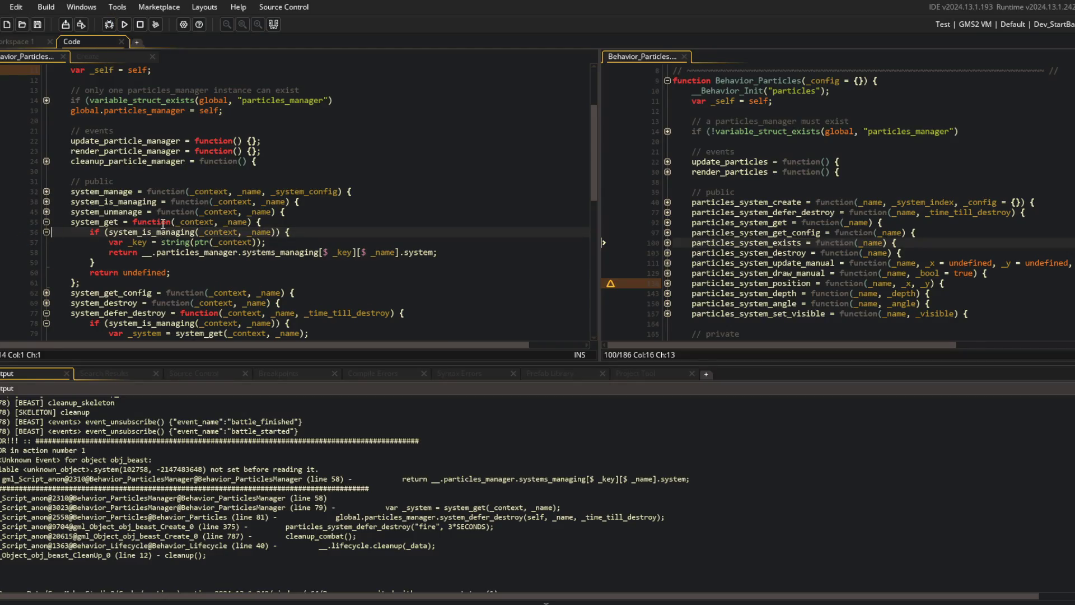
# - Add a breakpoint on line 79's system_get call in system_defer_destroy and start debugging with F6
pyautogui.scroll(-1, 159, 218)
pyautogui.scroll(-5, 43, 314)
pyautogui.click(154, 180)
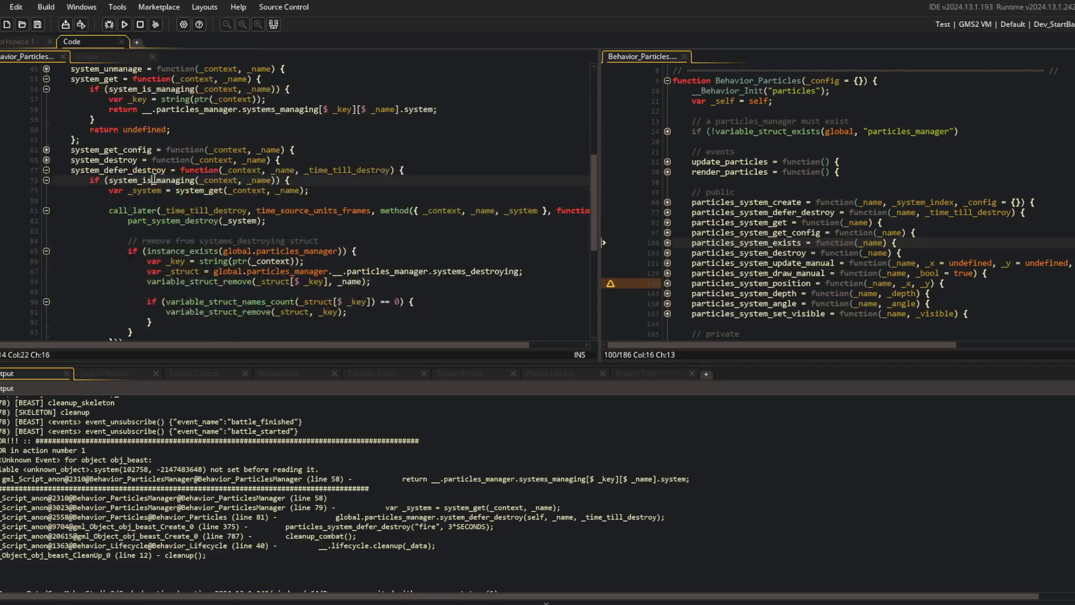
pyautogui.click(22, 190)
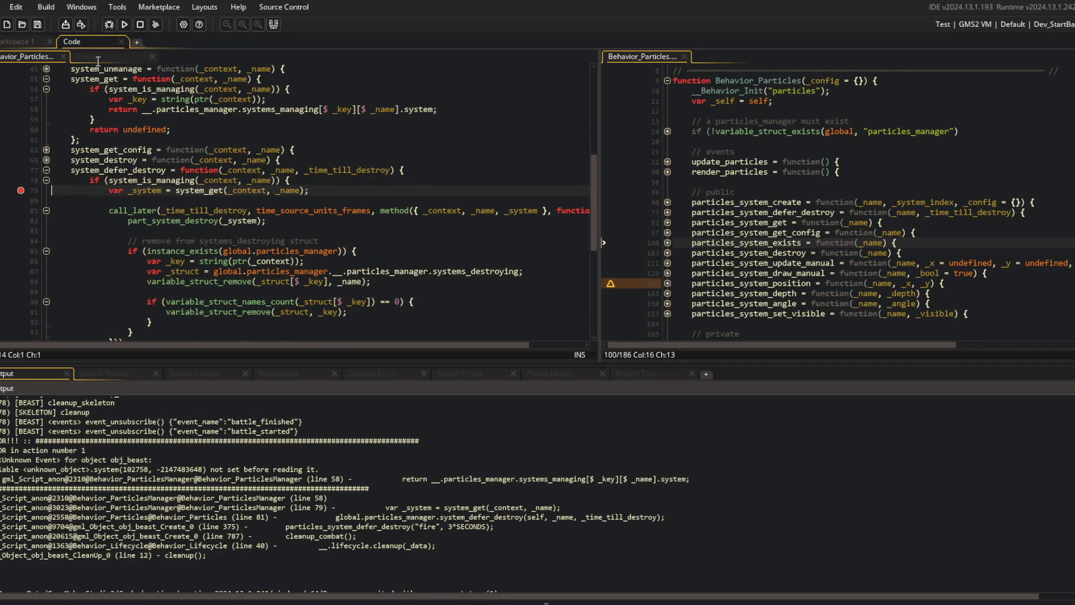
pyautogui.press('F6')
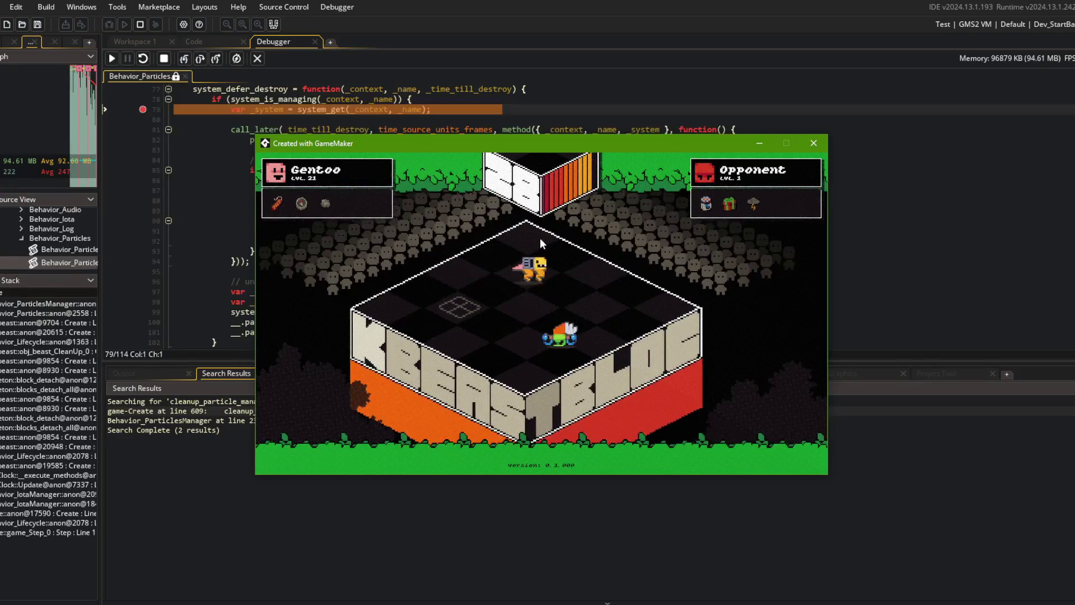
# - Step into system_get and through system_is_managing until the return at line 58
pyautogui.click(187, 62)
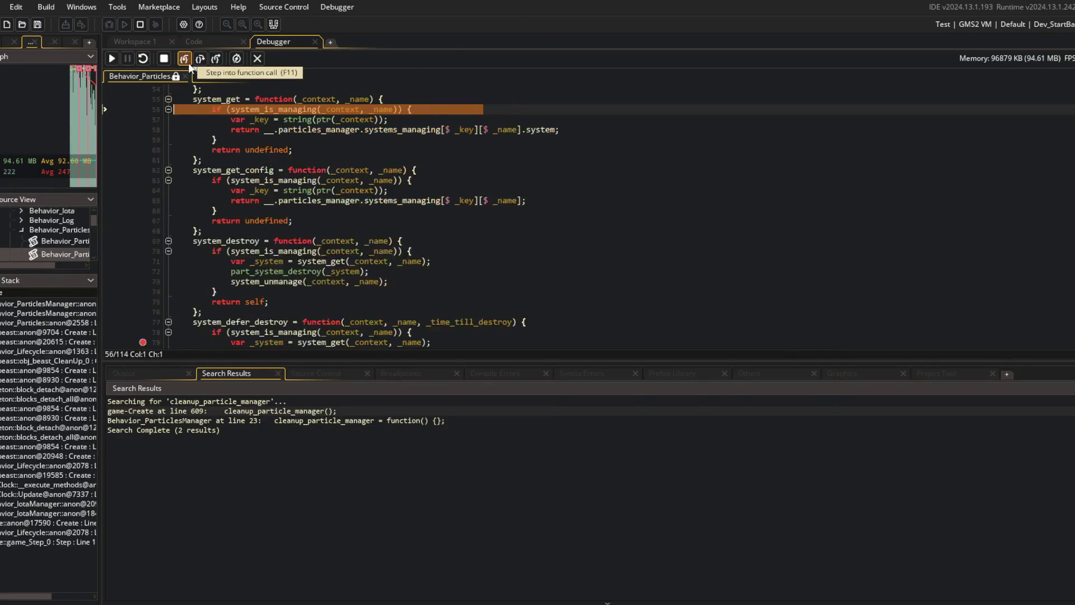
pyautogui.click(188, 63)
pyautogui.click(188, 63)
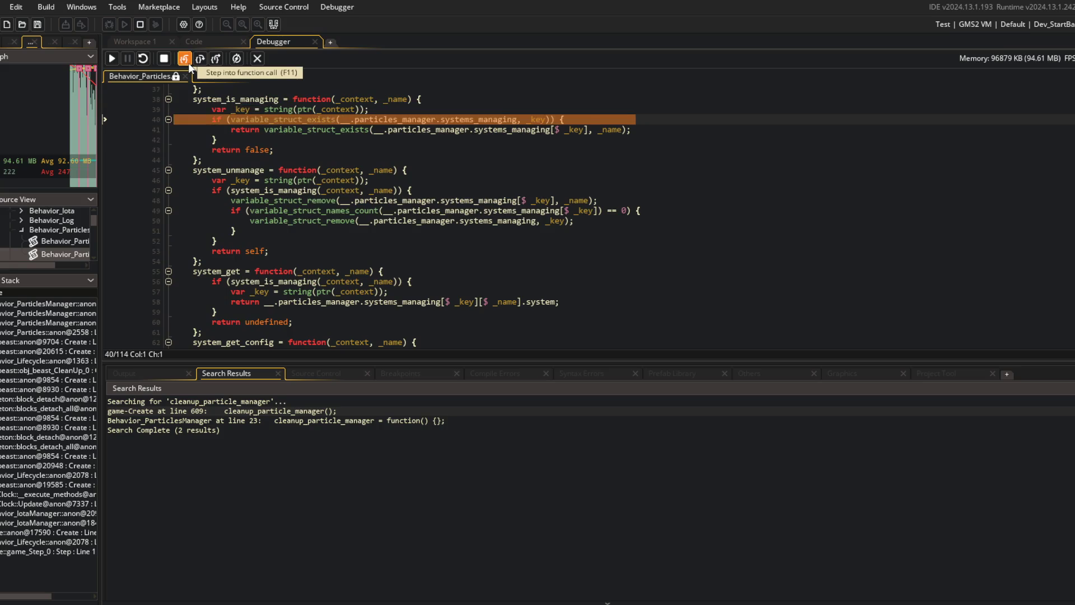
pyautogui.click(188, 62)
pyautogui.click(188, 62)
pyautogui.click(189, 63)
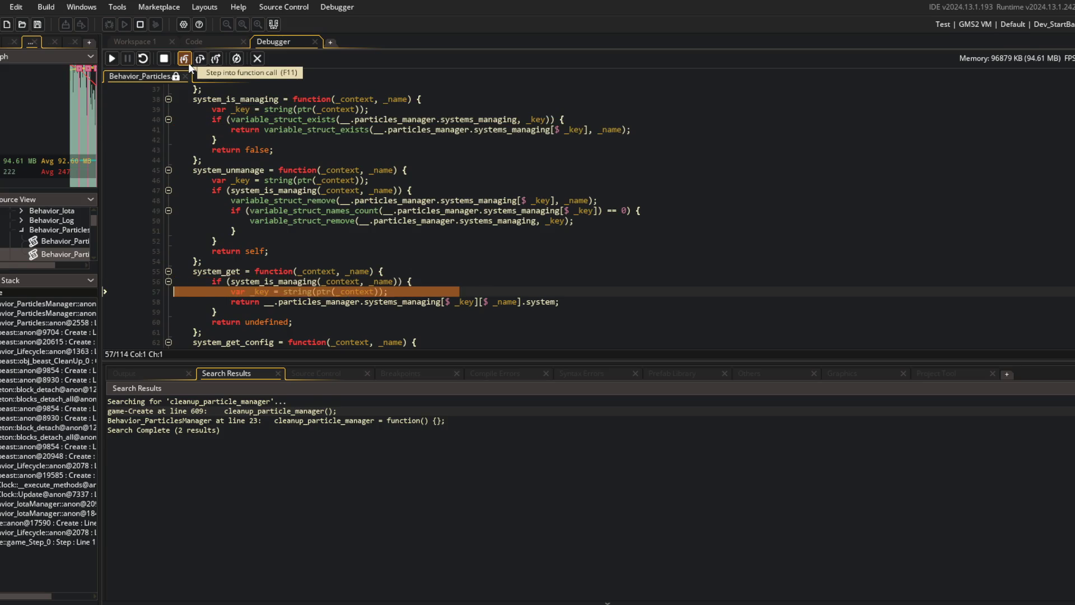
pyautogui.click(188, 63)
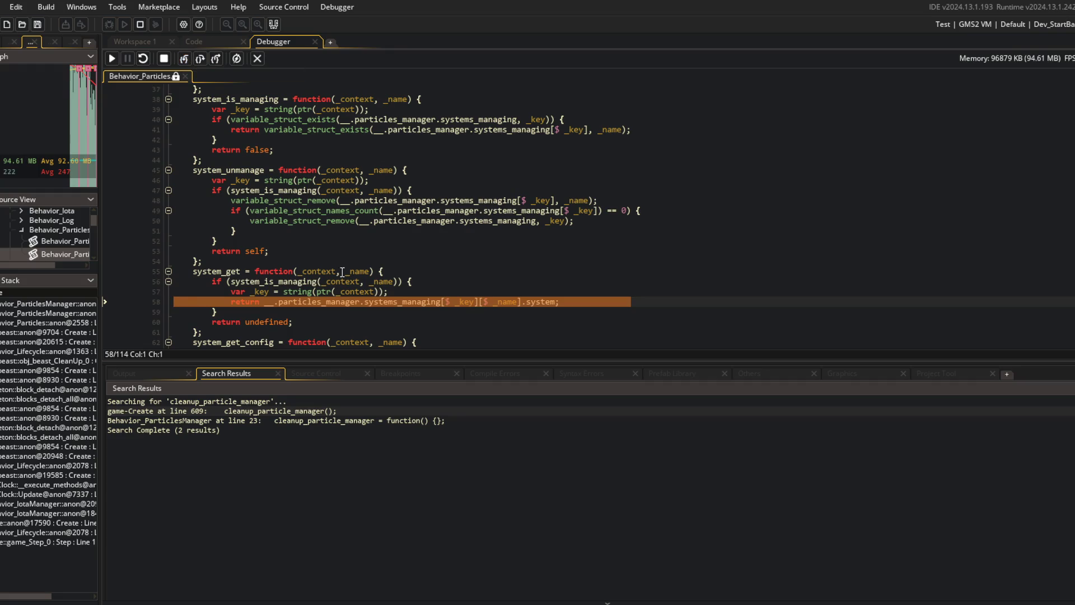
# - Widen the debugger panel, show the Variables tab, and collapse the globals and watch sections
pyautogui.moveTo(262, 292)
pyautogui.moveTo(103, 168); pyautogui.dragTo(312, 168)
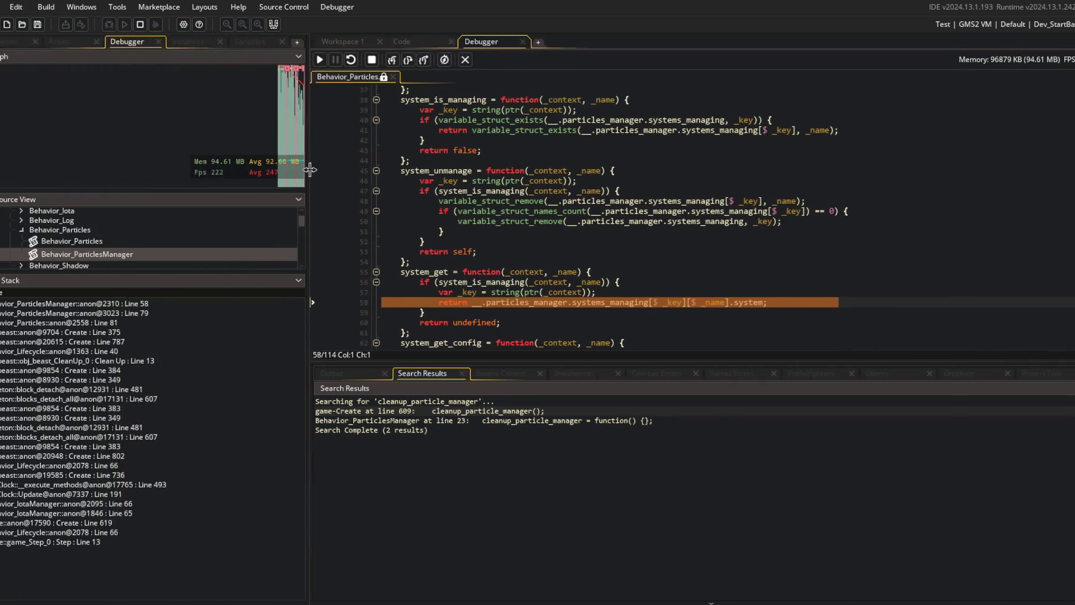
pyautogui.click(250, 41)
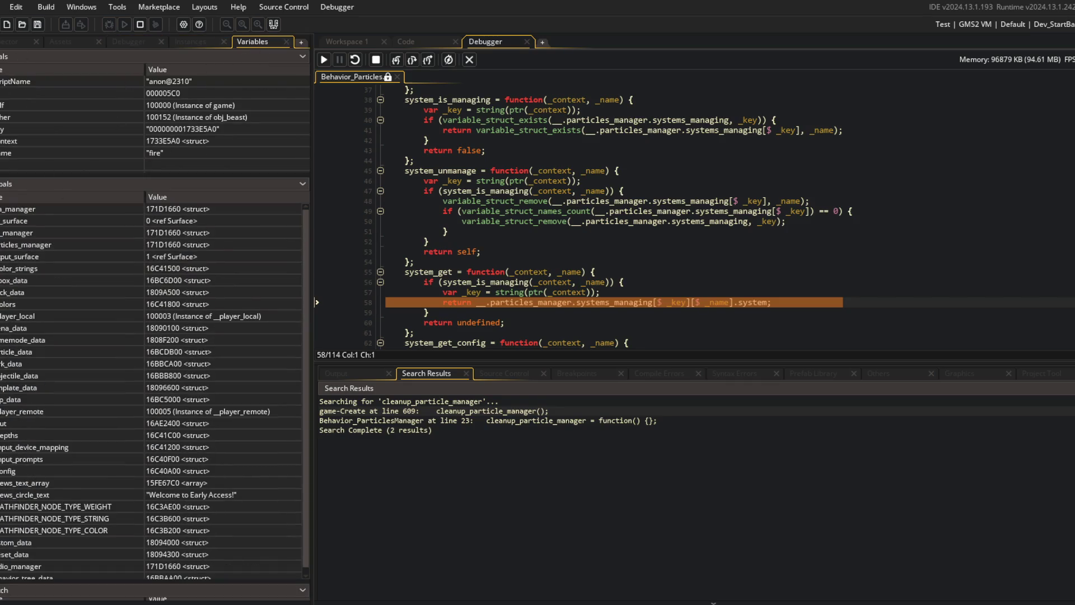
pyautogui.click(301, 184)
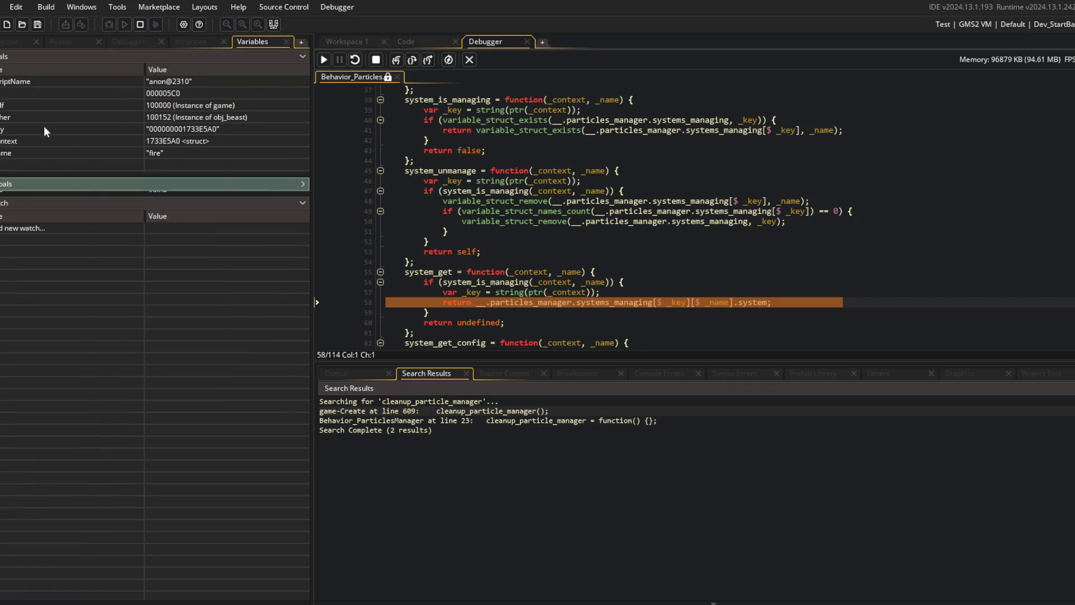
pyautogui.click(305, 201)
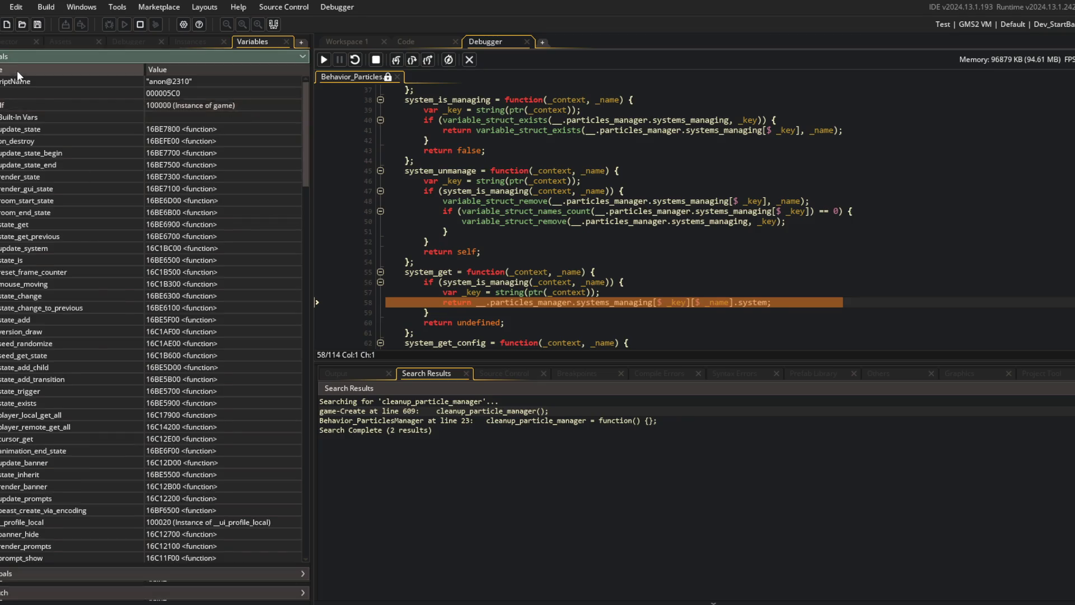
# - Expand particles_manager > systems_managing to inspect the fire and stun systems, then stop debugging
pyautogui.click(1, 164)
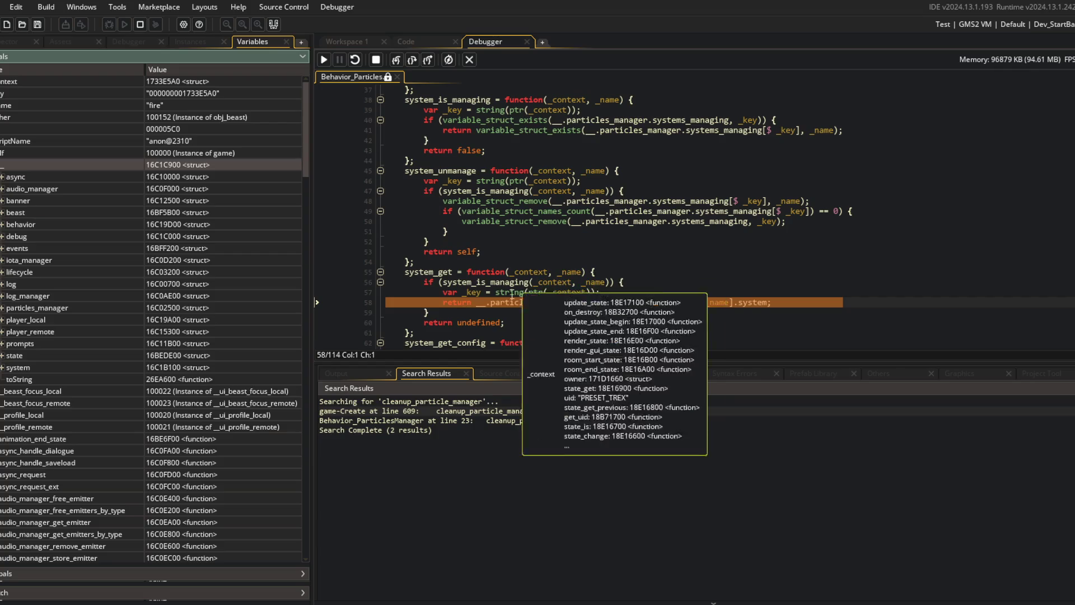
pyautogui.click(2, 308)
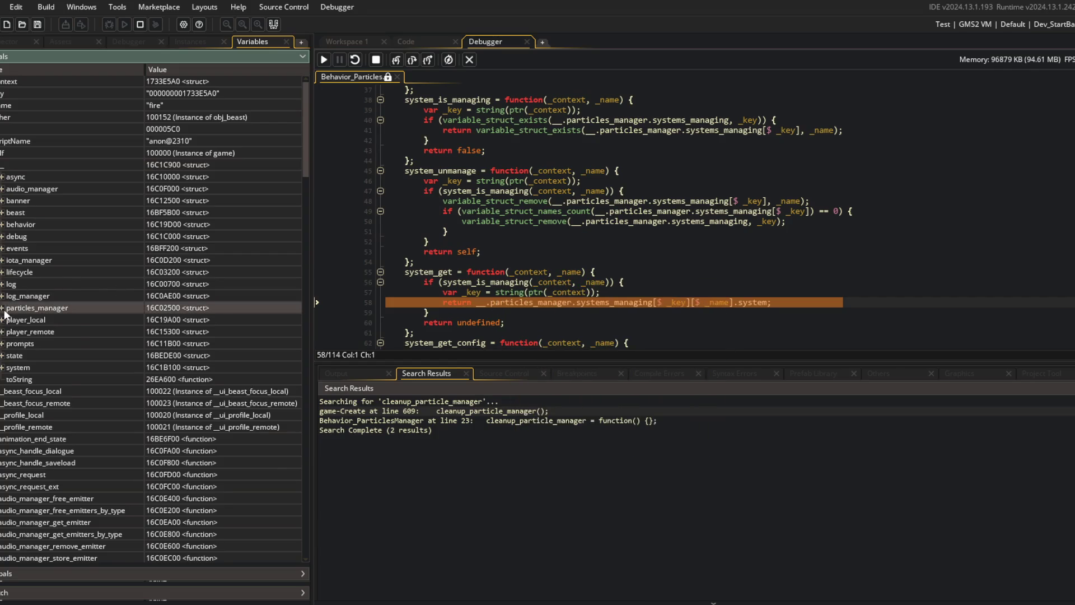
pyautogui.click(9, 344)
pyautogui.moveTo(686, 304)
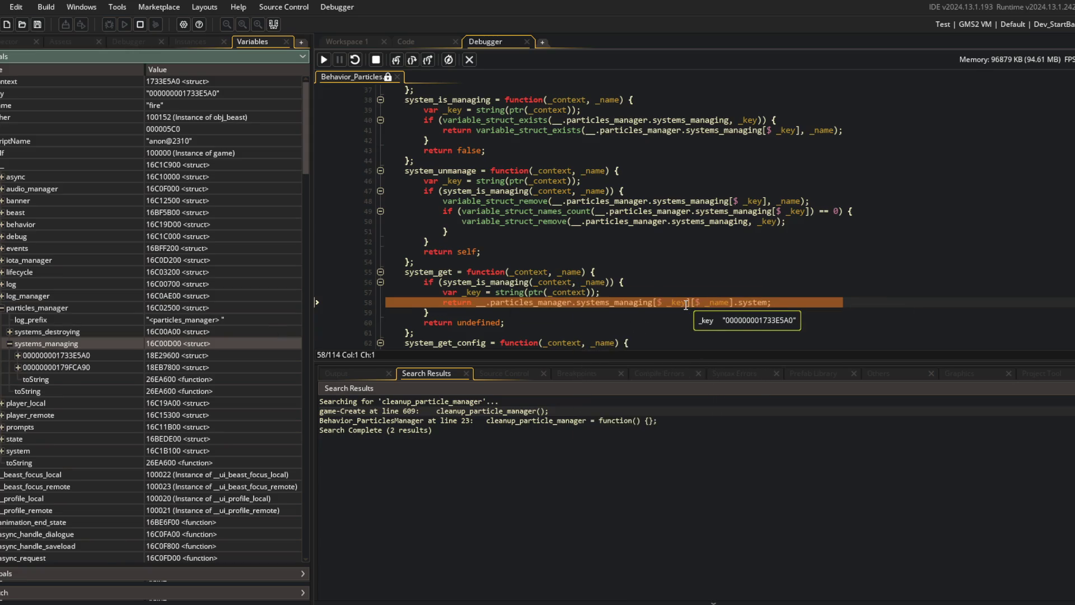
pyautogui.click(18, 355)
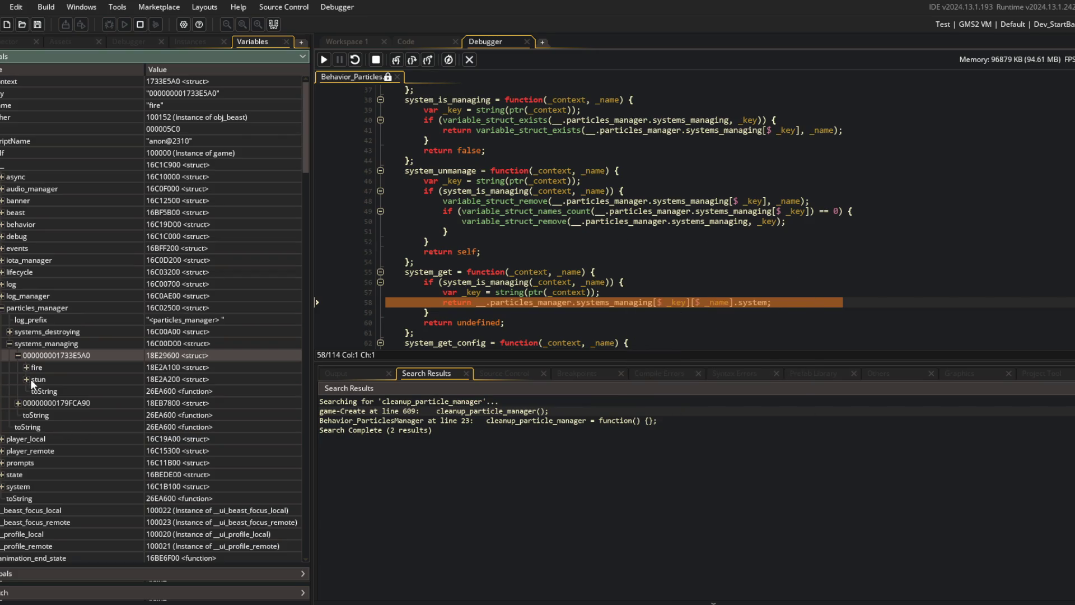
pyautogui.click(27, 367)
pyautogui.click(27, 462)
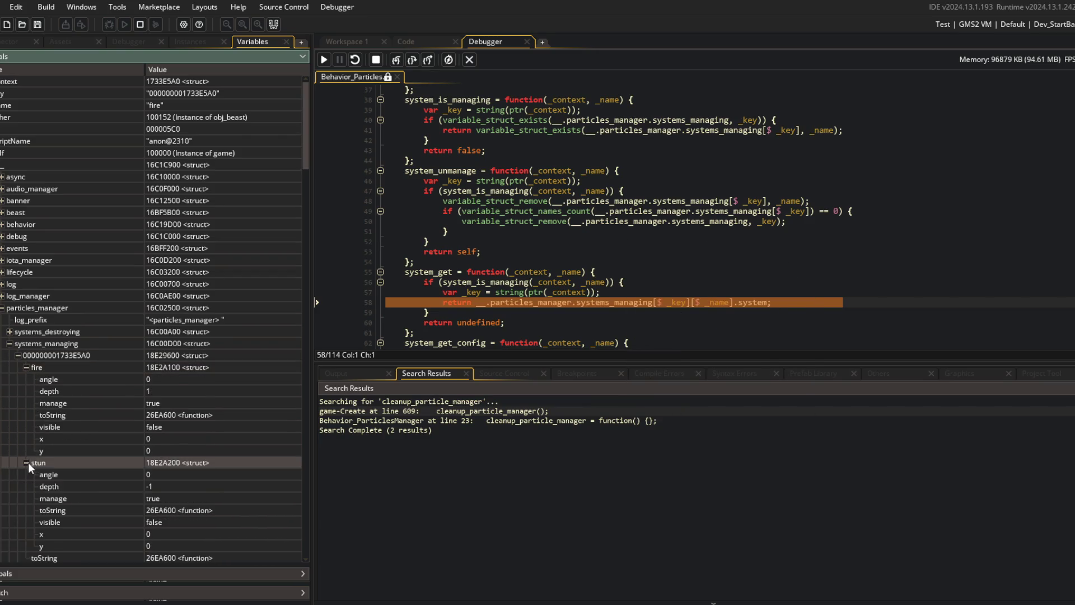
pyautogui.click(470, 60)
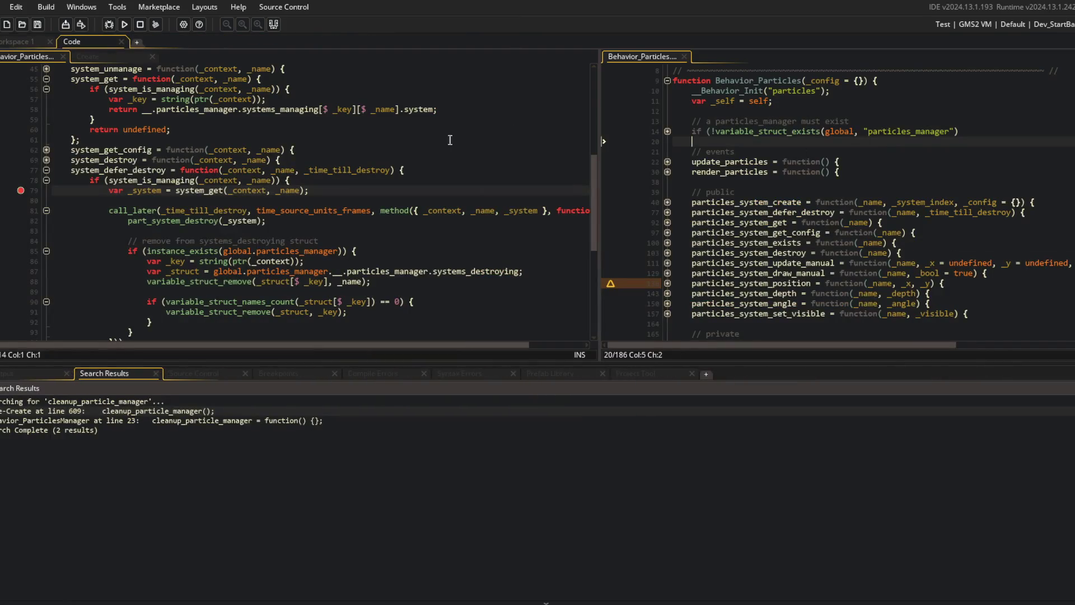
# - Widen the Behavior_Particles pane and unfold particles_system_create, its if block and systems struct
pyautogui.moveTo(603, 101); pyautogui.dragTo(429, 145)
pyautogui.click(495, 200)
pyautogui.click(728, 273)
pyautogui.click(493, 303)
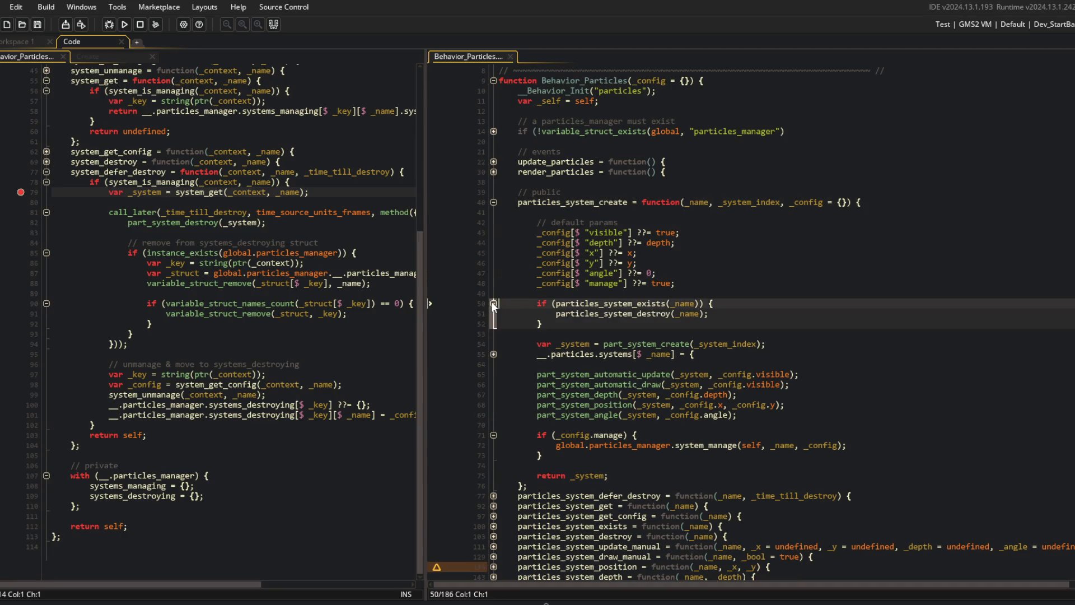
pyautogui.click(493, 354)
pyautogui.click(827, 332)
pyautogui.click(818, 345)
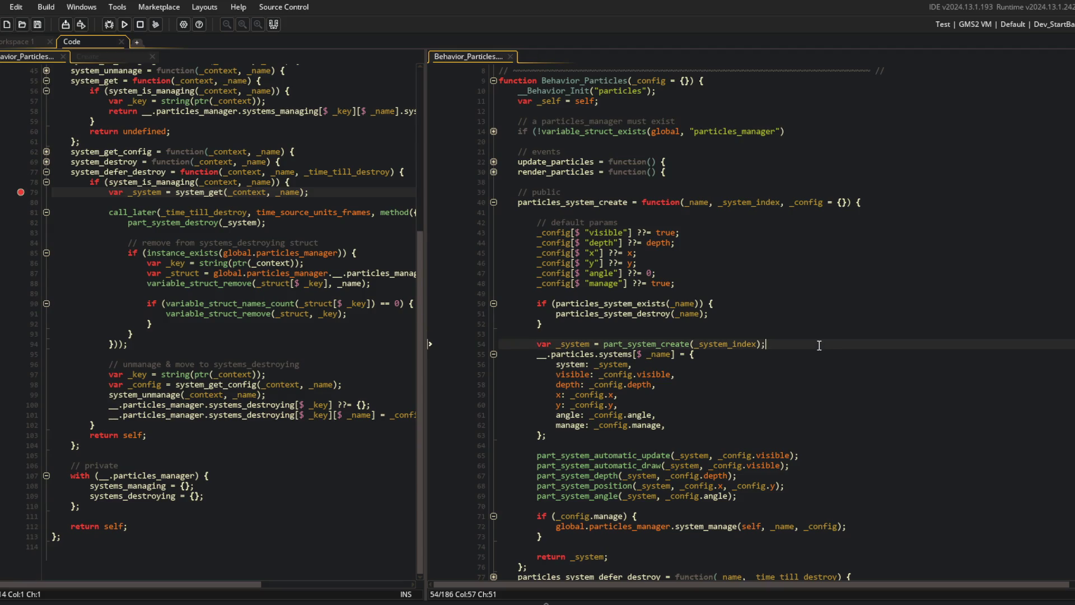
# - Add _config[$ "system"] = _system; after part_system_create, save, and run the game
pyautogui.press('Return')
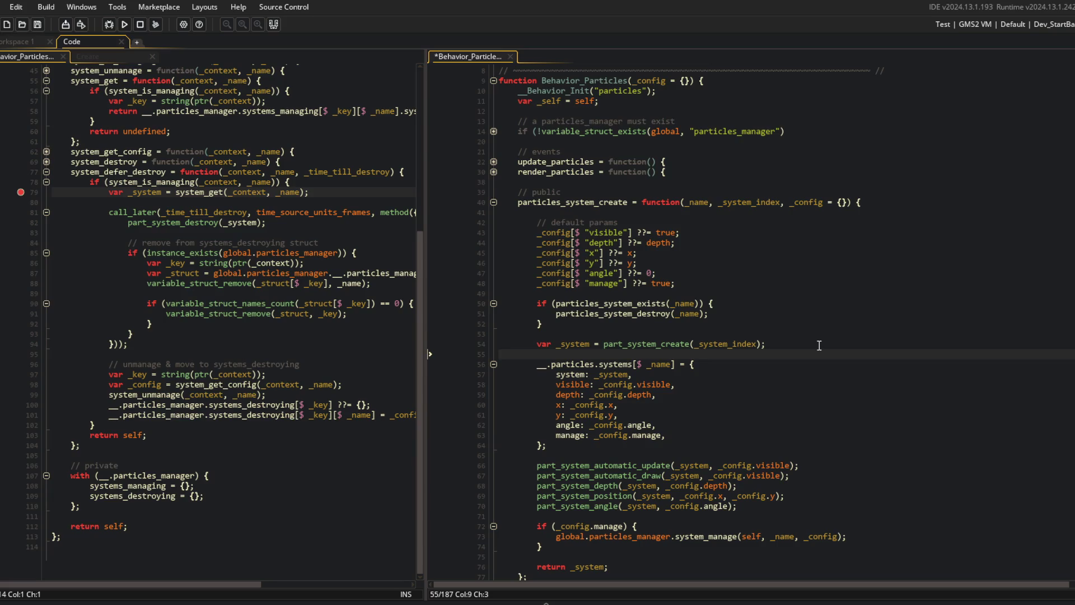
pyautogui.write('_config[$')
pyautogui.press('BackSpace')
pyautogui.write('system;')
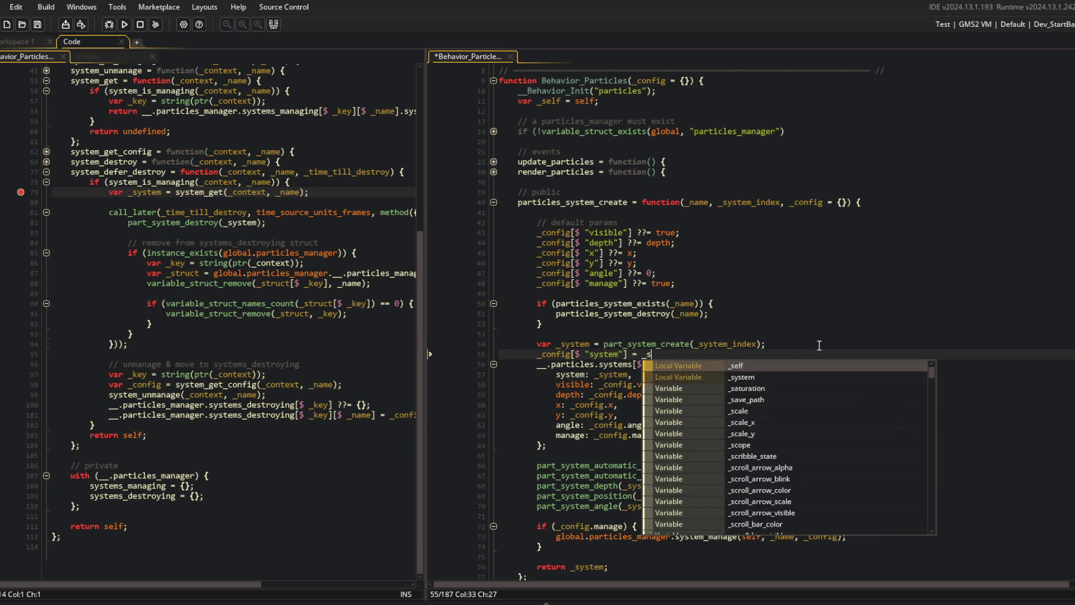
pyautogui.press('Return')
pyautogui.hotkey('ctrl', 's')
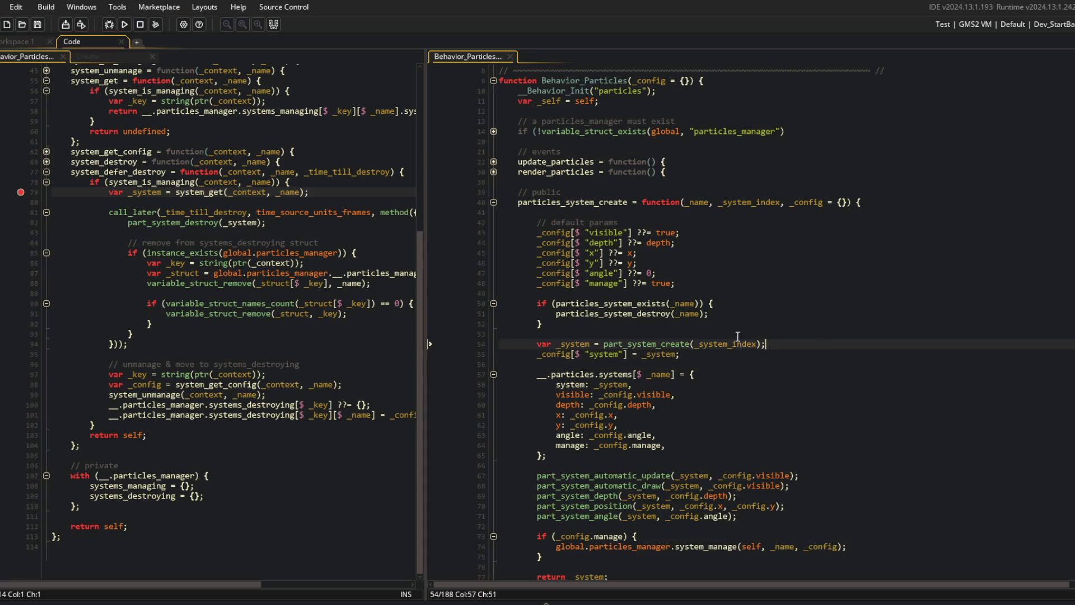
pyautogui.click(124, 24)
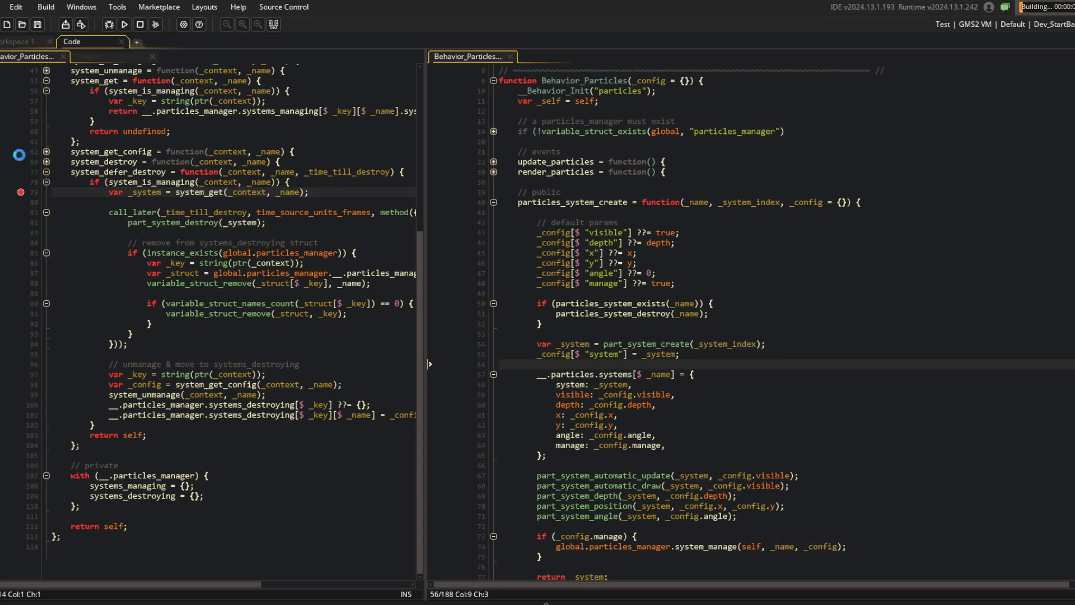
pyautogui.click(517, 214)
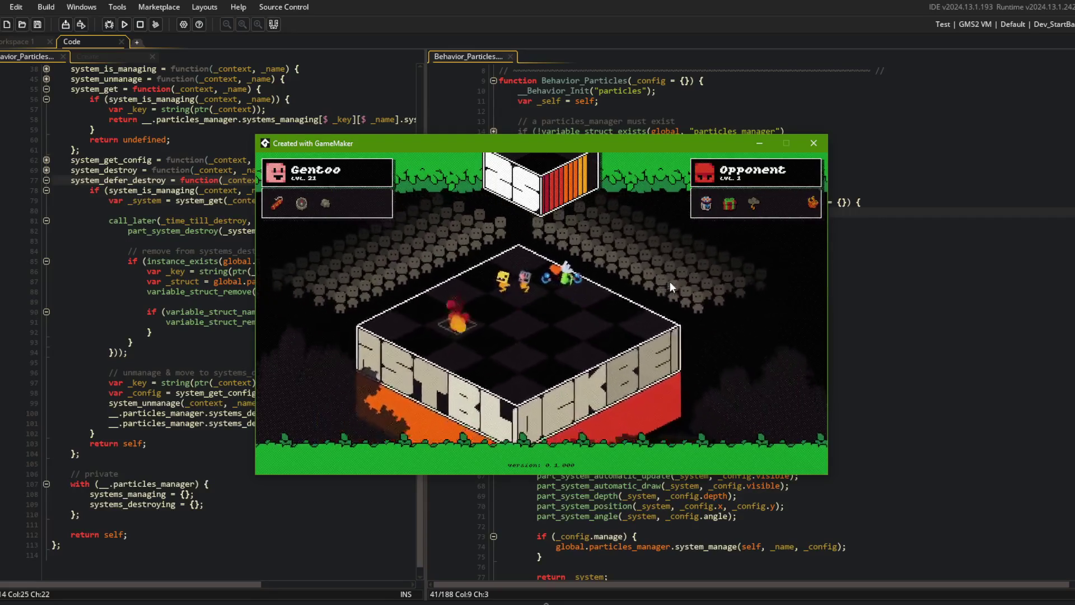
pyautogui.click(676, 131)
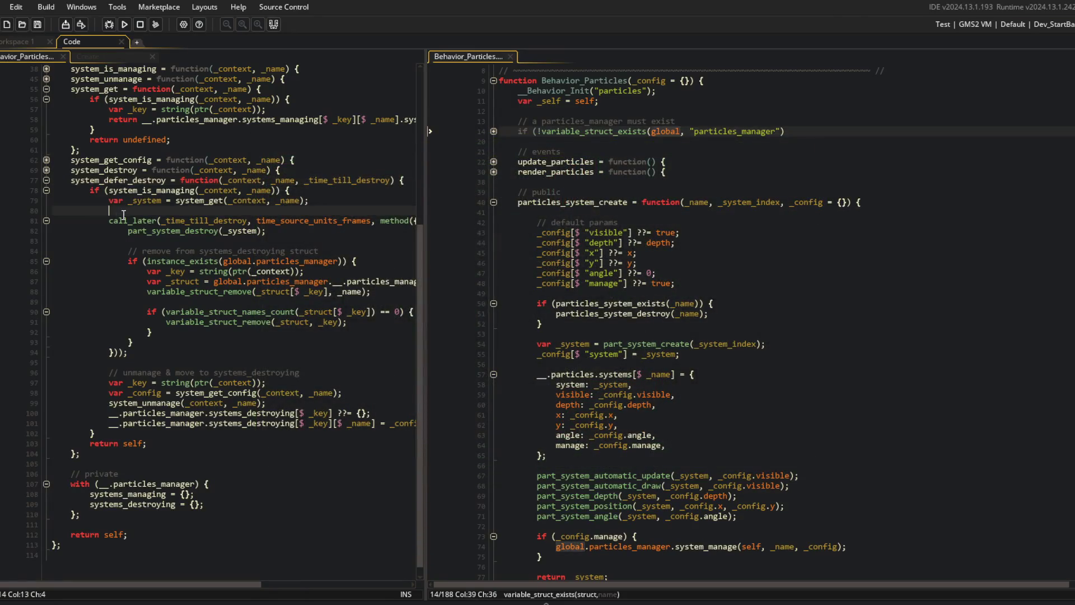
# - Run git add ., commit with message "fixed particles manager crash", and git push
pyautogui.hotkey('alt', 'Tab')
pyautogui.write('git add .')
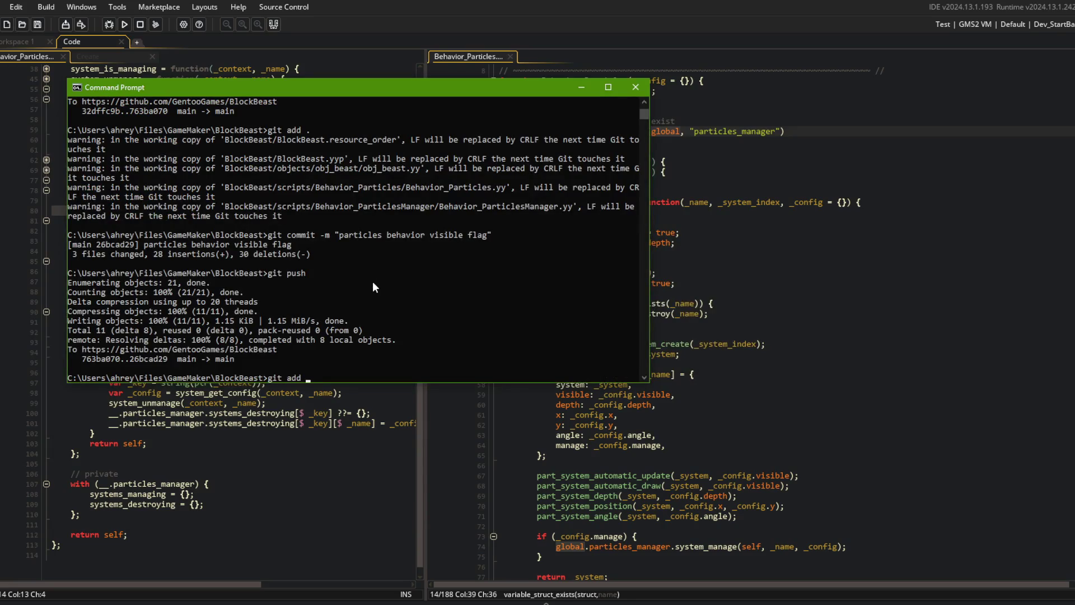
pyautogui.press('Return')
pyautogui.write('git commit -m "fixed particles manager')
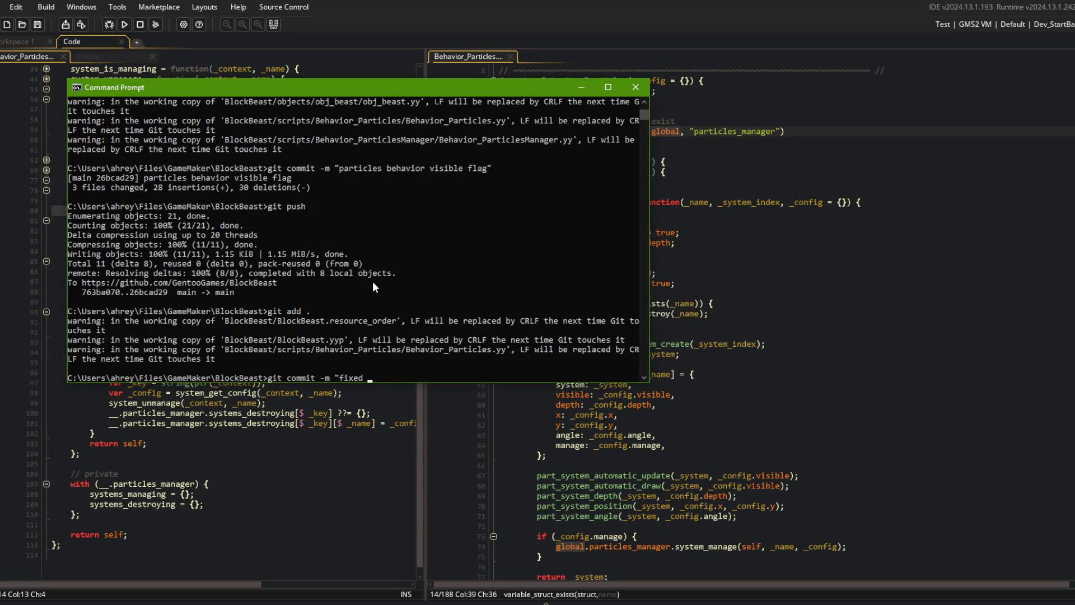
pyautogui.write(' crash"')
pyautogui.press('Return')
pyautogui.write('git push')
pyautogui.press('Return')
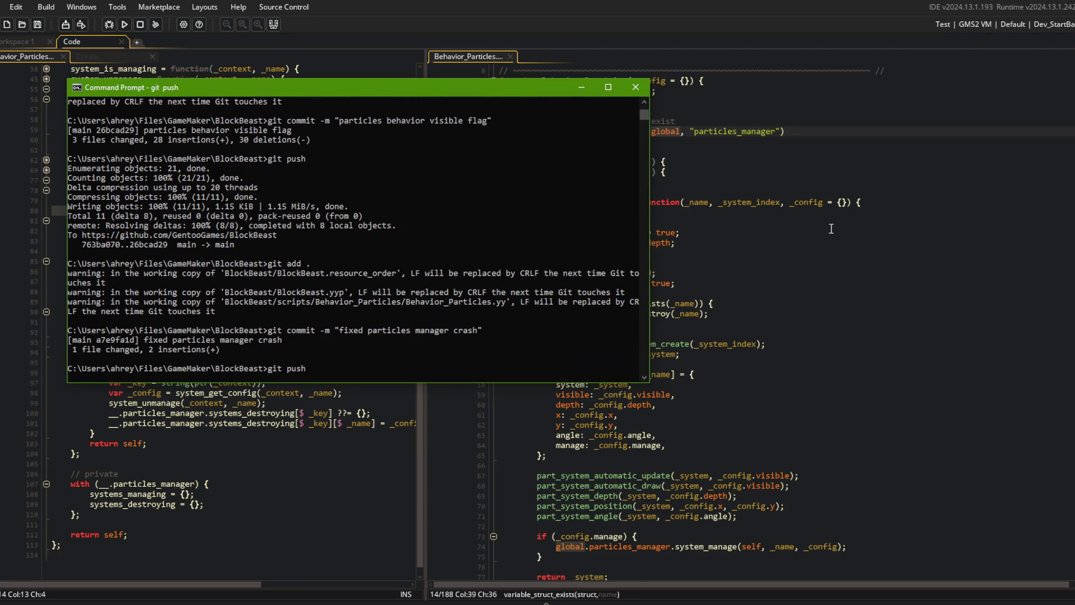
pyautogui.click(563, 192)
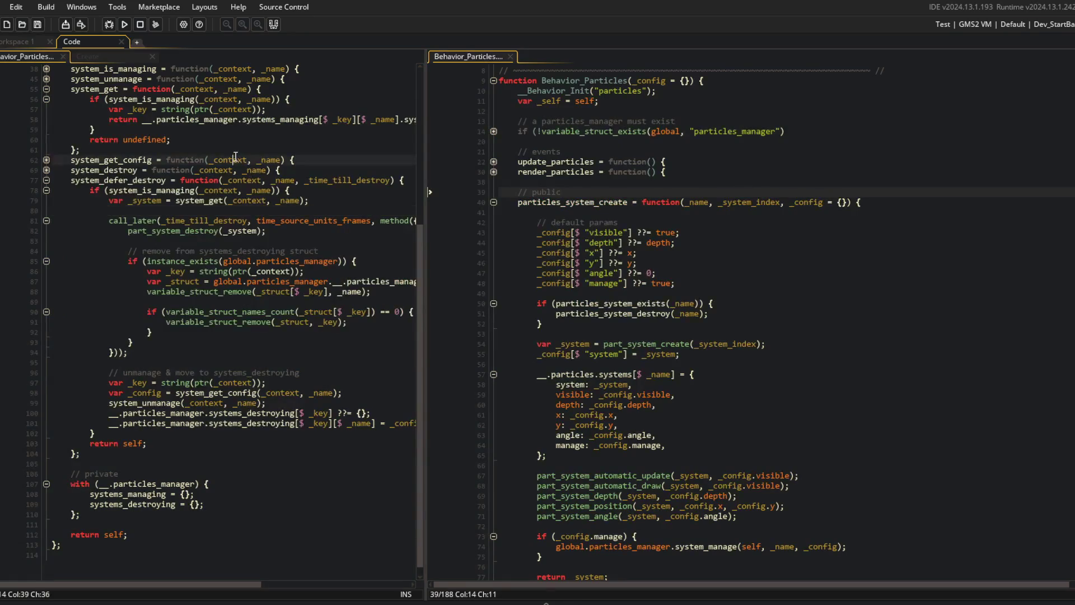
# - Fold system_defer_destroy, system_get, the with block and particles_system_create in the manager script
pyautogui.click(46, 179)
pyautogui.scroll(8, 35, 183)
pyautogui.click(169, 160)
pyautogui.click(47, 323)
pyautogui.click(181, 404)
pyautogui.click(46, 383)
pyautogui.click(146, 477)
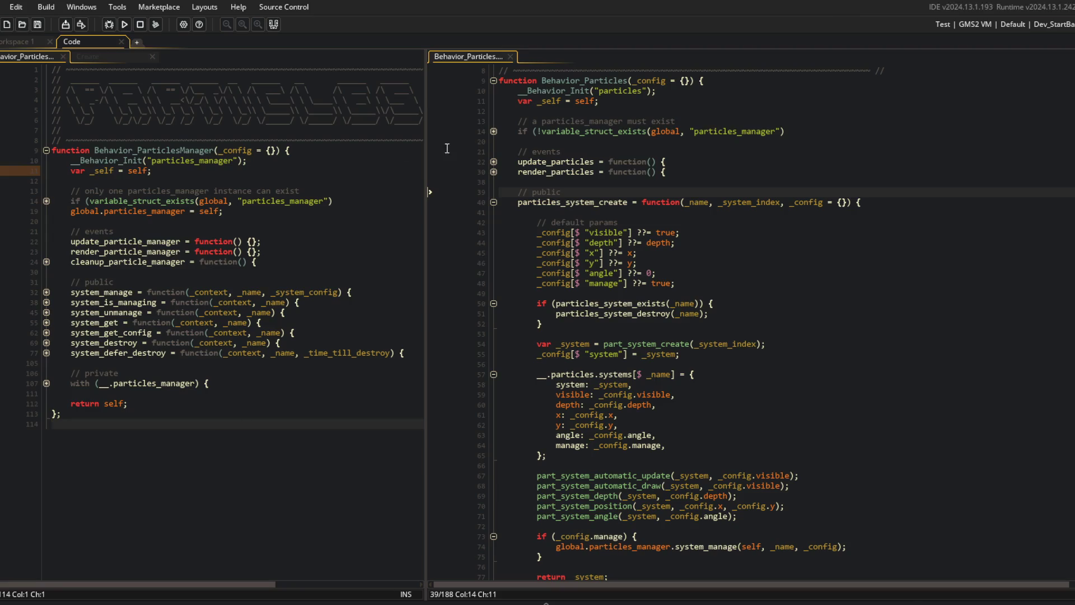
pyautogui.moveTo(427, 127)
pyautogui.mouseDown()
pyautogui.moveTo(516, 128)
pyautogui.moveTo(482, 128)
pyautogui.mouseUp()
pyautogui.click(355, 229)
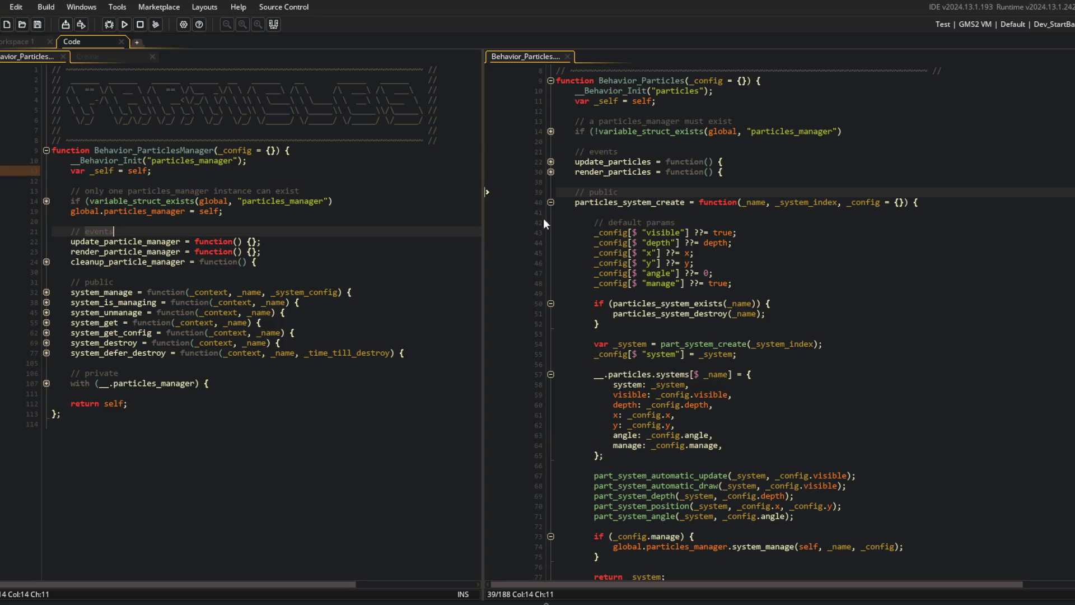
pyautogui.click(550, 202)
# - Show the Create event and expand the combat region with update_combat and render_combat
pyautogui.click(100, 63)
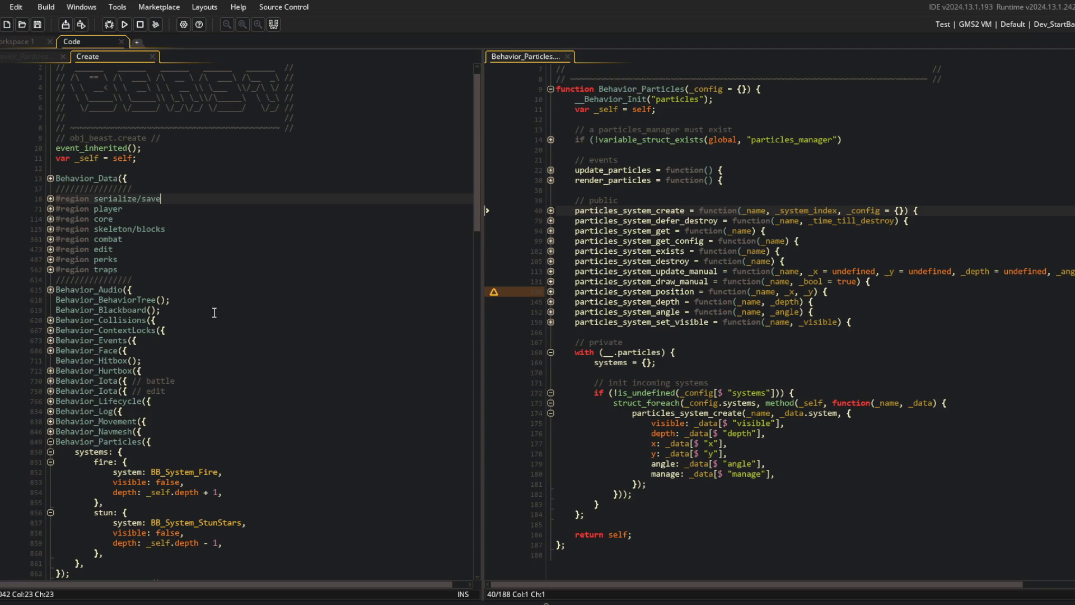
pyautogui.scroll(-3, 201, 301)
pyautogui.click(51, 347)
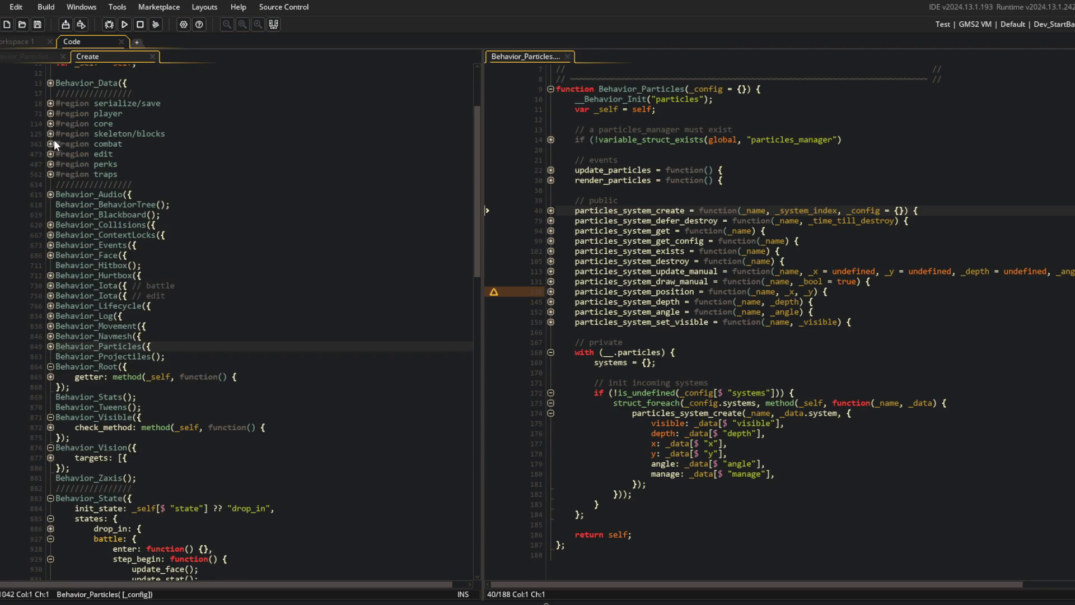
pyautogui.click(51, 144)
pyautogui.click(51, 174)
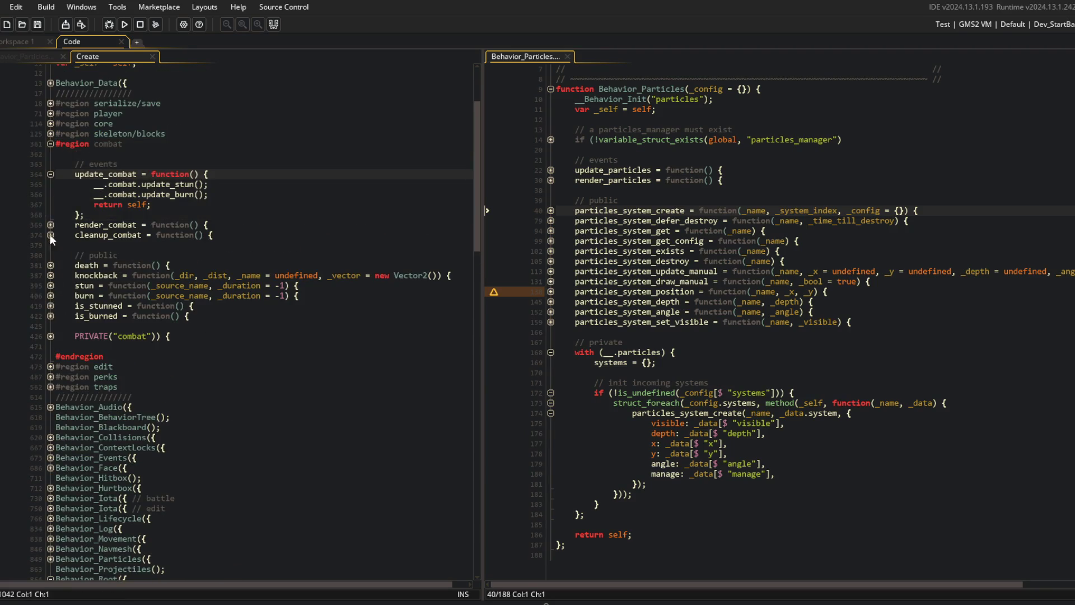
pyautogui.click(51, 225)
pyautogui.click(196, 235)
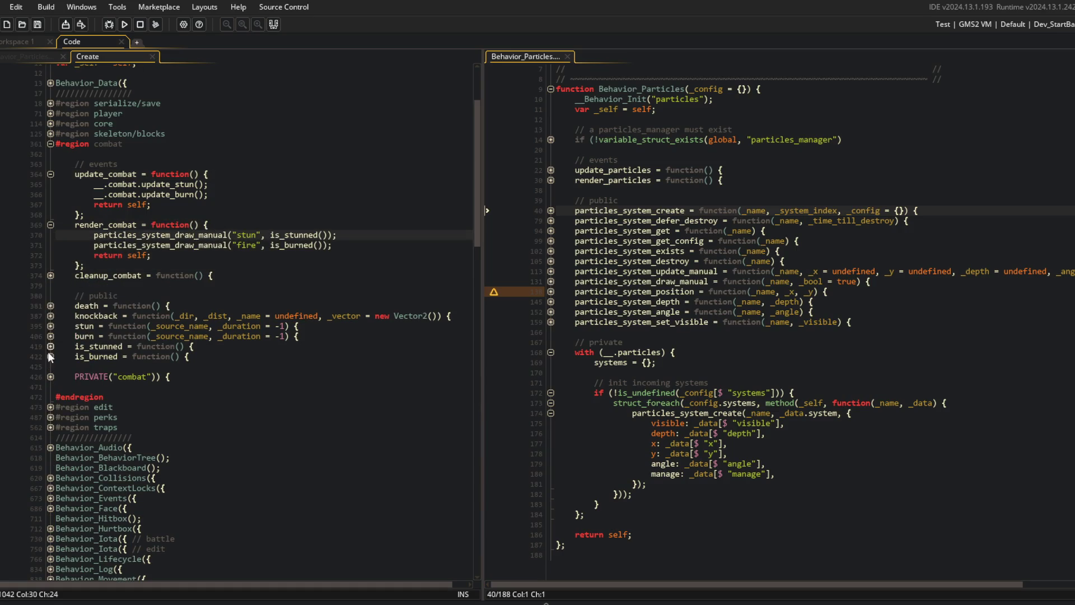
# - Expand update_stun and update_burn with their check blocks, plus the update_particles function
pyautogui.click(51, 377)
pyautogui.click(50, 396)
pyautogui.click(51, 417)
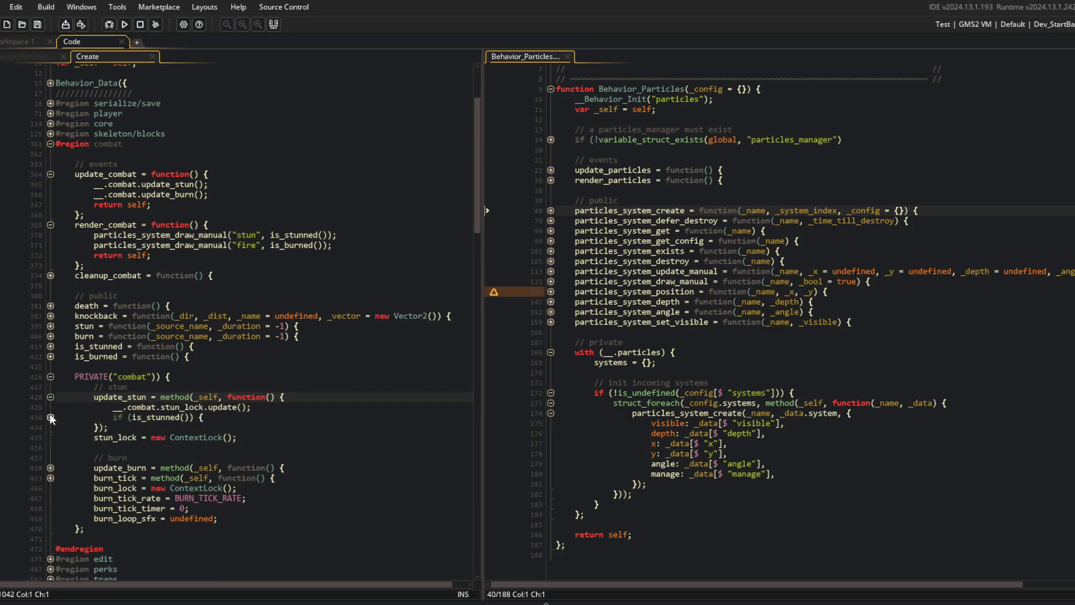
pyautogui.click(50, 417)
pyautogui.click(51, 498)
pyautogui.click(51, 518)
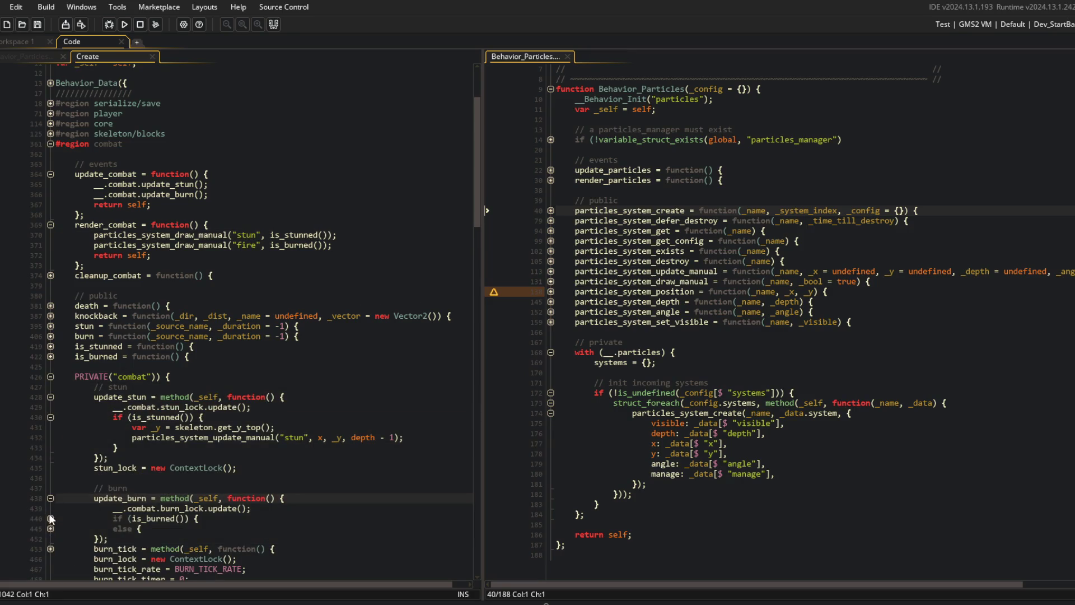
pyautogui.click(50, 518)
pyautogui.click(50, 569)
pyautogui.scroll(-4, 251, 392)
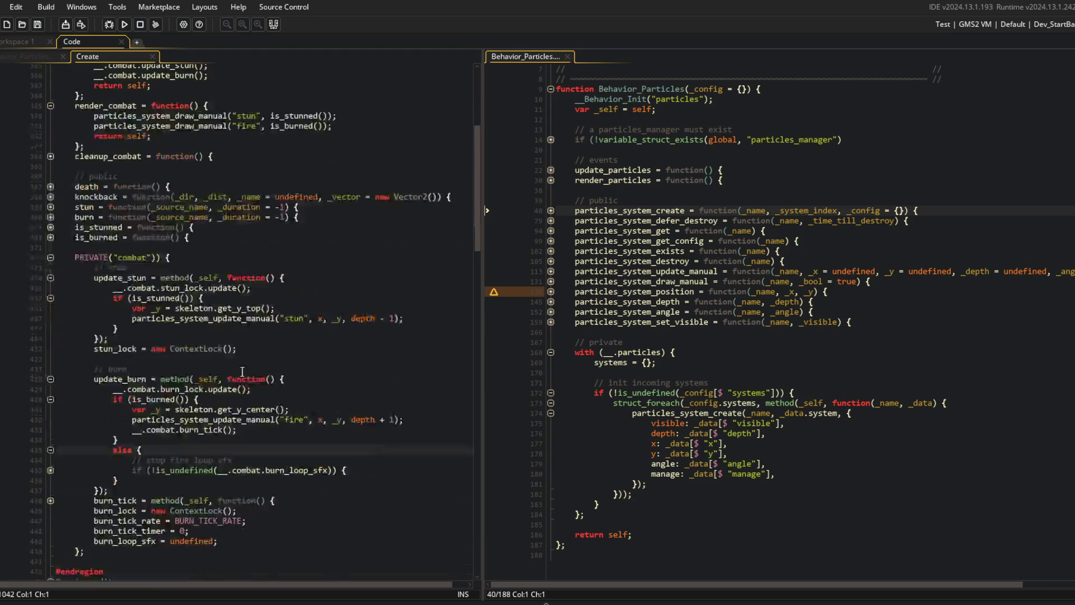
pyautogui.click(550, 170)
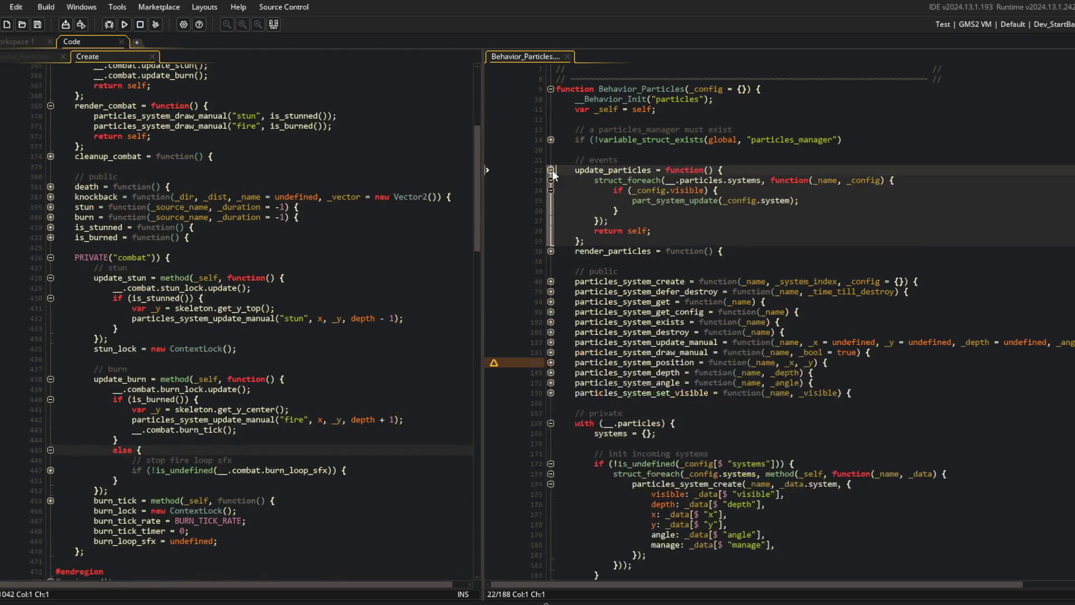
# - Add part_system_position(_config.system, _config.x, _config.y); inside the visible check and save
pyautogui.click(550, 250)
pyautogui.click(752, 190)
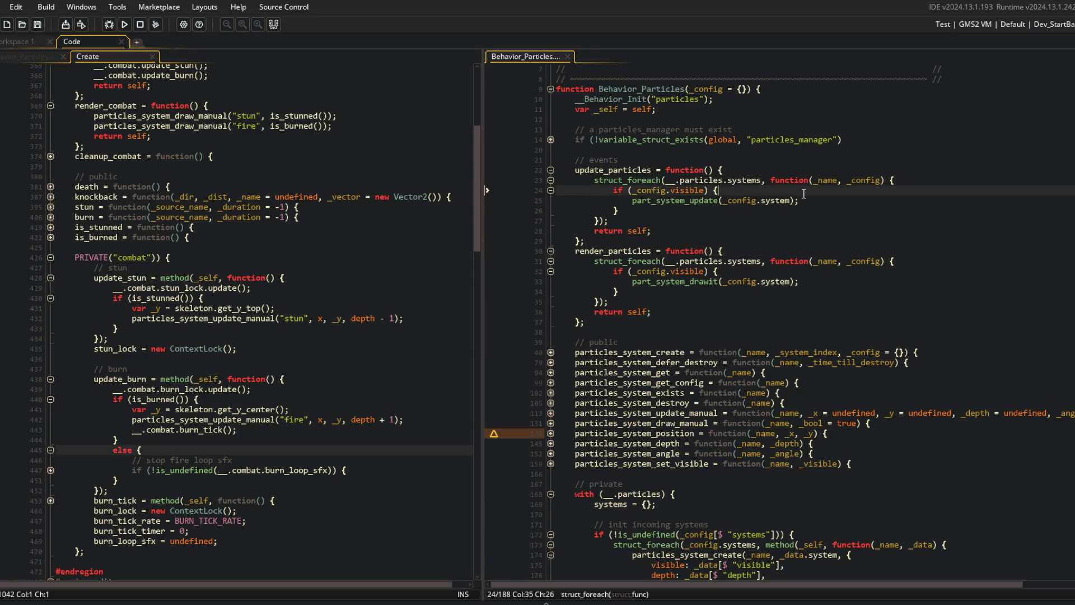
pyautogui.press('Return')
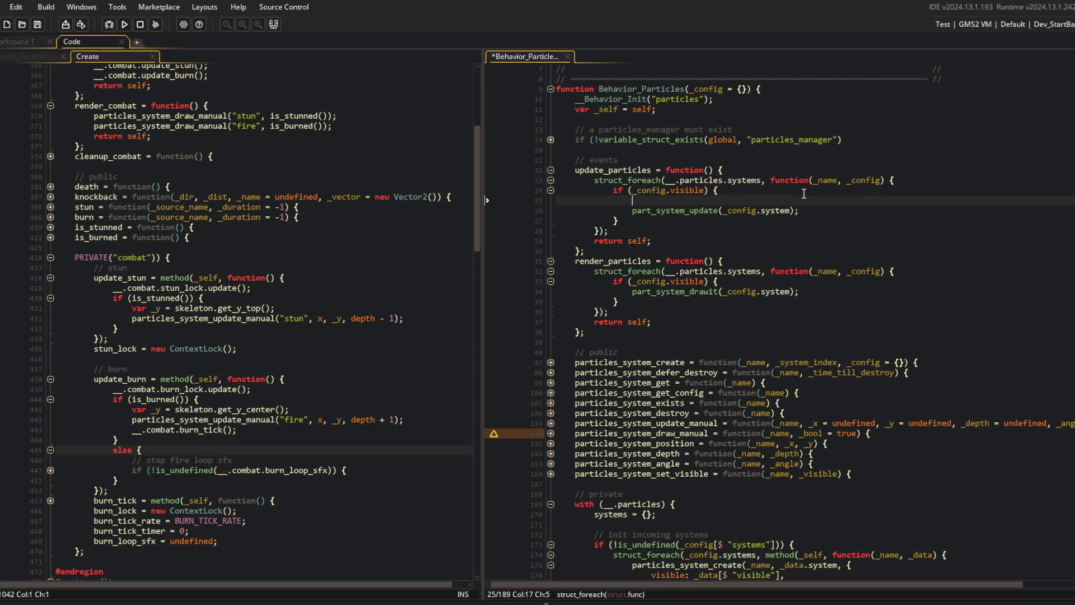
pyautogui.write('part_system')
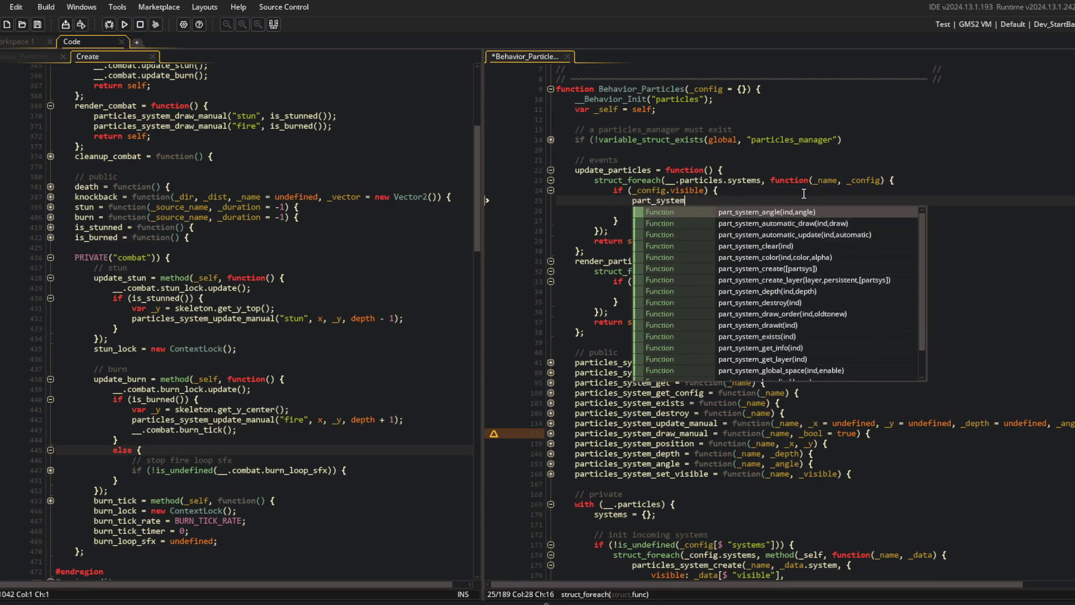
pyautogui.write('_position(_config.system, _conf')
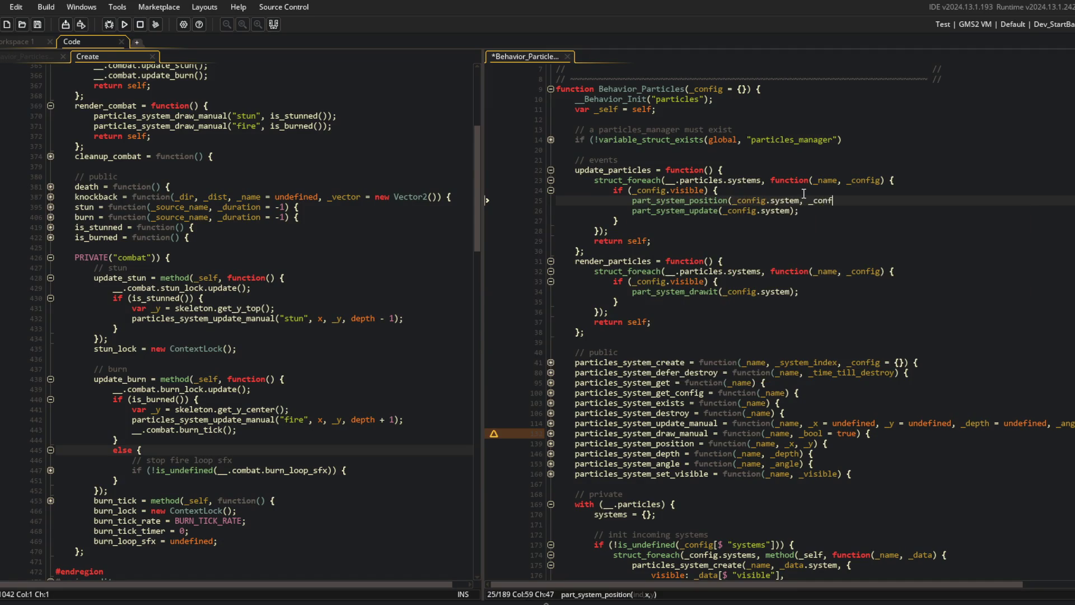
pyautogui.write('ig.x, _config.y);')
pyautogui.hotkey('ctrl', 's')
# - Duplicate that line into part_system_depth(_config.system, _config.depth); and save
pyautogui.hotkey('ctrl', 'd')
pyautogui.write('depth')
pyautogui.hotkey('ctrl', 's')
pyautogui.hotkey('ctrl', 'Right')
pyautogui.hotkey('ctrl', 'Right')
pyautogui.hotkey('ctrl', 'Right')
pyautogui.hotkey('shift', 'Left')
pyautogui.hotkey('ctrl', 'shift', 'Right')
pyautogui.hotkey('ctrl', 'shift', 'Right')
pyautogui.hotkey('ctrl', 'shift', 'Right')
pyautogui.write('depth')
pyautogui.hotkey('alt', 'Tab')
pyautogui.click(538, 315)
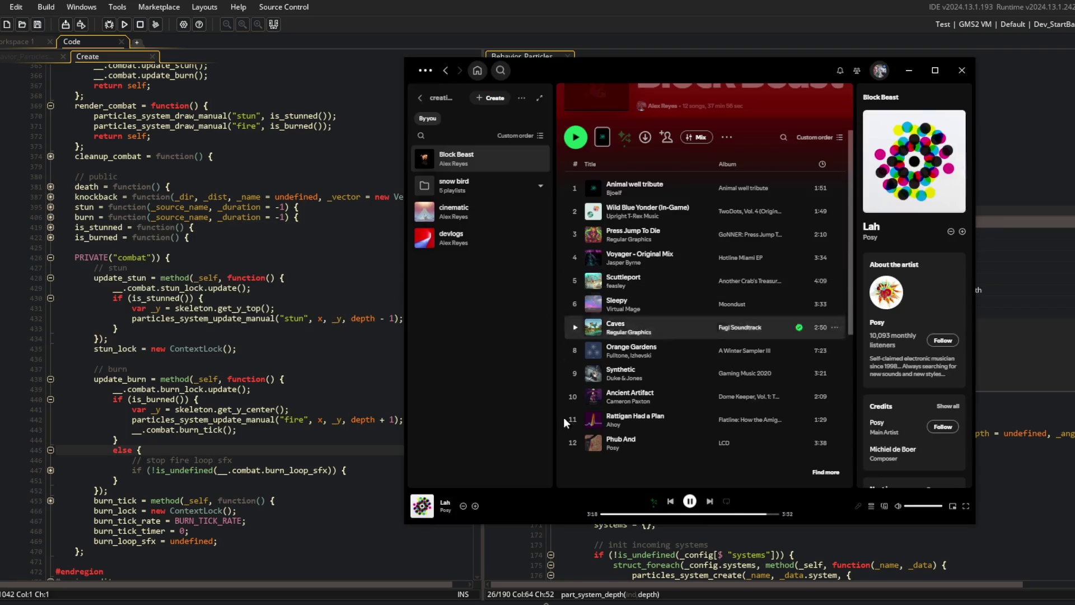
# - Add Lah to the Block Beast playlist and view all ten popular tracks on Posy's artist page
pyautogui.moveTo(422, 505)
pyautogui.mouseDown()
pyautogui.moveTo(643, 447)
pyautogui.moveTo(635, 317)
pyautogui.mouseUp()
pyautogui.click(614, 334)
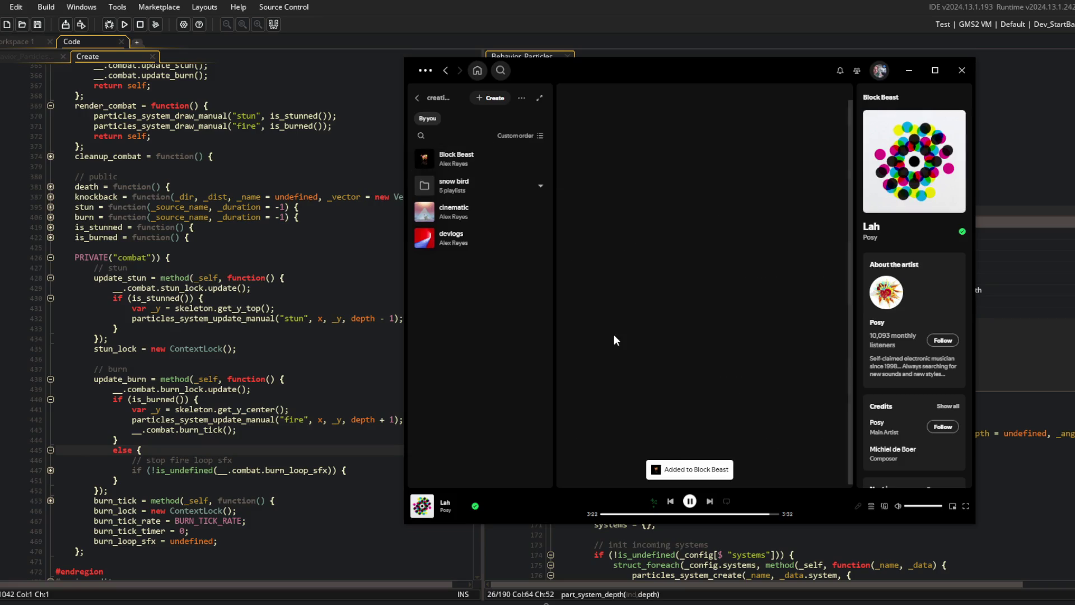
pyautogui.doubleClick(664, 73)
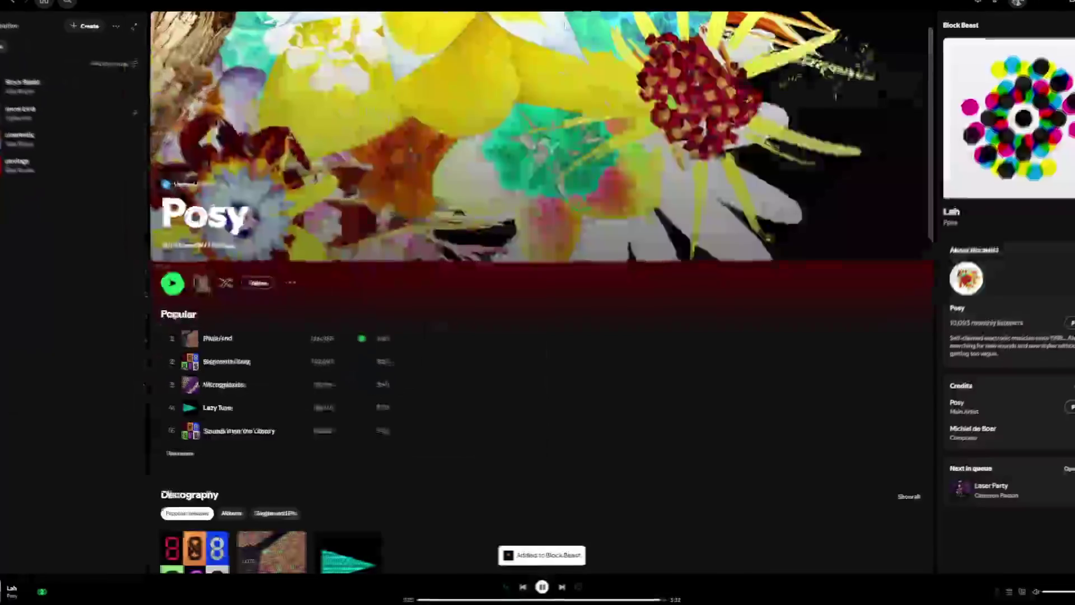
pyautogui.scroll(-3, 364, 347)
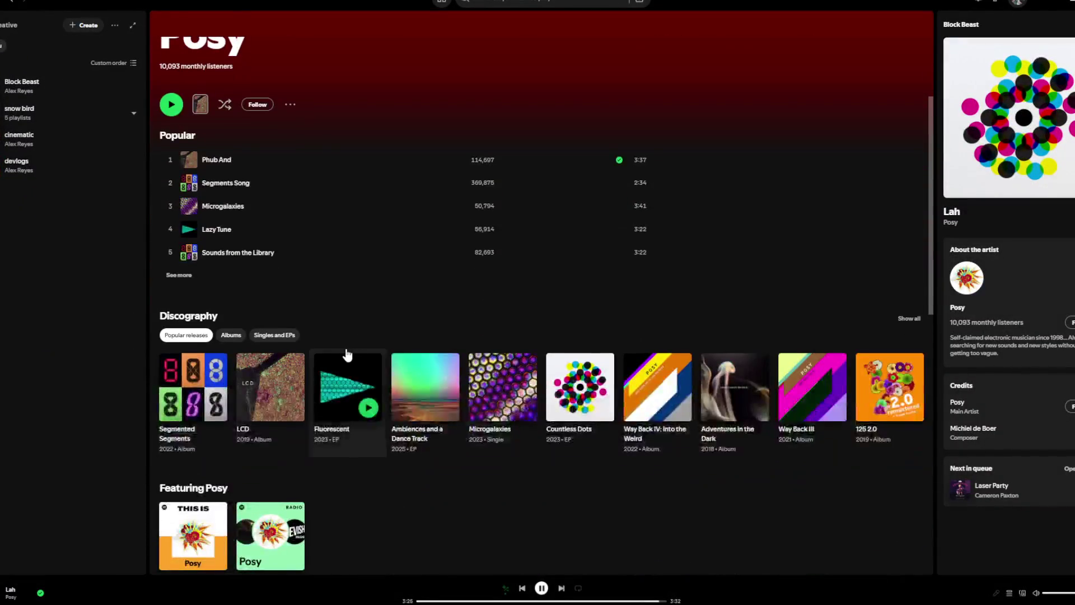
pyautogui.scroll(1, 347, 355)
pyautogui.click(178, 337)
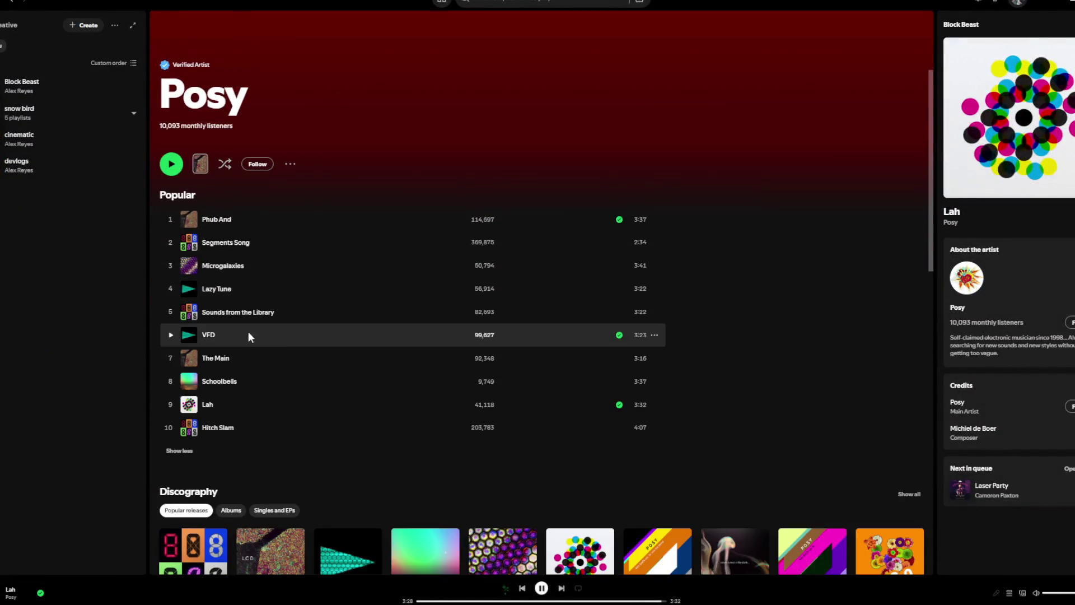
pyautogui.scroll(-3, 280, 364)
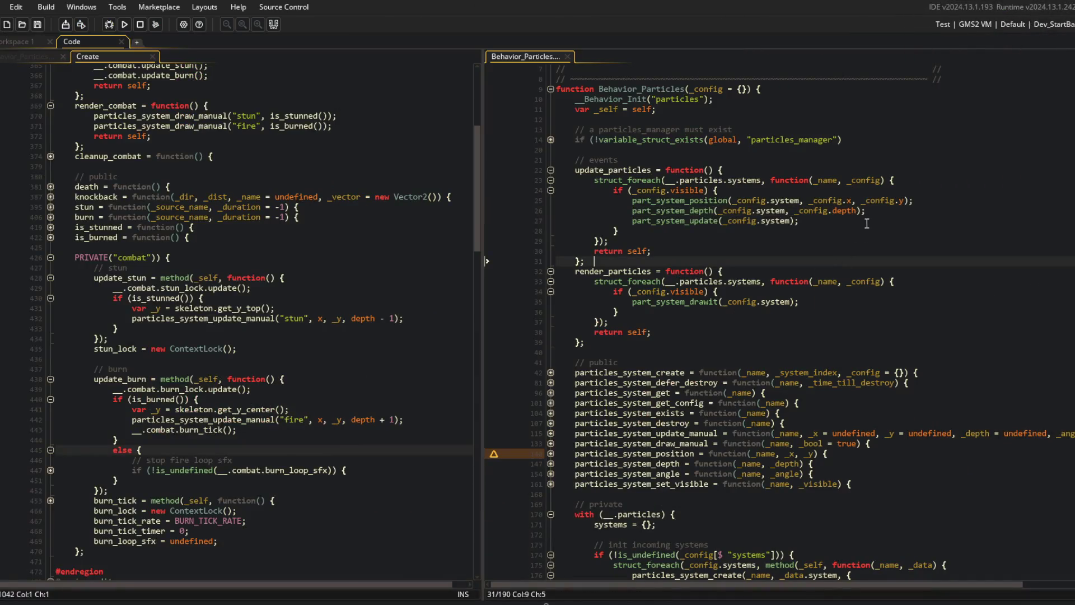
pyautogui.click(894, 207)
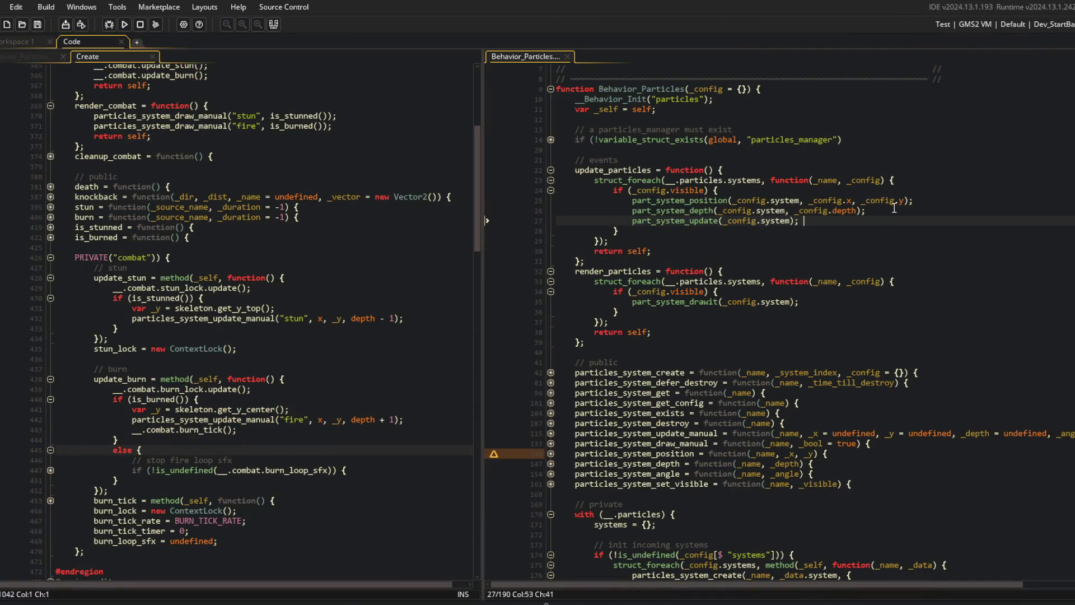
# - Duplicate the depth line into part_system_angle(_config.system, _config.angle); and save
pyautogui.hotkey('ctrl', 'd')
pyautogui.press('Home')
pyautogui.hotkey('ctrl', 'Right')
pyautogui.press('BackSpace')
pyautogui.press('BackSpace')
pyautogui.press('BackSpace')
pyautogui.press('BackSpace')
pyautogui.write('angle')
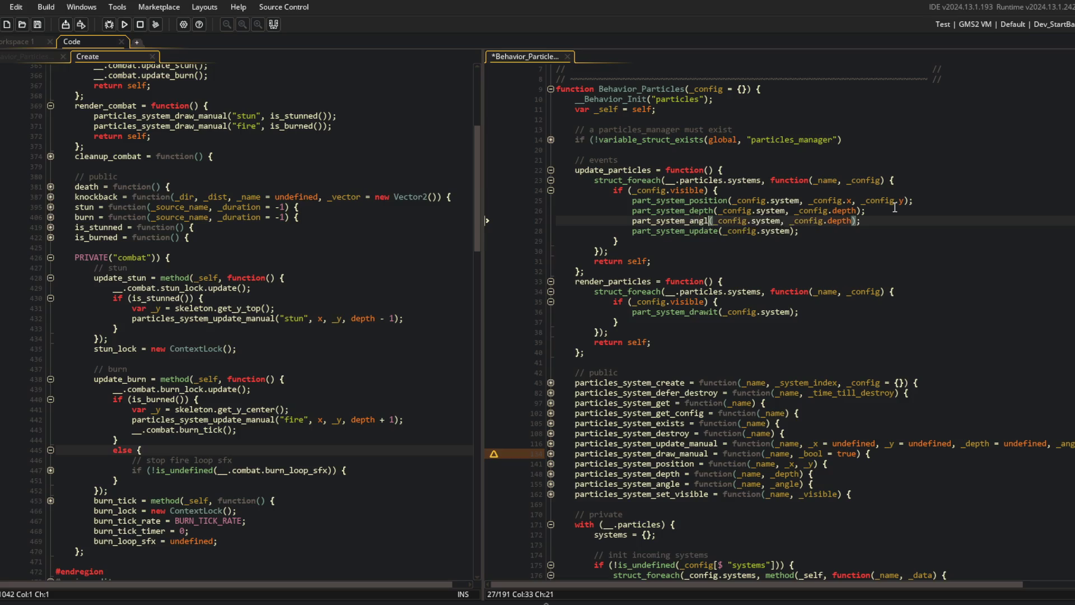
pyautogui.press('End')
pyautogui.press('Left')
pyautogui.press('Left')
pyautogui.hotkey('ctrl', 'BackSpace')
pyautogui.write('angle')
pyautogui.hotkey('ctrl', 's')
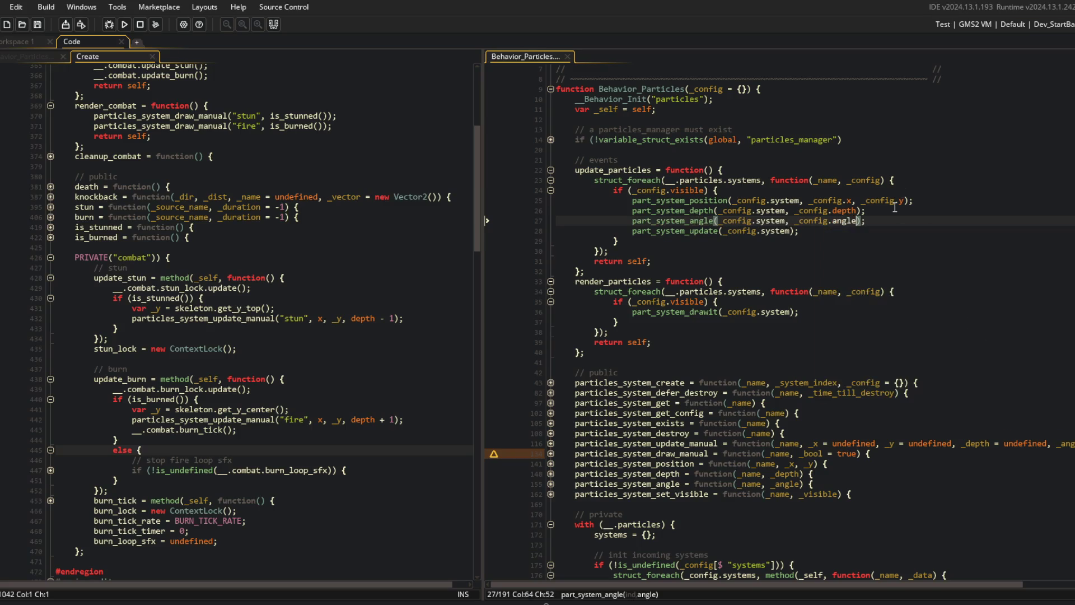
# - Move the x and y fields above depth in the particles_system_create call for incoming systems
pyautogui.scroll(-2, 812, 196)
pyautogui.click(792, 185)
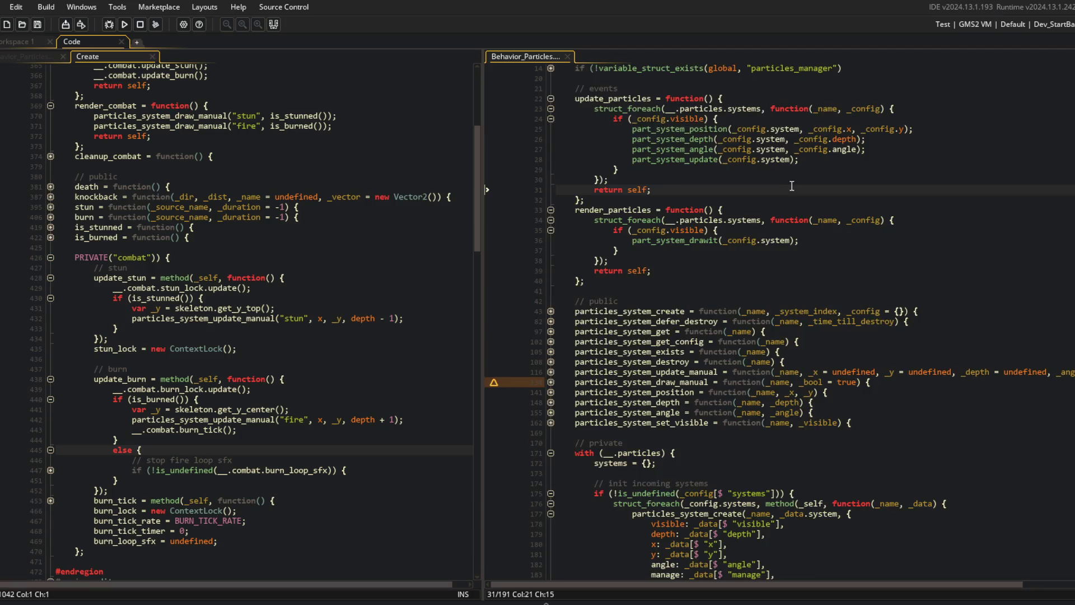
pyautogui.scroll(-2, 791, 186)
pyautogui.scroll(2, 792, 186)
pyautogui.scroll(-2, 792, 186)
pyautogui.click(800, 453)
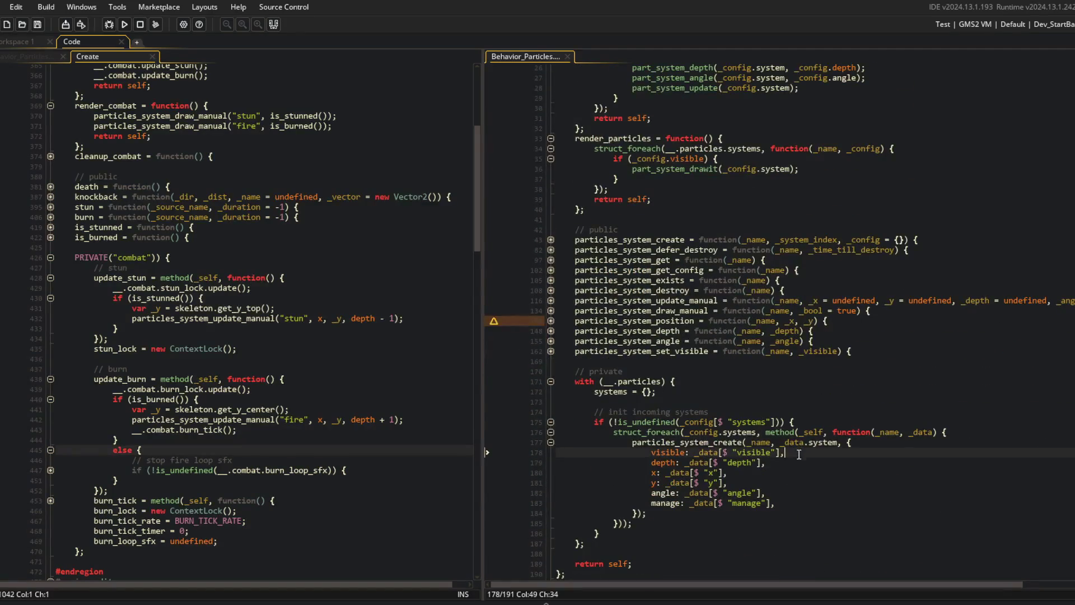
pyautogui.press('Return')
pyautogui.press('Down')
pyautogui.hotkey('alt', 'Down')
pyautogui.hotkey('alt', 'Down')
pyautogui.press('Up')
pyautogui.press('Up')
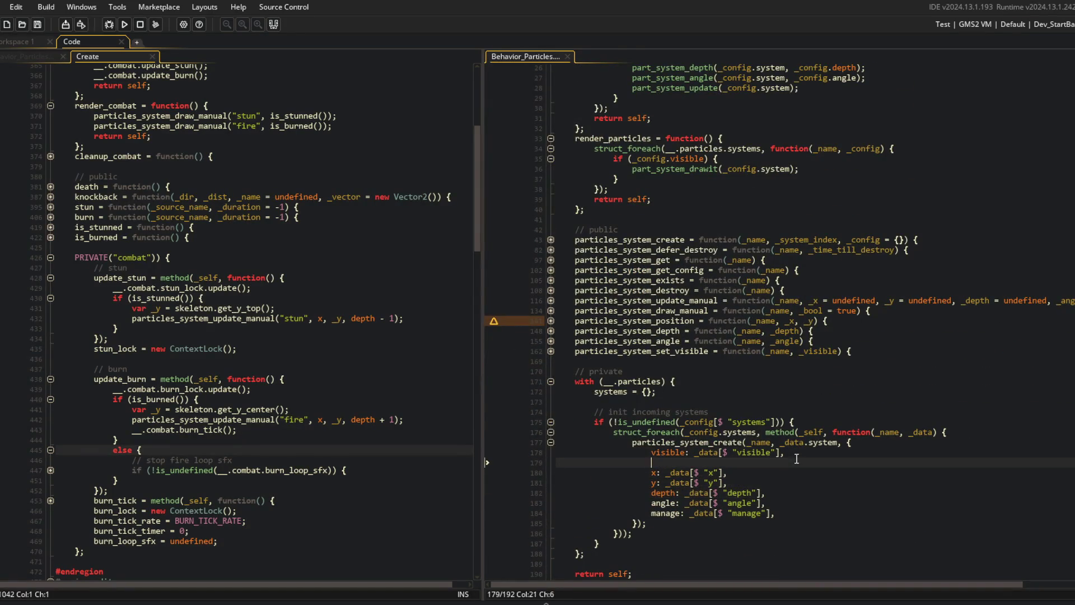
pyautogui.press('Up')
pyautogui.press('BackSpace')
# - Review the _config arguments of the update_particles calls and the render_particles loop
pyautogui.click(776, 421)
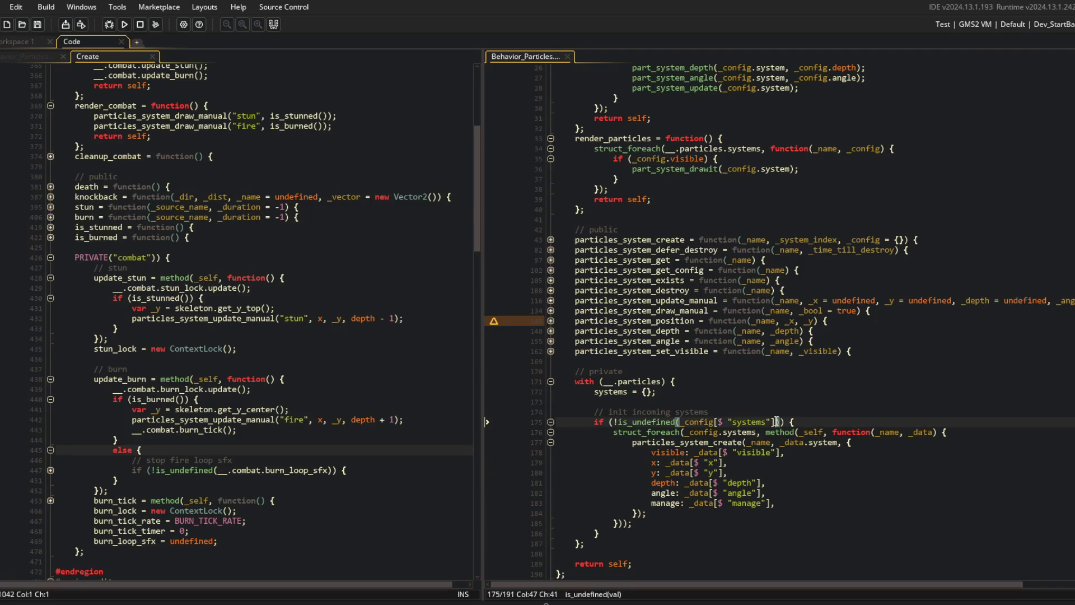
pyautogui.click(753, 371)
pyautogui.scroll(3, 632, 332)
pyautogui.click(751, 234)
pyautogui.scroll(3, 751, 233)
pyautogui.click(765, 230)
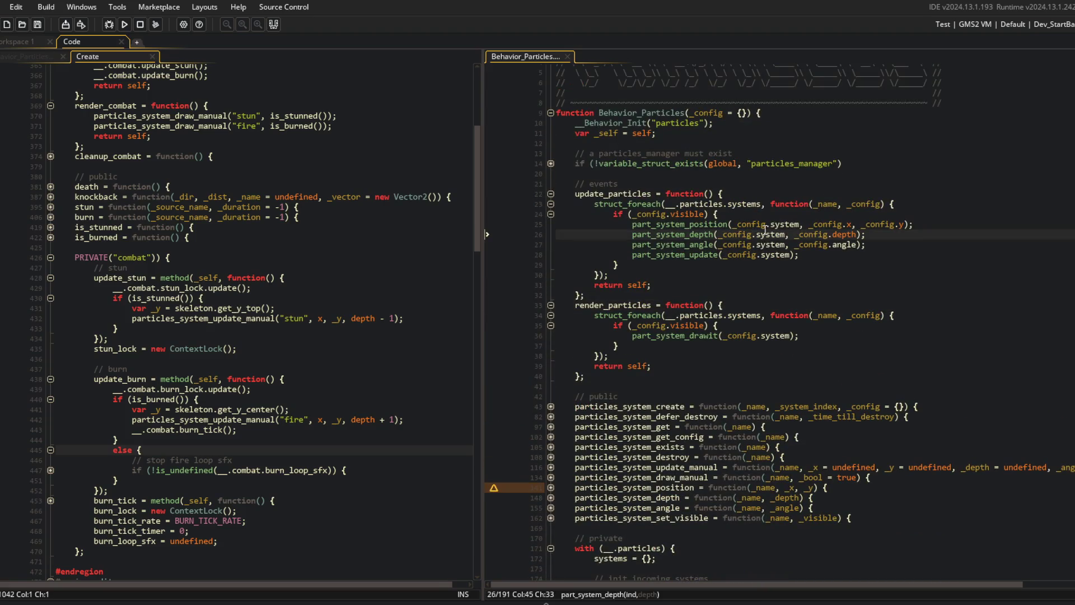
pyautogui.click(834, 232)
pyautogui.click(818, 223)
pyautogui.doubleClick(818, 223)
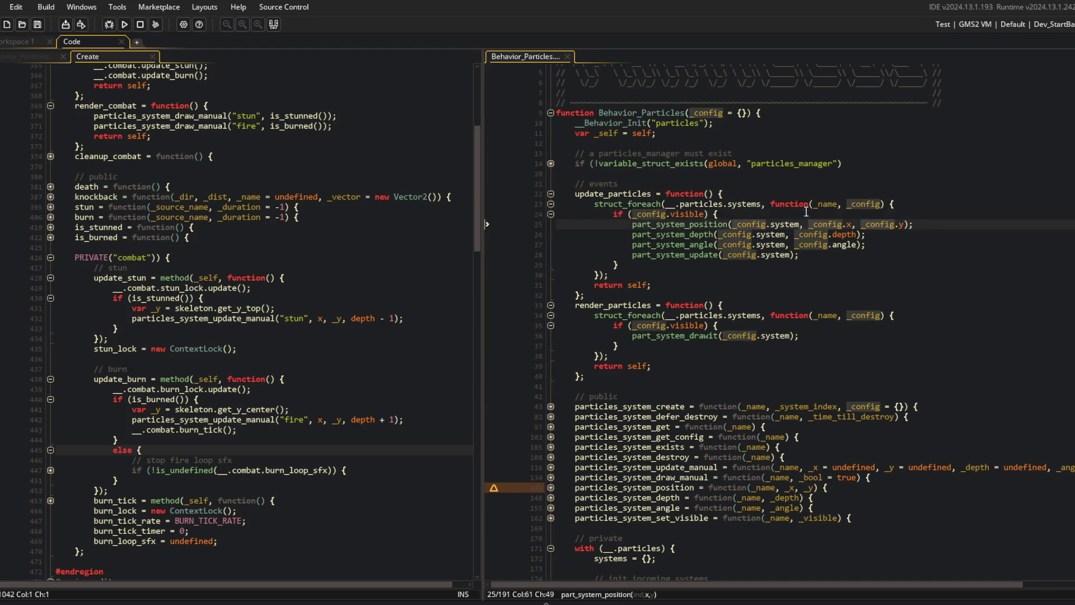
pyautogui.click(728, 224)
pyautogui.scroll(-2, 730, 226)
pyautogui.click(719, 246)
pyautogui.scroll(3, 717, 249)
# - Fold update_particles and render_particles, and go to the end of the Create event's stun update
pyautogui.click(266, 267)
pyautogui.click(628, 232)
pyautogui.click(551, 231)
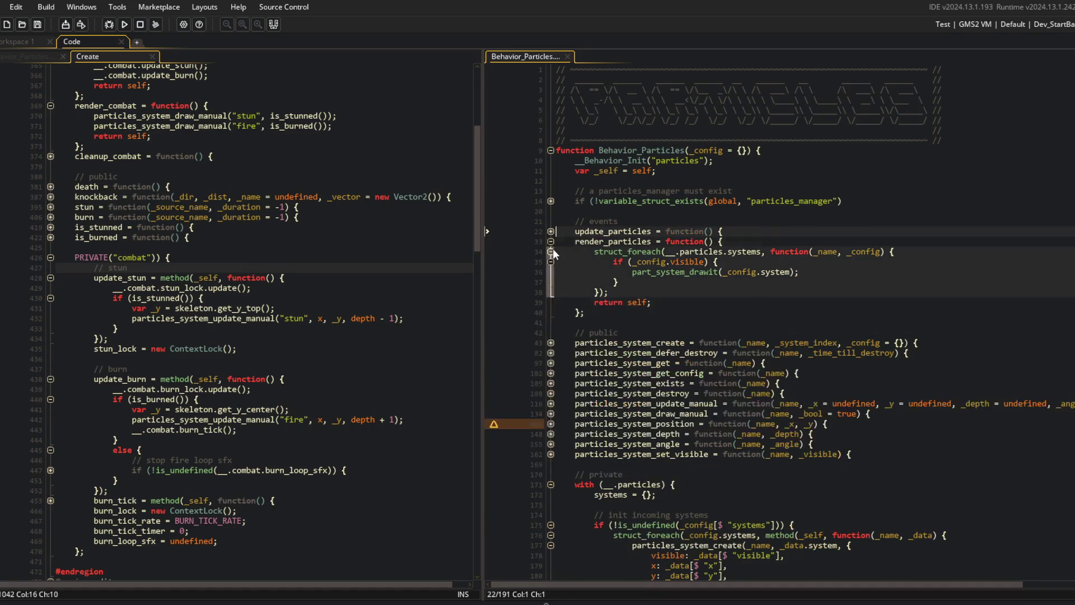
pyautogui.click(551, 242)
pyautogui.click(288, 291)
# - Add a particles_system_set_visible call using is_stunned() in update_stun and save
pyautogui.press('Return')
pyautogui.write('pa')
pyautogui.write('s_system_set_')
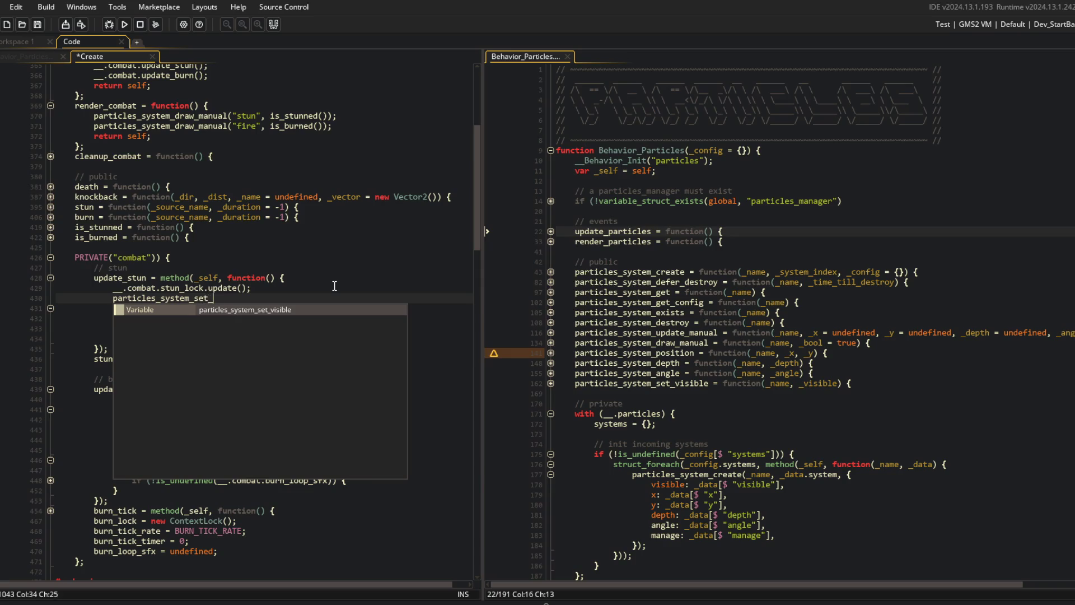
pyautogui.press('Return')
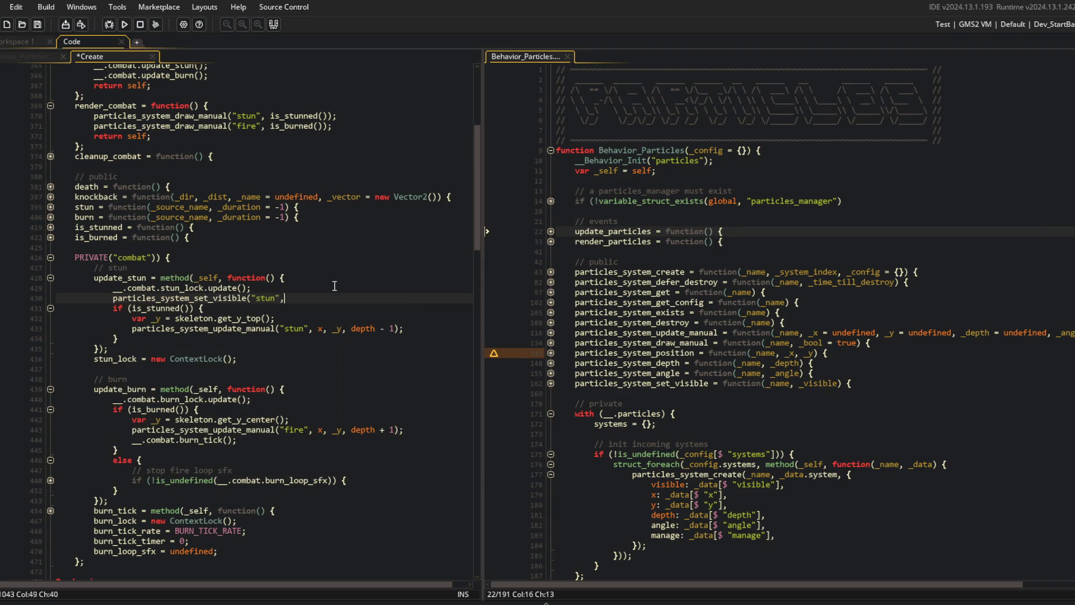
pyautogui.write(' is_trunn')
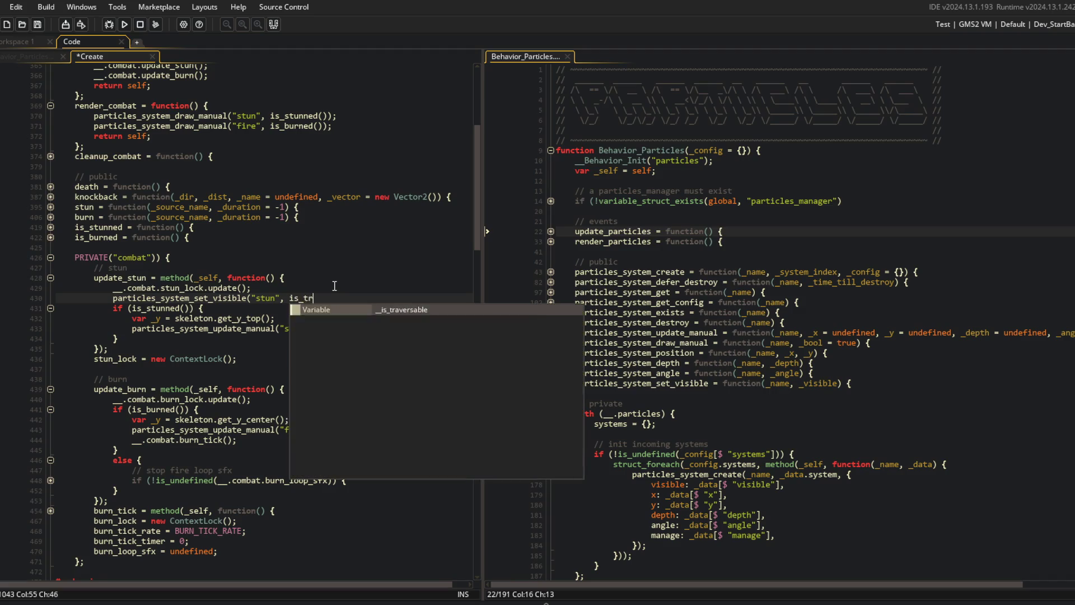
pyautogui.press('BackSpace')
pyautogui.press('BackSpace')
pyautogui.write('stunned());')
pyautogui.hotkey('ctrl', 's')
# - Revert the update_stun edits back to the saved code
pyautogui.press('Down')
pyautogui.press('Down')
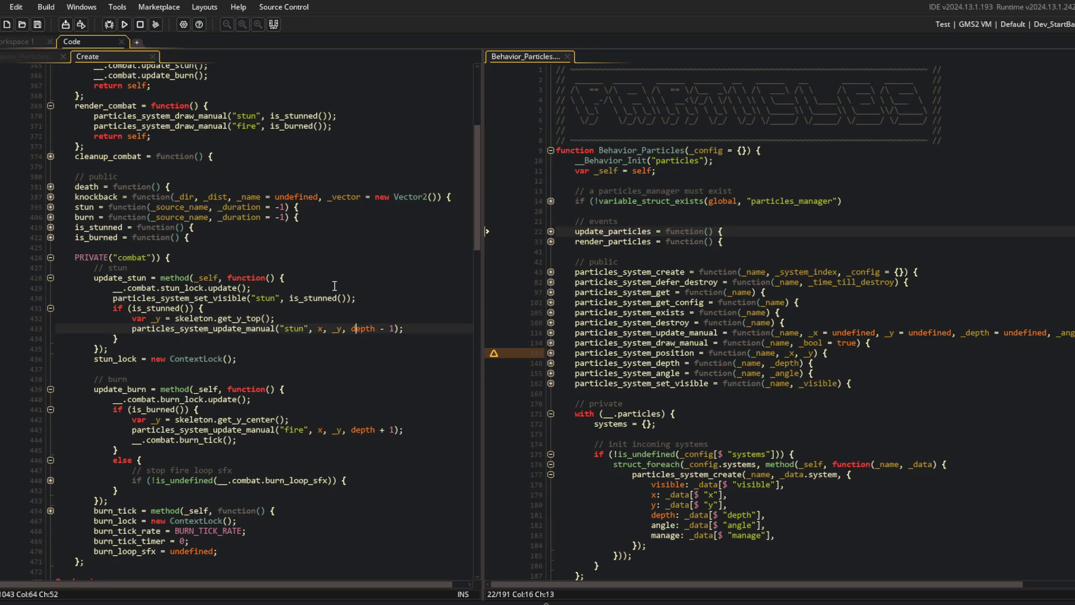
pyautogui.press('Up')
pyautogui.press('Down')
pyautogui.press('Down')
pyautogui.write('/')
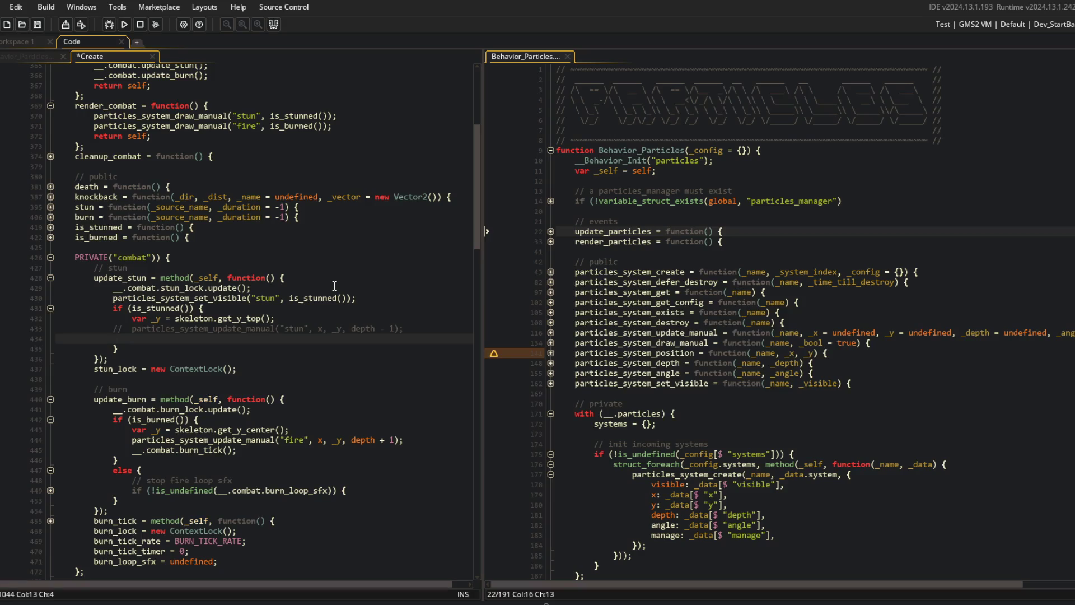
pyautogui.hotkey('ctrl', 'z')
pyautogui.hotkey('ctrl', 'z')
pyautogui.press('BackSpace')
pyautogui.press('BackSpace')
pyautogui.press('BackSpace')
pyautogui.hotkey('ctrl', 'z')
pyautogui.hotkey('ctrl', 'z')
pyautogui.hotkey('ctrl', 'z')
# - Add particles_system_set_visible("fire", is_burned()); after the burn lock update in update_burn
pyautogui.press('Down')
pyautogui.press('Down')
pyautogui.press('End')
pyautogui.press('Return')
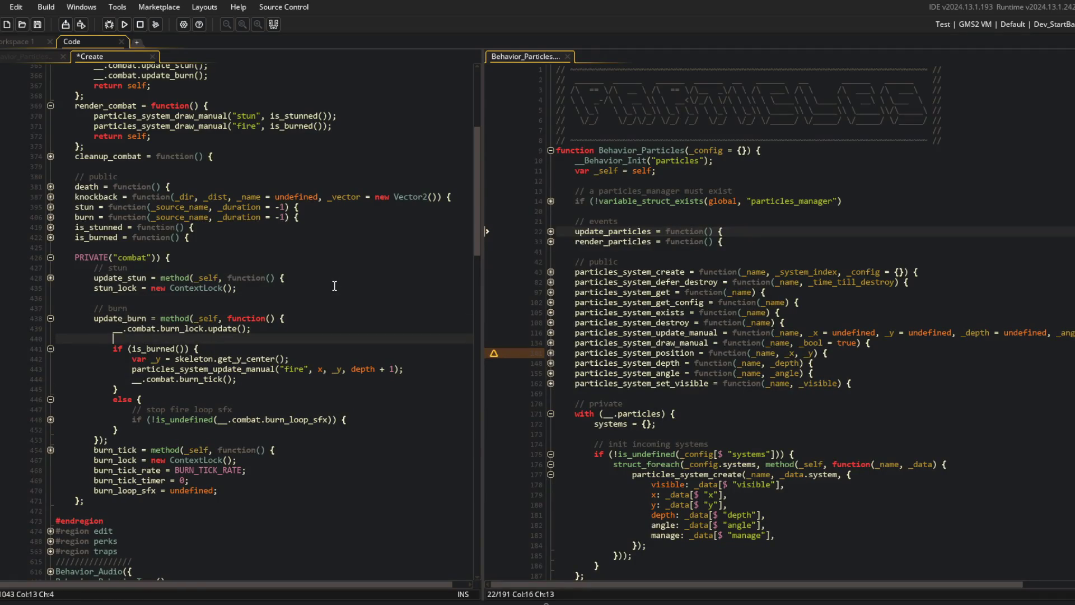
pyautogui.write('particles_system-set')
pyautogui.press('BackSpace')
pyautogui.press('BackSpace')
pyautogui.press('BackSpace')
pyautogui.write('_set_visible("fire", is')
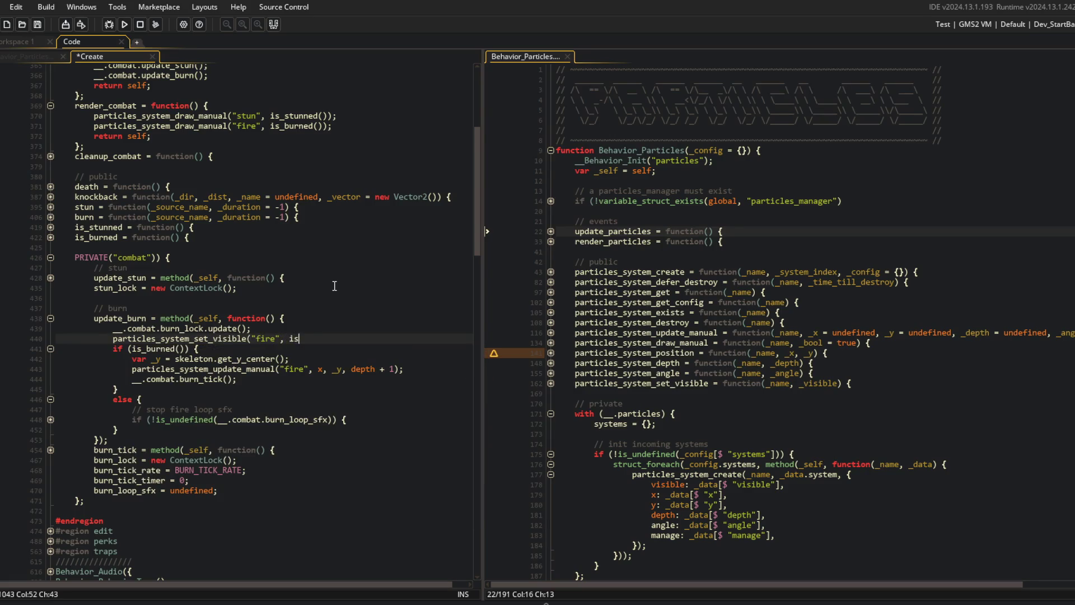
pyautogui.write('_bu')
pyautogui.press('Return')
pyautogui.write('());')
pyautogui.press('Return')
pyautogui.write('p')
pyautogui.press('BackSpace')
pyautogui.press('BackSpace')
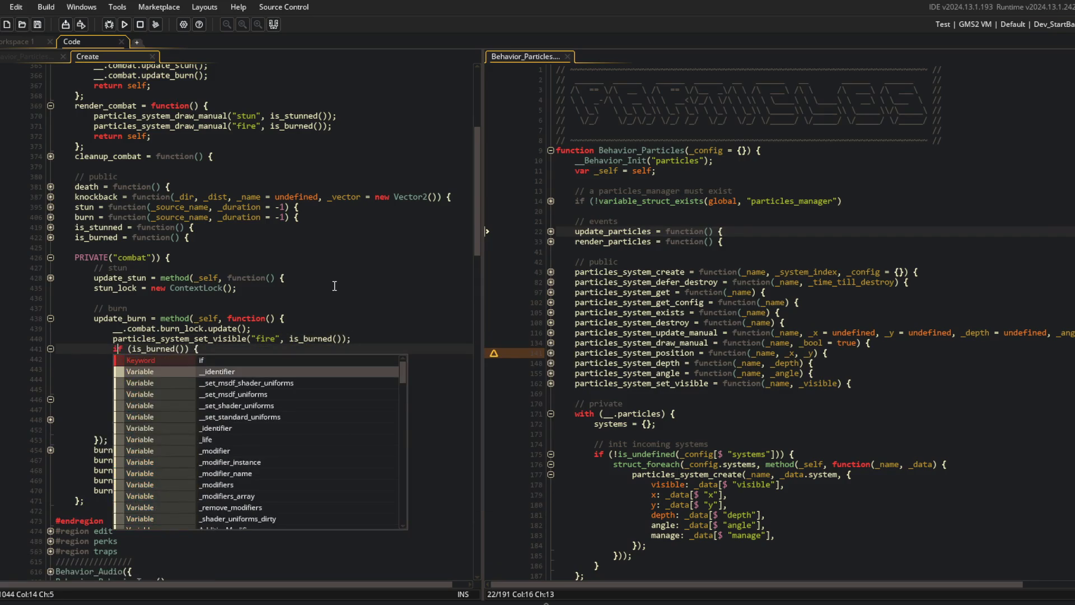
# - Comment out the manual fire update line with // and save
pyautogui.press('Down')
pyautogui.press('Down')
pyautogui.press('Down')
pyautogui.write('//')
pyautogui.hotkey('ctrl', 's')
pyautogui.press('Down')
pyautogui.press('Down')
pyautogui.press('Down')
pyautogui.press('Up')
pyautogui.press('Up')
pyautogui.press('Up')
pyautogui.press('Up')
pyautogui.press('Up')
pyautogui.press('Up')
# - Comment out the fire draw call in render_combat
pyautogui.scroll(3, 334, 285)
pyautogui.click(118, 182)
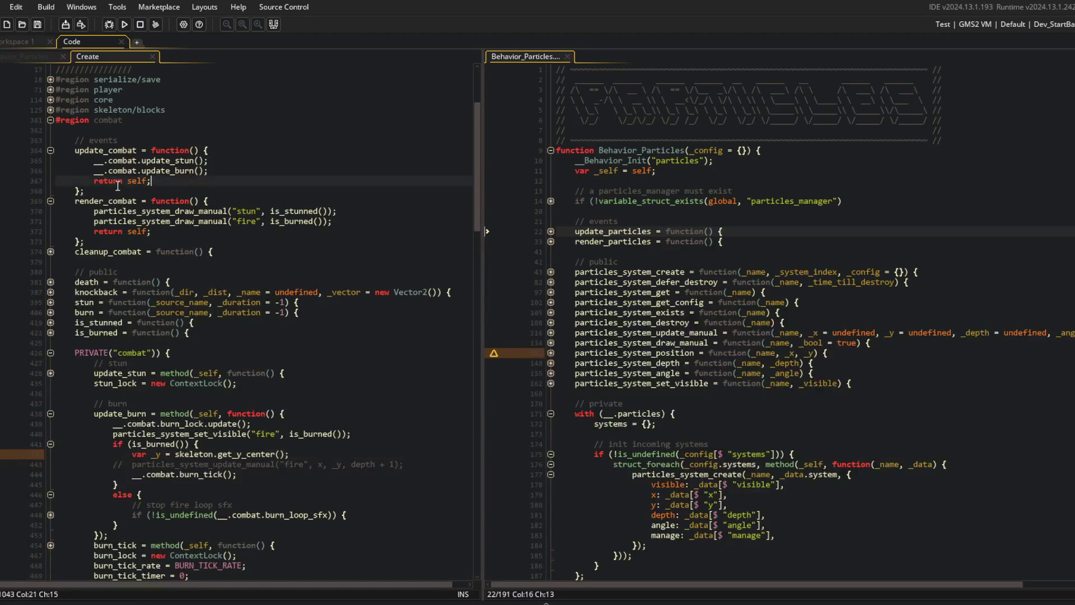
pyautogui.click(79, 171)
pyautogui.click(90, 221)
pyautogui.hotkey('ctrl', 'k')
pyautogui.click(213, 252)
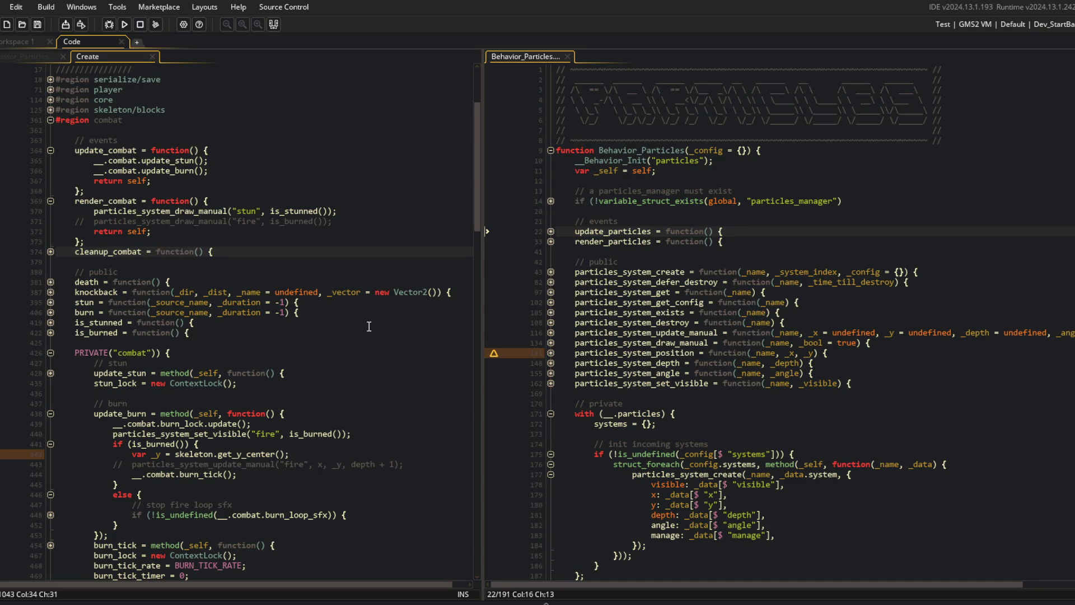
pyautogui.hotkey('alt', 'Tab')
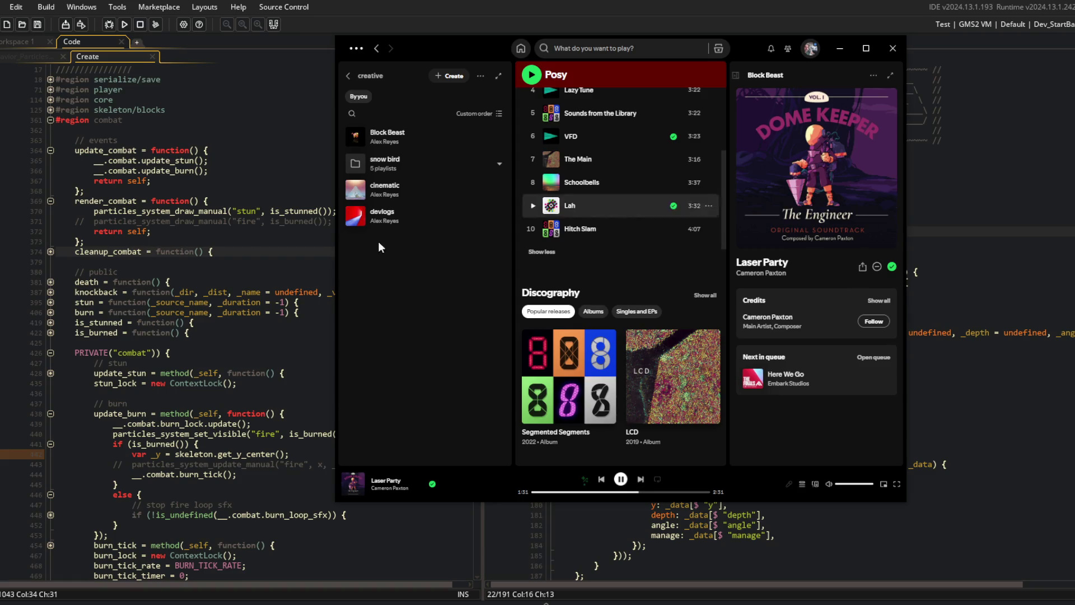
pyautogui.click(234, 232)
pyautogui.click(383, 223)
pyautogui.scroll(-2, 375, 227)
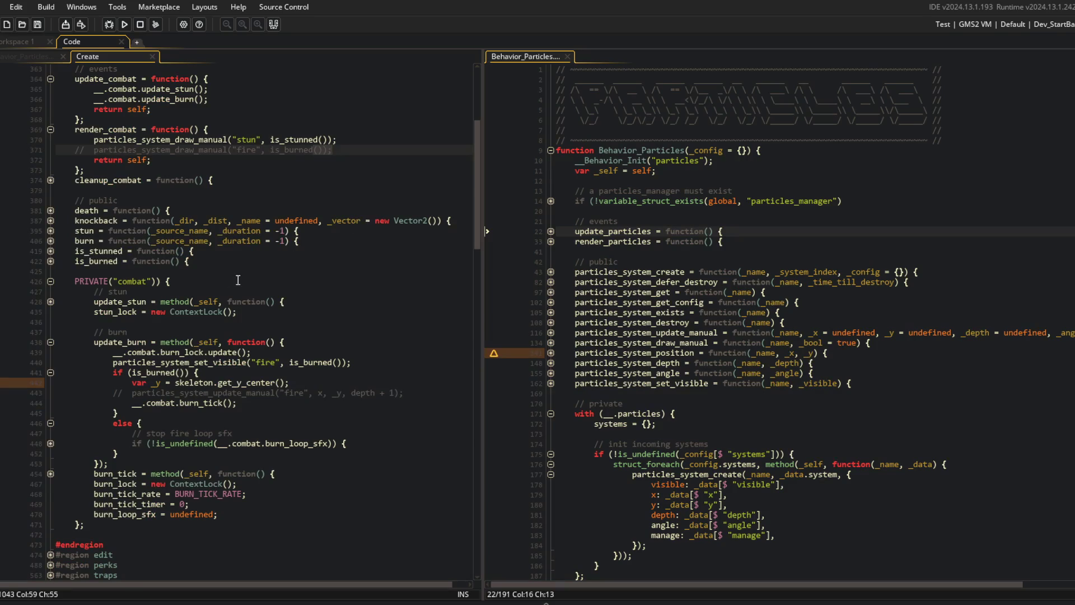
# - Add particles_system_position("fire", x, _y); below the get_y_center line in update_burn
pyautogui.click(383, 383)
pyautogui.click(250, 173)
pyautogui.click(357, 362)
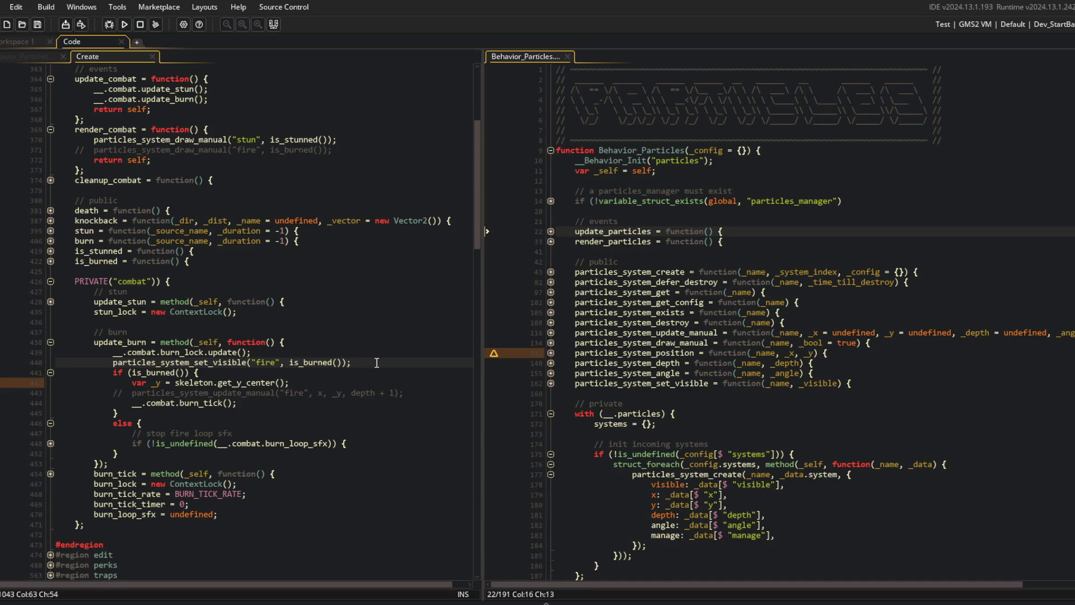
pyautogui.click(353, 386)
pyautogui.press('Return')
pyautogui.write('part')
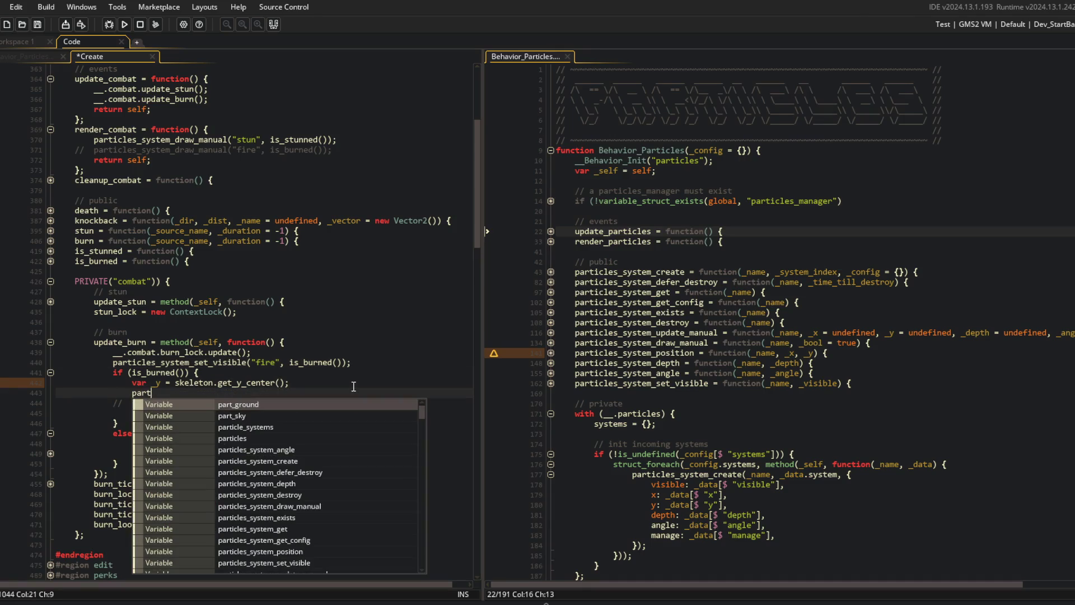
pyautogui.write('icles_system_')
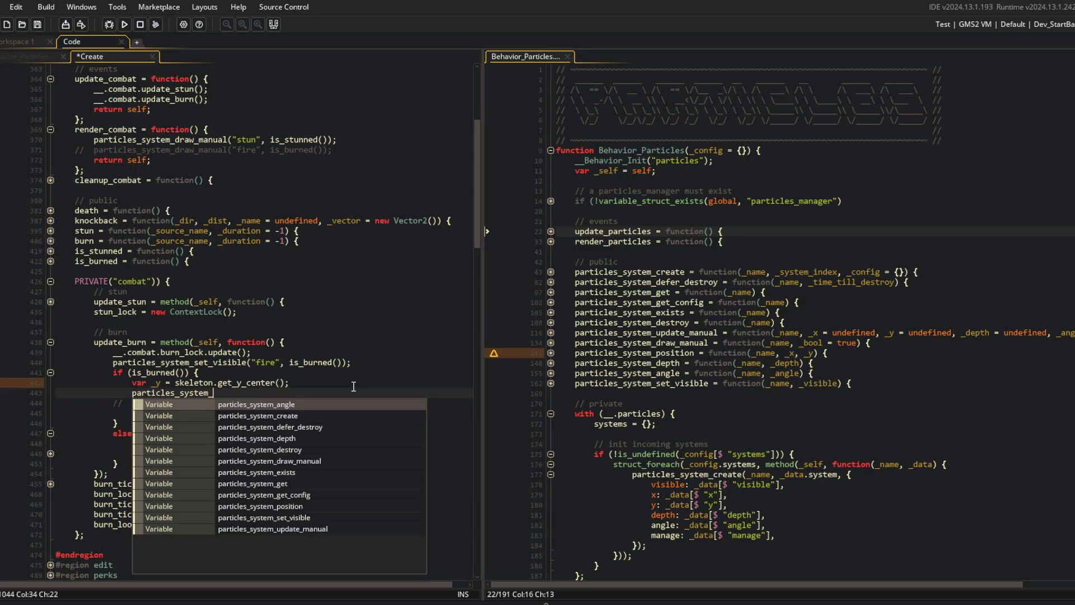
pyautogui.write('set_pos')
pyautogui.press('BackSpace')
pyautogui.press('BackSpace')
pyautogui.press('BackSpace')
pyautogui.write('positi')
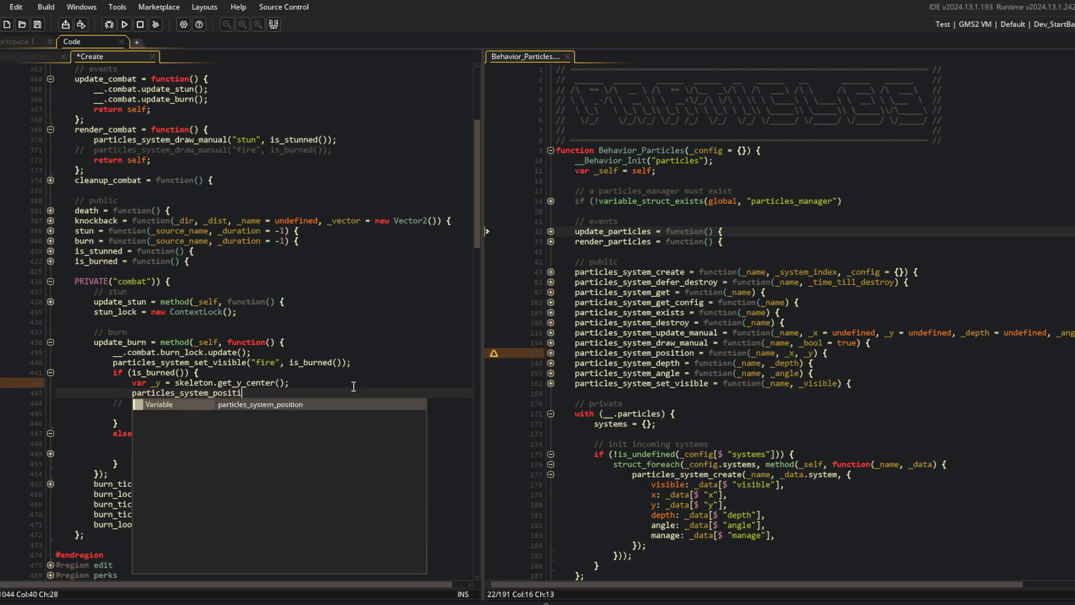
pyautogui.press('Return')
pyautogui.write('ire"')
pyautogui.press('BackSpace')
pyautogui.write(', x, _y);')
# - Save the Create event and run the game with F5
pyautogui.hotkey('ctrl', 's')
pyautogui.press('F5')
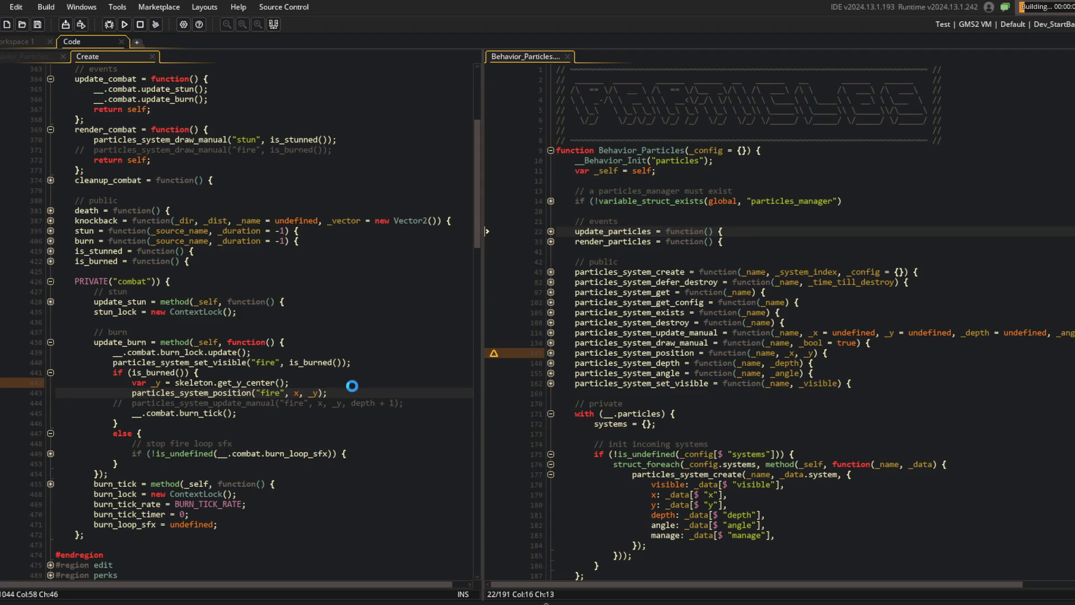
pyautogui.click(313, 342)
# - Expand the stop fire loop sfx block, then use a burn ability in-game to watch the fire particles
pyautogui.scroll(-1, 182, 413)
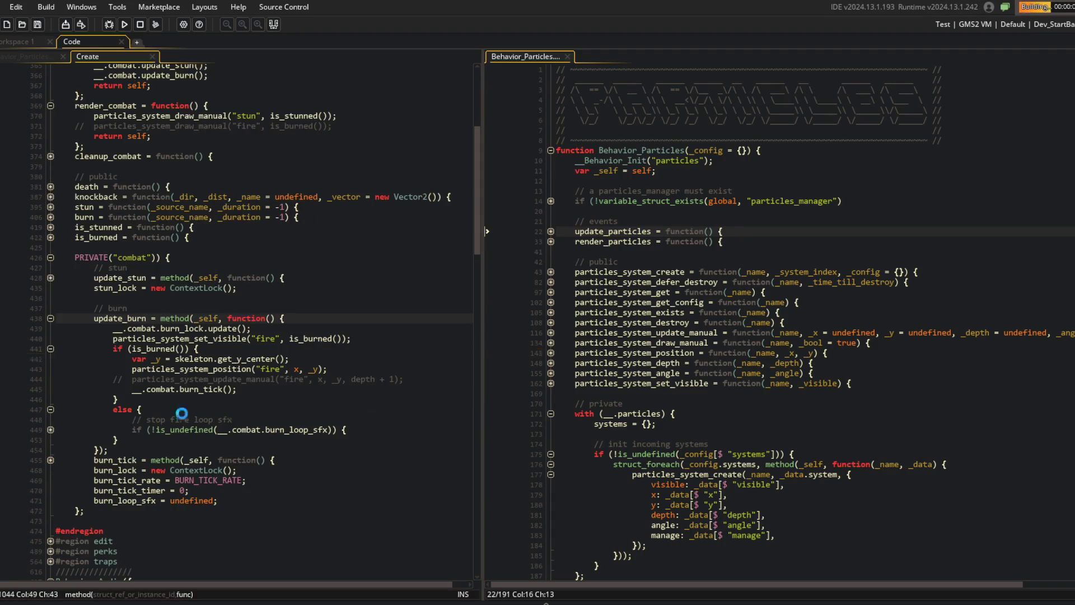
pyautogui.click(51, 429)
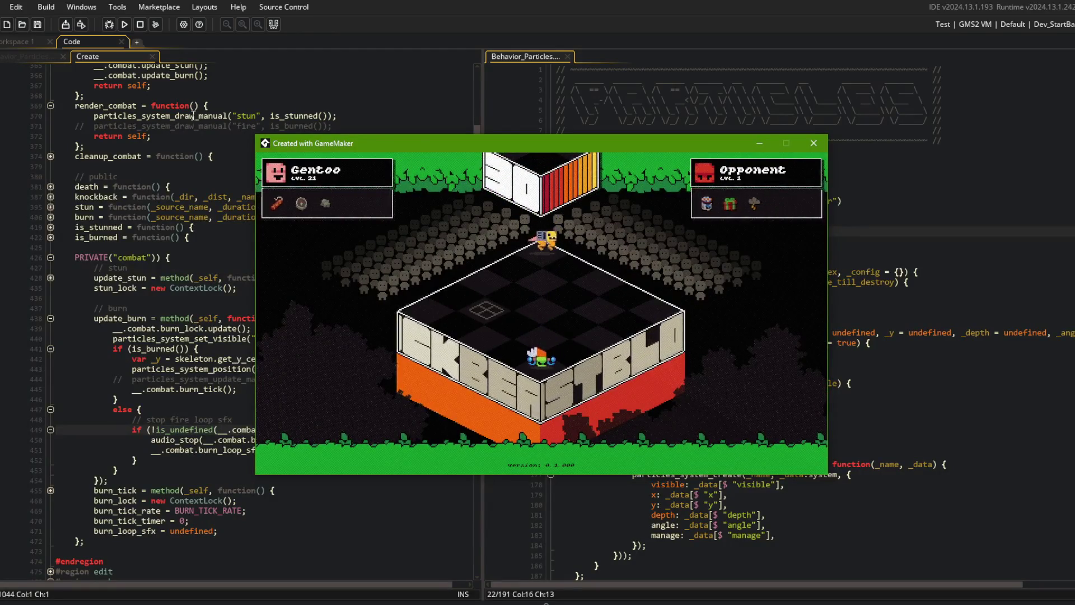
pyautogui.click(497, 323)
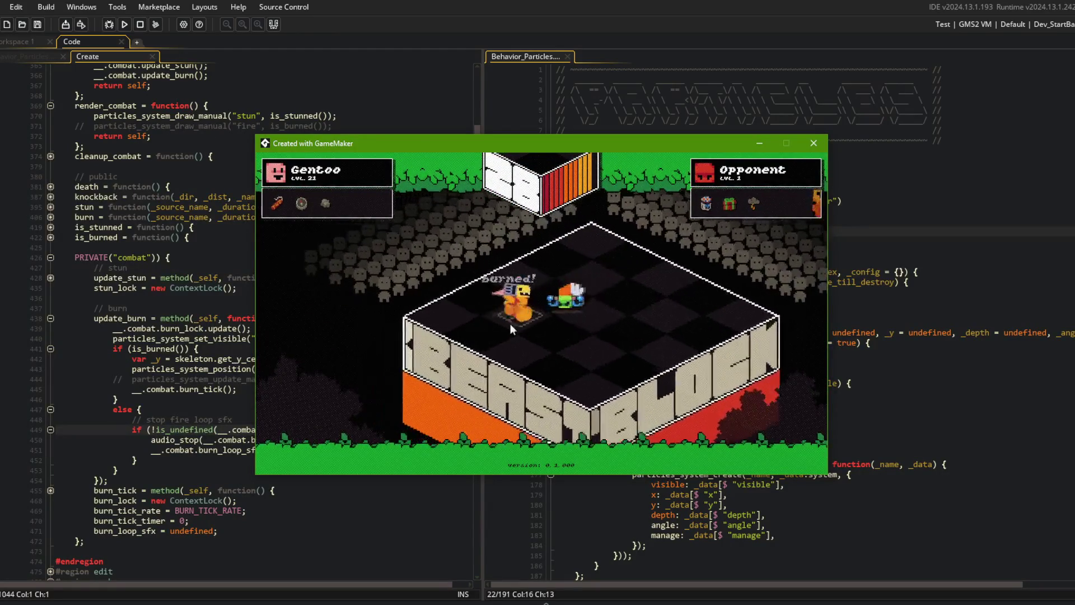
pyautogui.click(554, 339)
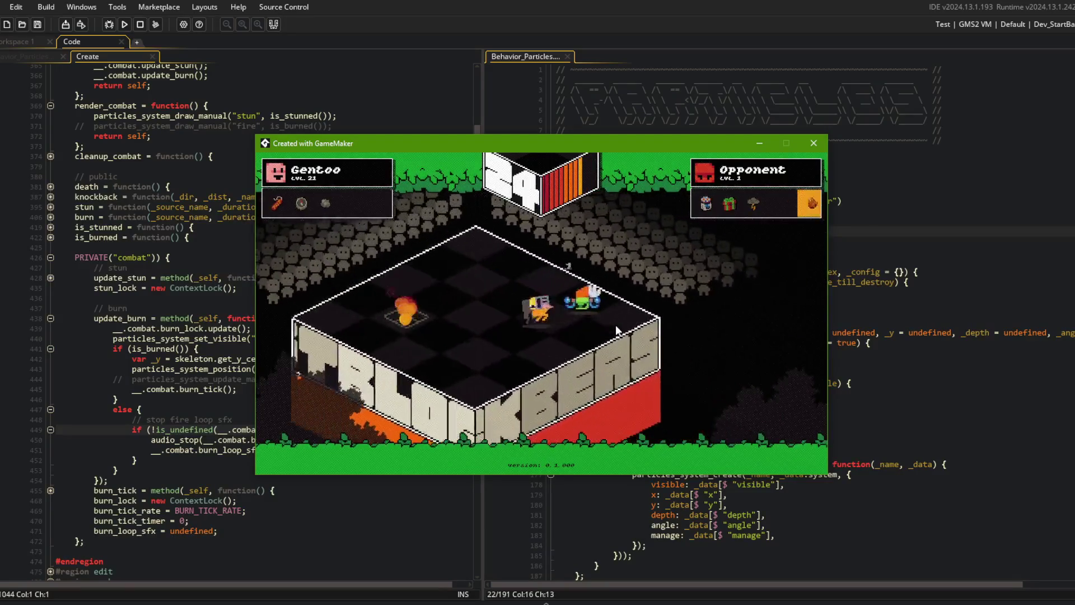
pyautogui.click(224, 218)
pyautogui.click(224, 317)
pyautogui.click(246, 338)
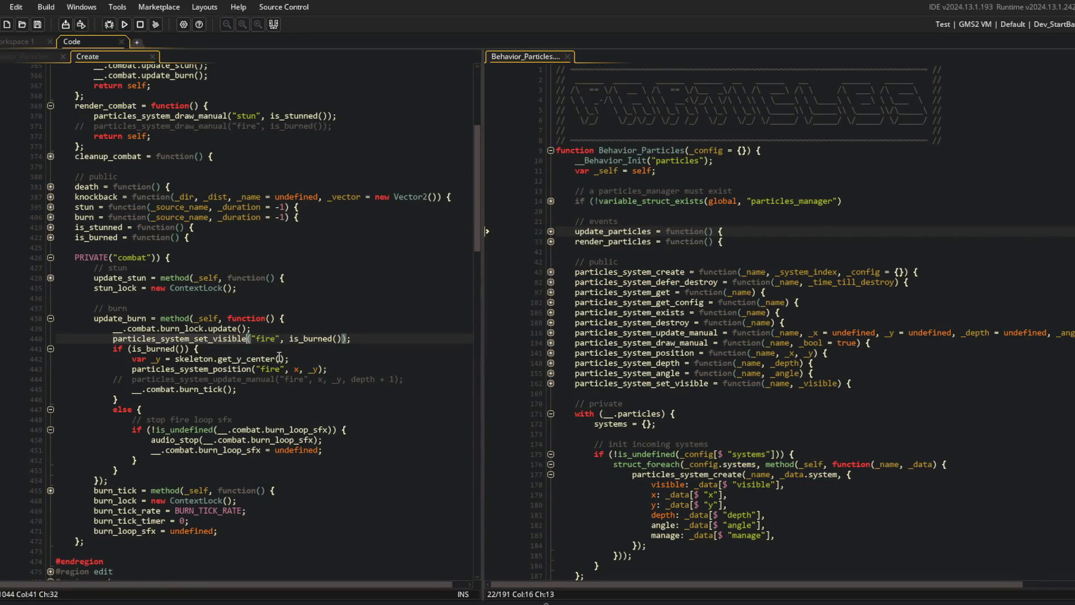
# - Expand update_particles, render_particles and particles_system_set_visible to review their code
pyautogui.click(551, 231)
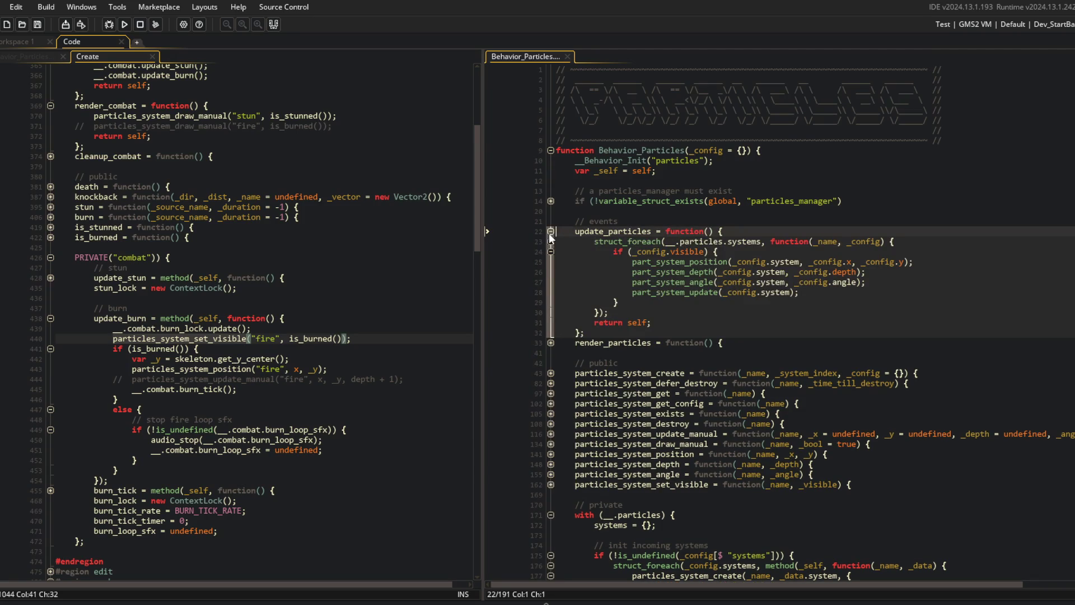
pyautogui.click(548, 233)
pyautogui.click(549, 240)
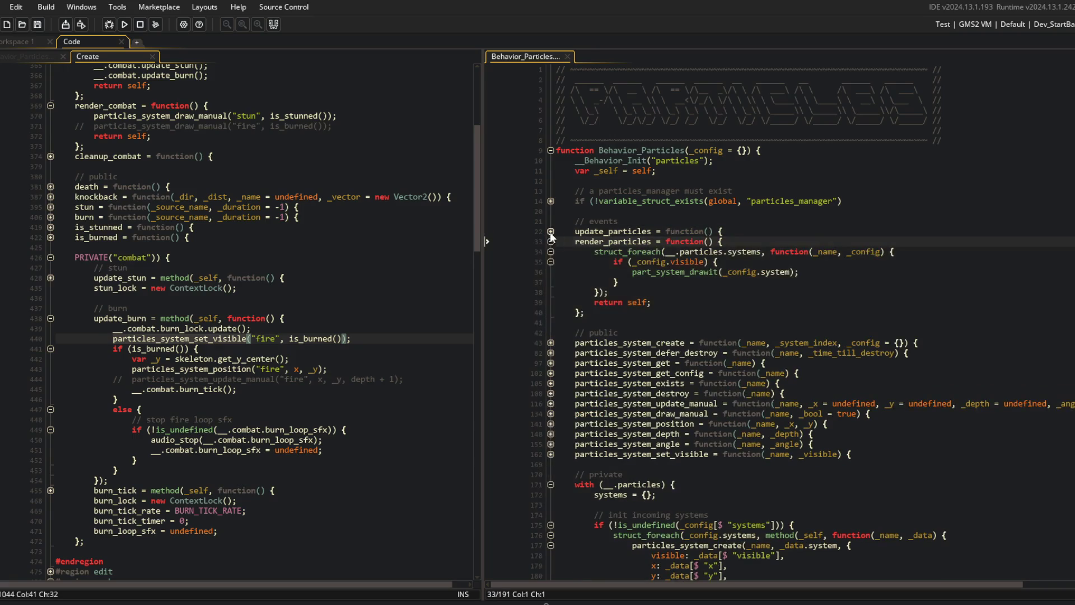
pyautogui.click(550, 232)
pyautogui.click(359, 227)
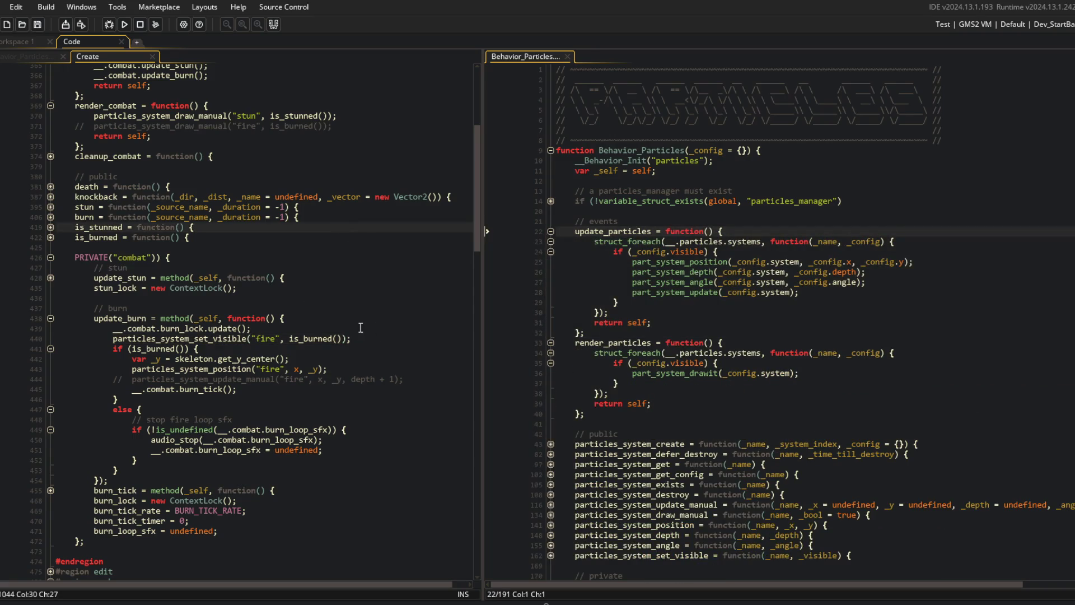
pyautogui.click(361, 327)
pyautogui.scroll(-6, 653, 364)
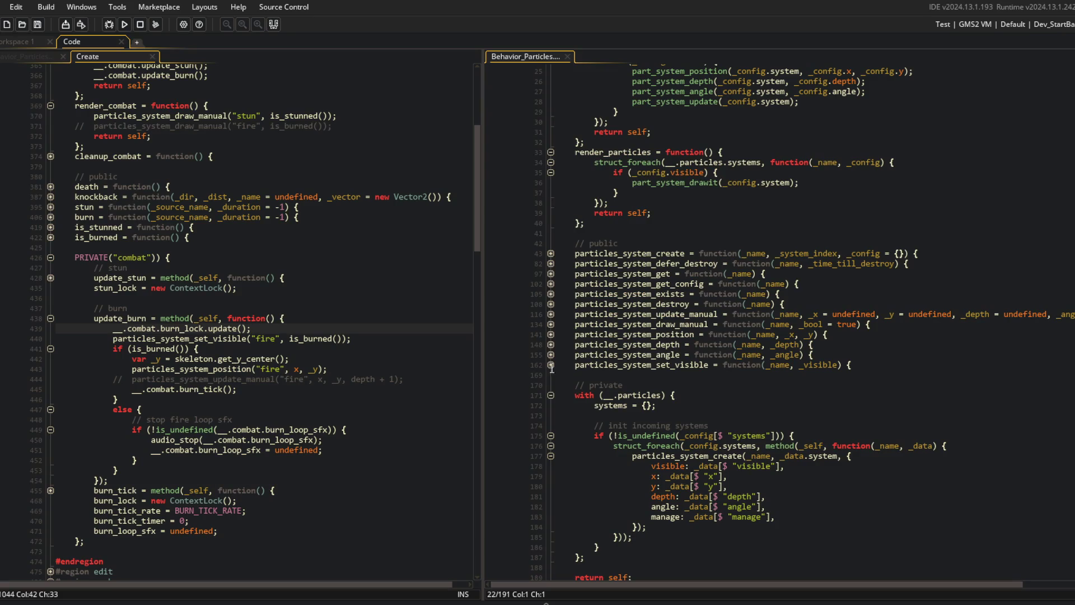
pyautogui.click(551, 365)
# - Replace all particles_system_set_visible occurrences with particles_system_visible and save all files
pyautogui.doubleClick(689, 367)
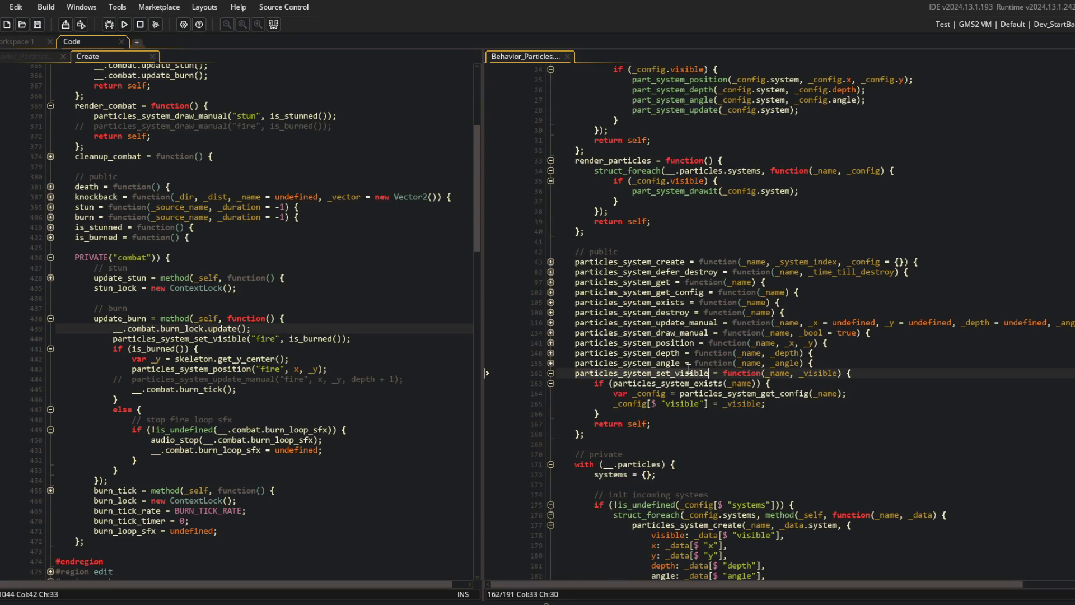
pyautogui.hotkey('ctrl', 'shift', 'f')
pyautogui.press('Return')
pyautogui.click(323, 60)
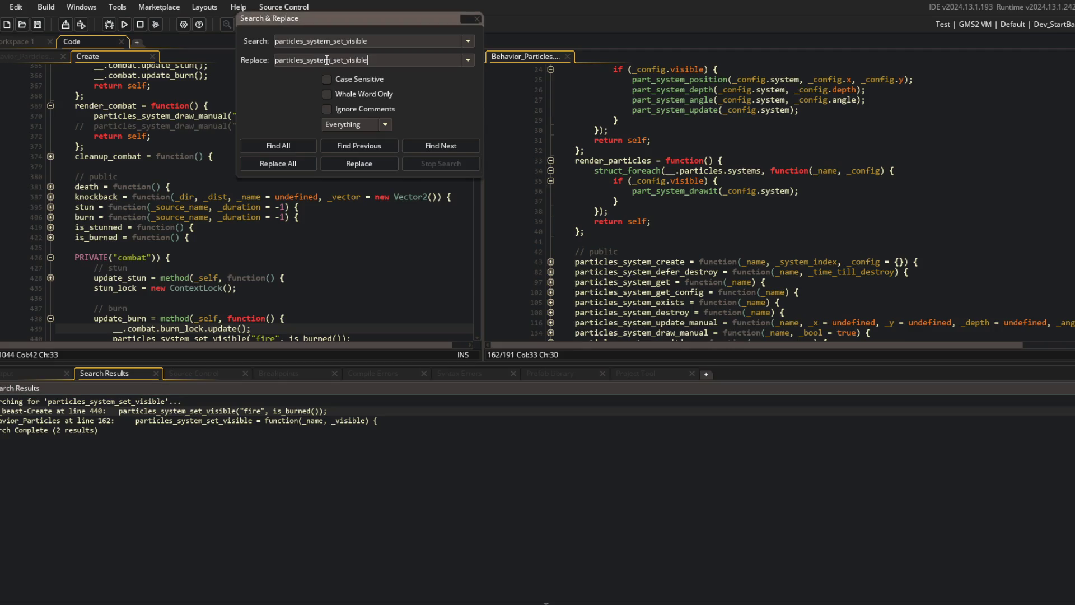
pyautogui.press('BackSpace')
pyautogui.press('BackSpace')
pyautogui.press('BackSpace')
pyautogui.click(277, 163)
pyautogui.click(586, 329)
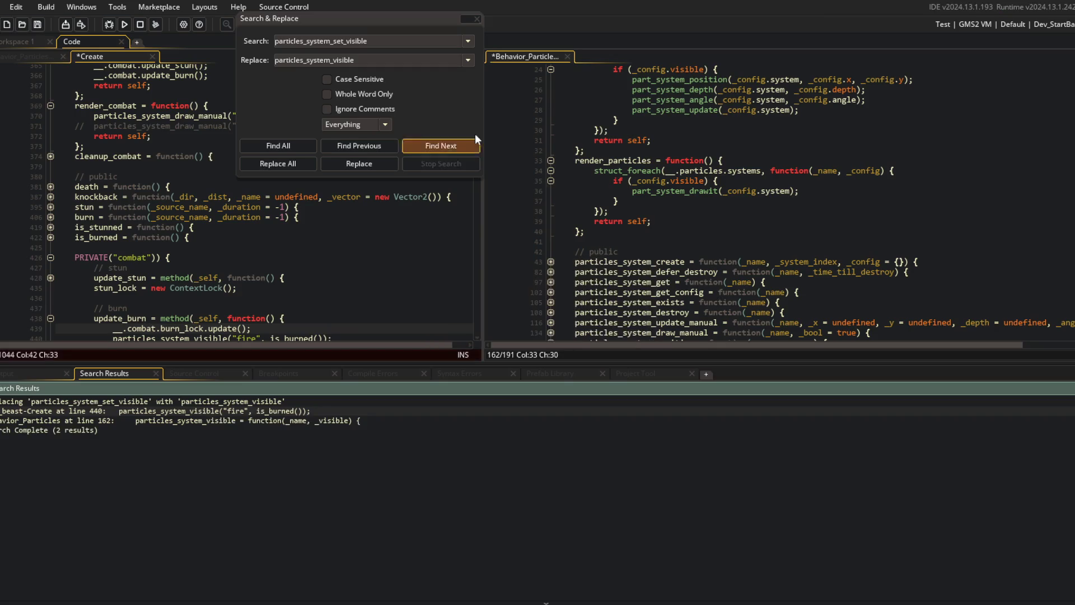
pyautogui.click(477, 19)
pyautogui.click(117, 176)
pyautogui.hotkey('ctrl', 's')
pyautogui.press('F12')
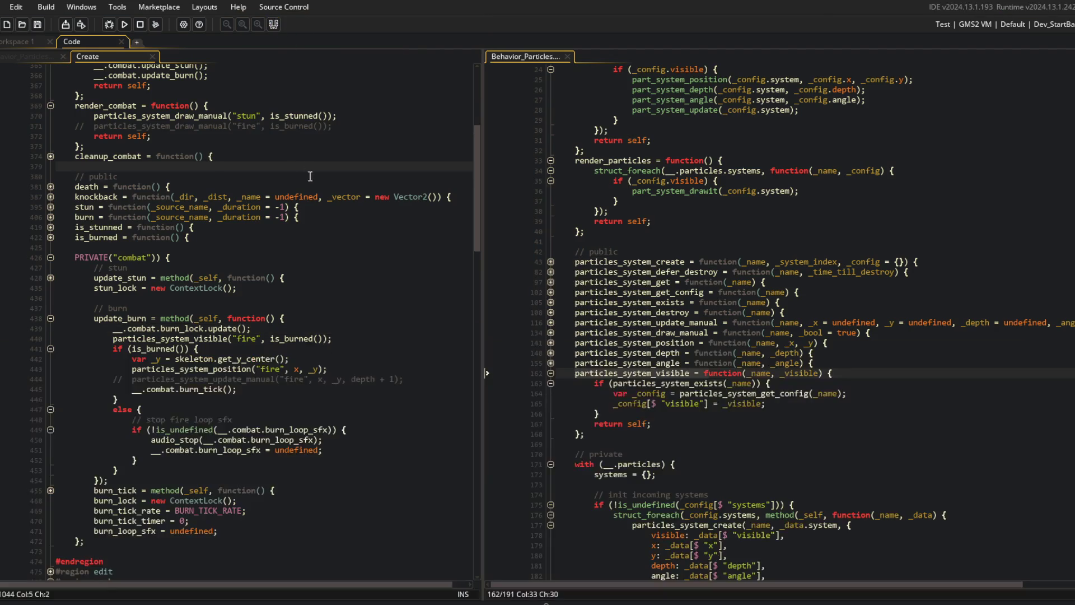
# - Check the renamed particles_system_visible function and its "fire" call in update_burn
pyautogui.click(676, 194)
pyautogui.scroll(3, 676, 194)
pyautogui.scroll(4, 391, 172)
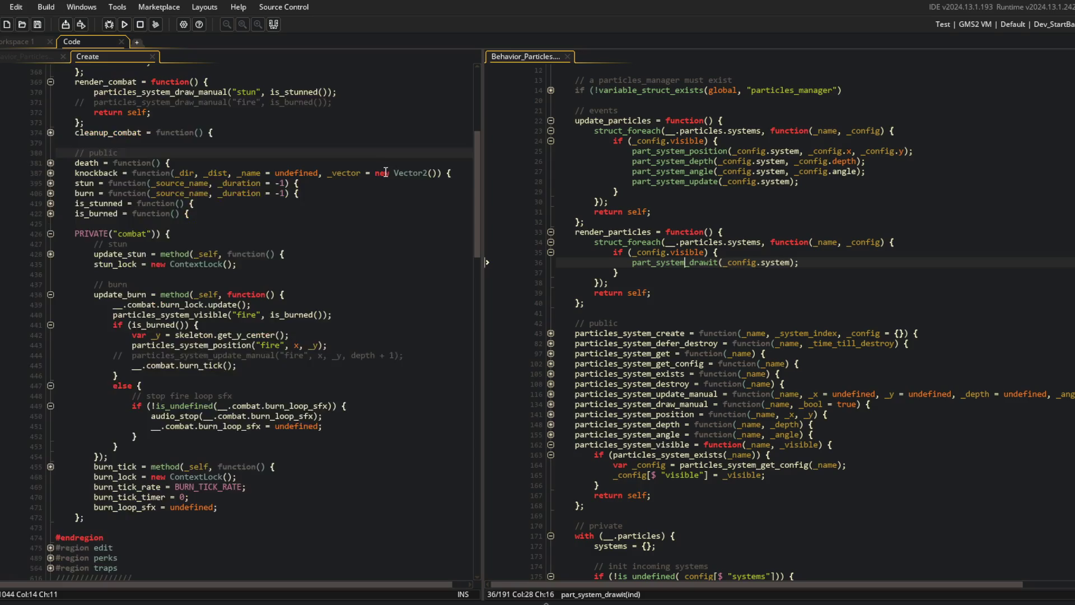
pyautogui.scroll(-5, 391, 172)
pyautogui.scroll(-6, 644, 252)
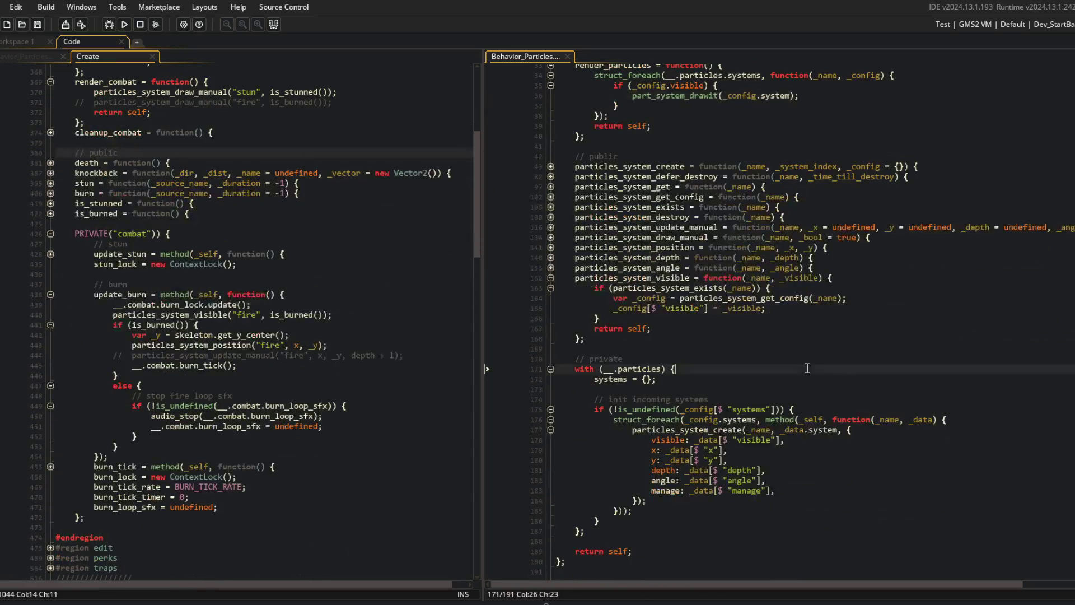
pyautogui.doubleClick(651, 281)
pyautogui.click(703, 298)
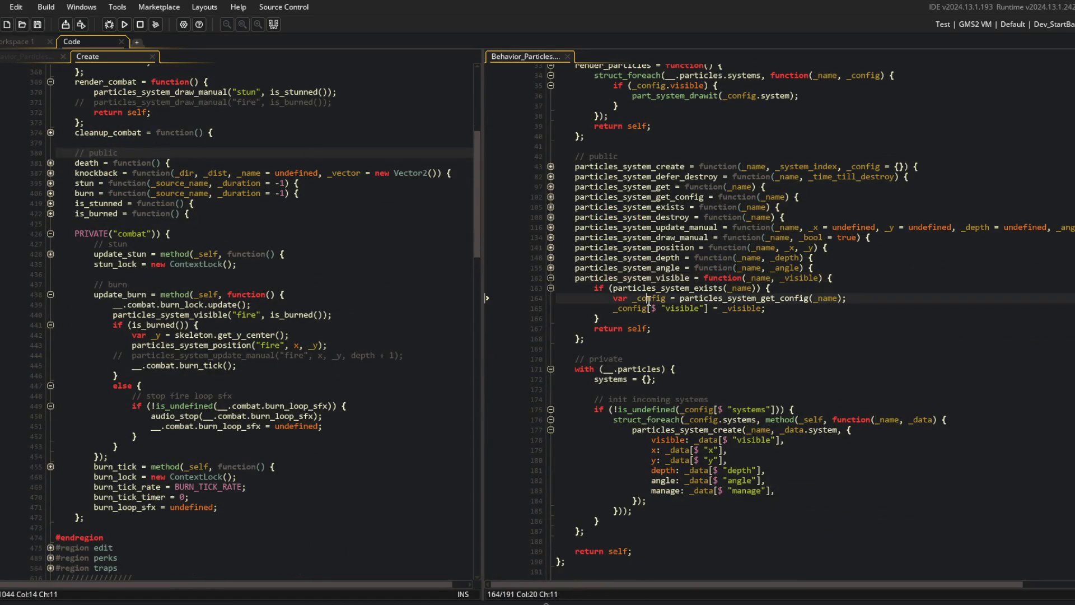
pyautogui.click(642, 307)
pyautogui.click(683, 308)
pyautogui.click(761, 307)
pyautogui.click(252, 294)
pyautogui.click(134, 315)
pyautogui.click(252, 316)
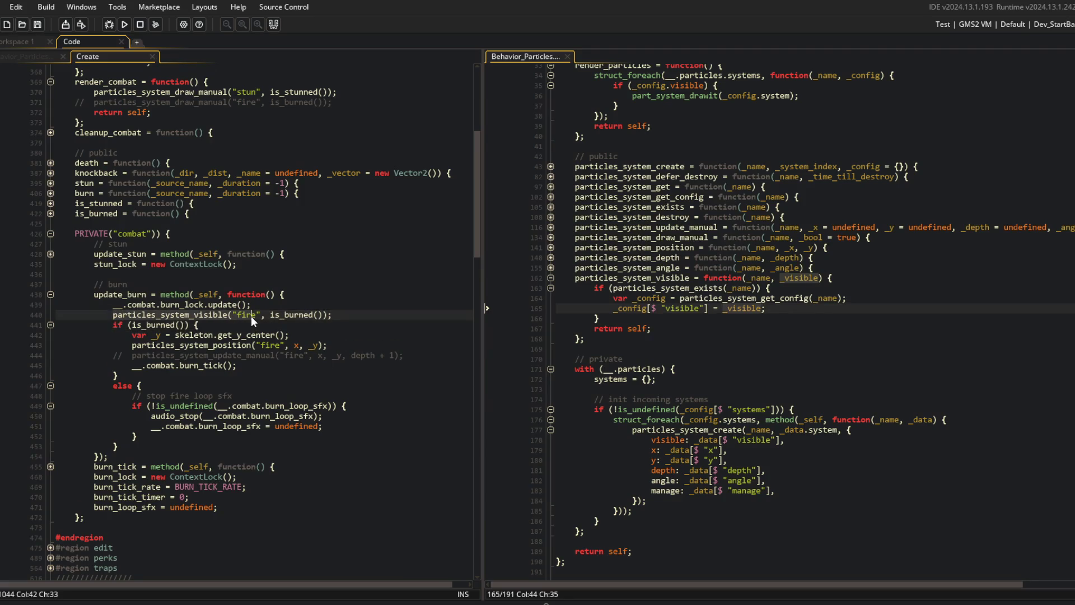
# - Duplicate the positioning line into particles_system_depth("fire", depth + 1);
pyautogui.click(213, 348)
pyautogui.moveTo(133, 350); pyautogui.dragTo(335, 349)
pyautogui.click(345, 343)
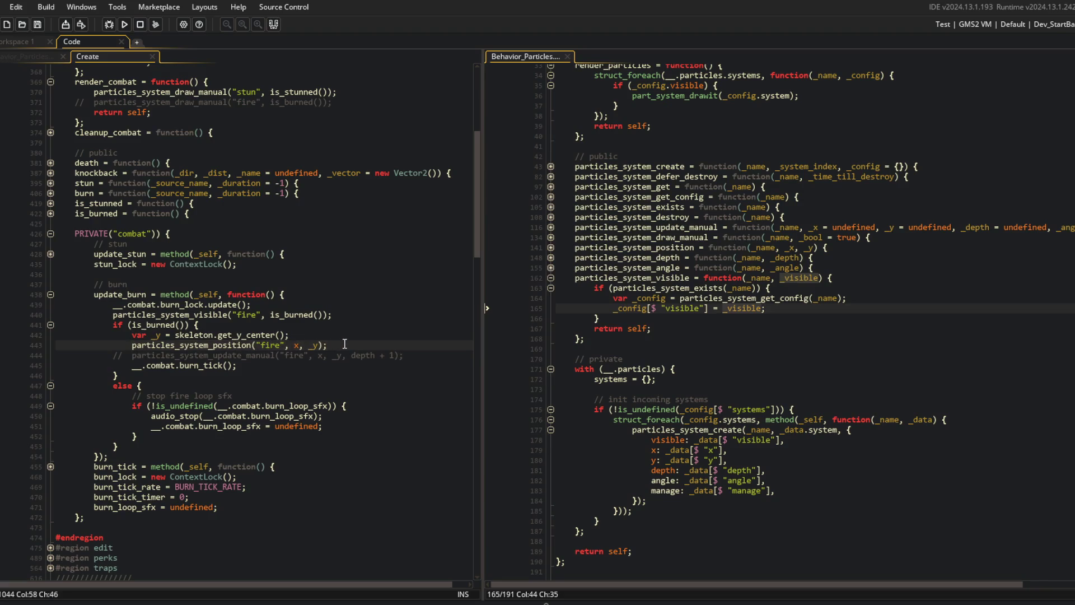
pyautogui.hotkey('ctrl', 'd')
pyautogui.press('Left')
pyautogui.press('Left')
pyautogui.press('Left')
pyautogui.press('BackSpace')
pyautogui.press('BackSpace')
pyautogui.press('BackSpace')
pyautogui.write('depth')
pyautogui.press('End')
pyautogui.press('Left')
pyautogui.press('Left')
pyautogui.press('BackSpace')
pyautogui.press('BackSpace')
pyautogui.press('BackSpace')
pyautogui.write('depth + 1')
# - Run the game with F5 to check the burning fire, then return to the code
pyautogui.press('F5')
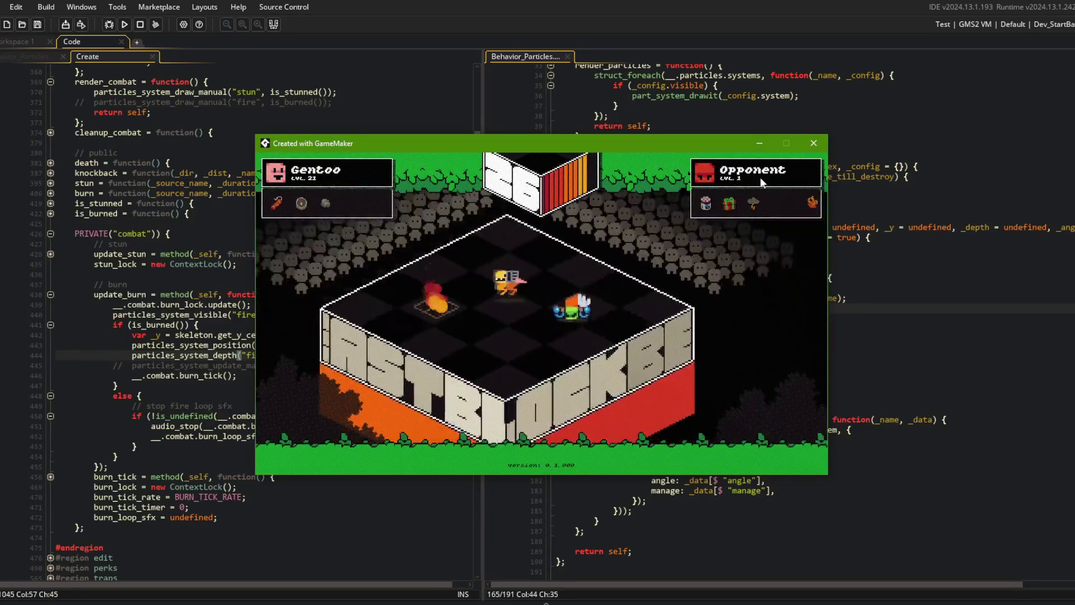
pyautogui.click(381, 173)
pyautogui.scroll(-3, 381, 216)
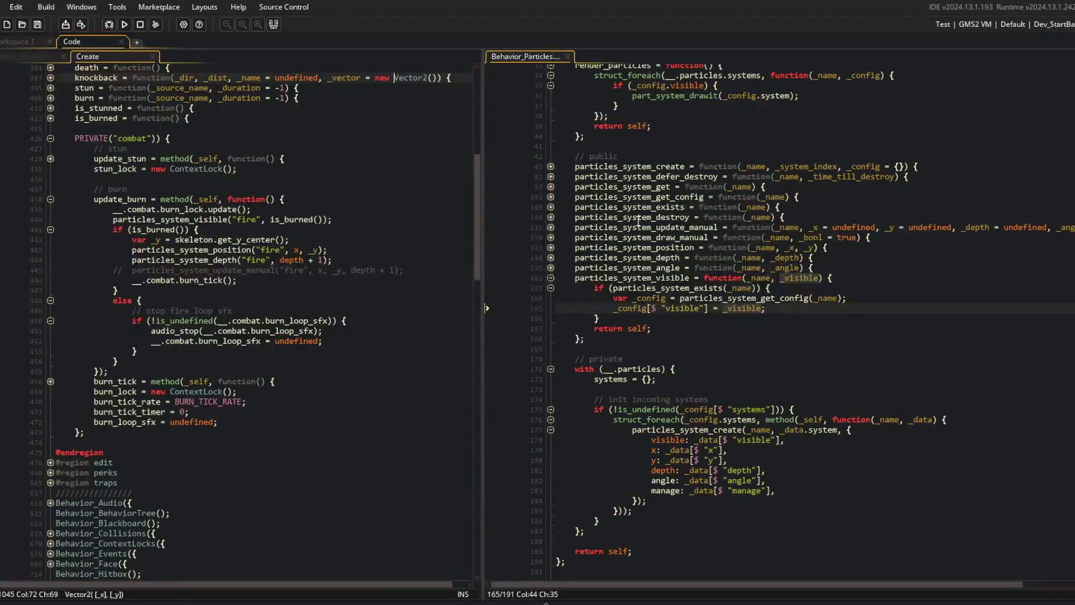
# - Review the visible check in render_particles and the fire visibility and depth calls in update_burn
pyautogui.scroll(5, 637, 221)
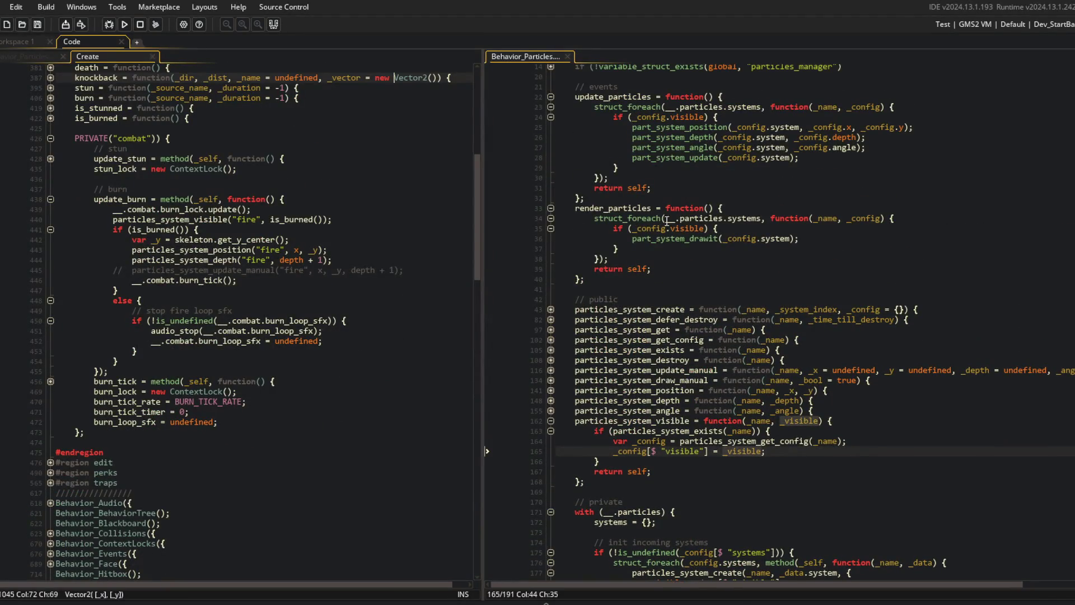
pyautogui.click(689, 227)
pyautogui.doubleClick(689, 228)
pyautogui.scroll(-3, 689, 227)
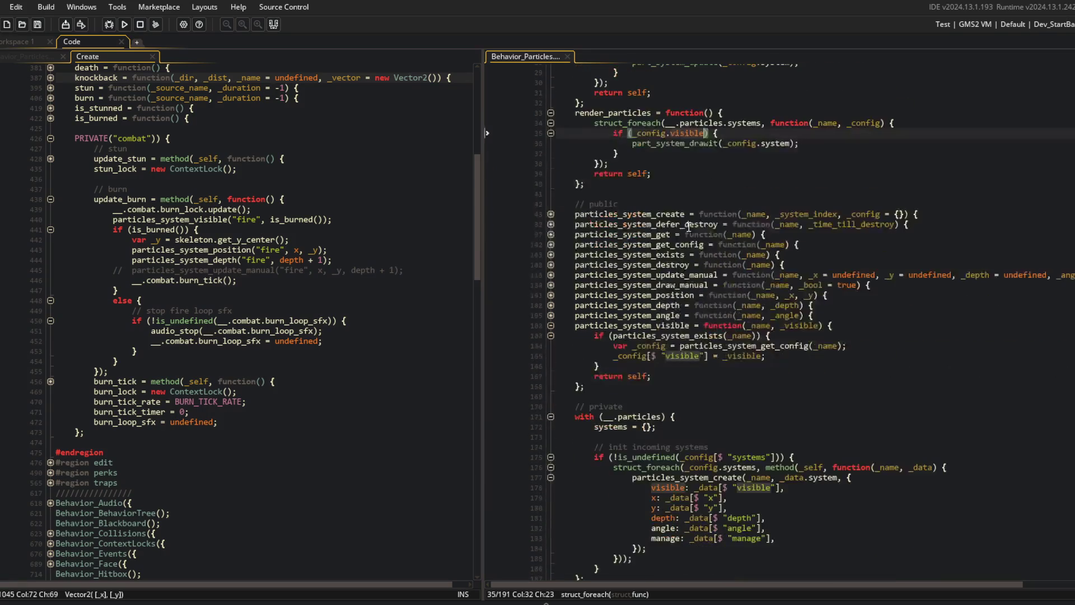
pyautogui.click(752, 305)
pyautogui.click(231, 220)
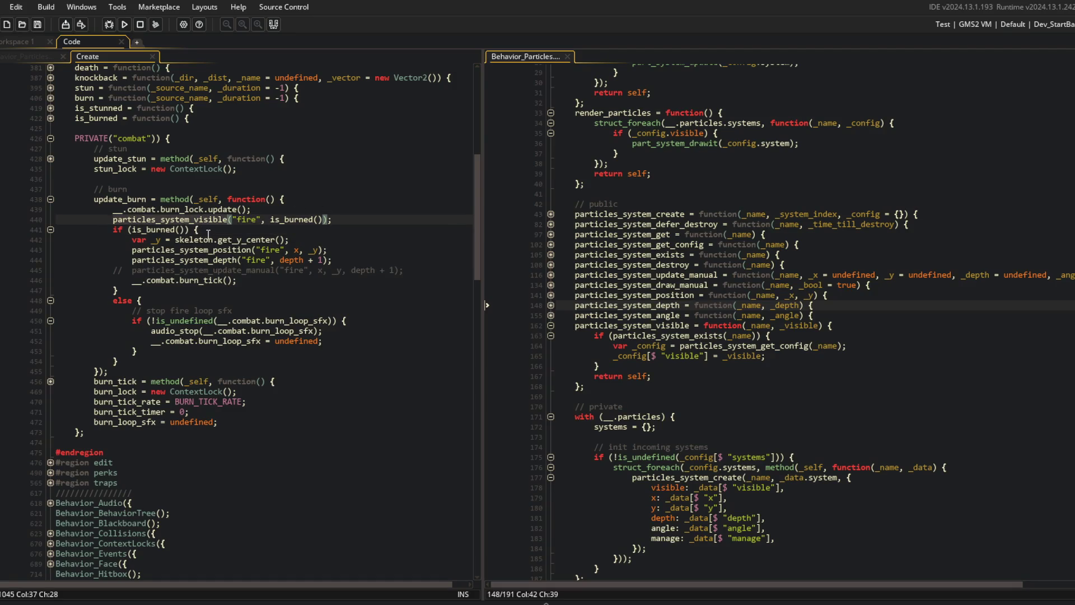
pyautogui.click(207, 249)
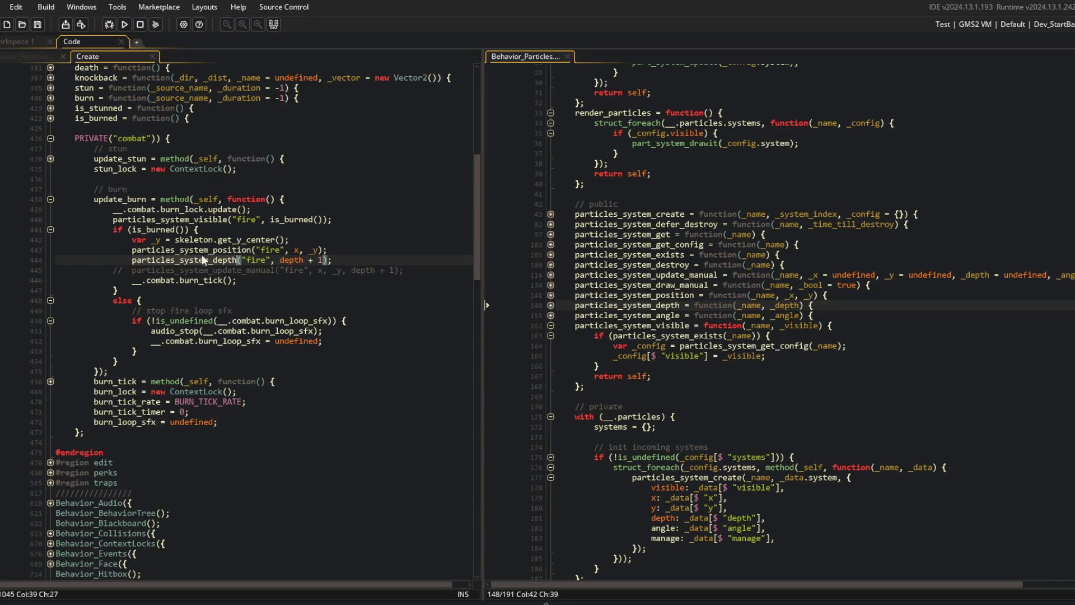
# - Unfold particles_system_position to show its particles_system_get lookup and part_system_position call
pyautogui.click(551, 296)
pyautogui.click(784, 308)
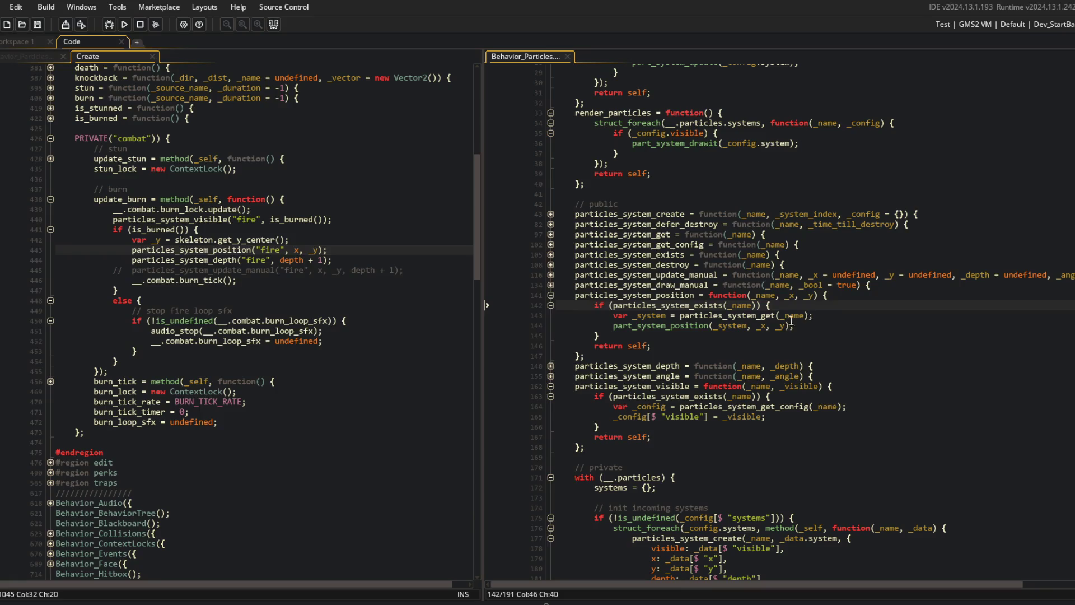
pyautogui.click(862, 311)
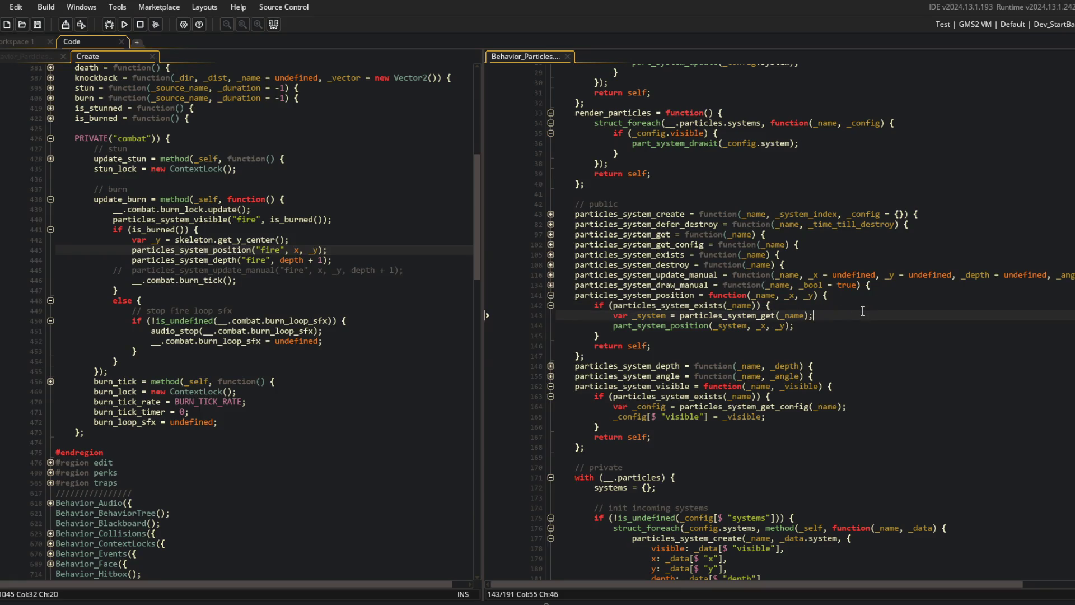
pyautogui.press('Down')
pyautogui.press('Down')
pyautogui.press('Down')
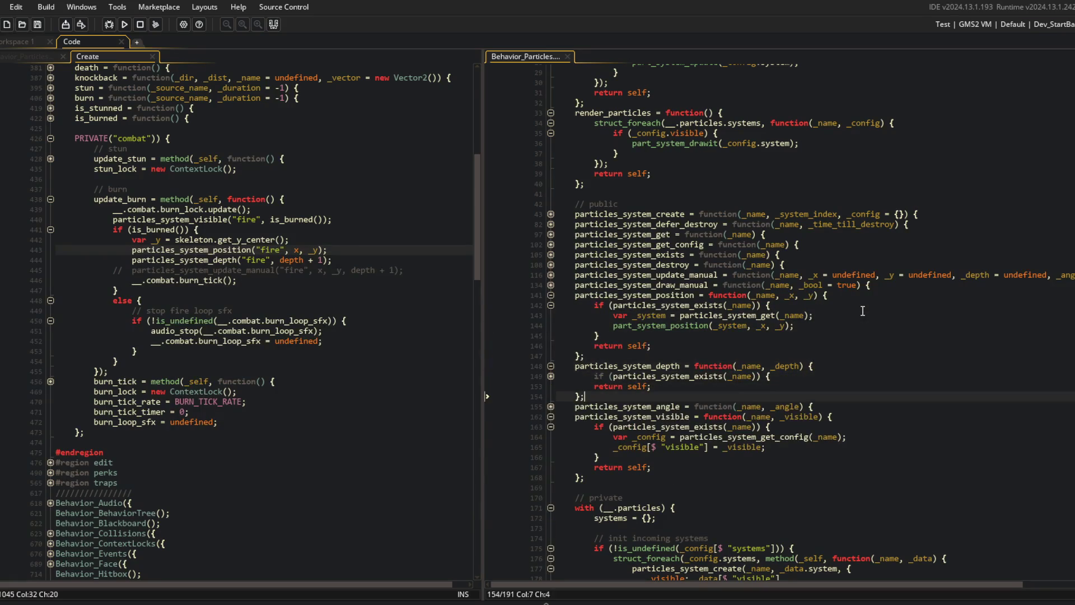
# - In the position setter, fetch _config via particles_system_get_config(_name) and store _config.x and _config.y
pyautogui.press('Down')
pyautogui.press('Down')
pyautogui.press('Down')
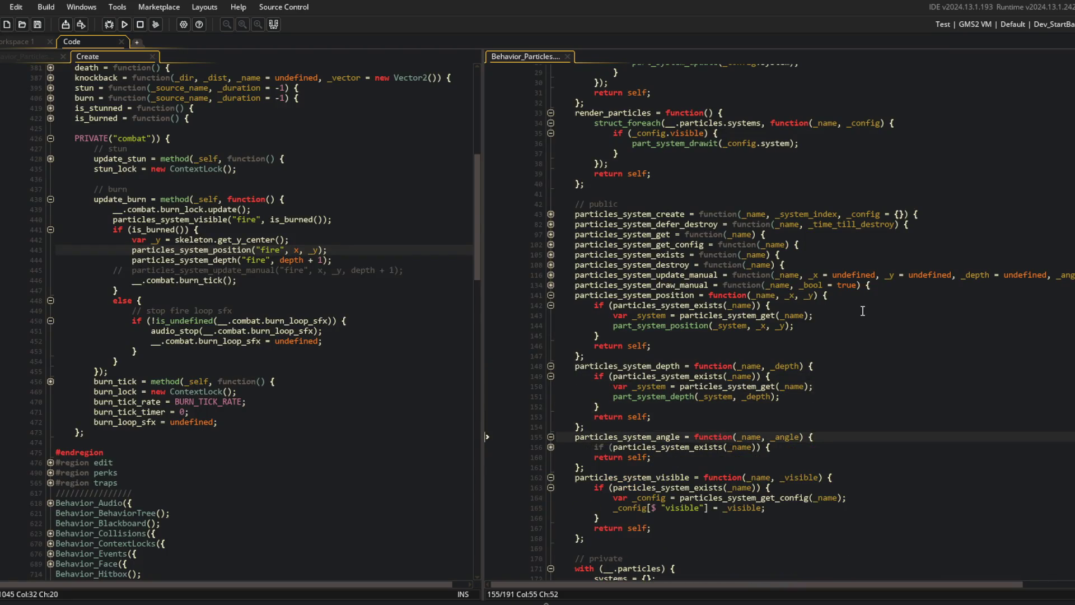
pyautogui.press('Up')
pyautogui.press('Up')
pyautogui.press('Up')
pyautogui.press('End')
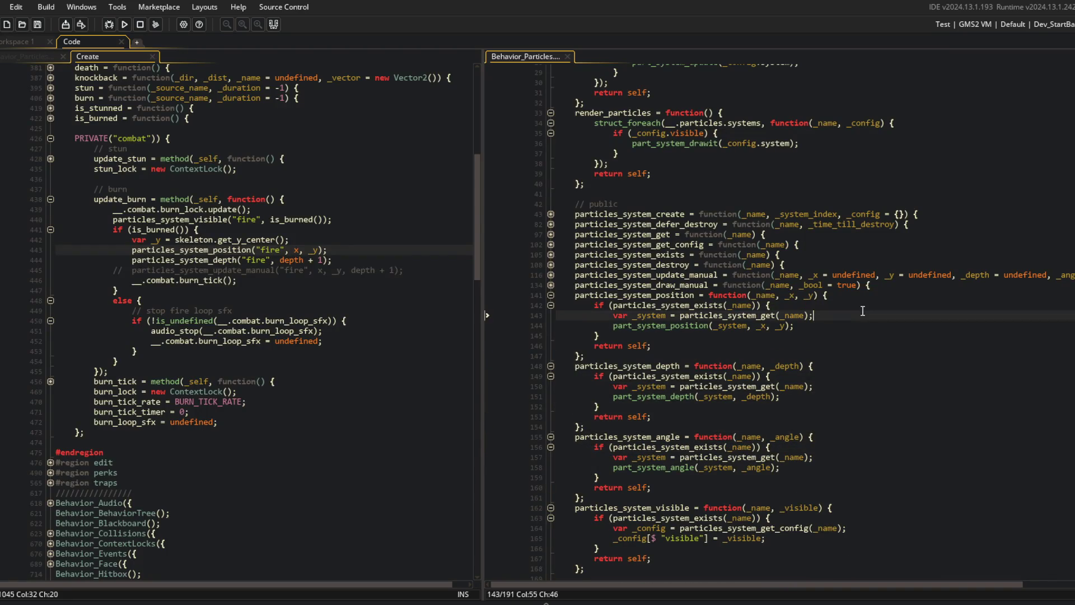
pyautogui.press('Return')
pyautogui.write('var _config = parti')
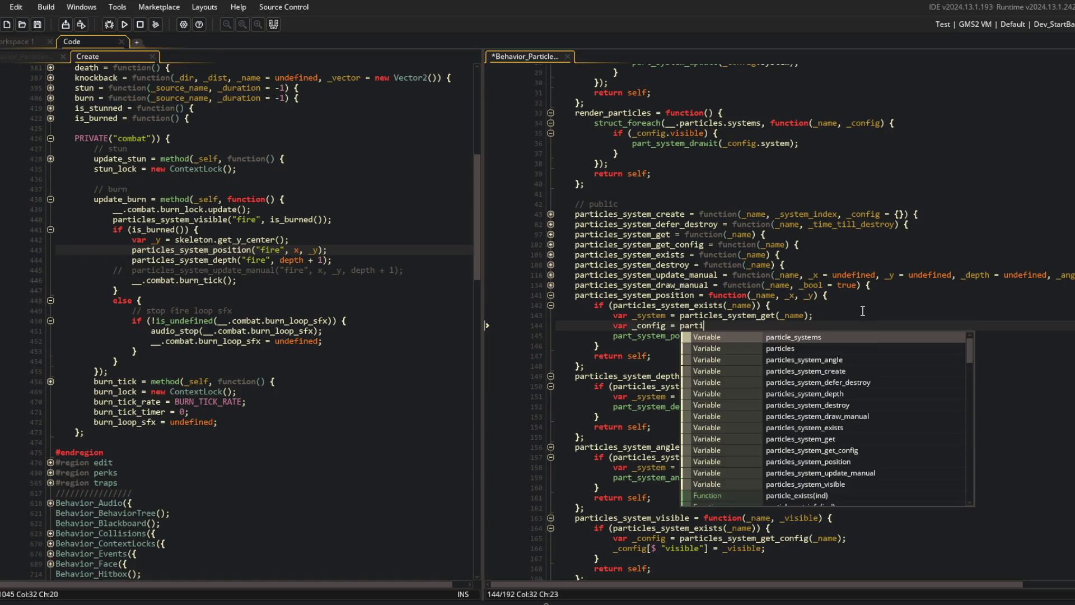
pyautogui.write('cles_system_get_con')
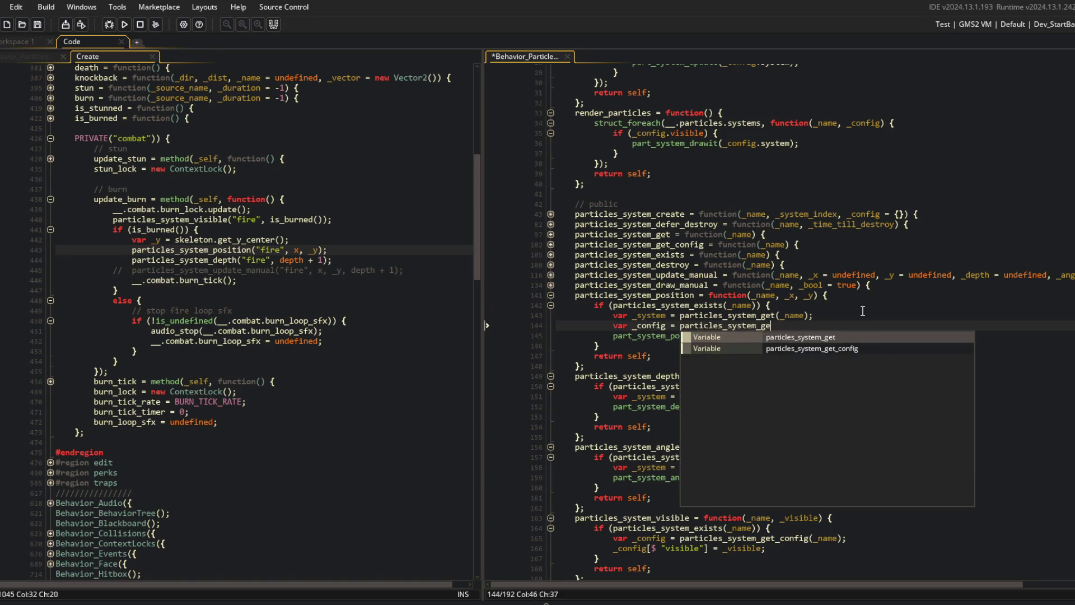
pyautogui.press('Return')
pyautogui.write('_name);')
pyautogui.press('Return')
pyautogui.write('_conf')
pyautogui.press('BackSpace')
pyautogui.write('.x =')
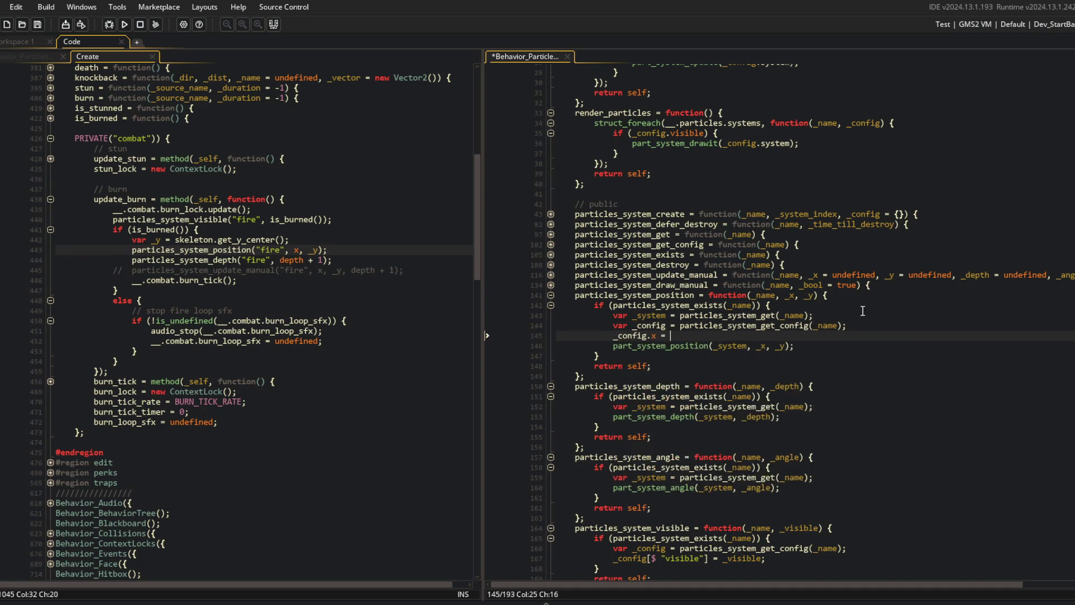
pyautogui.hotkey('ctrl', 'd')
pyautogui.press('Left')
pyautogui.hotkey('ctrl', 's')
# - Add the config lookup and _config.depth = _depth to the depth setter
pyautogui.press('Home')
pyautogui.press('Up')
pyautogui.press('Down')
pyautogui.press('Down')
pyautogui.press('Down')
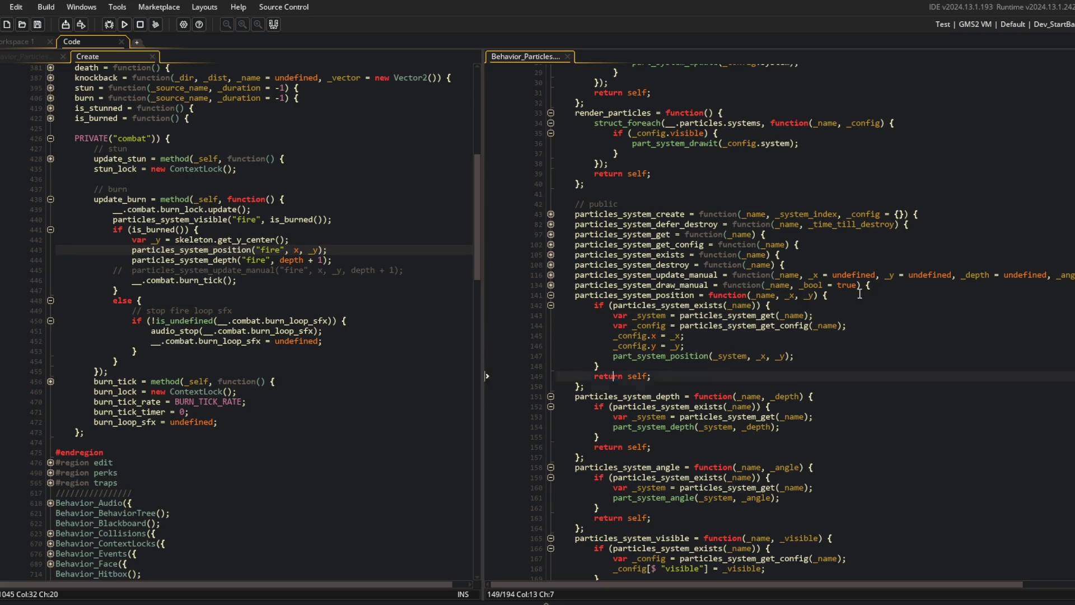
pyautogui.press('End')
pyautogui.press('Return')
pyautogui.hotkey('ctrl', 'v')
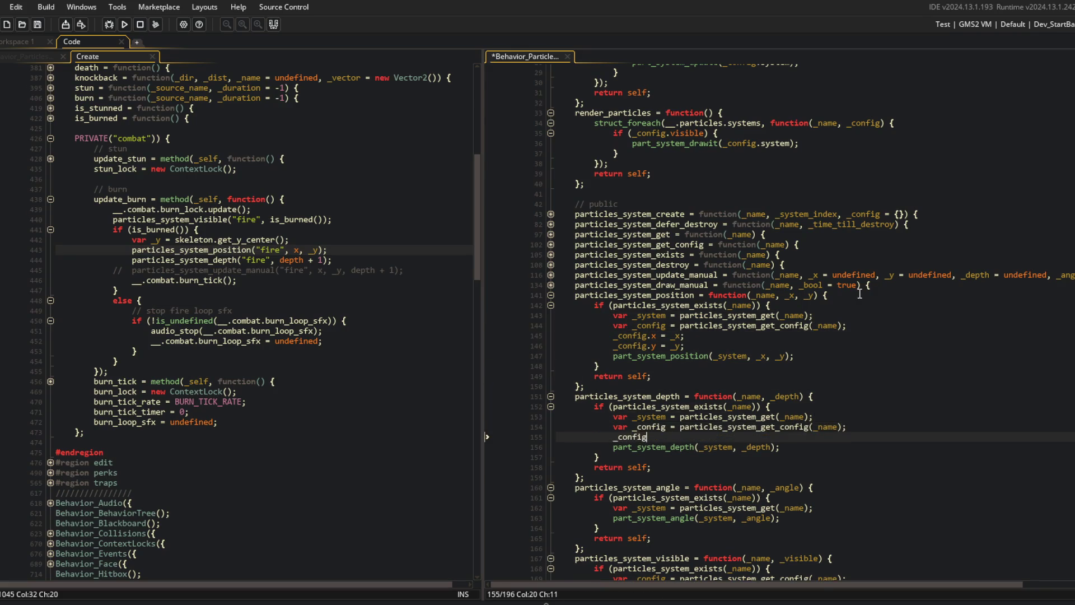
pyautogui.write('.depth = _depth;')
pyautogui.hotkey('ctrl', 's')
# - Add the config lookup and a _config.angle assignment to the angle setter
pyautogui.press('Down')
pyautogui.press('Down')
pyautogui.press('End')
pyautogui.press('Return')
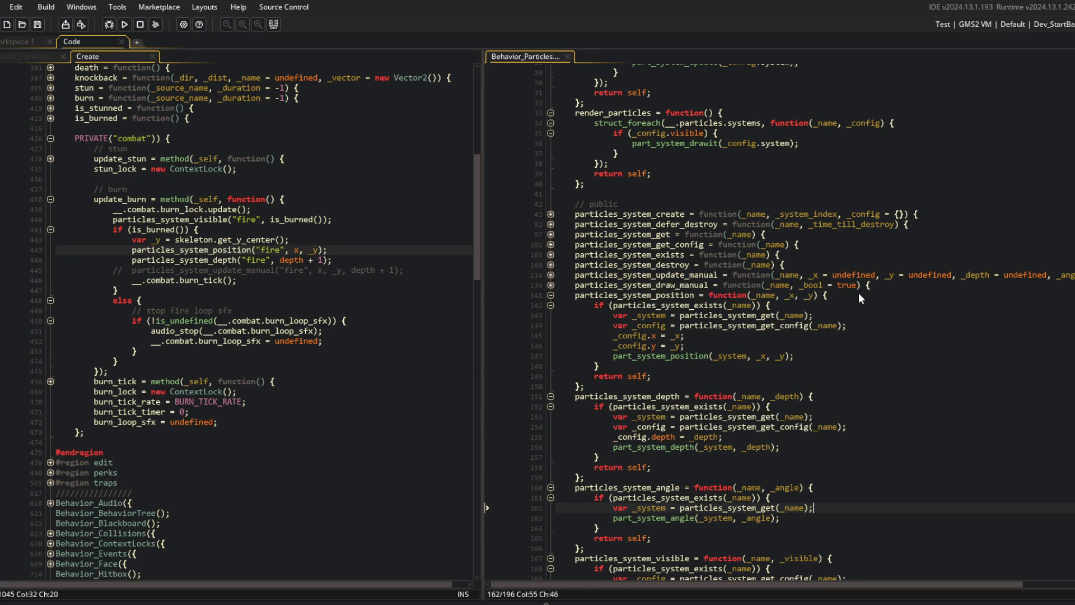
pyautogui.write('var _config = particles_system_get_config(_name);')
pyautogui.press('End')
pyautogui.press('Return')
pyautogui.write('_config.angle')
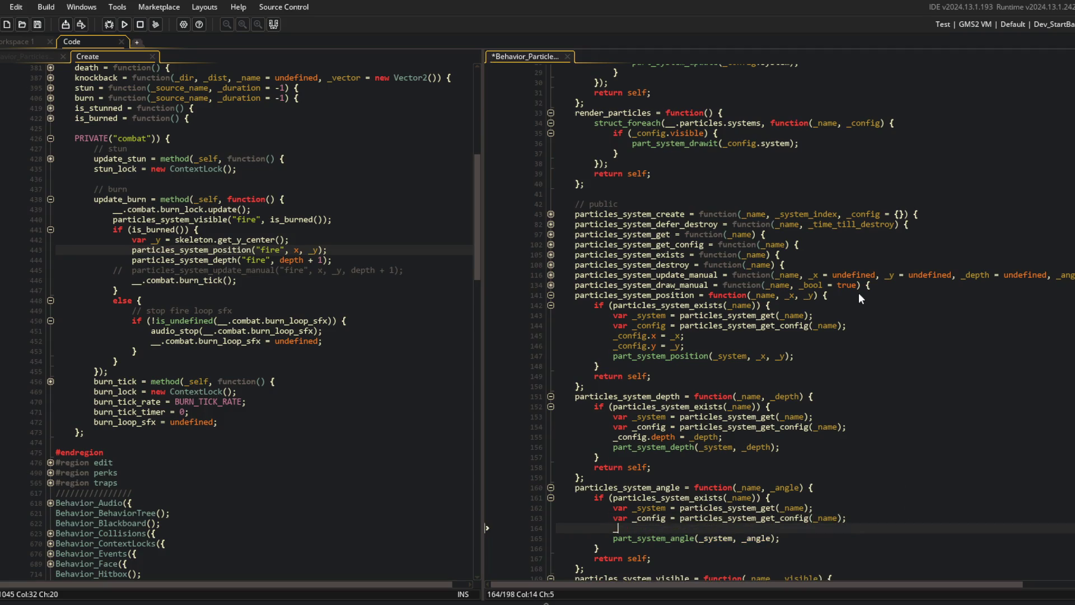
pyautogui.hotkey('ctrl', 's')
# - Review the updated setters and run the game to test the fire particles
pyautogui.scroll(-6, 858, 293)
pyautogui.click(914, 404)
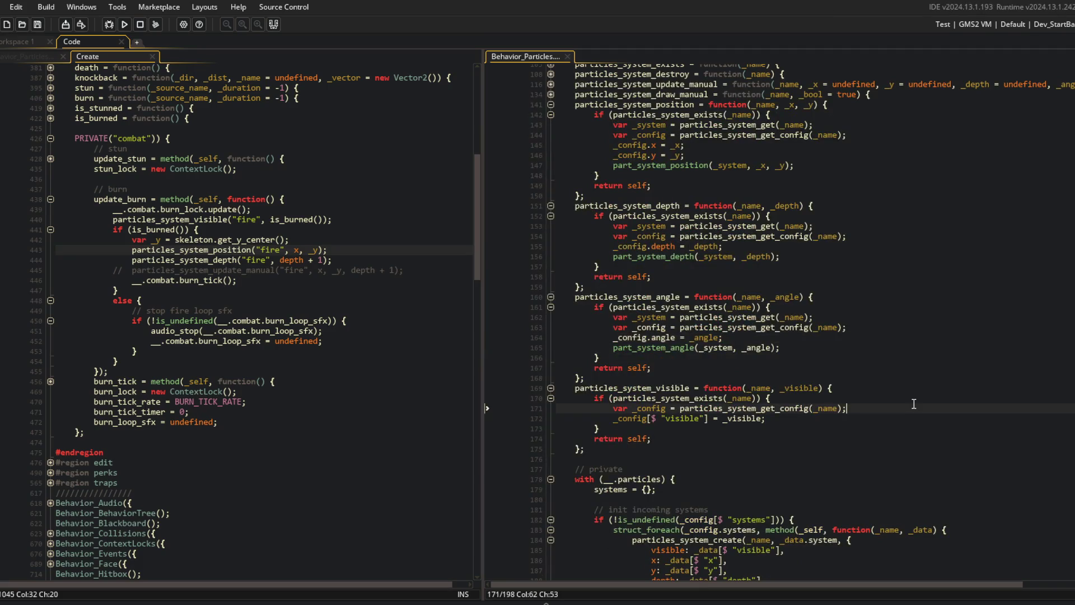
pyautogui.press('Down')
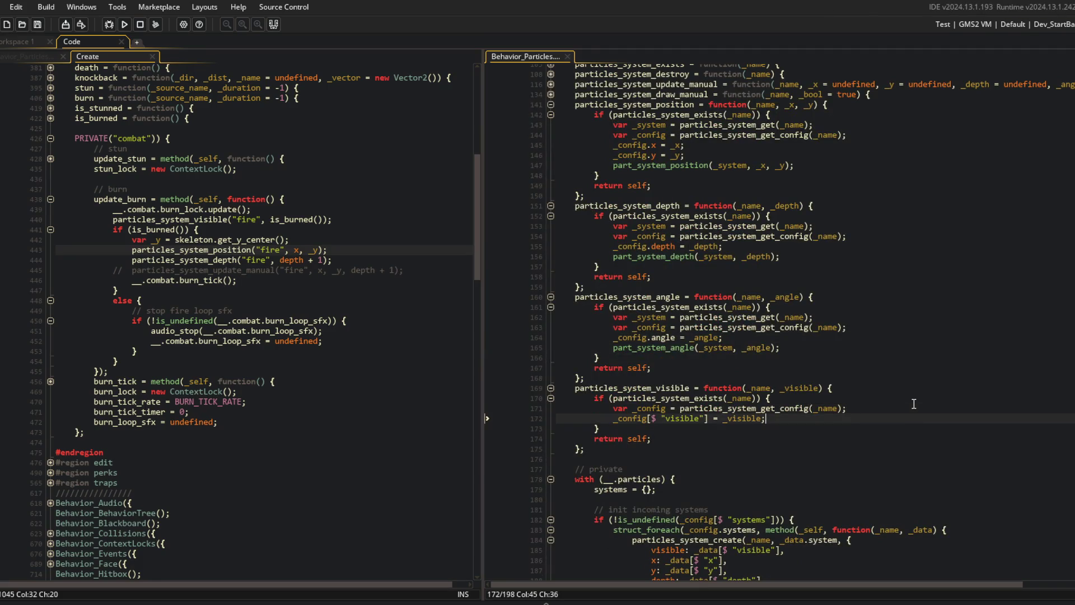
pyautogui.scroll(4, 914, 403)
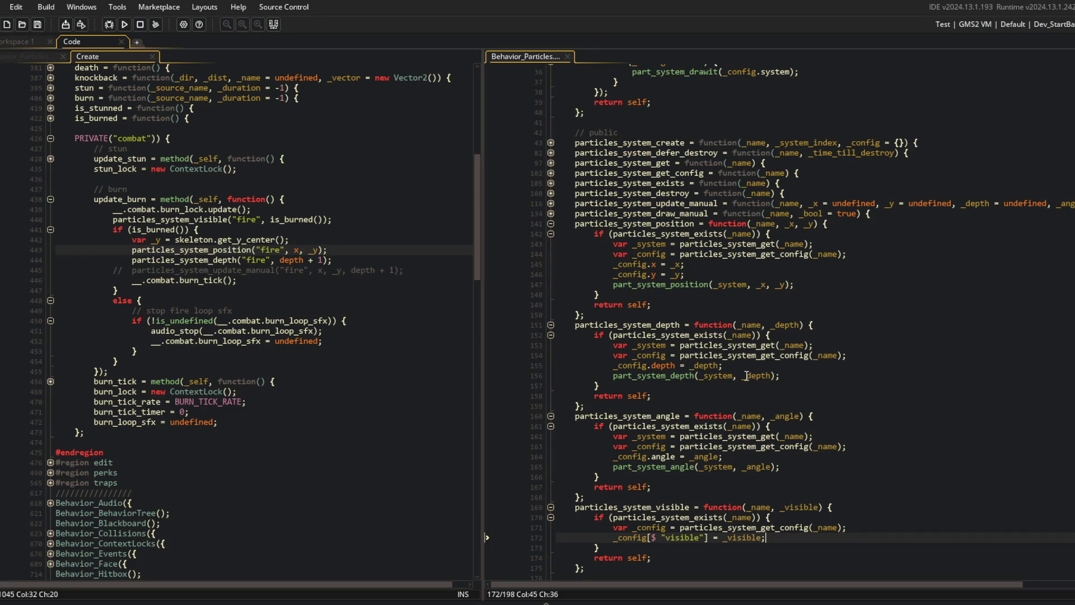
pyautogui.scroll(5, 843, 306)
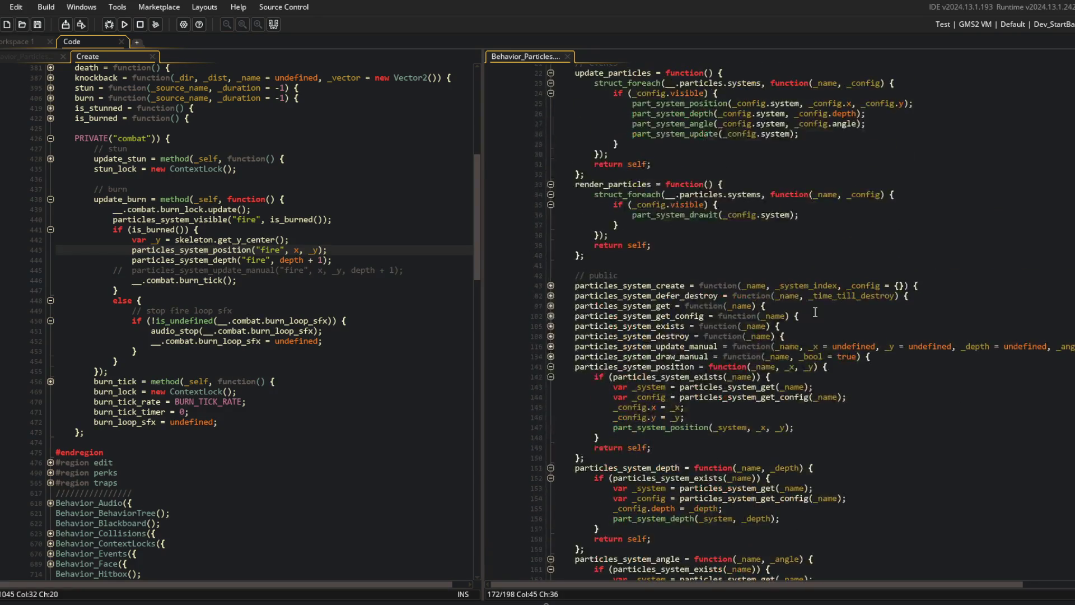
pyautogui.scroll(2, 750, 290)
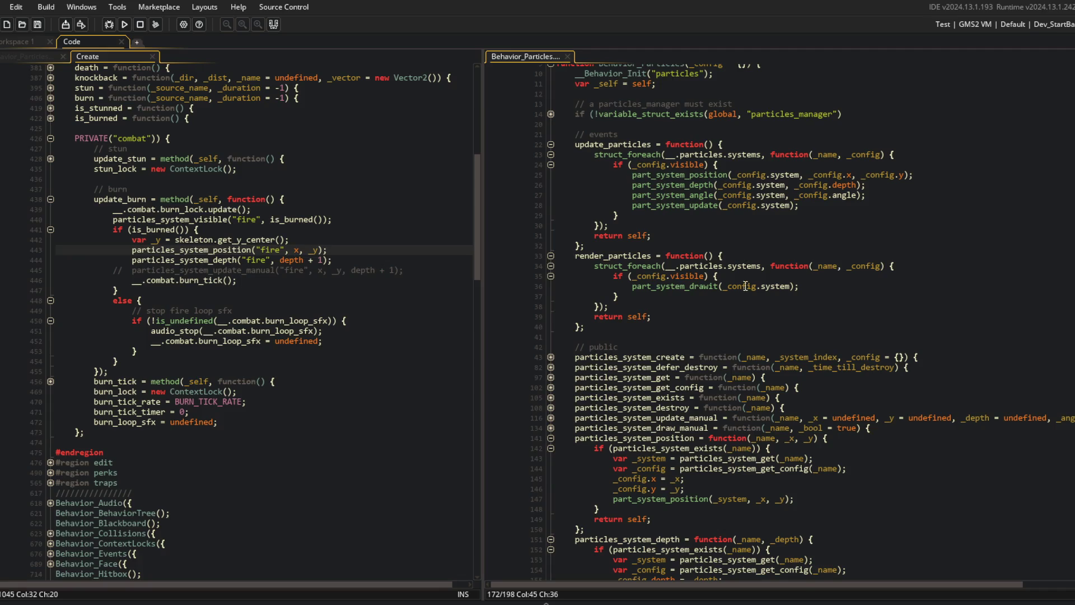
pyautogui.scroll(-9, 738, 278)
pyautogui.click(763, 324)
pyautogui.click(126, 25)
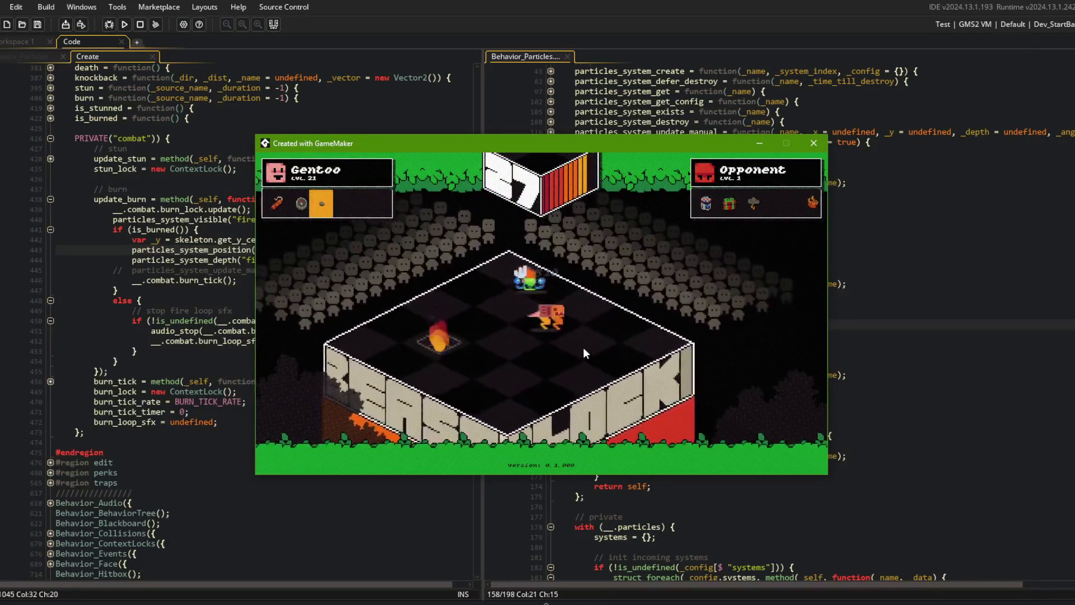
# - Close the test game, delete the commented update_manual line, and add a blank line before if (is_burned())
pyautogui.click(813, 143)
pyautogui.click(378, 272)
pyautogui.hotkey('ctrl', 'd')
pyautogui.click(352, 226)
pyautogui.press('Home')
pyautogui.press('Return')
pyautogui.press('Down')
pyautogui.press('Down')
pyautogui.press('Down')
pyautogui.press('Up')
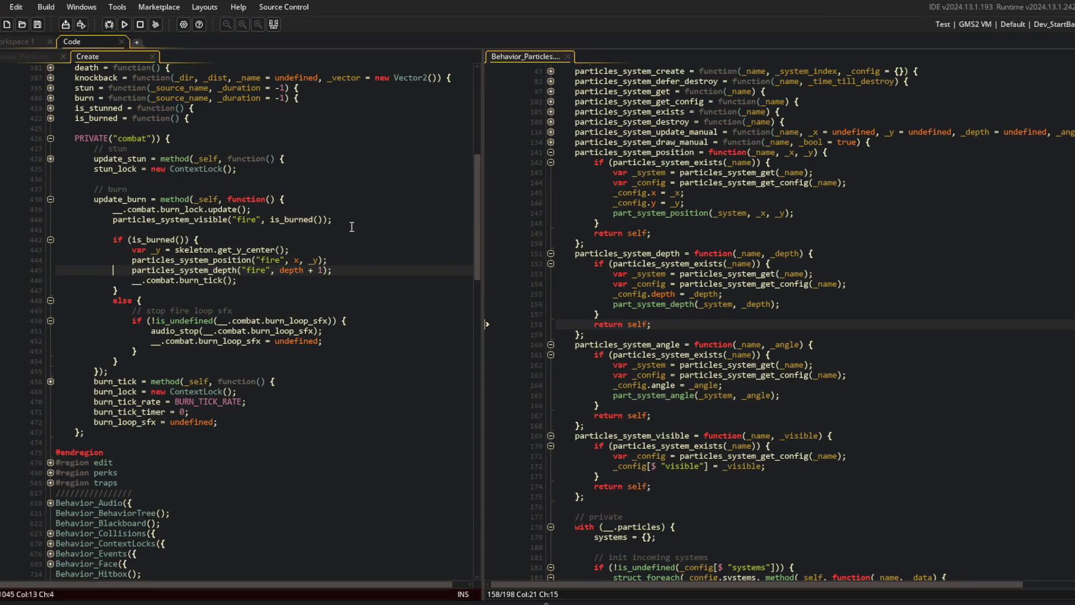
# - Add particles_system_visible("stun", is_stunned()) after the stun lock update in update_stun
pyautogui.press('Down')
pyautogui.press('Down')
pyautogui.press('Down')
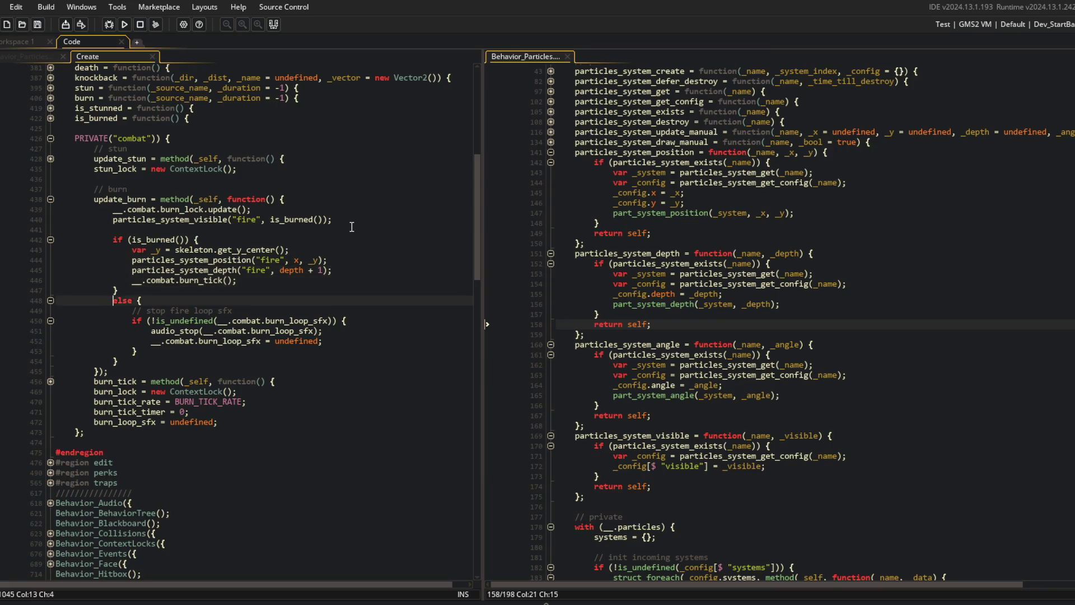
pyautogui.scroll(3, 326, 268)
pyautogui.click(328, 318)
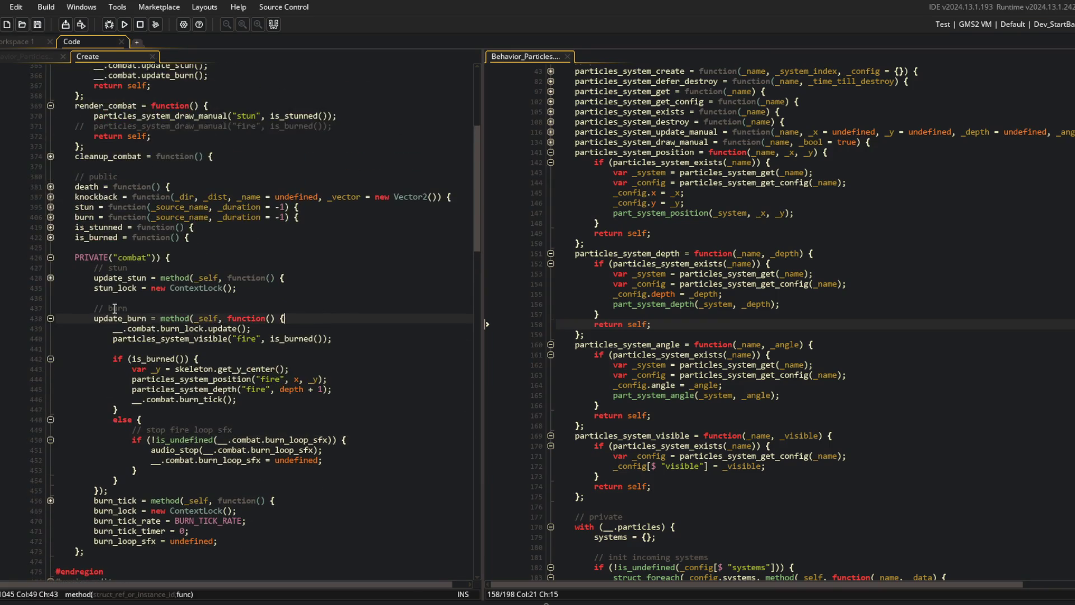
pyautogui.click(50, 277)
pyautogui.click(221, 330)
pyautogui.click(285, 288)
pyautogui.press('Return')
pyautogui.write('particles_syste')
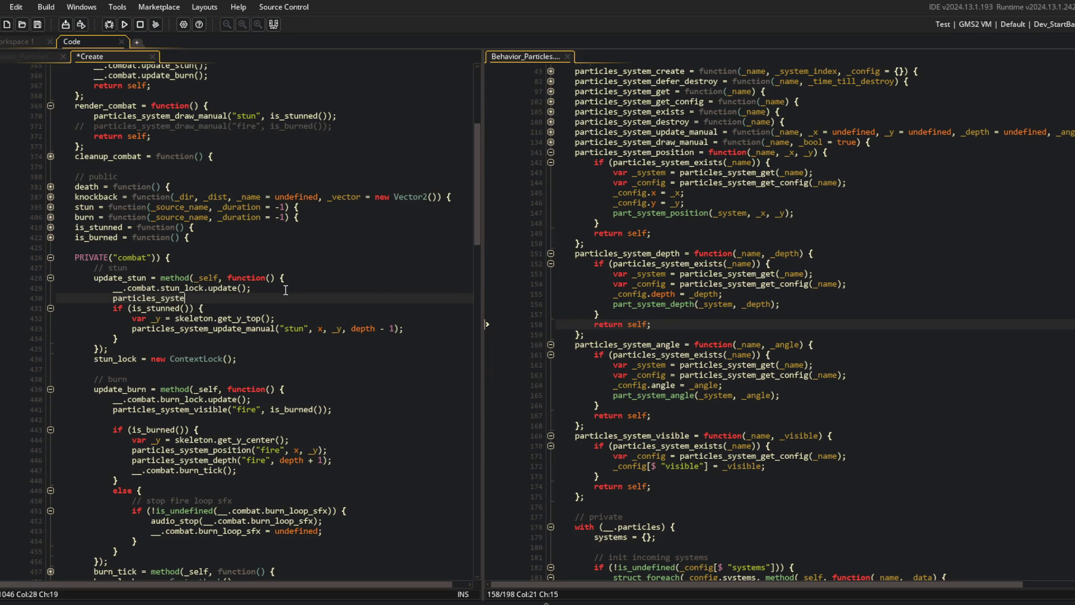
pyautogui.write('m_visible("stu')
pyautogui.write('n", is_stunned()')
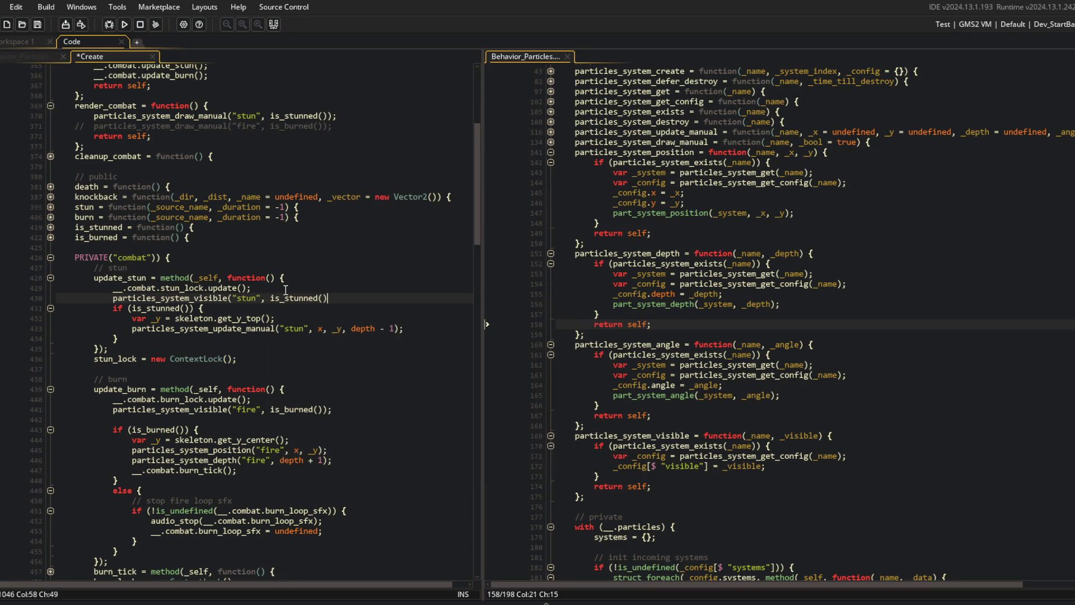
pyautogui.press('Return')
# - Replace the stun update_manual call with particles_system_position("stun", x, _y) and particles_system_depth("stun", depth - 1)
pyautogui.press('Down')
pyautogui.press('Down')
pyautogui.press('Down')
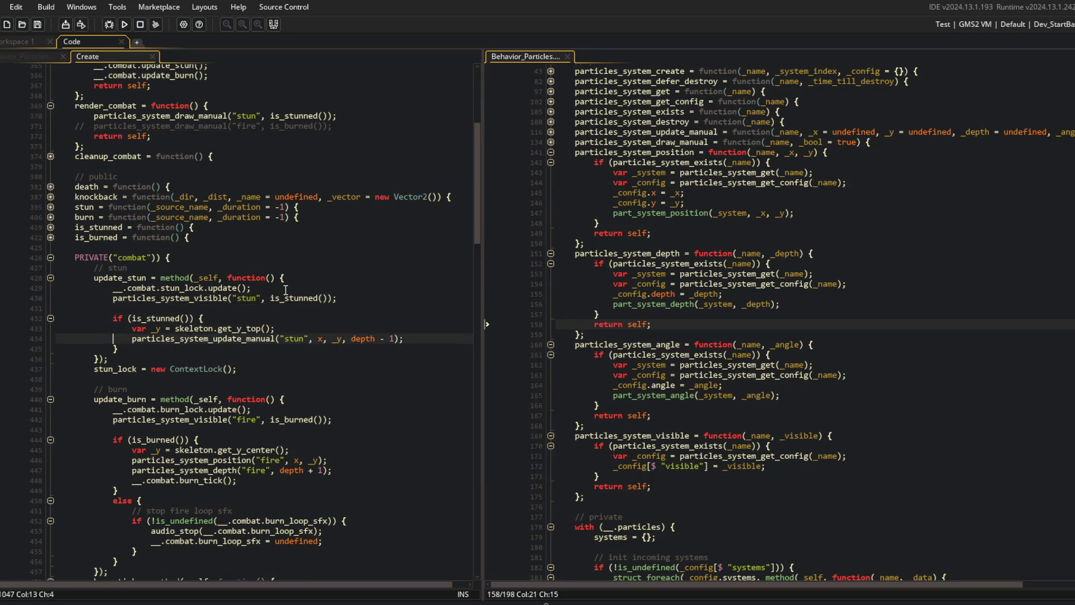
pyautogui.press('BackSpace')
pyautogui.press('BackSpace')
pyautogui.press('BackSpace')
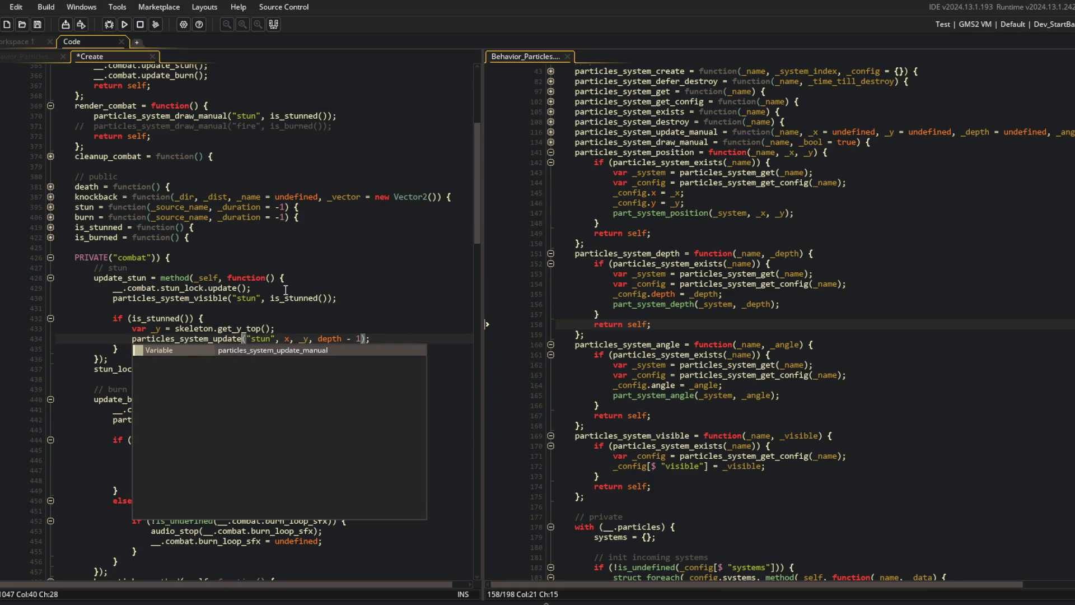
pyautogui.write('position')
pyautogui.hotkey('ctrl', 's')
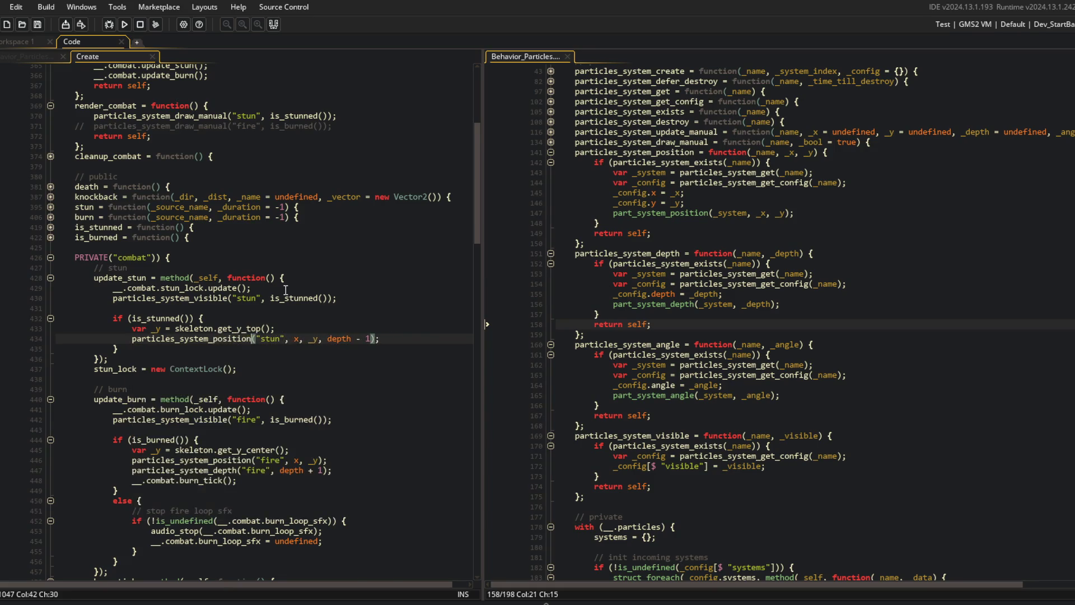
pyautogui.press('Left')
pyautogui.press('Left')
pyautogui.hotkey('shift', 'End')
pyautogui.hotkey('shift', 'Left')
pyautogui.hotkey('shift', 'Left')
pyautogui.press('Delete')
pyautogui.hotkey('ctrl', 'd')
pyautogui.hotkey('ctrl', 'Left')
pyautogui.hotkey('ctrl', 'Left')
pyautogui.hotkey('ctrl', 'Left')
pyautogui.press('BackSpace')
pyautogui.press('BackSpace')
pyautogui.press('BackSpace')
pyautogui.write('deop')
pyautogui.press('BackSpace')
pyautogui.press('BackSpace')
pyautogui.press('BackSpace')
pyautogui.write('pth')
pyautogui.hotkey('ctrl', 's')
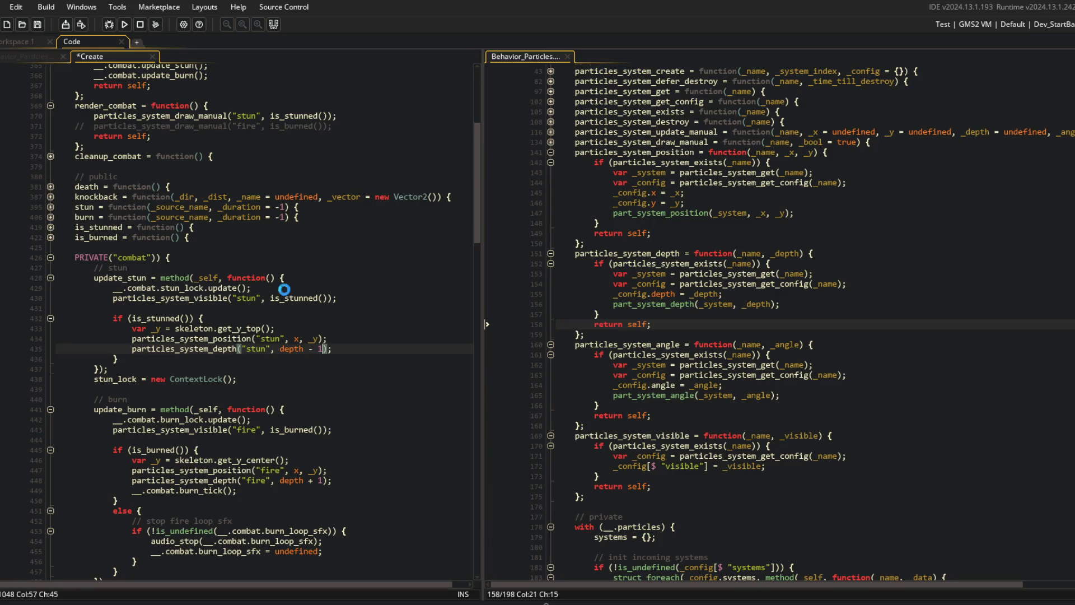
pyautogui.scroll(-2, 310, 347)
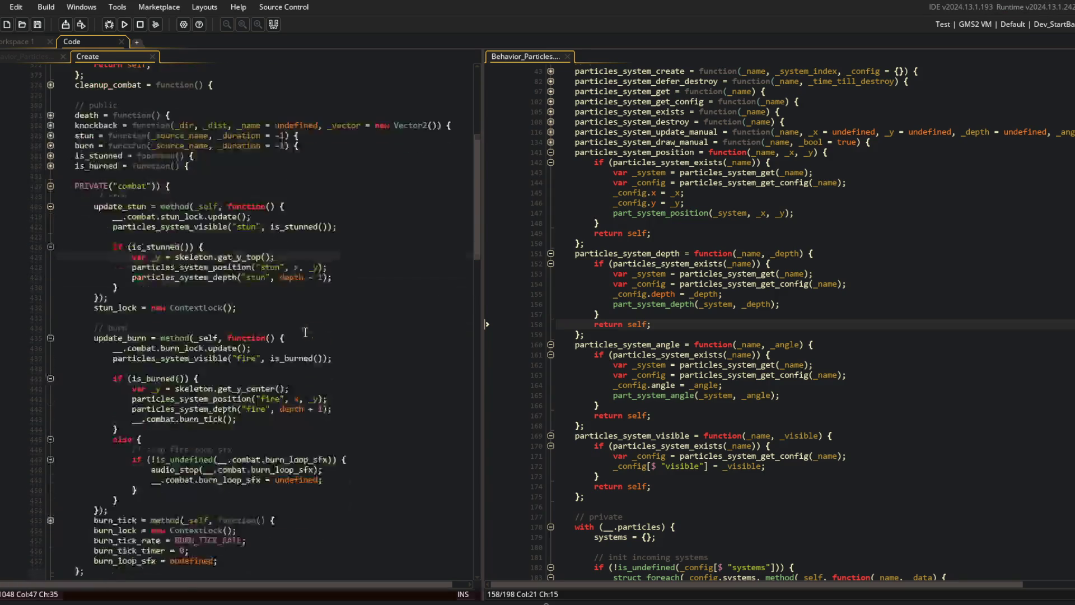
# - Delete render_combat's body so it reads function() {}
pyautogui.click(290, 277)
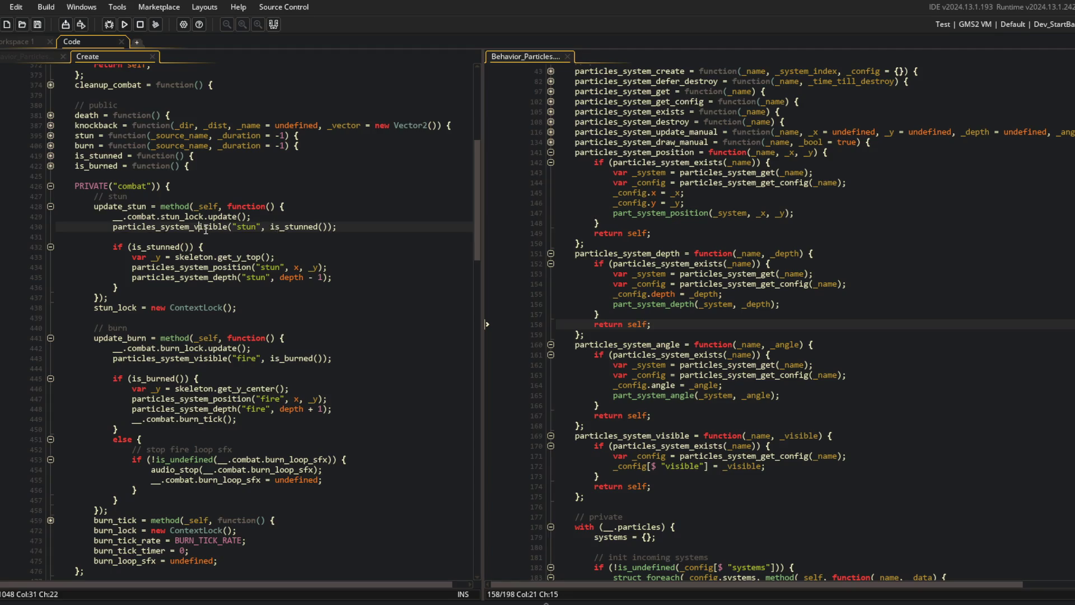
pyautogui.click(50, 206)
pyautogui.click(51, 247)
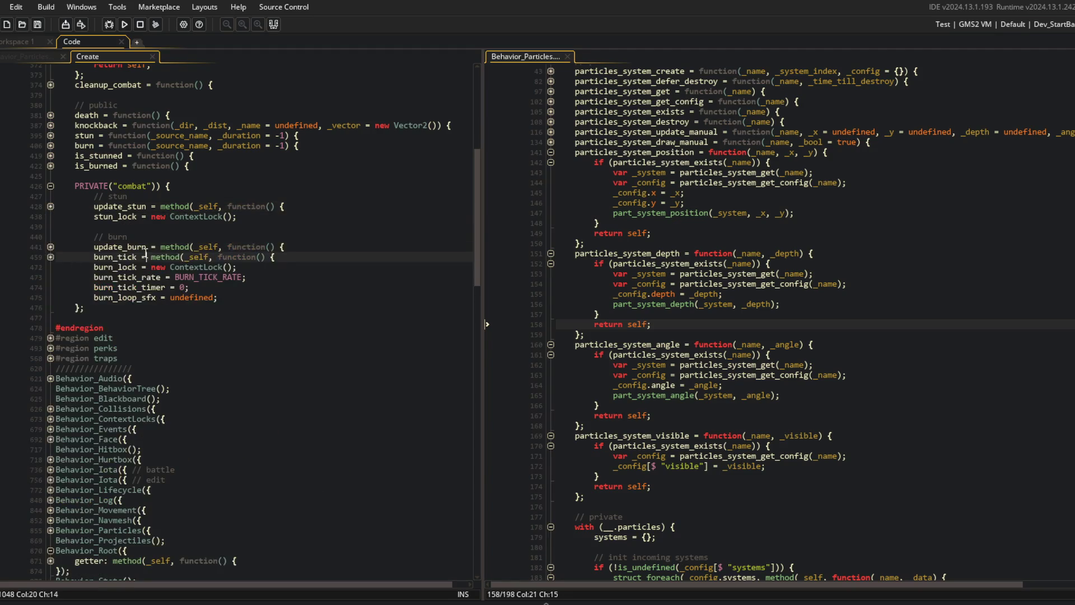
pyautogui.scroll(7, 243, 254)
pyautogui.click(242, 257)
pyautogui.click(115, 248)
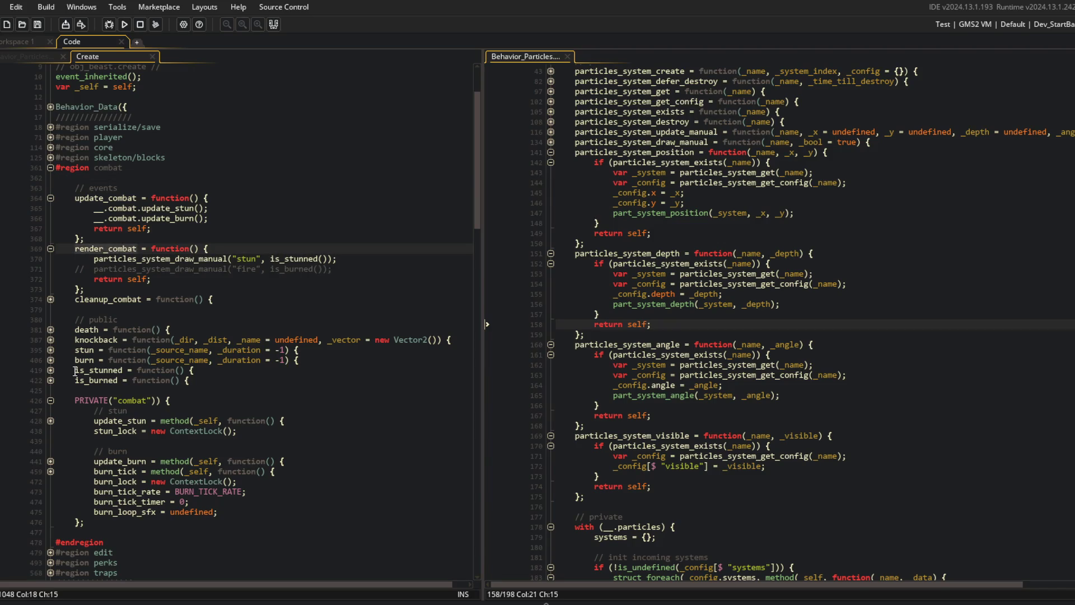
pyautogui.click(90, 319)
pyautogui.click(120, 260)
pyautogui.hotkey('ctrl', 'd')
pyautogui.hotkey('ctrl', 'd')
pyautogui.hotkey('ctrl', 'd')
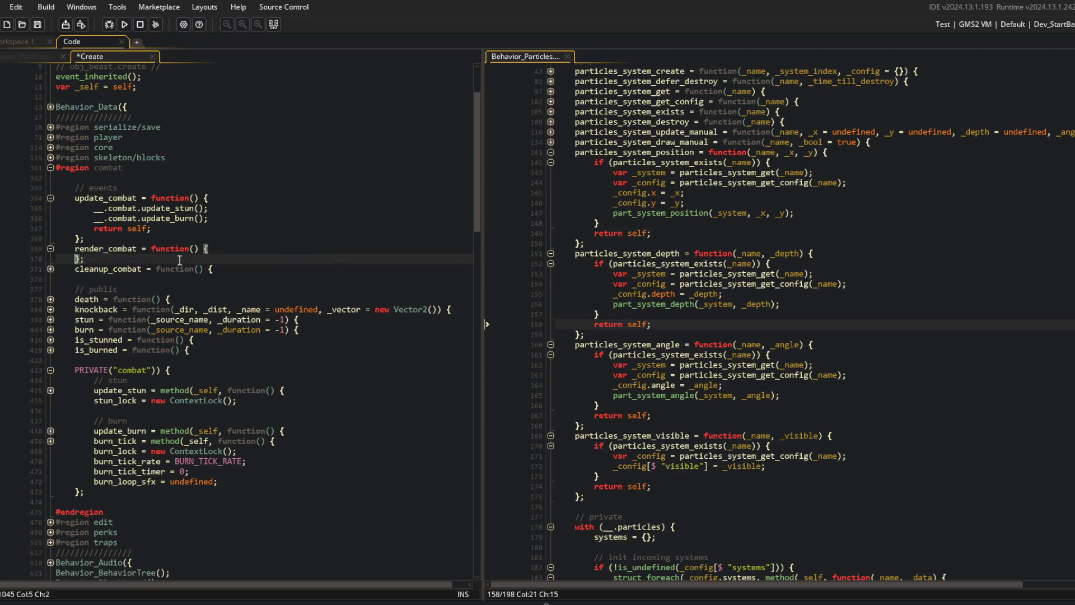
pyautogui.press('BackSpace')
# - Remove the blank line before the is_stunned check in update_stun
pyautogui.click(179, 261)
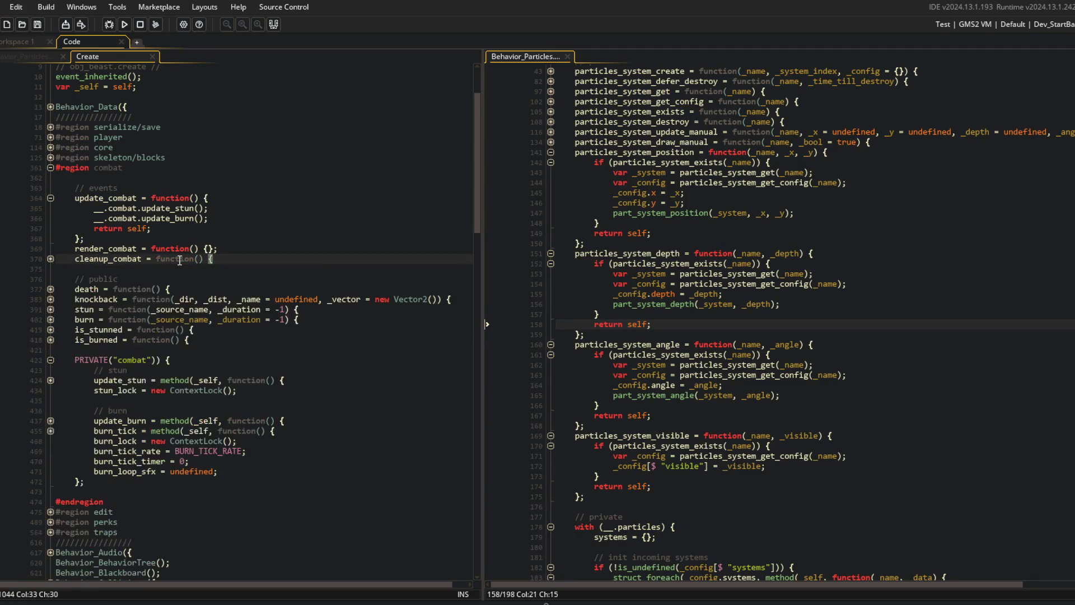
pyautogui.press('Up')
pyautogui.press('Up')
pyautogui.press('Up')
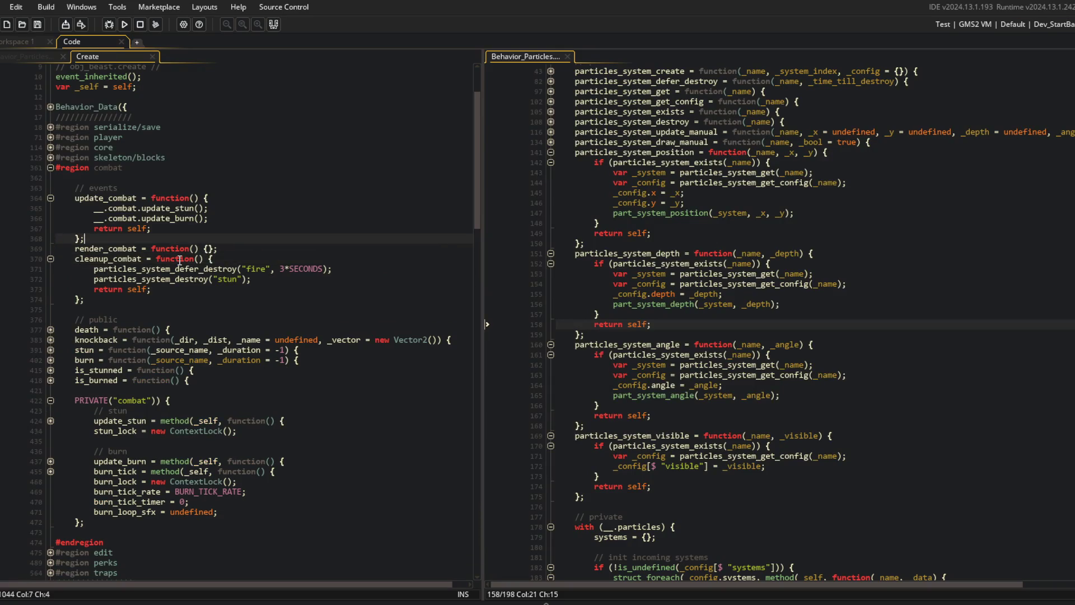
pyautogui.hotkey('ctrl', 'm')
pyautogui.press('Down')
pyautogui.press('Down')
pyautogui.hotkey('ctrl', 'm')
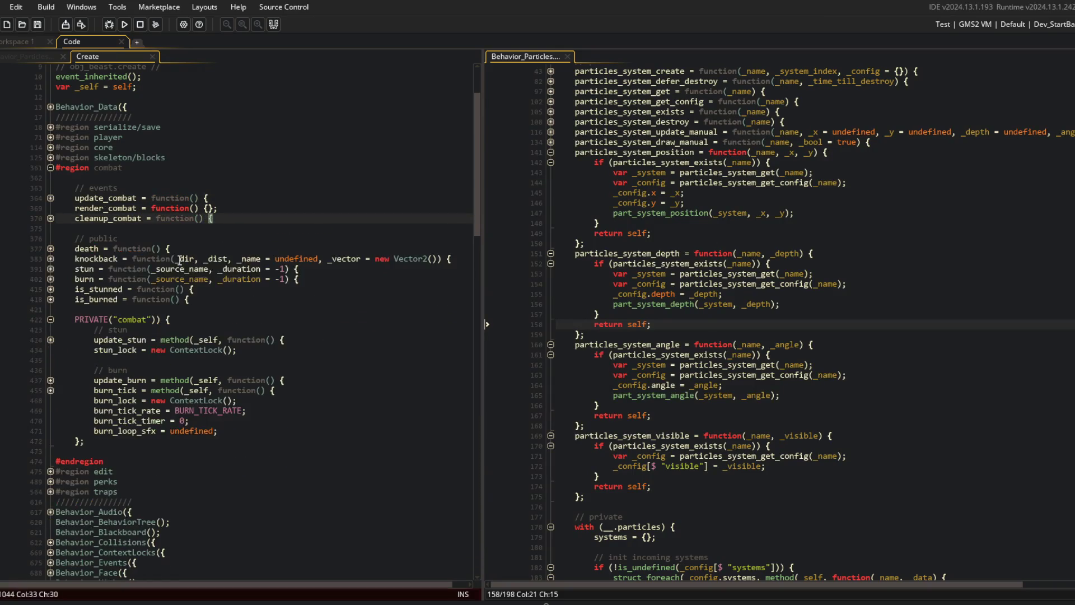
pyautogui.click(51, 339)
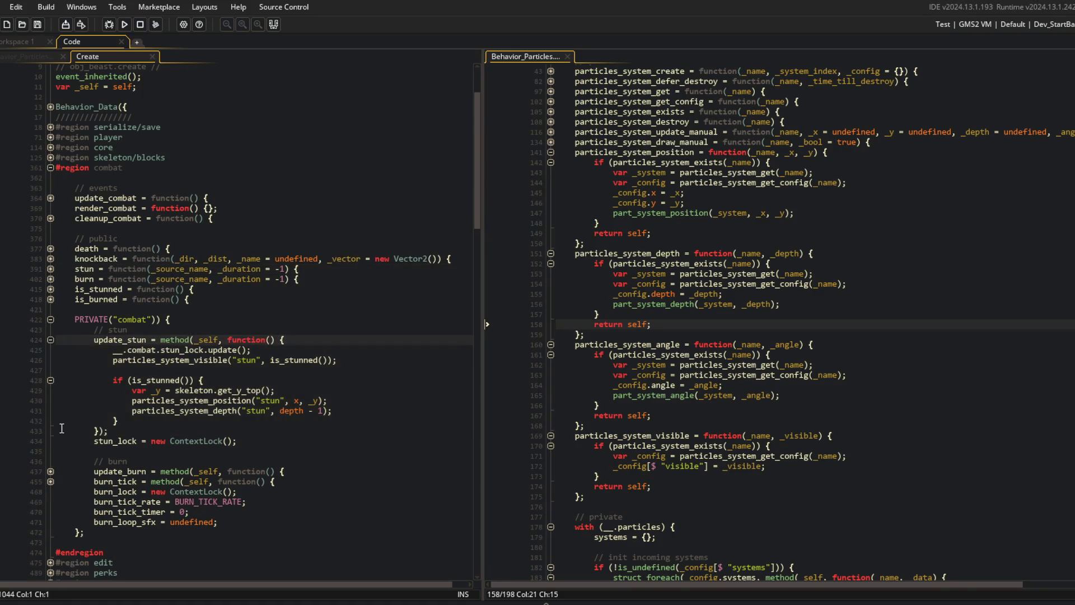
pyautogui.click(157, 372)
pyautogui.hotkey('ctrl', 'd')
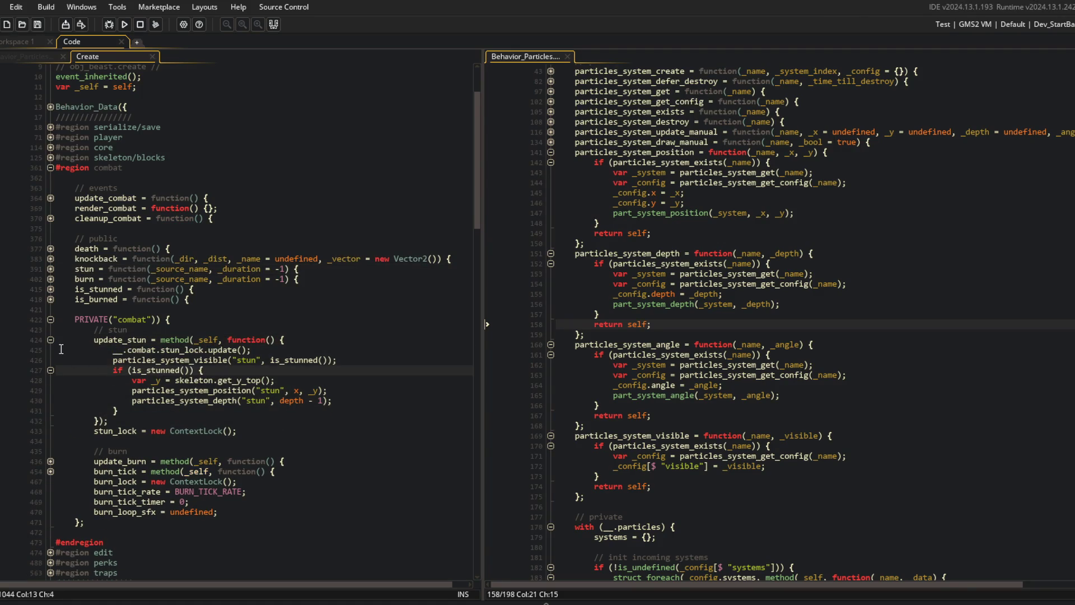
# - Fold update_stun and update_burn back up and switch over to Spotify
pyautogui.click(49, 342)
pyautogui.click(51, 380)
pyautogui.click(212, 371)
pyautogui.press('Up')
pyautogui.scroll(-3, 222, 379)
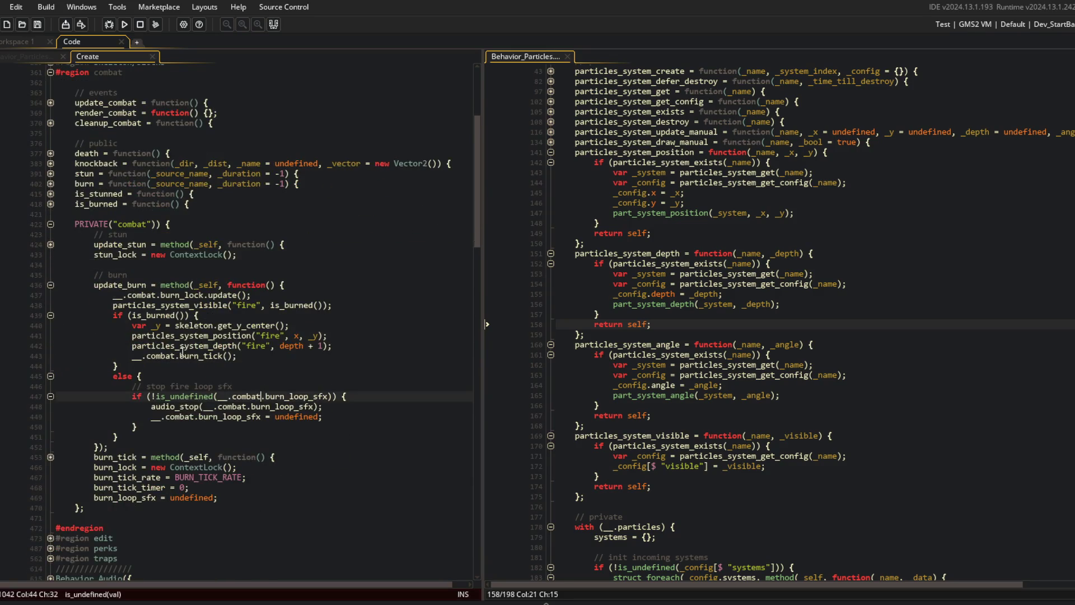
pyautogui.click(50, 285)
pyautogui.click(157, 274)
pyautogui.hotkey('alt', 'Tab')
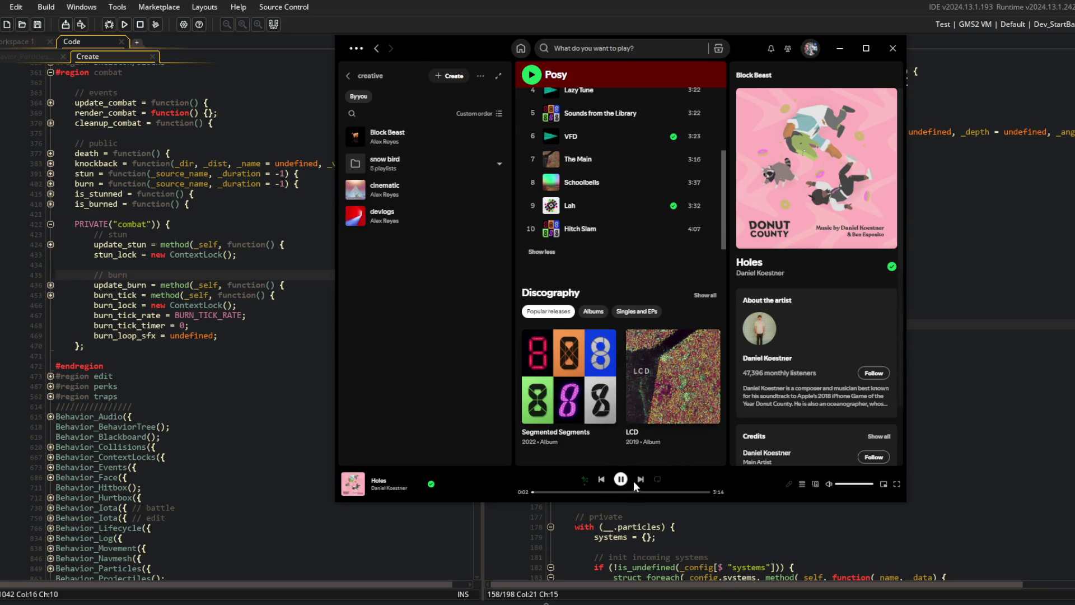
# - Go back to Here We Go and open the Embark Studios artist page full-screen
pyautogui.click(602, 480)
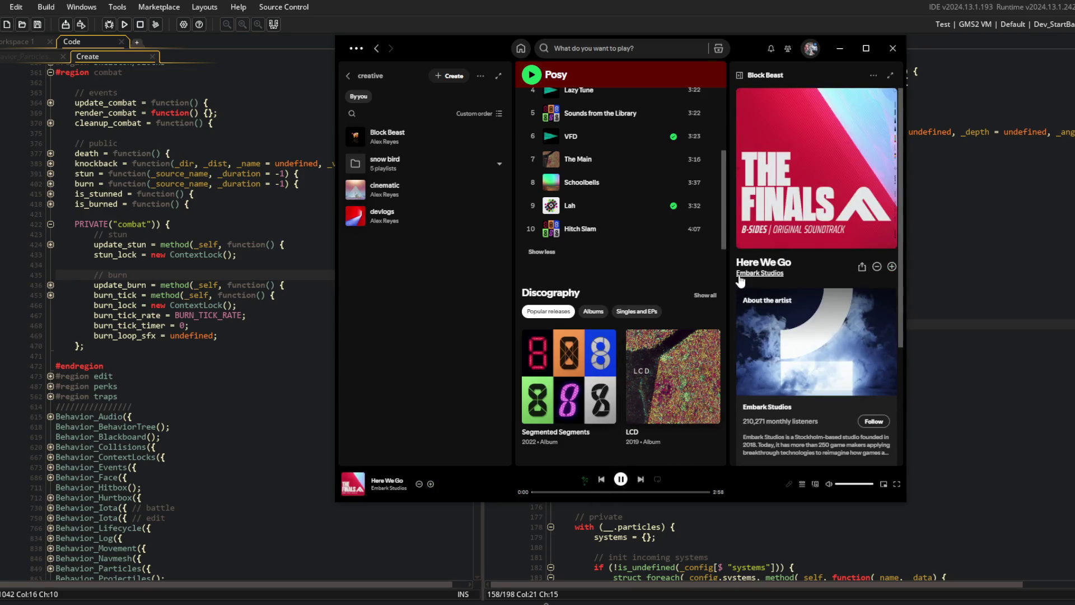
pyautogui.click(759, 272)
pyautogui.doubleClick(449, 53)
pyautogui.scroll(-3, 295, 311)
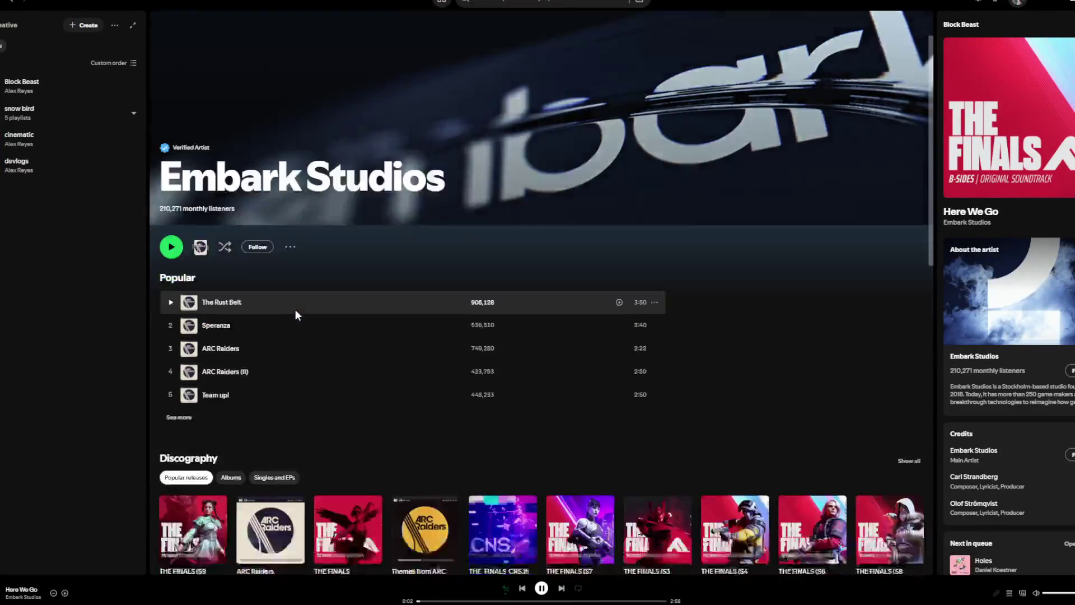
# - Queue The Rust Belt from the Themes from ARC Raiders EP and skip to it
pyautogui.click(437, 440)
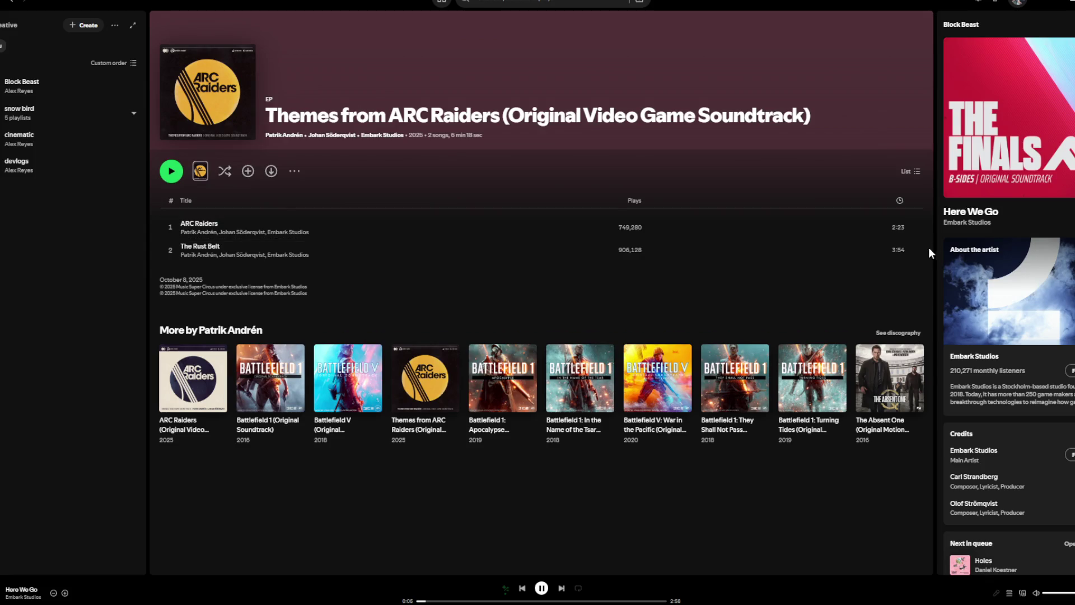
pyautogui.click(912, 250)
pyautogui.click(979, 304)
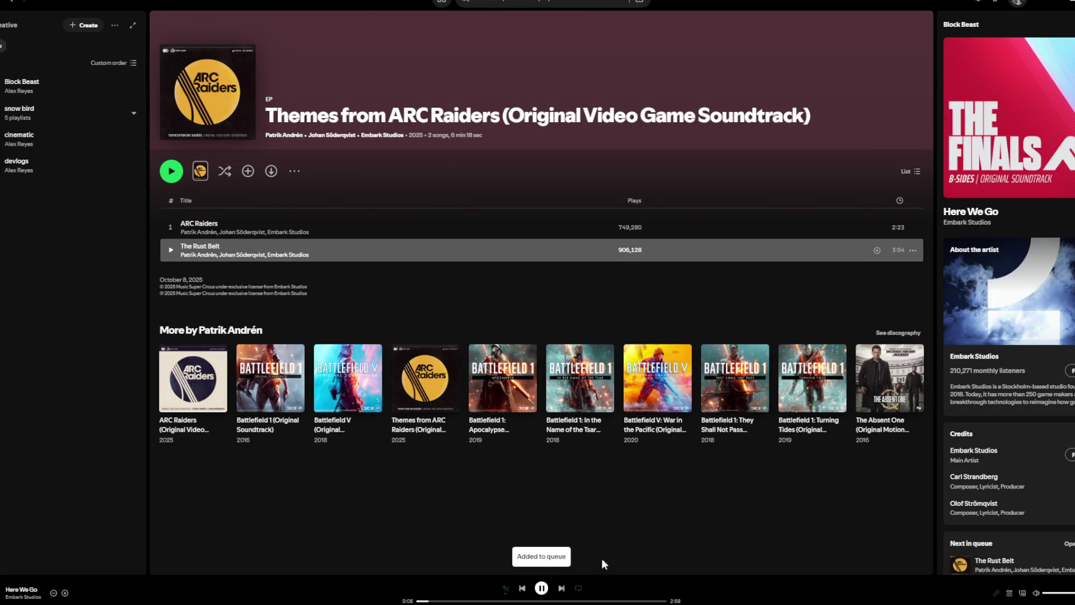
pyautogui.click(562, 589)
# - Browse the ARC Raiders (Original Video Game Soundtrack) album, then minimize Spotify back to GameMaker
pyautogui.click(15, 8)
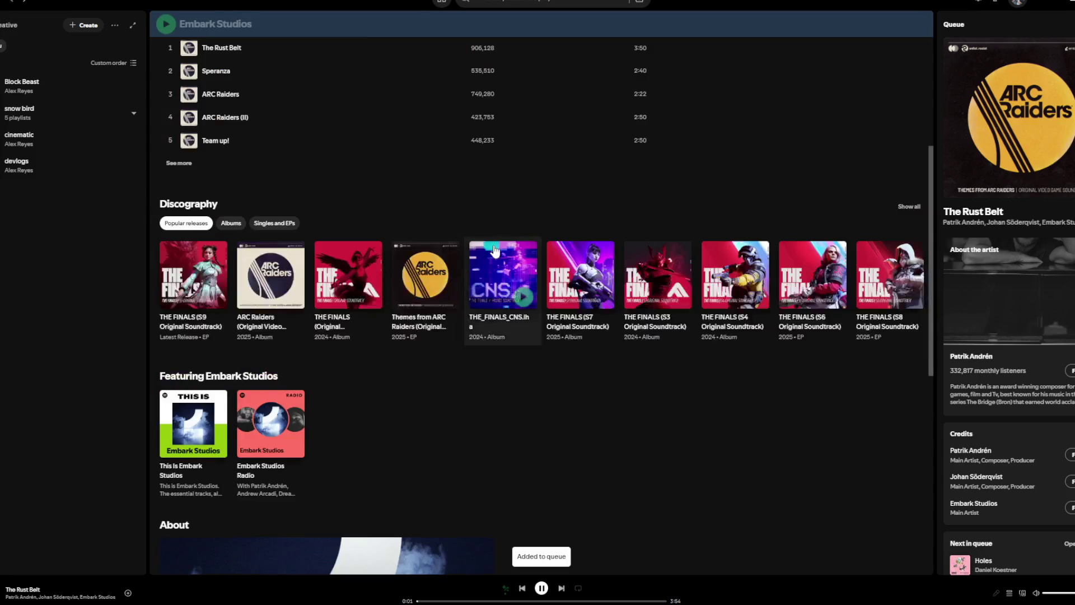
pyautogui.scroll(3, 440, 146)
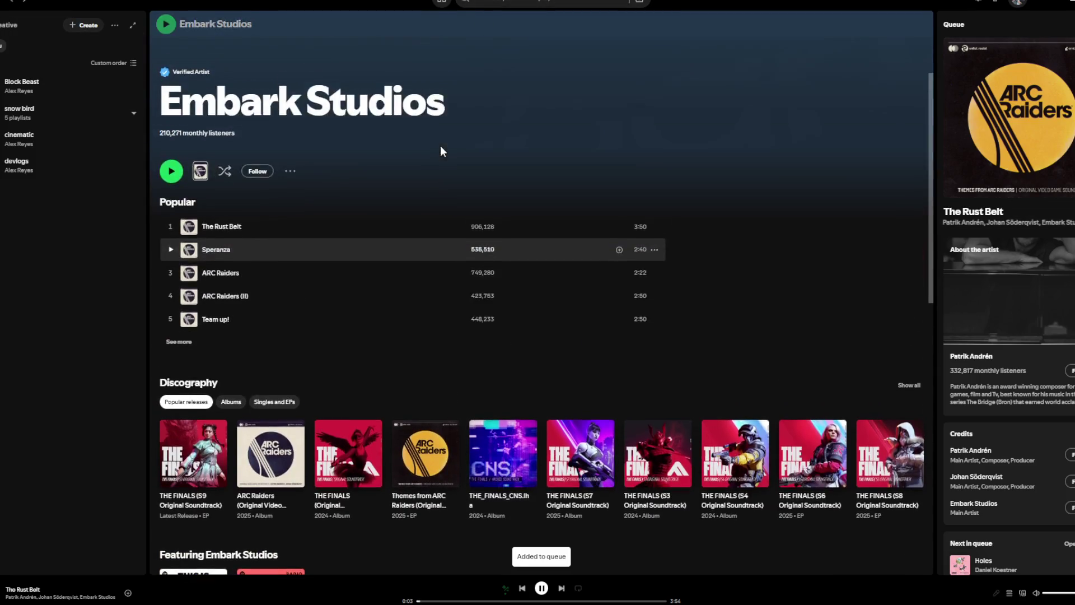
pyautogui.click(271, 501)
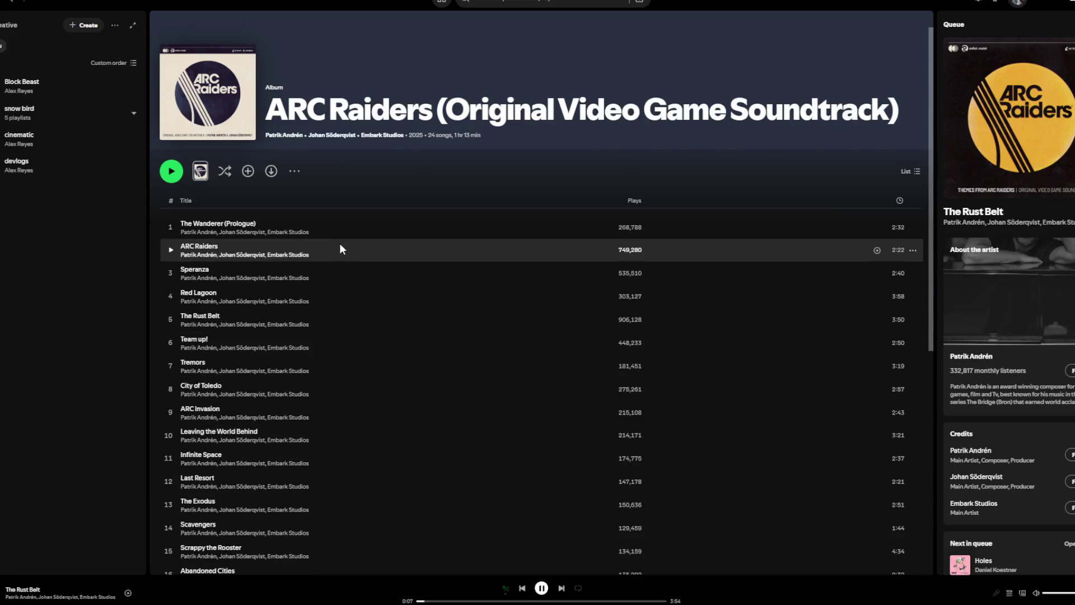
pyautogui.scroll(-1, 382, 247)
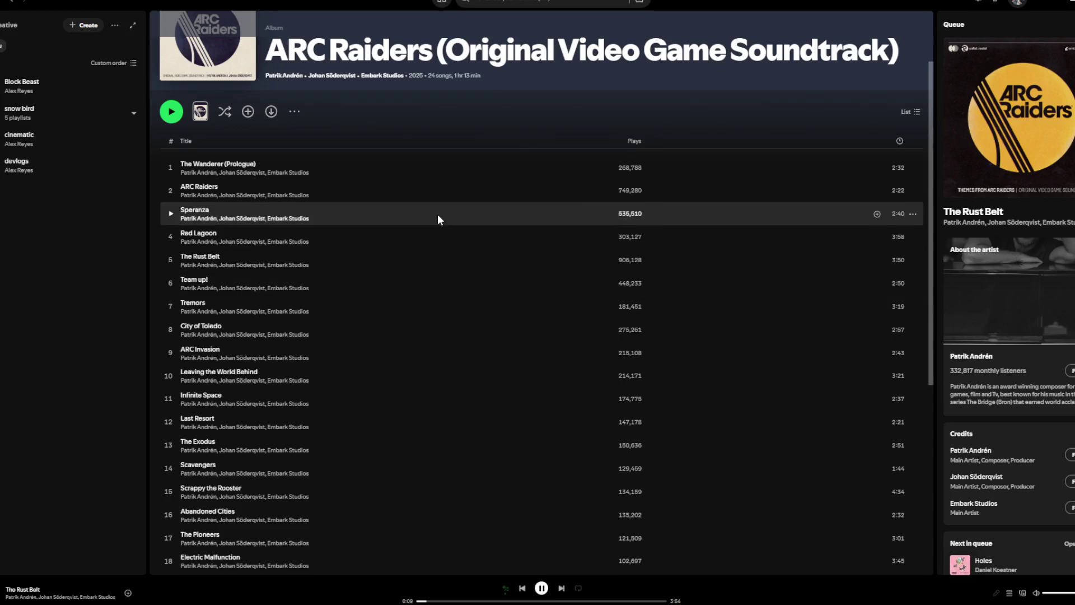
pyautogui.scroll(-3, 438, 214)
pyautogui.scroll(4, 438, 213)
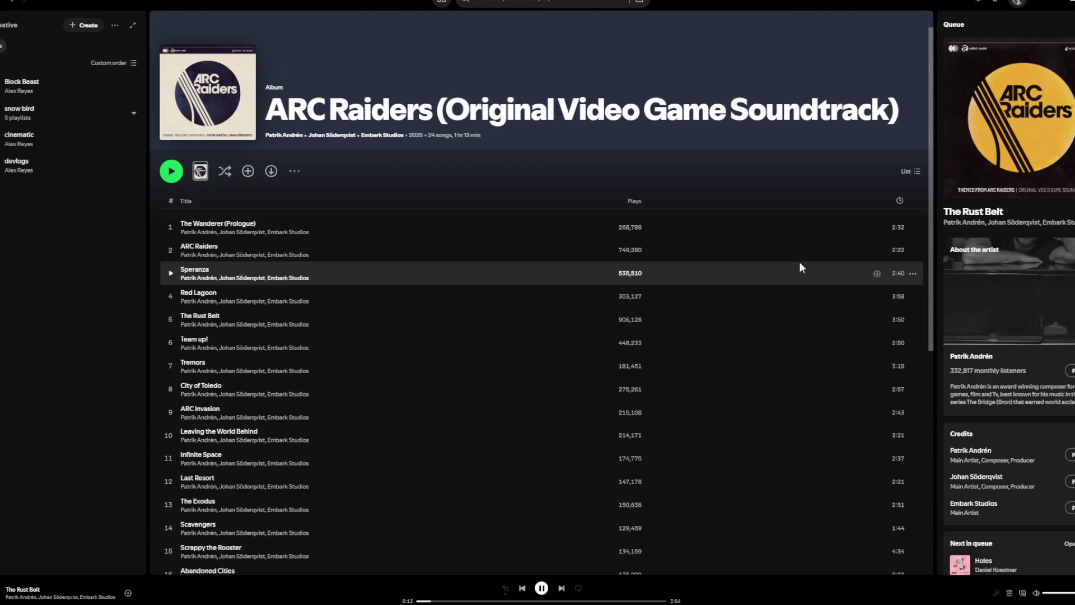
pyautogui.press('super+Down')
pyautogui.press('super+Down')
# - Show Behavior_ParticlesManager on the left and fold Behavior_Particles to its function declaration
pyautogui.click(278, 100)
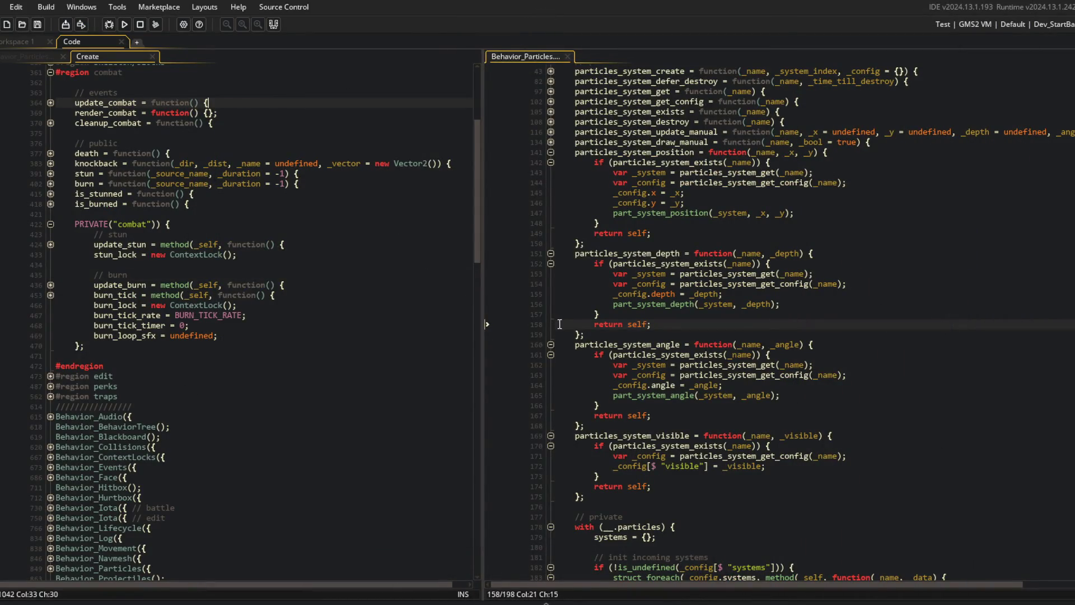
pyautogui.click(215, 232)
pyautogui.scroll(5, 214, 231)
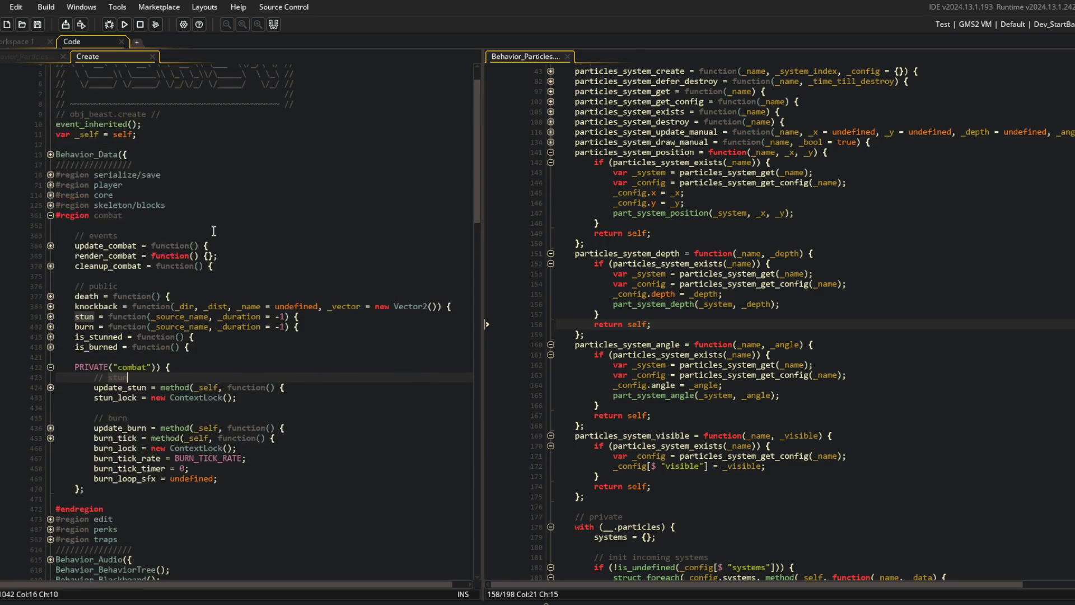
pyautogui.click(26, 58)
pyautogui.scroll(1, 617, 209)
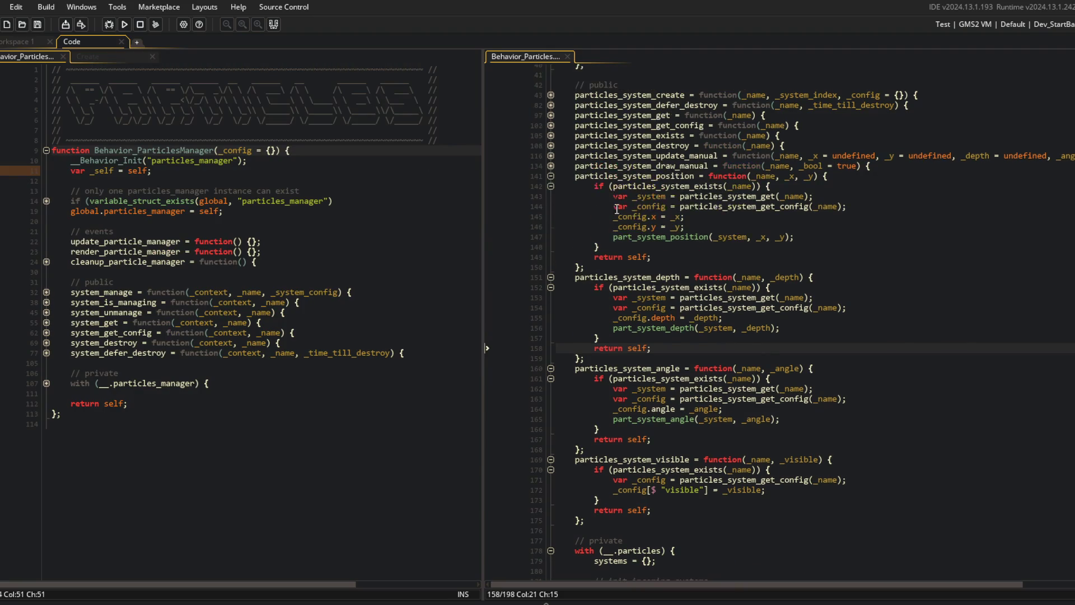
pyautogui.hotkey('ctrl', 'shift', '-')
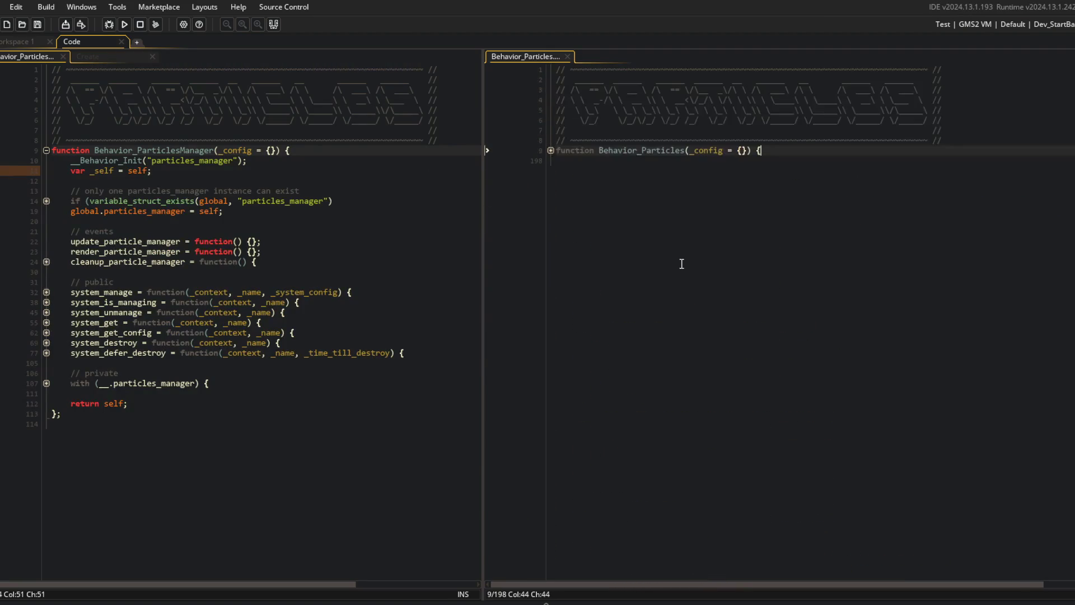
pyautogui.click(550, 150)
# - In update_particle_manager, start a struct_foreach over __.particles_manager.systems_destroying
pyautogui.click(250, 251)
pyautogui.press('Return')
pyautogui.press('Up')
pyautogui.press('Up')
pyautogui.press('End')
pyautogui.press('Left')
pyautogui.press('Left')
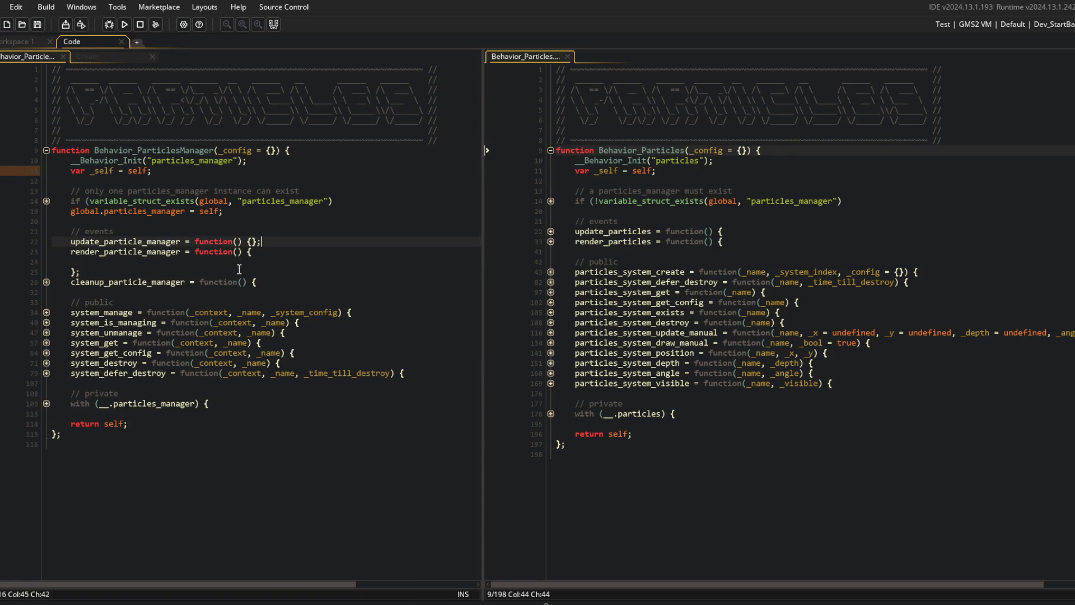
pyautogui.press('Return')
pyautogui.press('Down')
pyautogui.press('Down')
pyautogui.press('Down')
pyautogui.press('Up')
pyautogui.press('Up')
pyautogui.press('Up')
pyautogui.write('struct_f')
pyautogui.press('Return')
pyautogui.write('__.particles_ma')
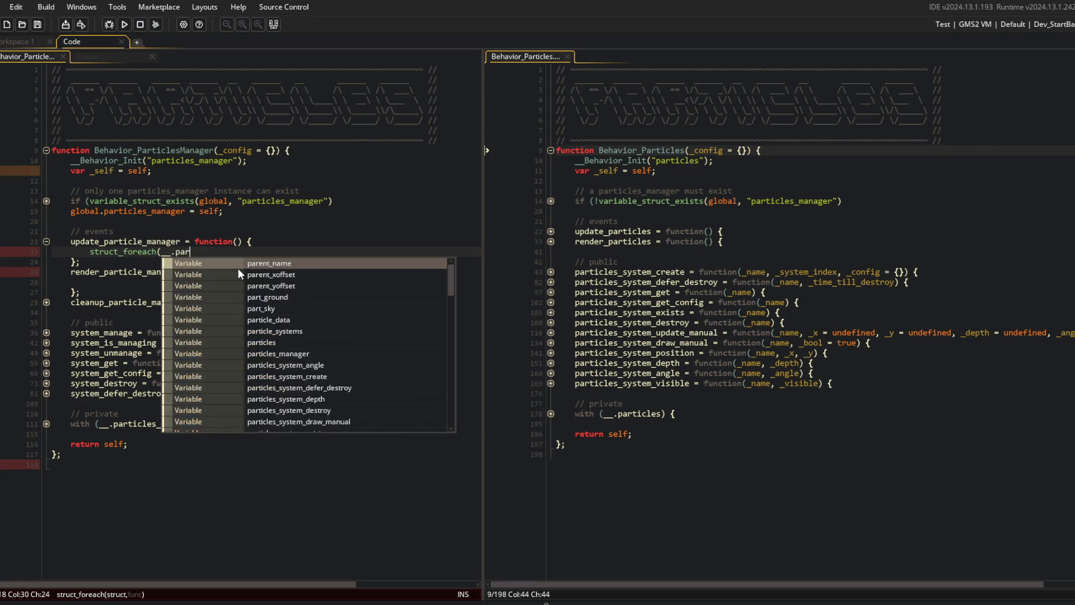
pyautogui.press('Return')
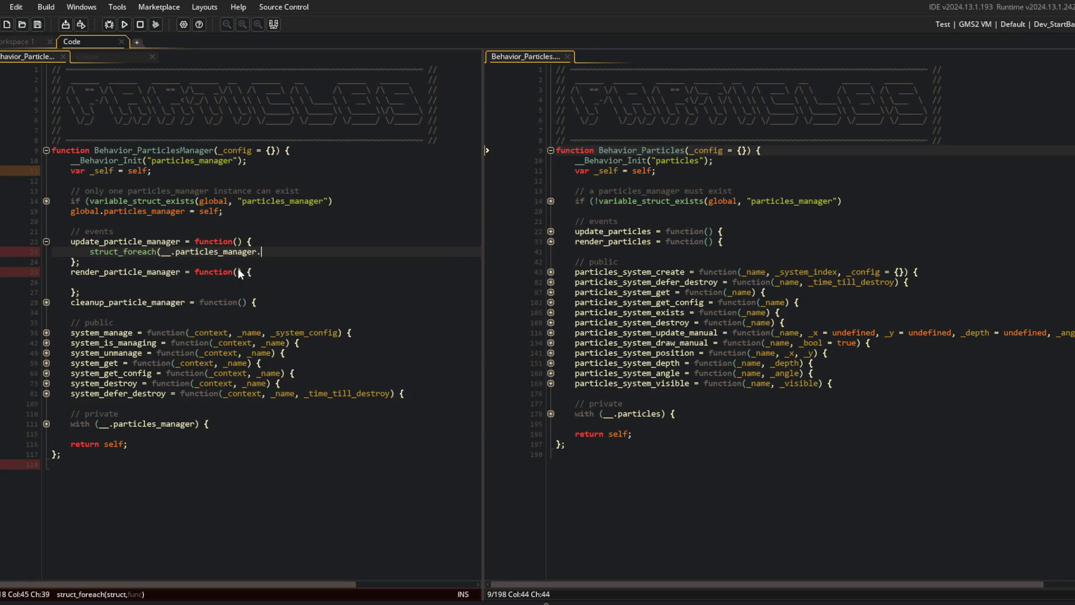
pyautogui.write('.')
pyautogui.click(46, 423)
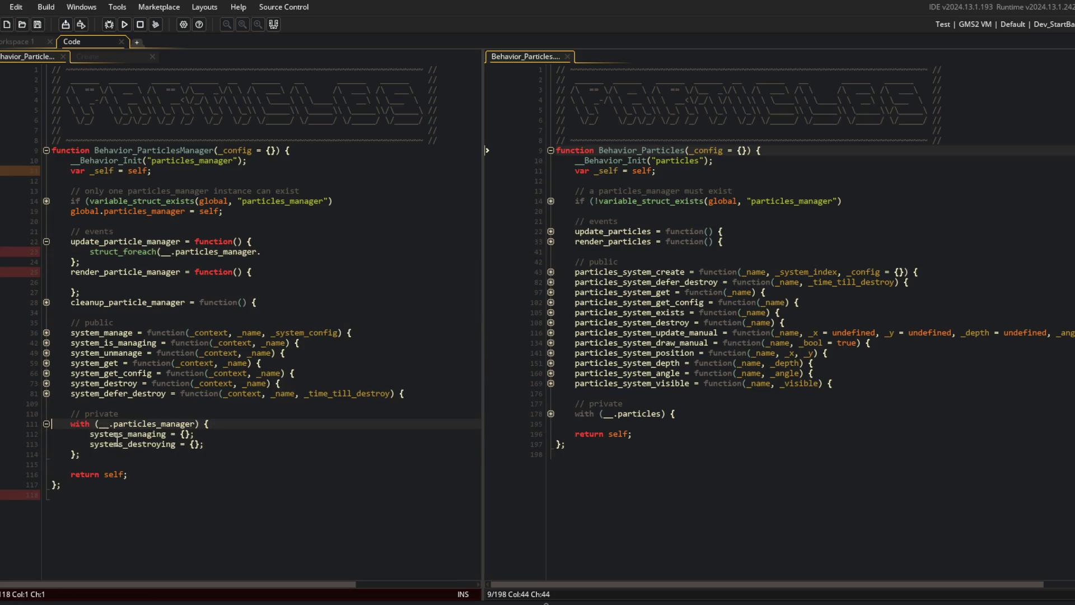
pyautogui.write('systems_destroying')
# - Give the loop a function(_name, _config) callback that draws visible systems with part_system_drawit
pyautogui.write(', function(_name, _conf')
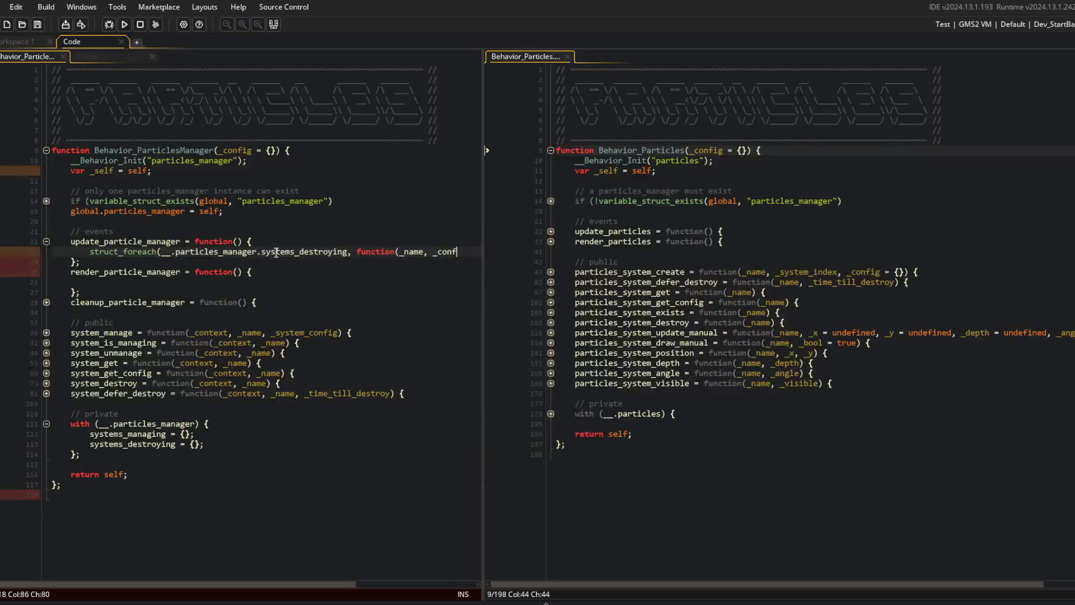
pyautogui.write('ig) {')
pyautogui.press('Return')
pyautogui.press('Return')
pyautogui.write('}')
pyautogui.press('Up')
pyautogui.write('if (_config')
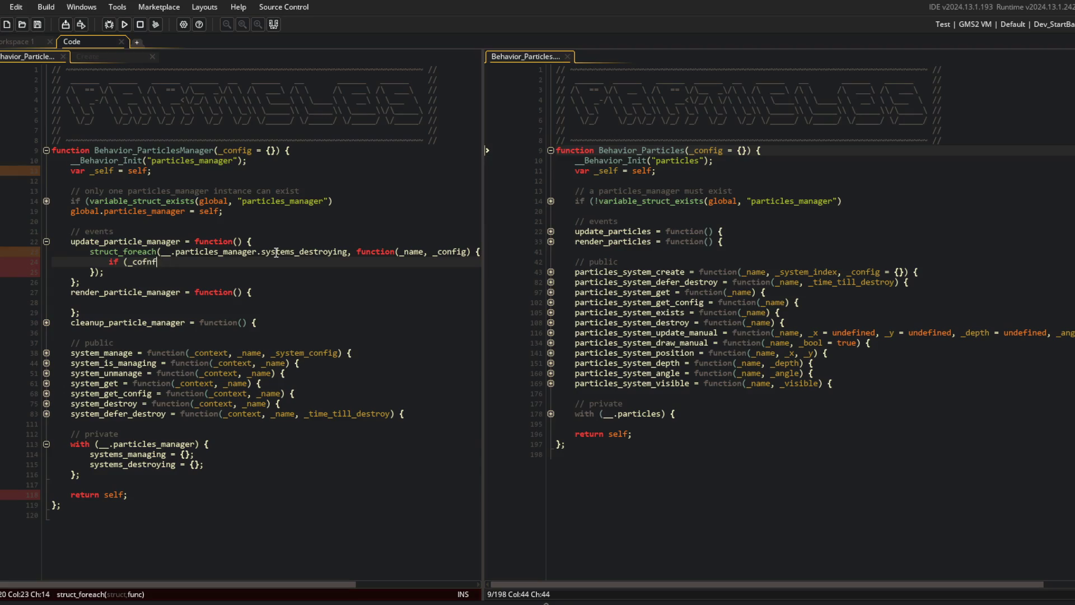
pyautogui.write('.visible) {')
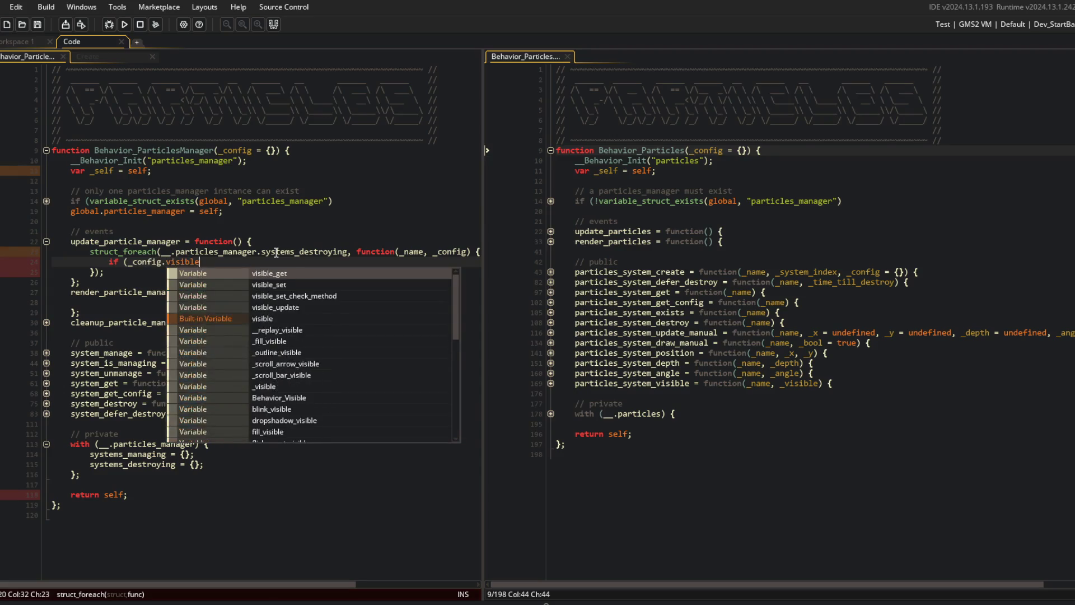
pyautogui.press('Return')
pyautogui.press('Return')
pyautogui.write('}')
pyautogui.press('Up')
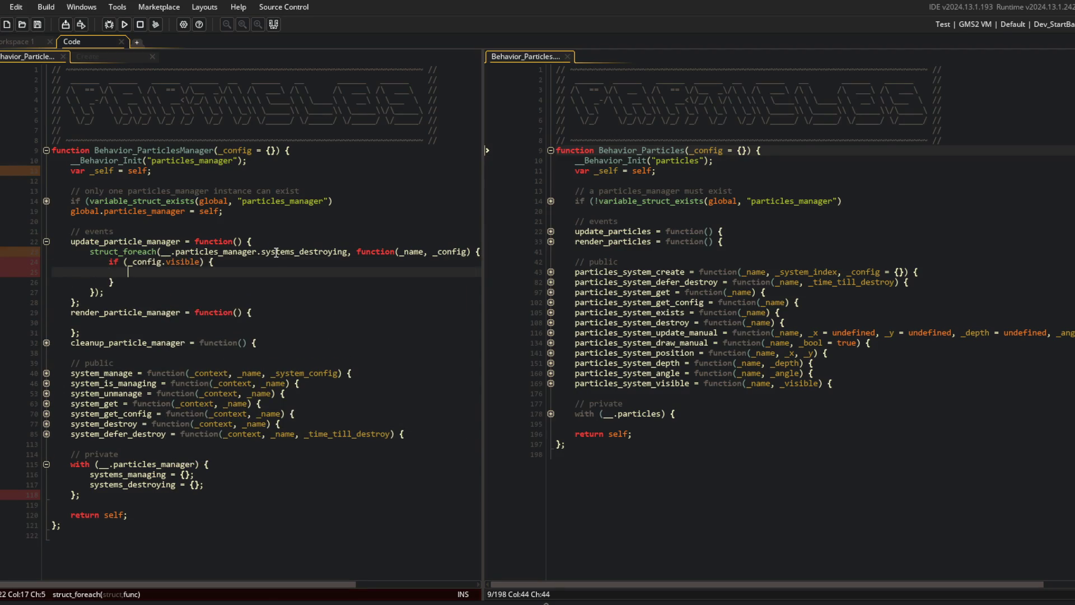
pyautogui.write('part_system_dra')
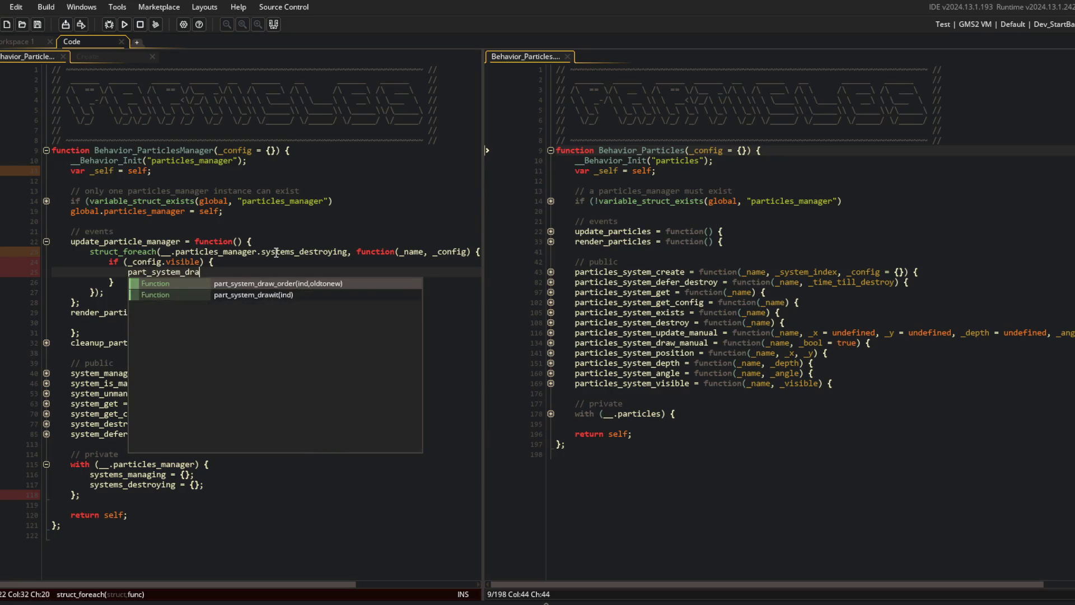
pyautogui.write('wit(_config.system);')
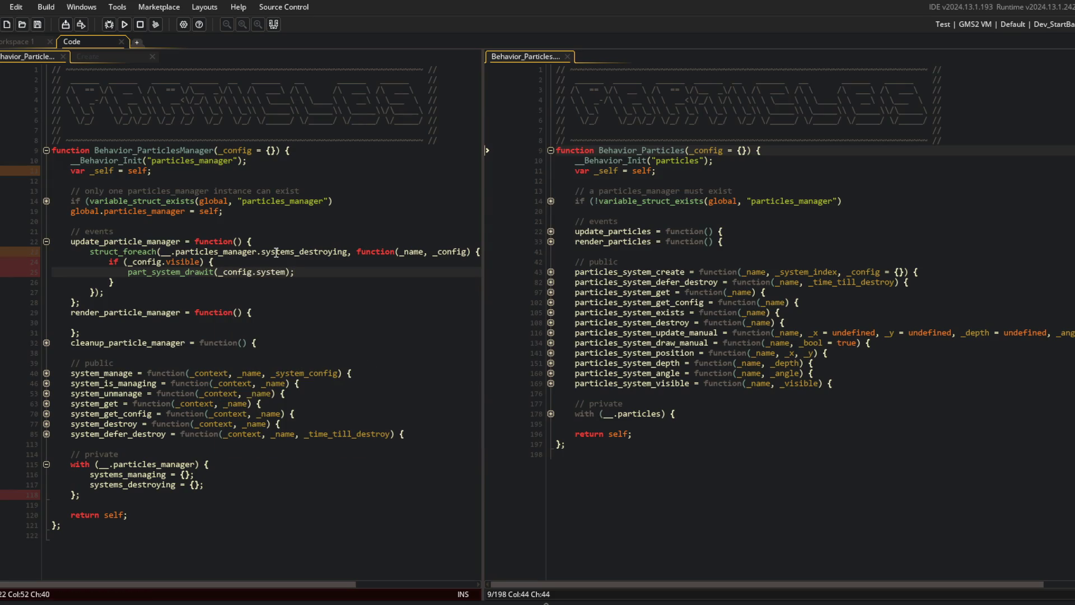
# - Copy the loop into render_particle_manager and switch the update loop's call to part_system_update
pyautogui.press('Down')
pyautogui.press('Down')
pyautogui.press('Home')
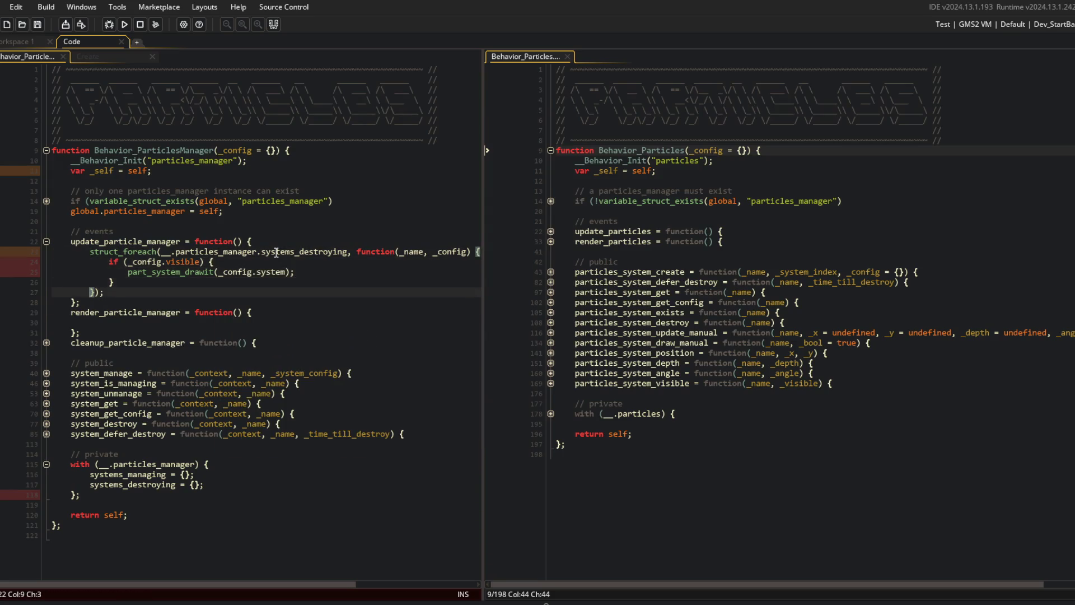
pyautogui.press('Down')
pyautogui.press('Down')
pyautogui.press('Down')
pyautogui.write('struct_foreach(__.particles_manager.systems_destroying, function(_name, _config) { \t\t\tif (_config.visible) { \t\t\t\tpart_system_drawit(_config.system); \t\t\t} \t\t});')
pyautogui.press('Up')
pyautogui.press('Up')
pyautogui.press('Up')
pyautogui.press('Up')
pyautogui.hotkey('ctrl', 'Right')
pyautogui.press('BackSpace')
pyautogui.press('BackSpace')
pyautogui.press('BackSpace')
pyautogui.write('up')
pyautogui.press('Return')
# - Add 'return self;' after the update loop and after the render loop
pyautogui.press('Down')
pyautogui.press('Down')
pyautogui.press('End')
pyautogui.press('Return')
pyautogui.write('return')
pyautogui.press('Down')
pyautogui.press('Down')
pyautogui.press('Down')
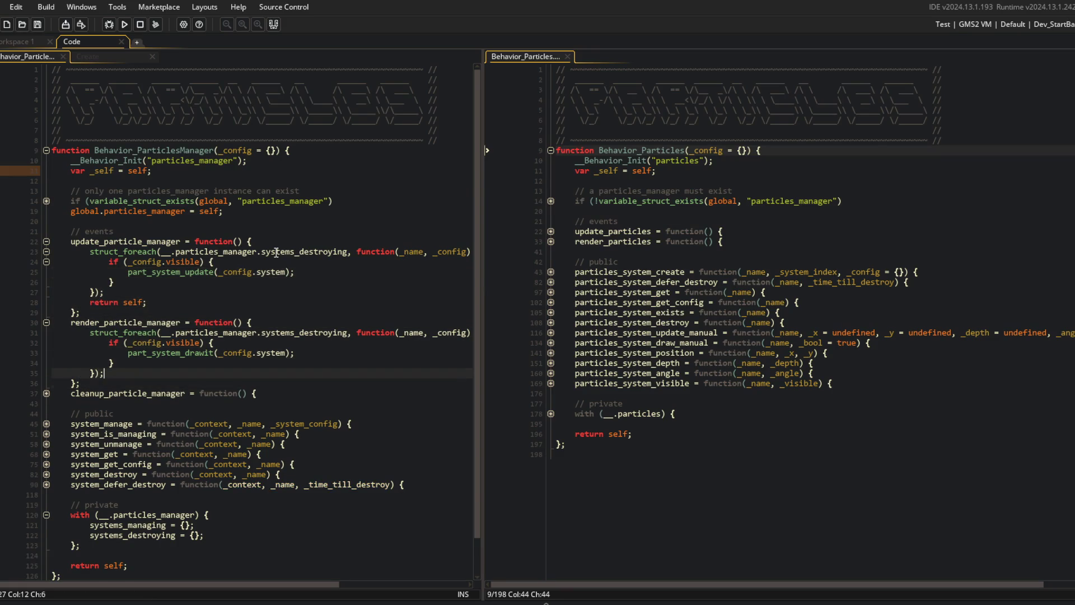
pyautogui.press('Return')
pyautogui.write('return self;')
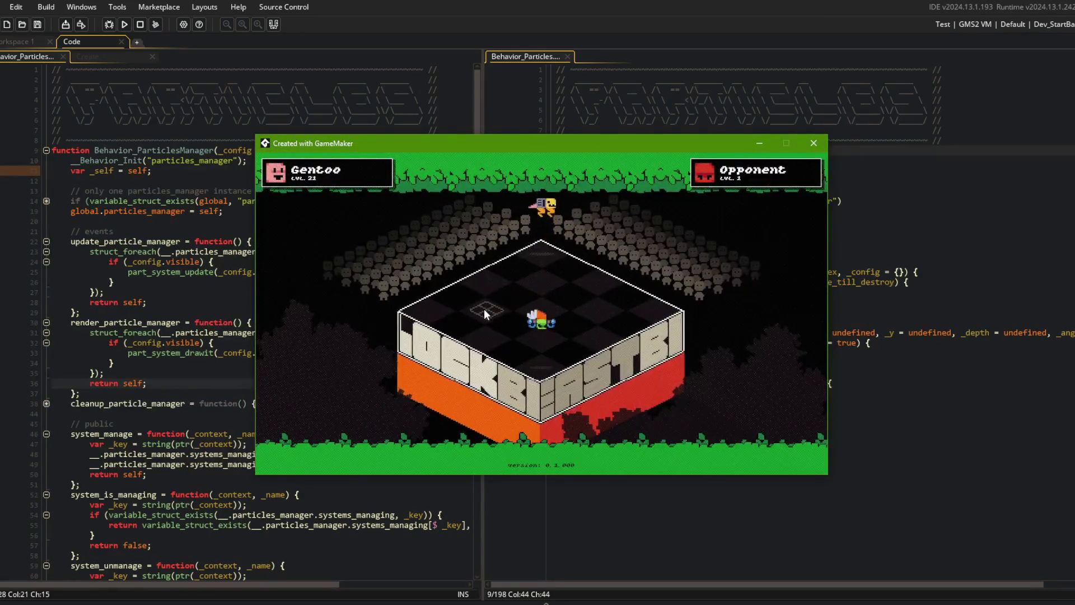
# - Use the fire item on a board tile, hit the 'visible not set' crash, and abort the game
pyautogui.click(489, 309)
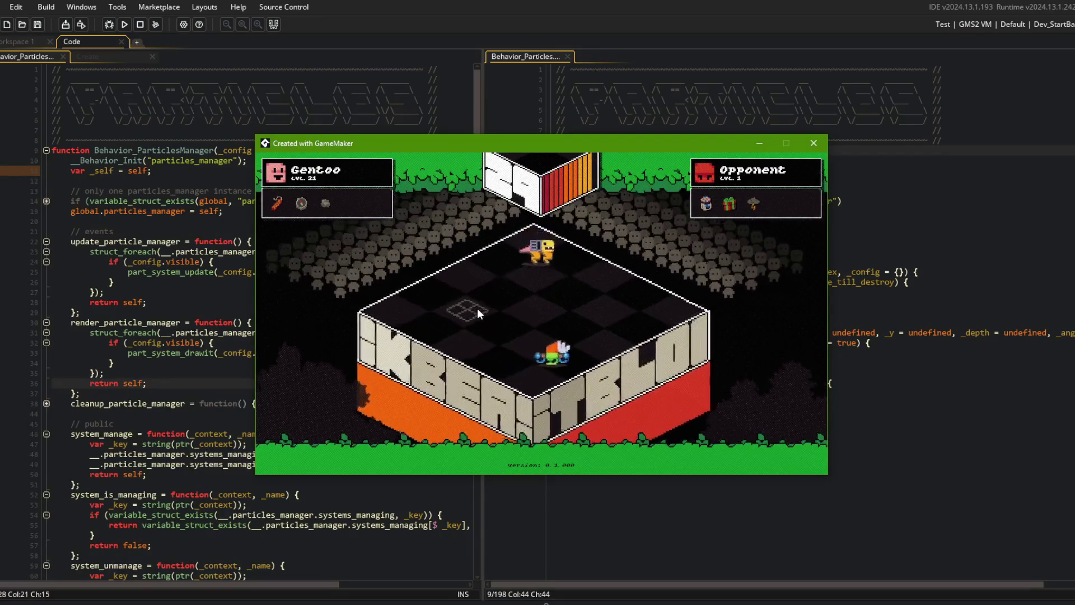
pyautogui.moveTo(601, 216); pyautogui.dragTo(707, 213)
pyautogui.click(659, 214)
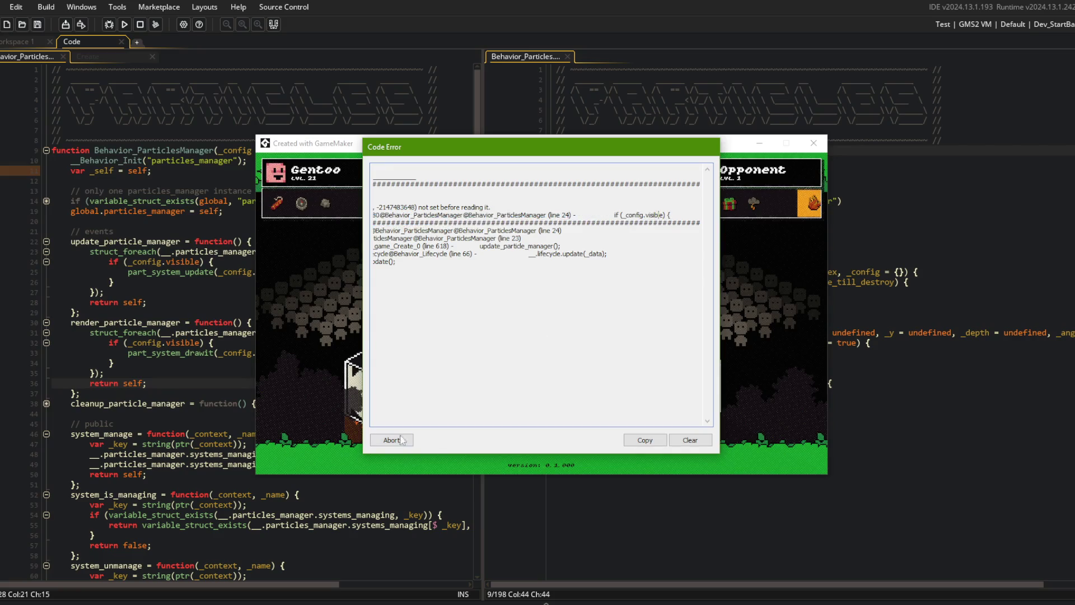
pyautogui.click(391, 440)
pyautogui.click(257, 284)
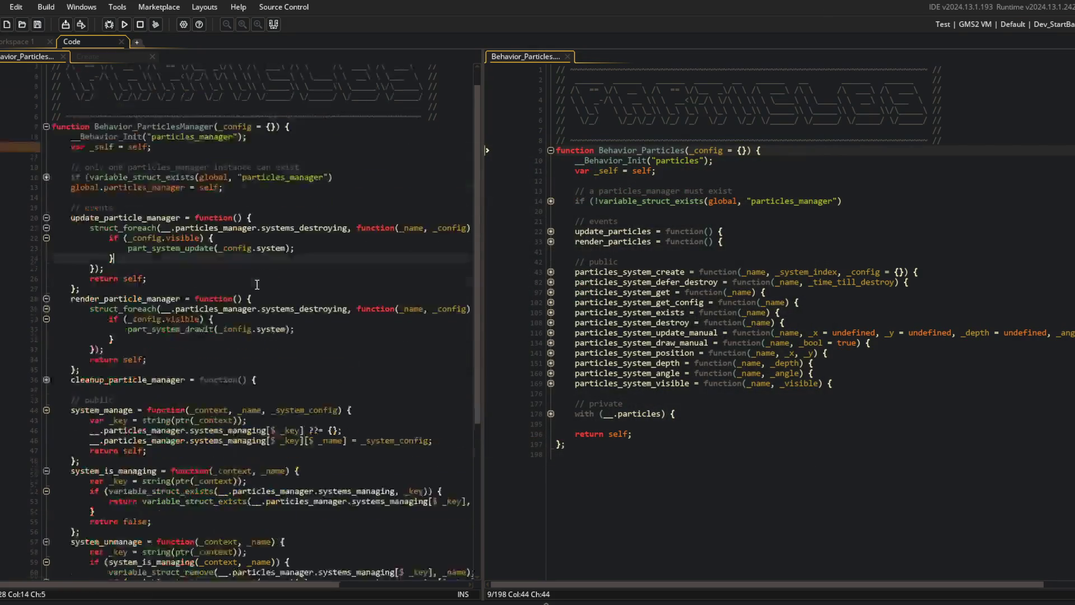
# - Widen the left editor and review the render loop and system_manage's _system_config parameter
pyautogui.moveTo(486, 208)
pyautogui.mouseDown()
pyautogui.moveTo(513, 188)
pyautogui.moveTo(551, 191)
pyautogui.mouseUp()
pyautogui.click(306, 228)
pyautogui.scroll(-5, 306, 220)
pyautogui.click(155, 221)
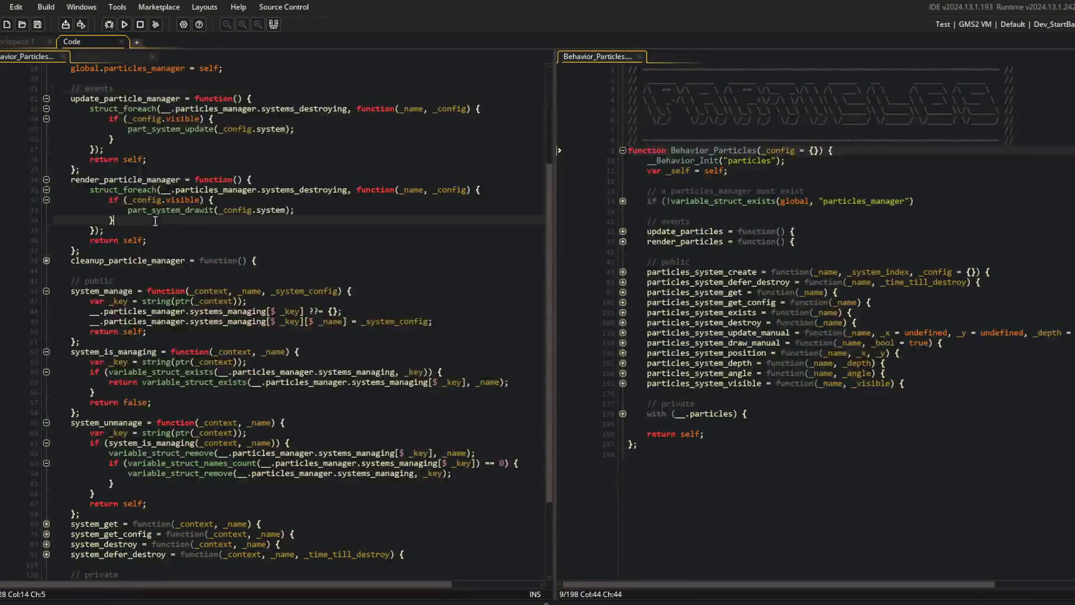
pyautogui.scroll(-4, 93, 336)
pyautogui.scroll(3, 224, 313)
pyautogui.click(429, 297)
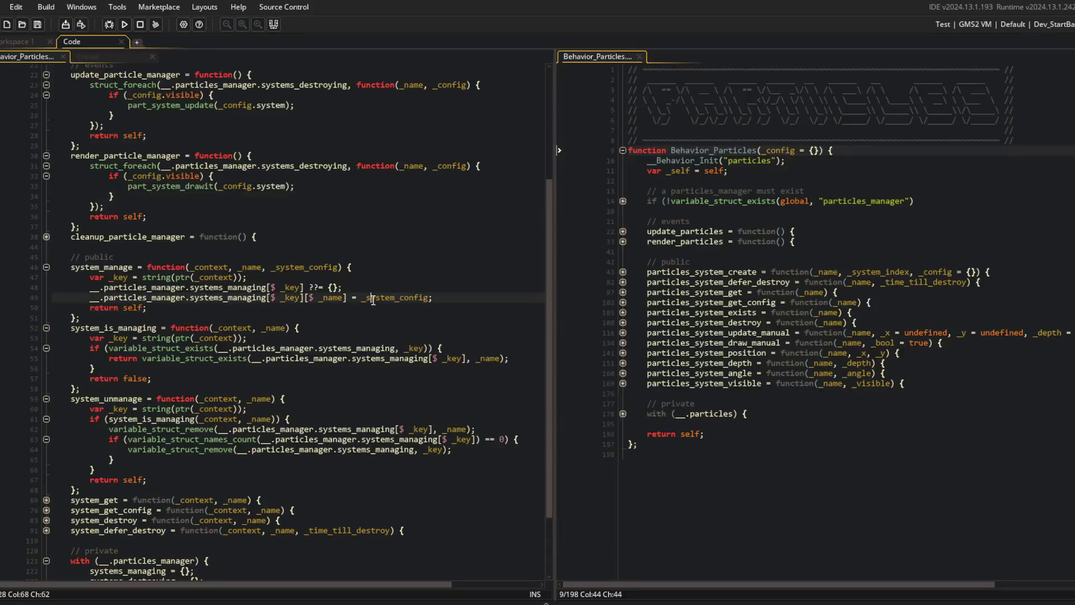
pyautogui.doubleClick(311, 268)
# - Expand particles_system_create to check its system_manage call against line 25's system argument
pyautogui.click(132, 267)
pyautogui.click(628, 272)
pyautogui.click(622, 272)
pyautogui.scroll(-5, 703, 318)
pyautogui.click(622, 362)
pyautogui.scroll(-2, 728, 347)
pyautogui.scroll(1, 810, 327)
pyautogui.click(847, 330)
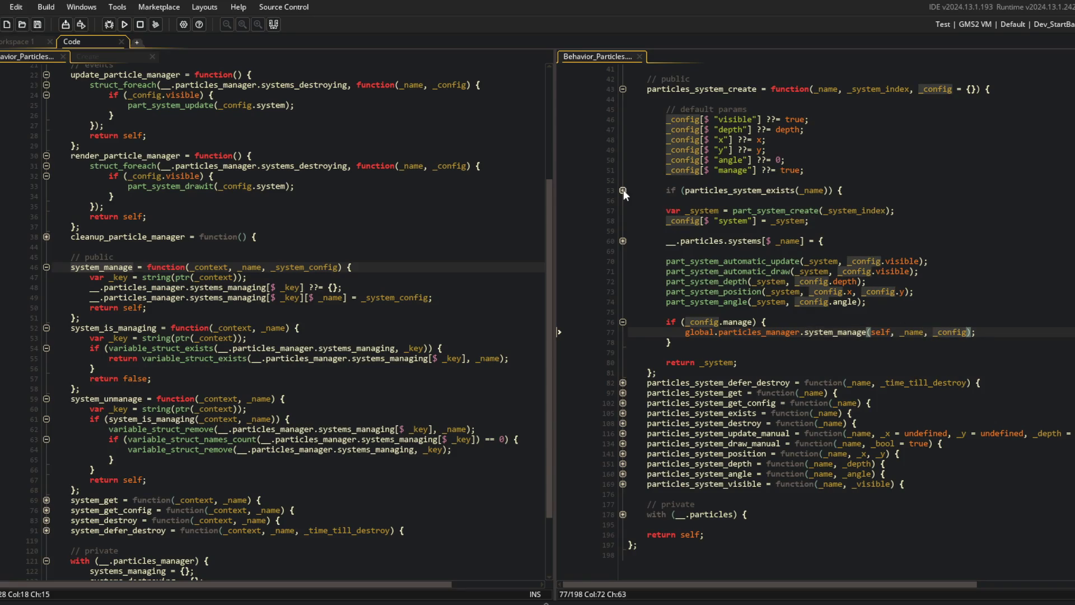
pyautogui.scroll(3, 349, 224)
pyautogui.click(348, 197)
pyautogui.click(284, 173)
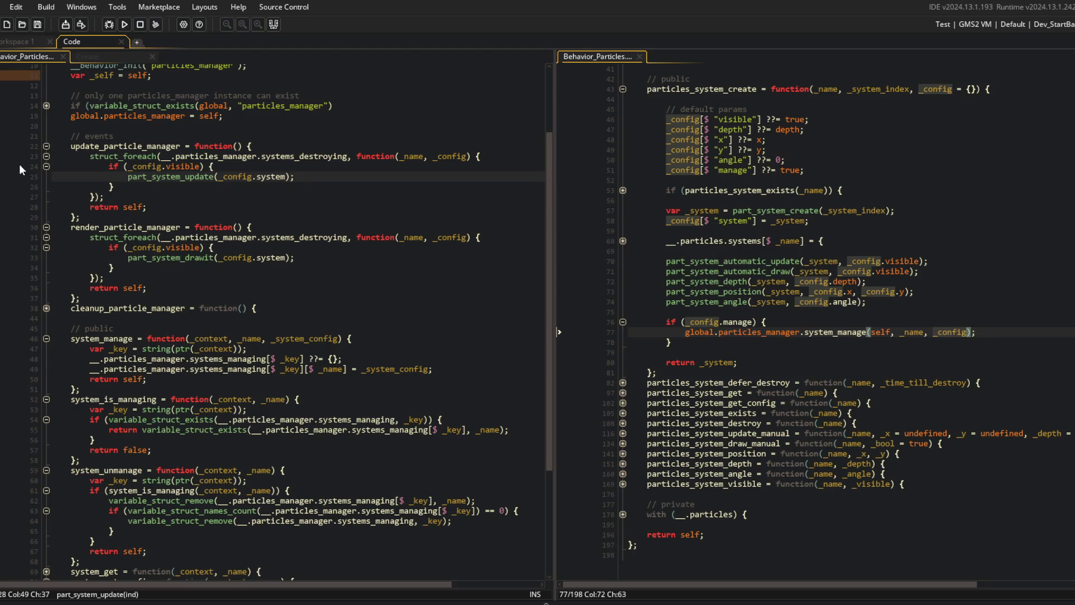
# - Read the error in the Output log, set a breakpoint on line 24, and start a debug run
pyautogui.click(196, 601)
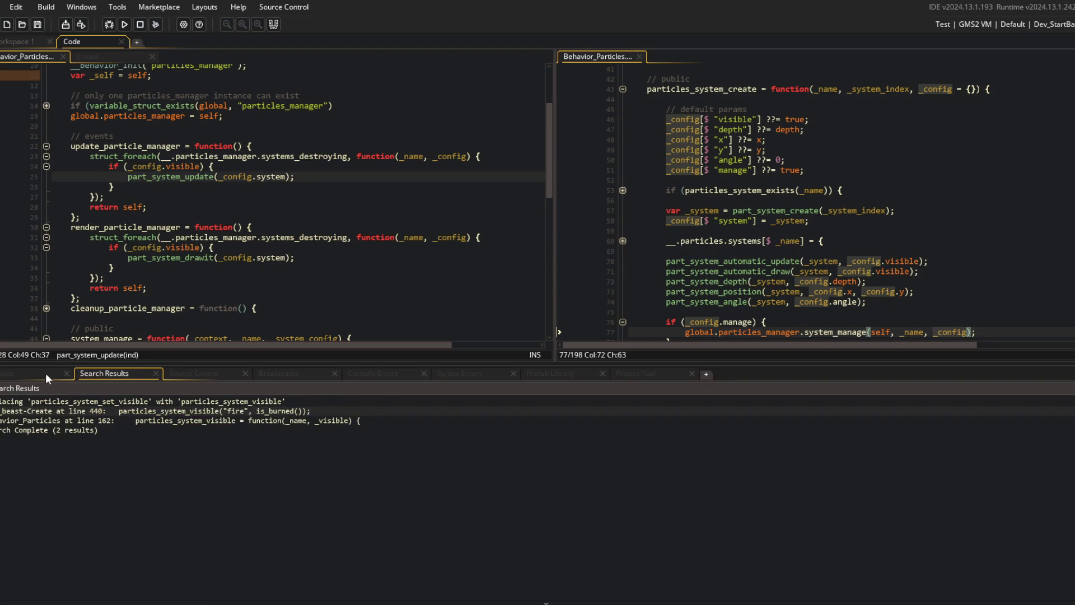
pyautogui.click(46, 374)
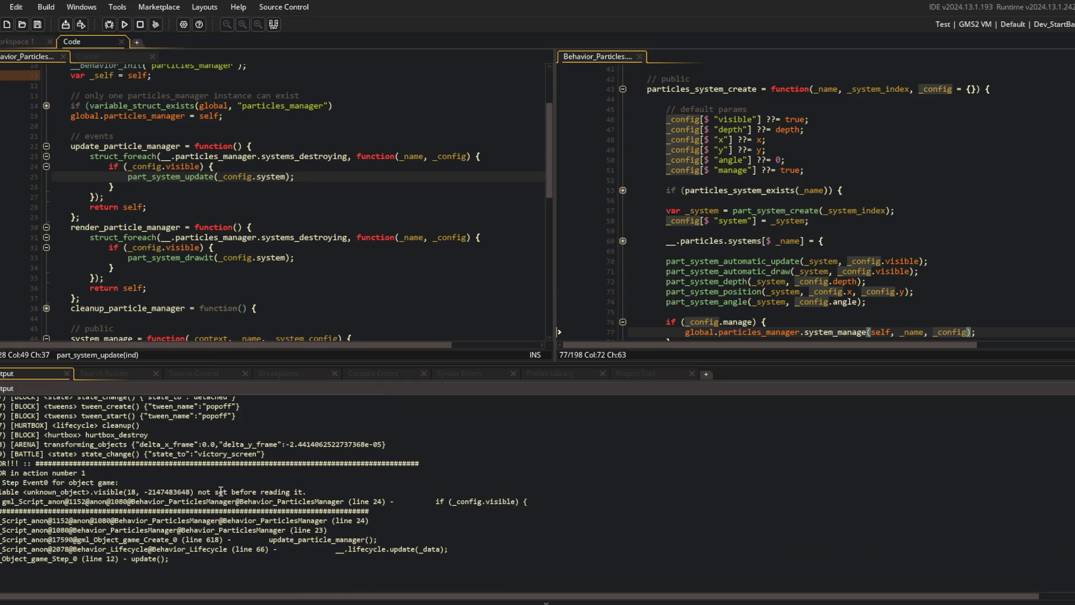
pyautogui.click(221, 491)
pyautogui.scroll(2, 224, 487)
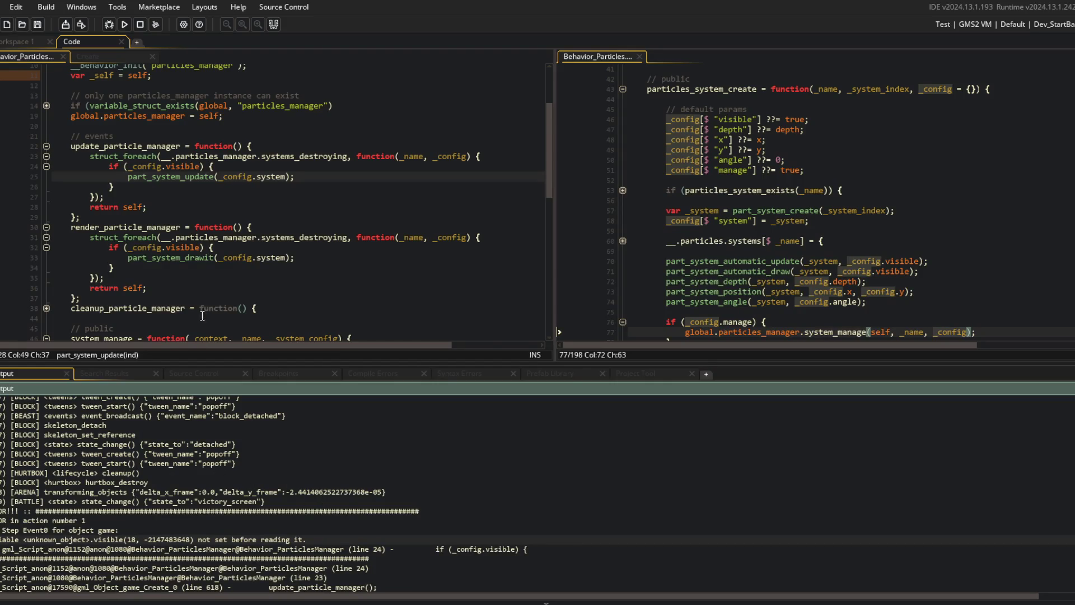
pyautogui.click(17, 165)
pyautogui.press('F6')
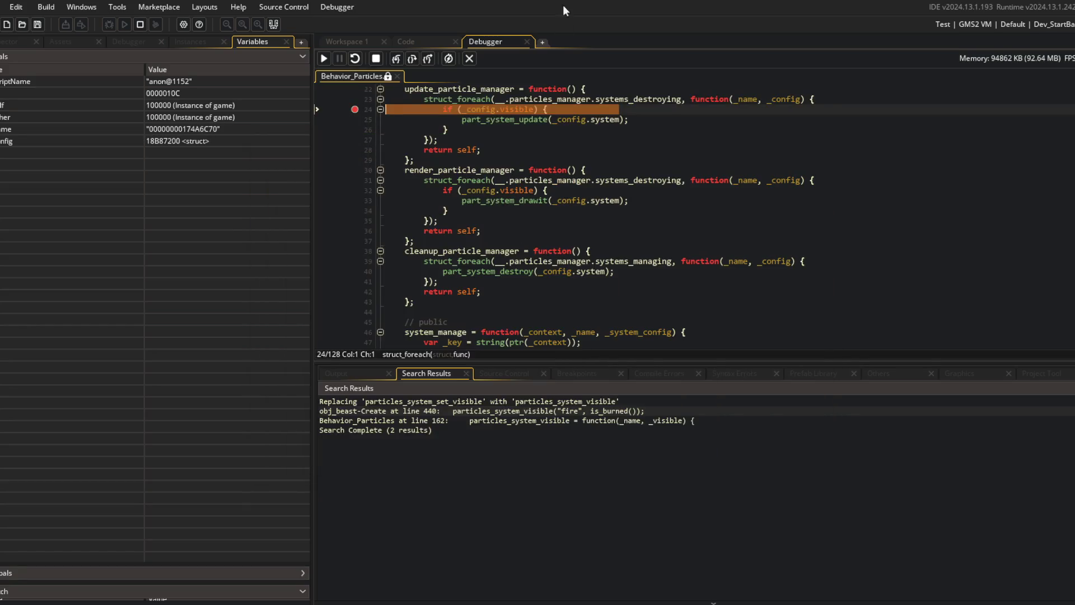
# - Expand _config in the Variables panel to find a nested 'fire' struct with visible false, then stop debugging
pyautogui.moveTo(472, 106)
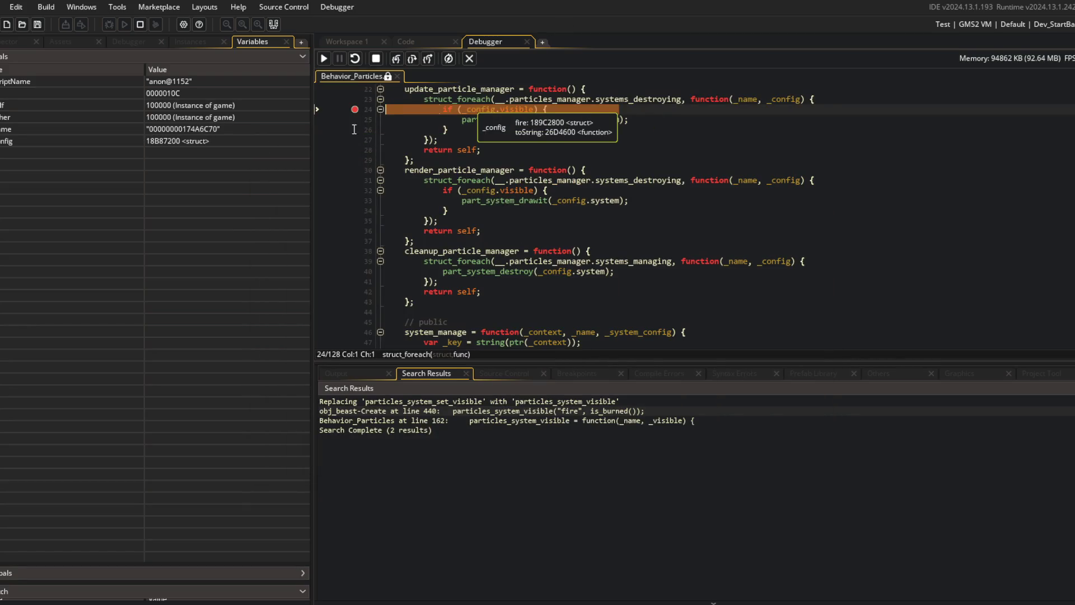
pyautogui.click(39, 142)
pyautogui.doubleClick(39, 153)
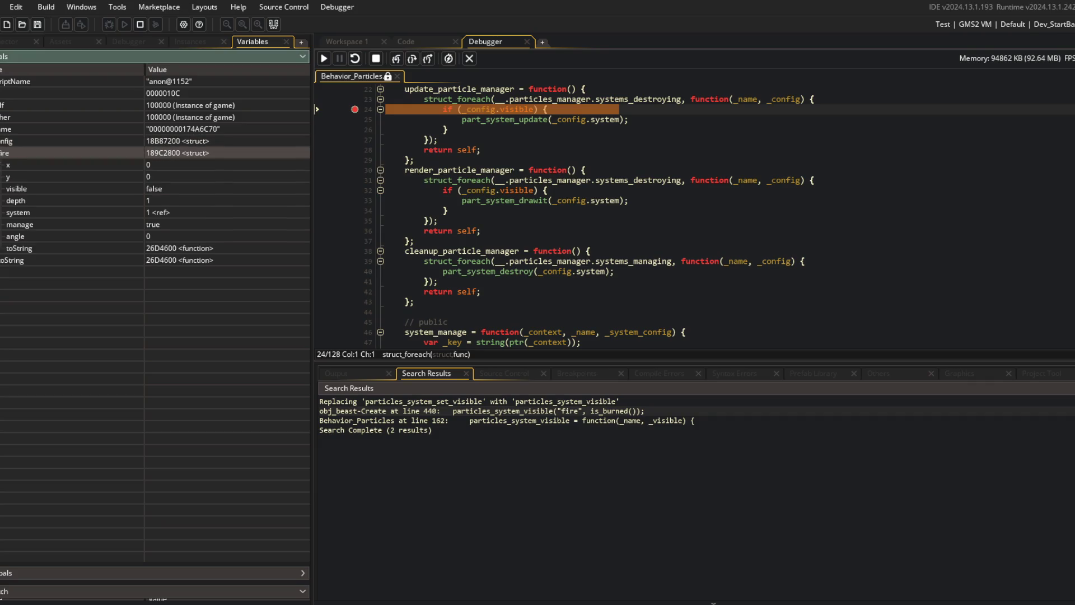
pyautogui.click(469, 58)
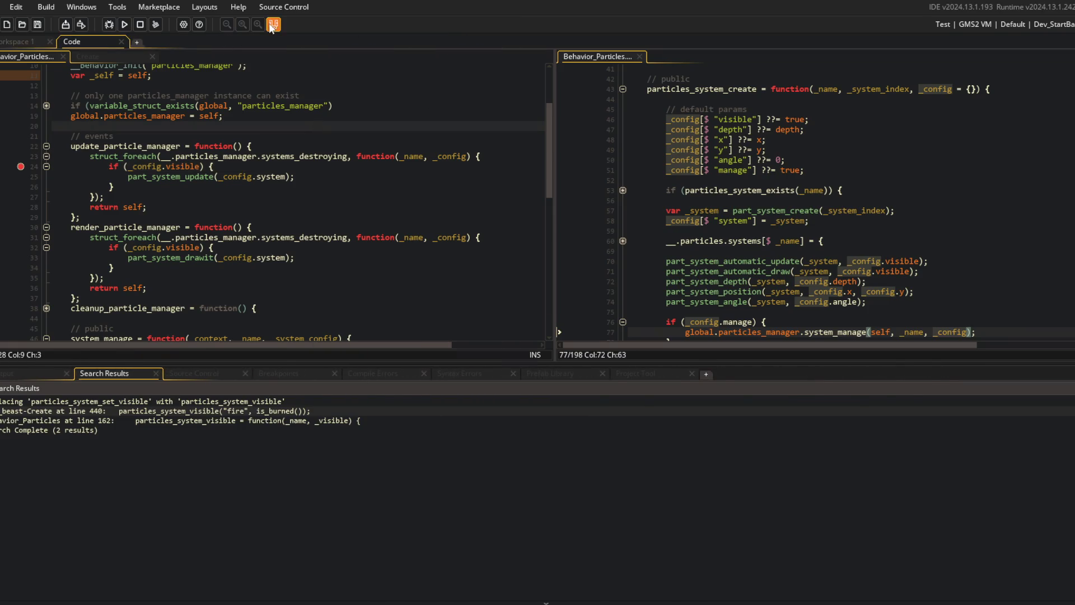
# - Collapse the system_unmanage, system_is_managing and system_manage functions, and read system_defer_destroy's per-context systems_destroying keys
pyautogui.click(272, 27)
pyautogui.scroll(-6, 253, 199)
pyautogui.click(247, 362)
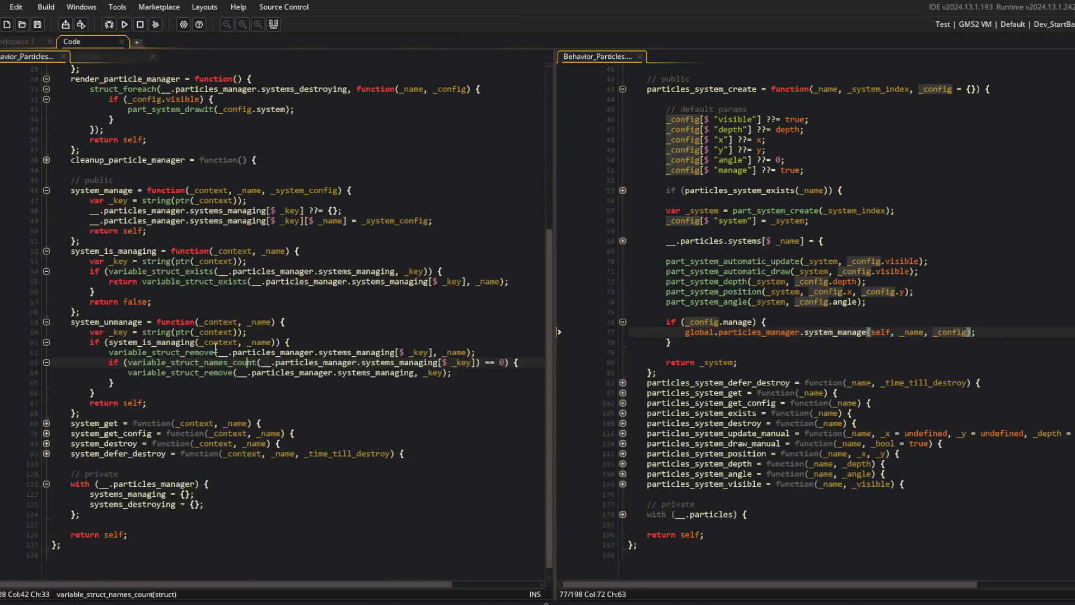
pyautogui.click(47, 322)
pyautogui.click(47, 342)
pyautogui.click(46, 342)
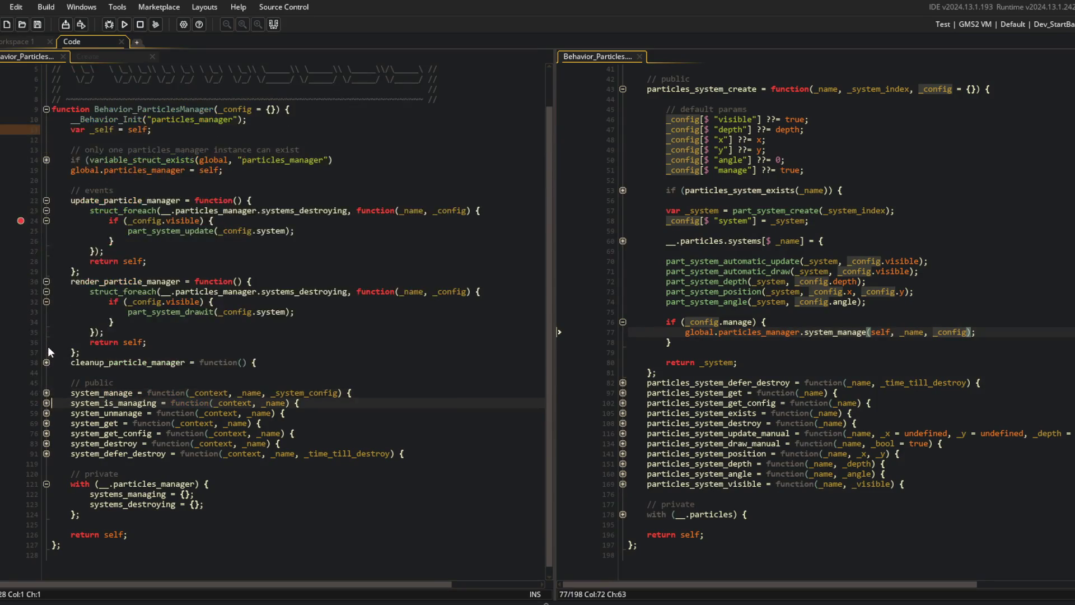
pyautogui.click(47, 453)
pyautogui.scroll(-8, 49, 442)
pyautogui.click(244, 472)
pyautogui.click(374, 482)
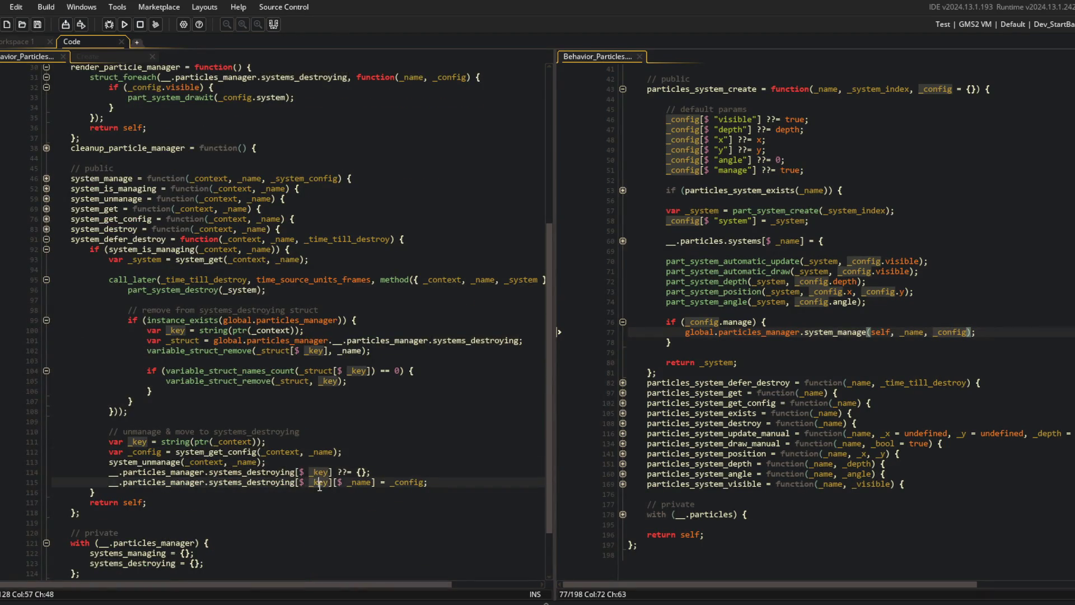
pyautogui.scroll(7, 397, 438)
pyautogui.scroll(1, 397, 438)
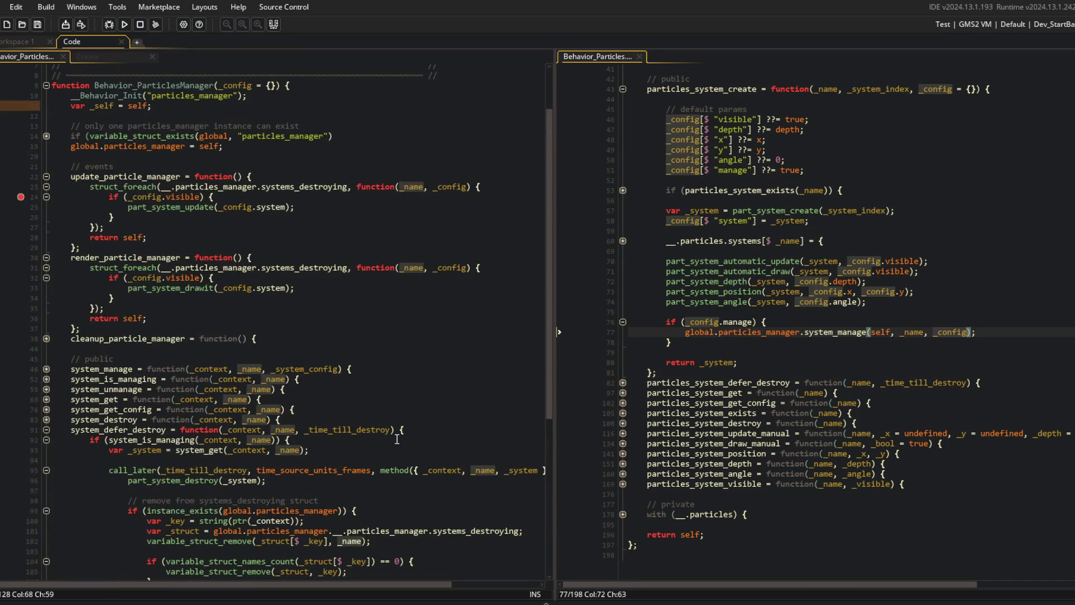
pyautogui.scroll(-8, 397, 438)
pyautogui.scroll(7, 450, 167)
# - Rename the update loop's parameter to _context and wrap its body in struct_foreach(_context, function(_name, _config))
pyautogui.doubleClick(449, 163)
pyautogui.write('_con')
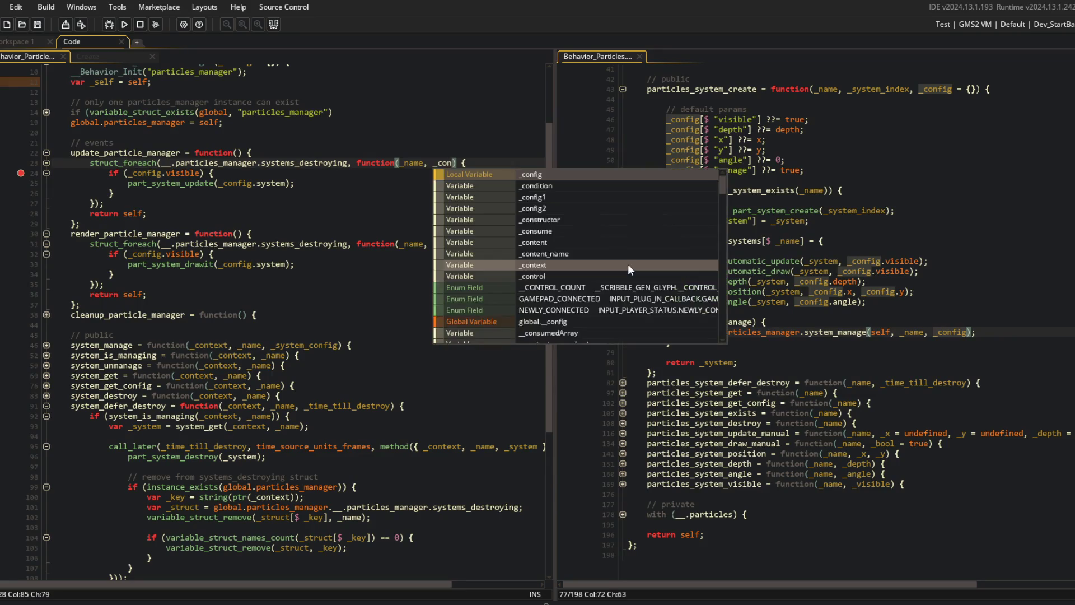
pyautogui.write('tex')
pyautogui.press('Return')
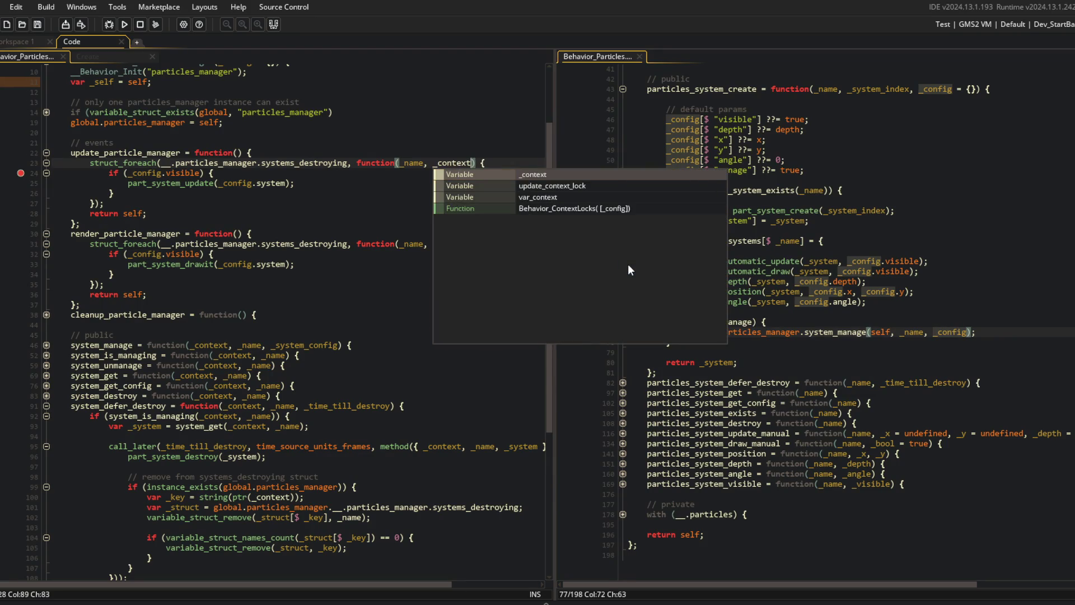
pyautogui.press('End')
pyautogui.press('Return')
pyautogui.write('struc')
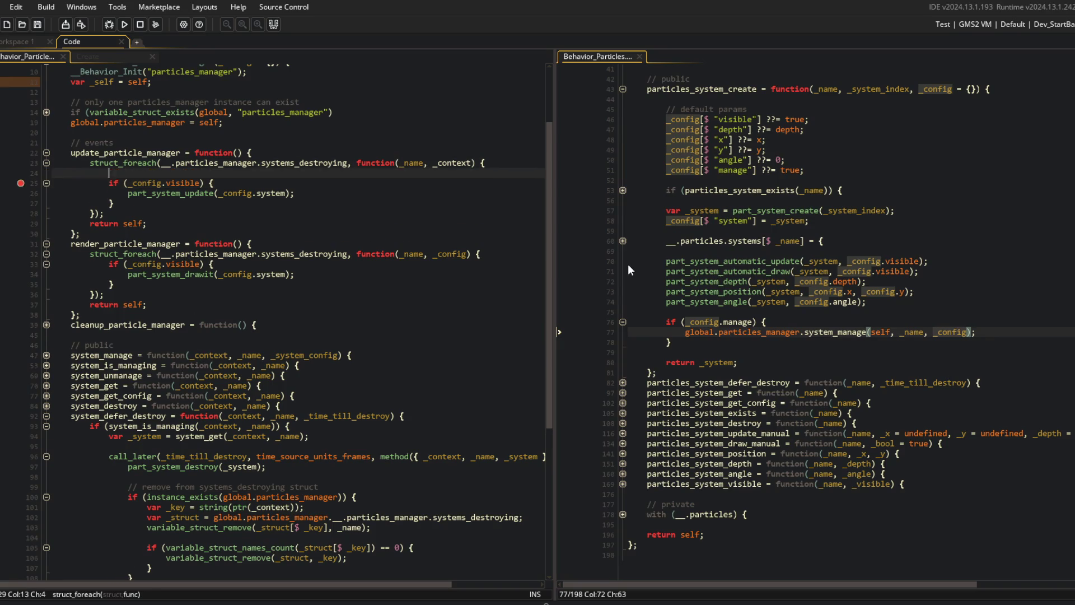
pyautogui.write('t')
pyautogui.press('Return')
pyautogui.write('(_conte')
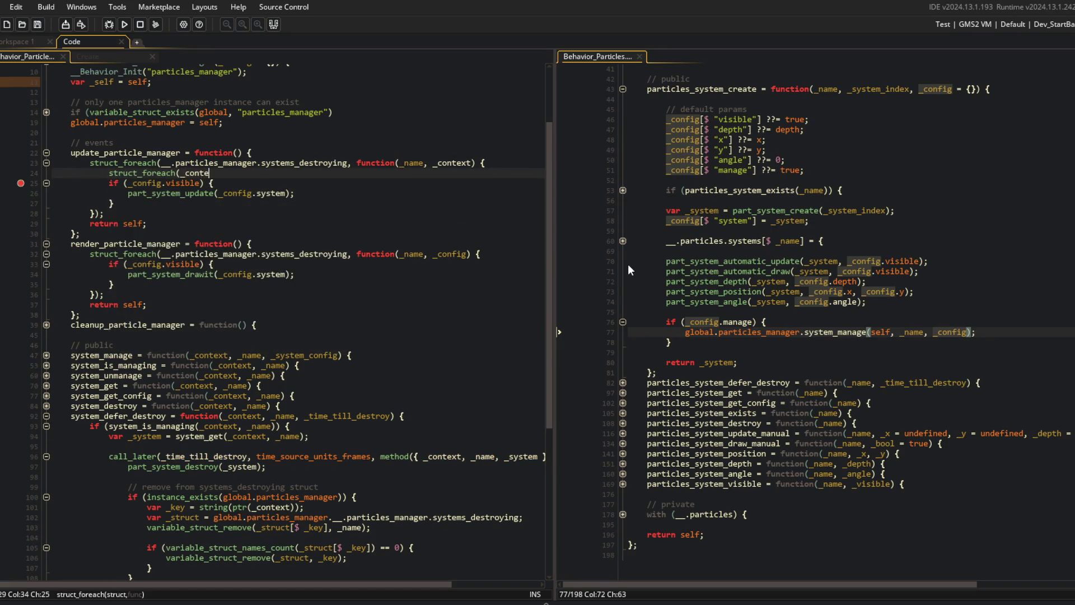
pyautogui.write('xt, function(_na')
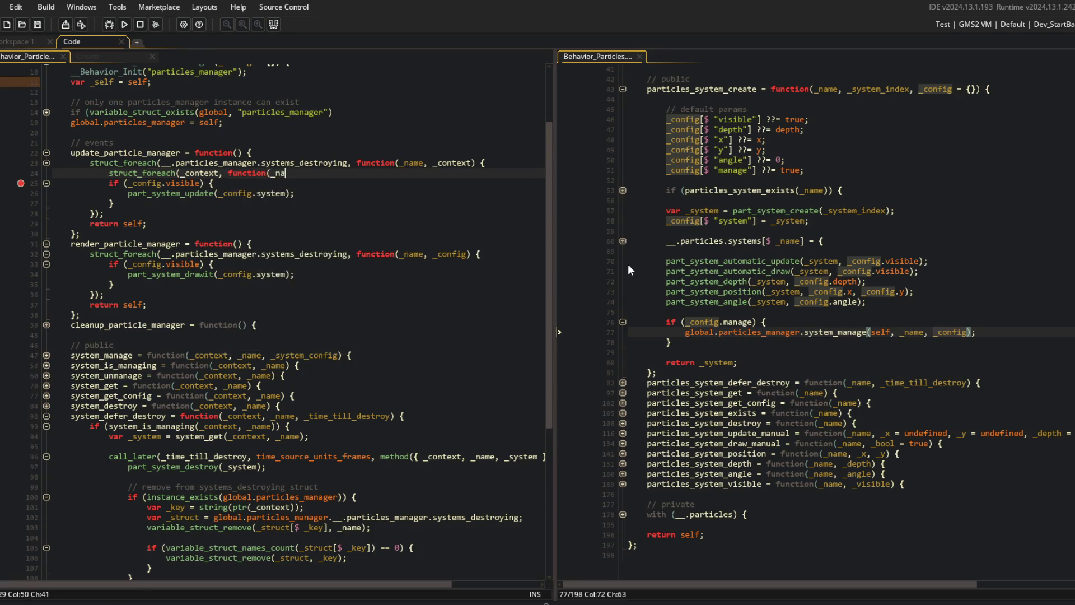
pyautogui.press('Down')
pyautogui.hotkey('shift', 'Down')
pyautogui.hotkey('shift', 'Down')
pyautogui.hotkey('shift', 'Down')
pyautogui.press('Tab')
pyautogui.write('}')
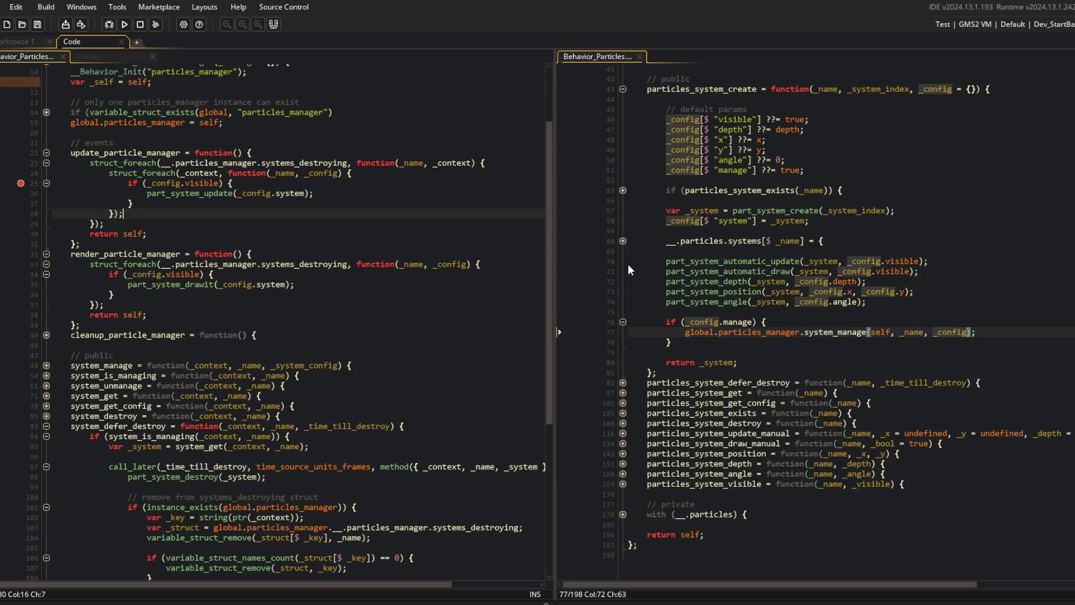
# - Remove the line 25 breakpoint and give the render loop the same nested loop calling part_system_drawit
pyautogui.click(21, 183)
pyautogui.click(459, 162)
pyautogui.doubleClick(458, 260)
pyautogui.write('_context')
pyautogui.click(424, 174)
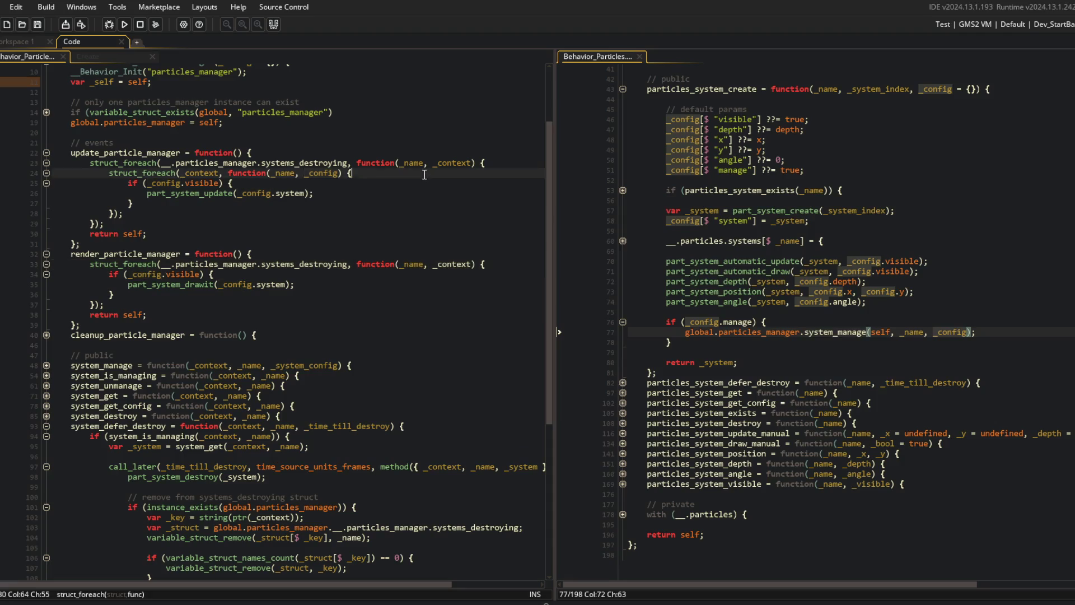
pyautogui.press('Down')
pyautogui.press('Down')
pyautogui.press('Down')
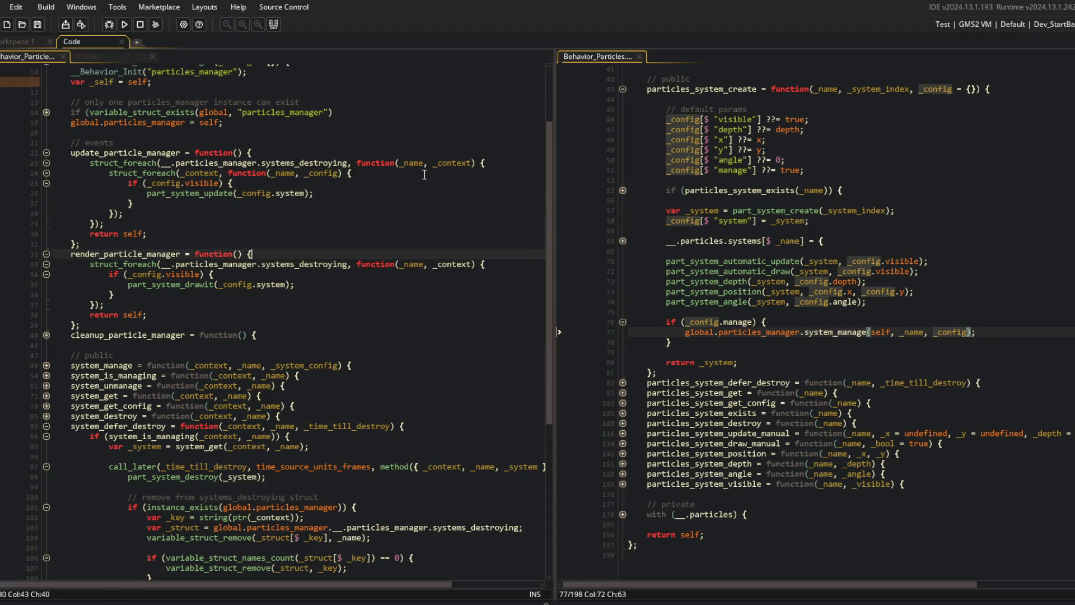
pyautogui.write('struct_foreach(_context, function(_name, _config) { \t\t\t\tif (_config.visible) { \t\t\t\t\tpart_system_update(_config.system); \t\t\t\t} \t\t\t});')
pyautogui.press('Up')
pyautogui.press('Up')
pyautogui.press('BackSpace')
pyautogui.press('BackSpace')
pyautogui.write('it')
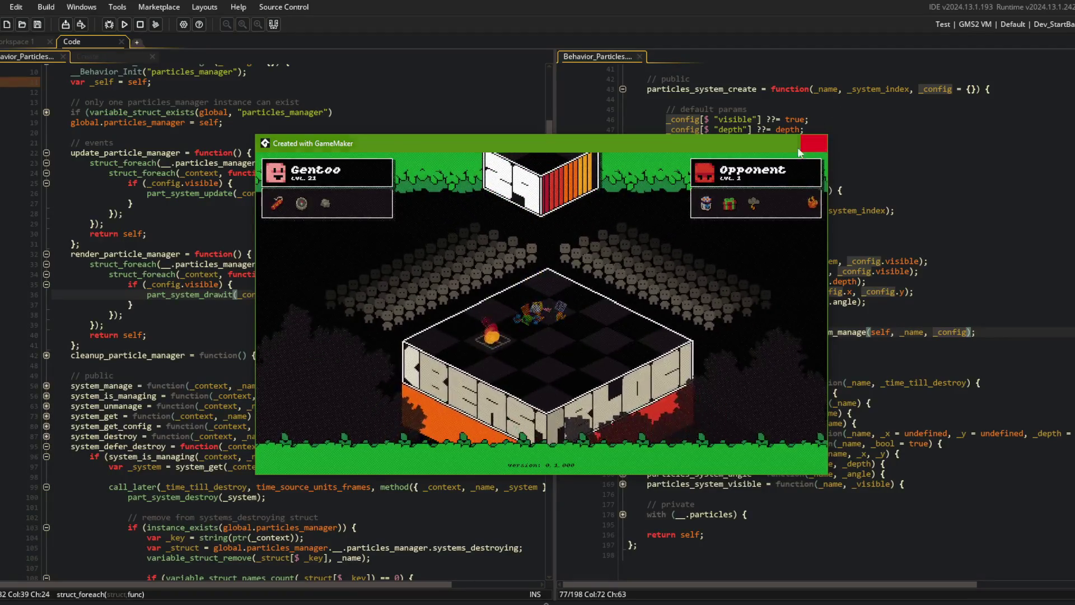
# - Review the update_particle_manager loop and the drawing call in render_particle_manager
pyautogui.click(220, 124)
pyautogui.click(317, 148)
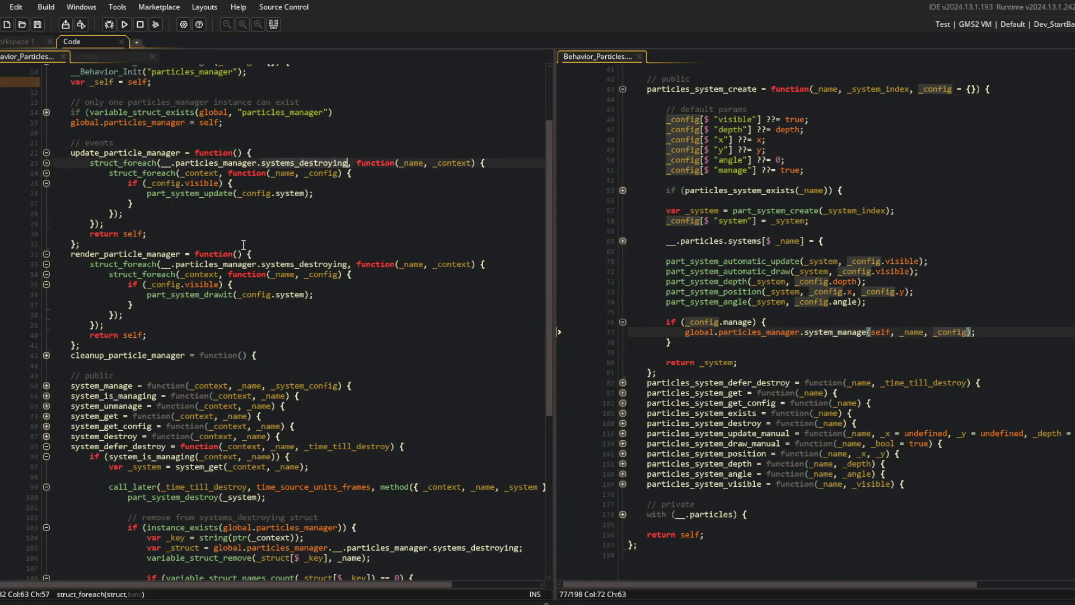
pyautogui.click(289, 294)
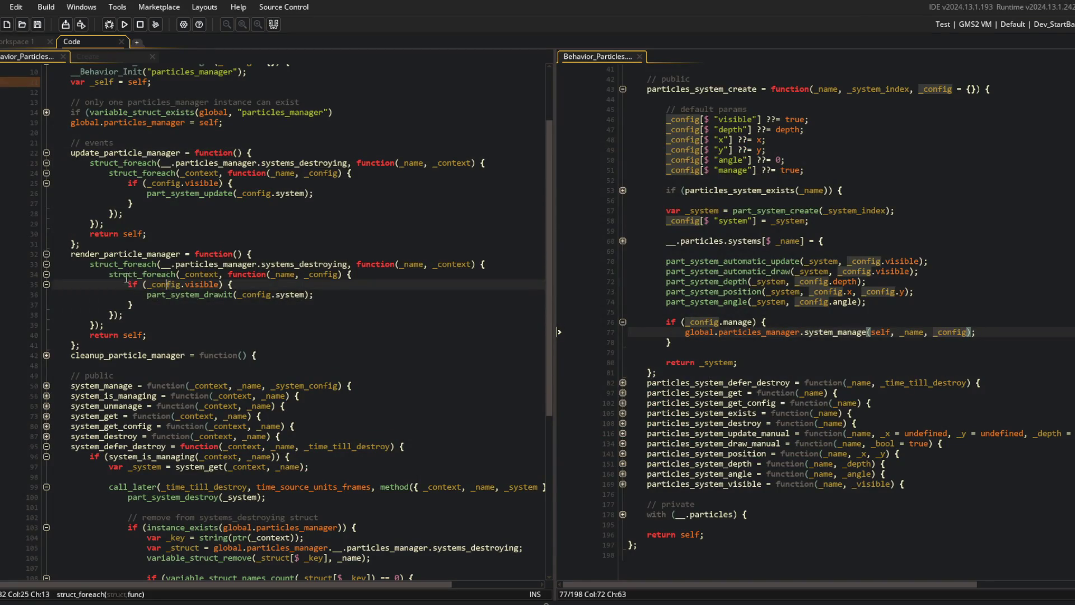
pyautogui.click(342, 245)
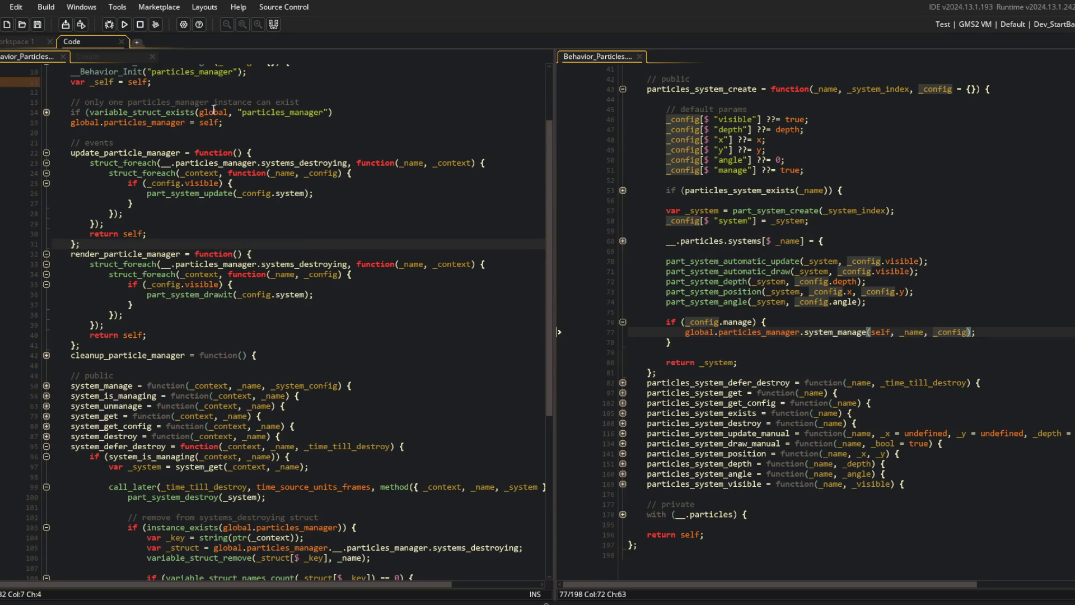
# - Run a debug build with a breakpoint on line 35, stop it, and return to Workspace 1
pyautogui.click(111, 23)
pyautogui.click(19, 281)
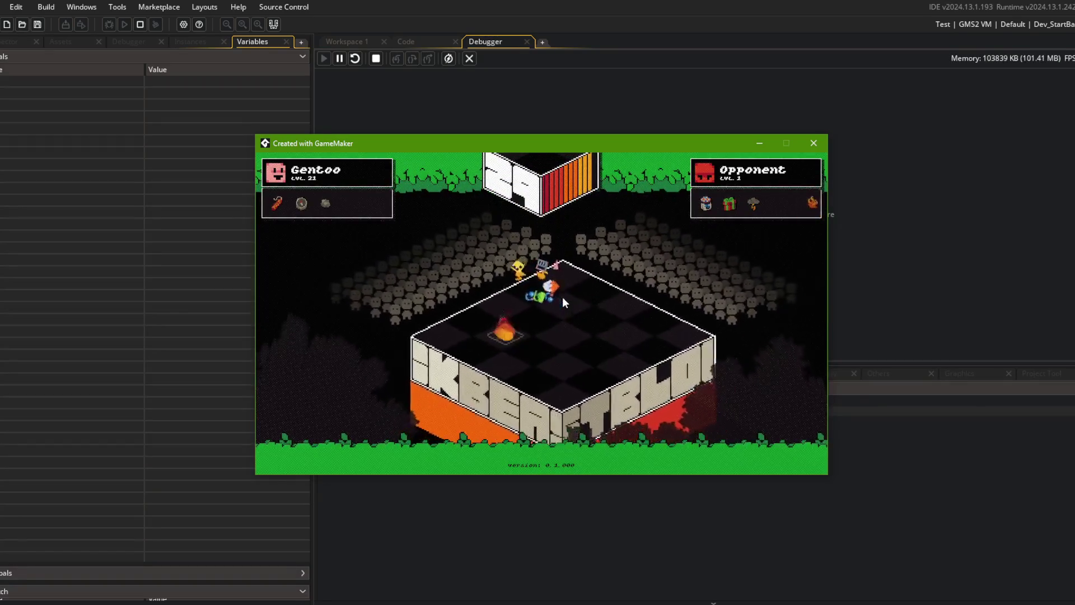
pyautogui.click(469, 58)
pyautogui.click(380, 181)
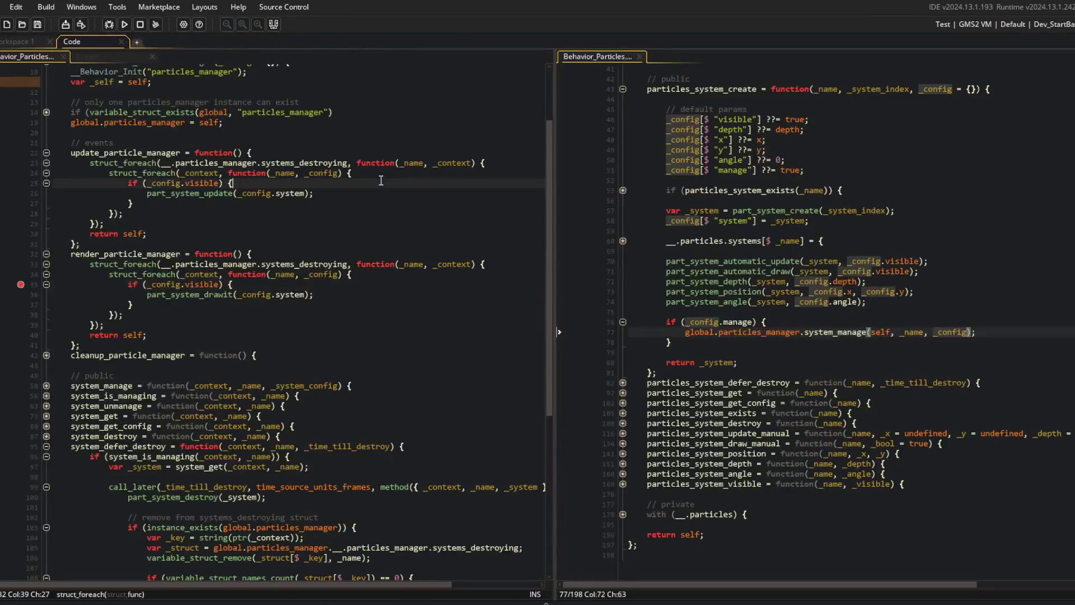
pyautogui.click(167, 286)
pyautogui.moveTo(66, 250); pyautogui.dragTo(166, 285)
pyautogui.click(17, 42)
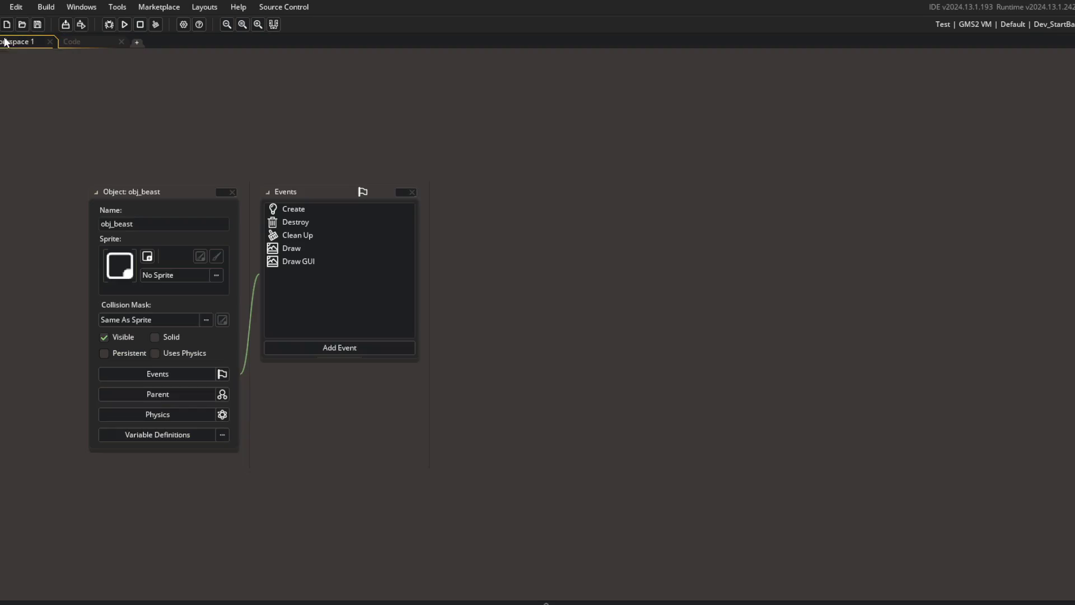
# - Jump to the game object's Create event and unfold the update_begin handler in Behavior_Lifecycle
pyautogui.hotkey('ctrl', 't')
pyautogui.write('game')
pyautogui.press('Return')
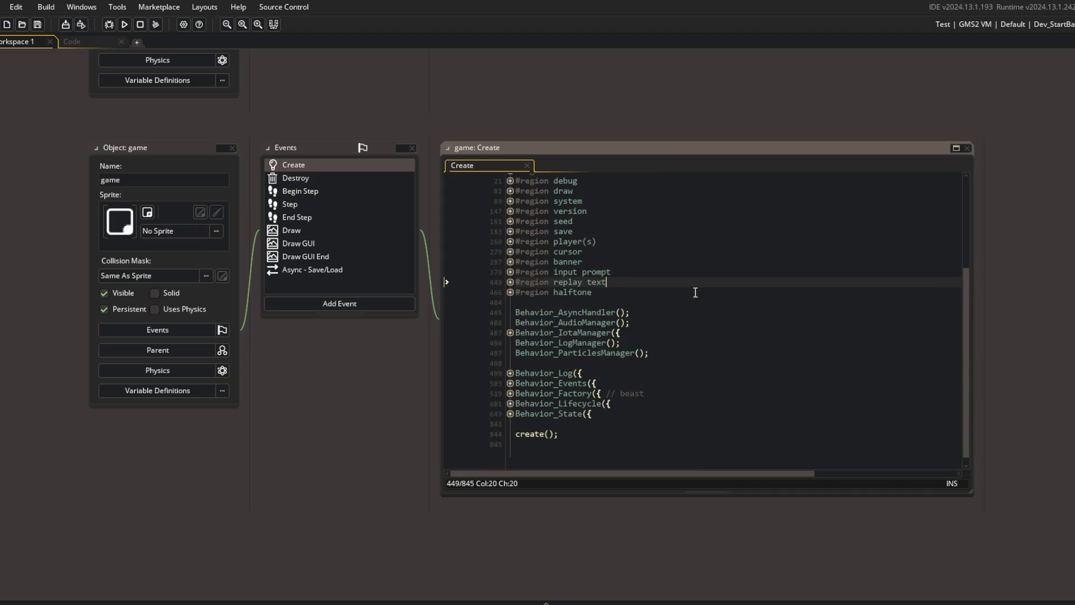
pyautogui.press('Down')
pyautogui.press('Down')
pyautogui.press('Down')
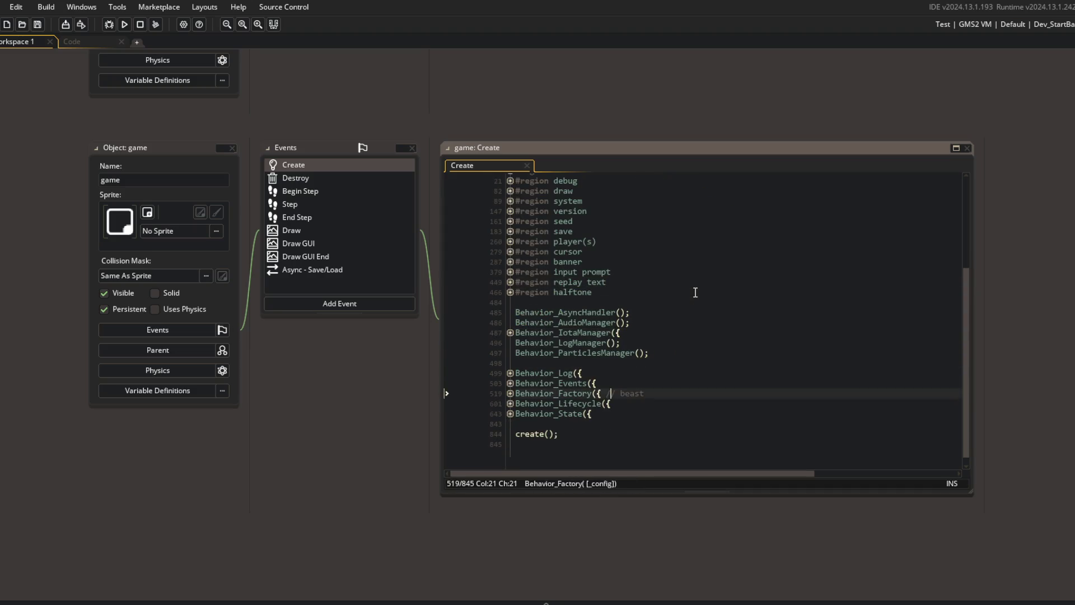
pyautogui.press('Down')
pyautogui.press('Down')
pyautogui.press('Down')
pyautogui.hotkey('ctrl', 'shift', ']')
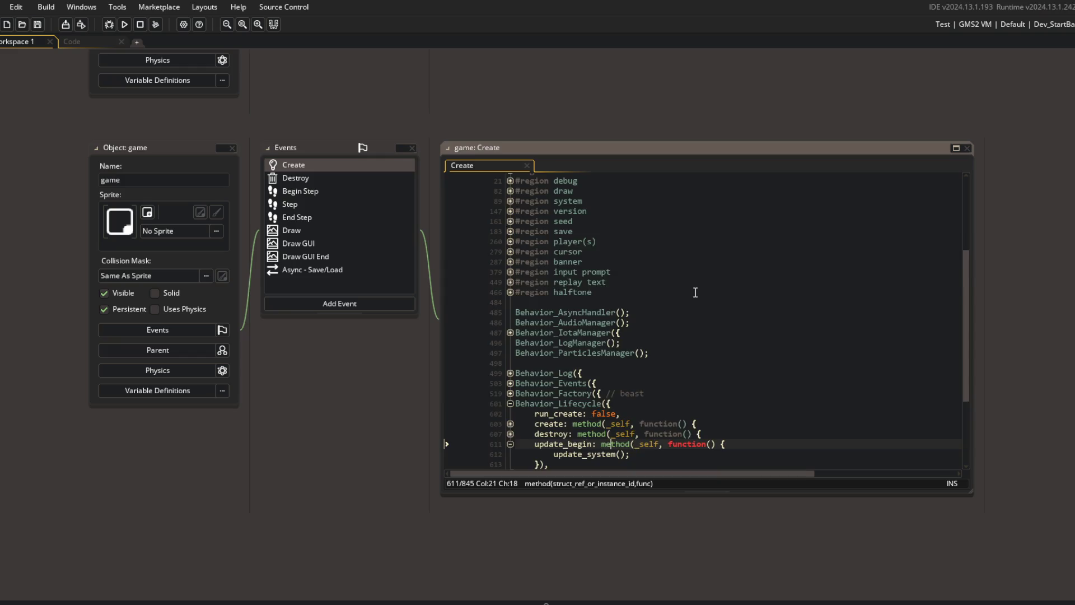
# - Unfold the update, update_end, render_gui and debug drawing handlers to reach the empty render handler
pyautogui.scroll(-4, 585, 403)
pyautogui.click(511, 353)
pyautogui.scroll(-2, 514, 354)
pyautogui.click(590, 347)
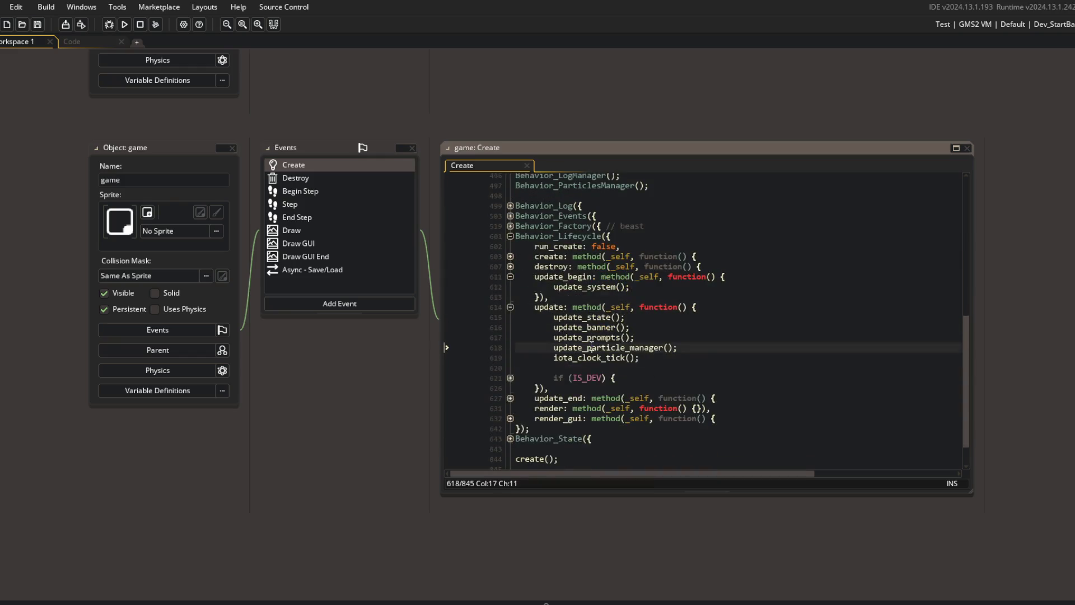
pyautogui.click(510, 398)
pyautogui.scroll(-1, 511, 422)
pyautogui.click(510, 422)
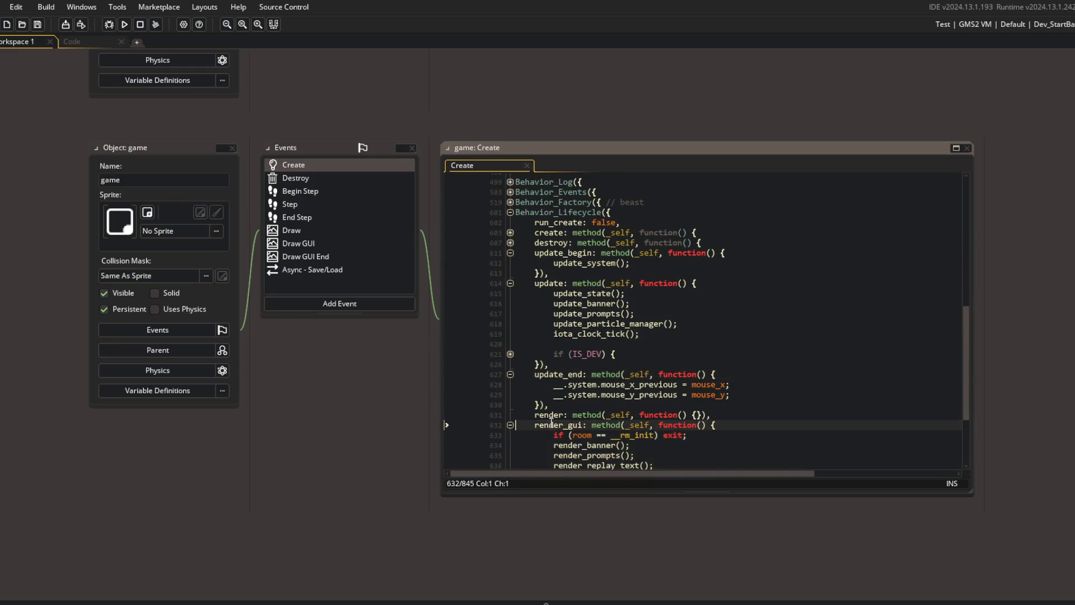
pyautogui.scroll(-3, 641, 384)
pyautogui.click(687, 371)
pyautogui.click(510, 390)
# - Add a render_particle_manager(); call inside the render handler and save the Create code
pyautogui.click(779, 323)
pyautogui.press('Return')
pyautogui.press('Up')
pyautogui.press('Home')
pyautogui.press('Down')
pyautogui.write('re')
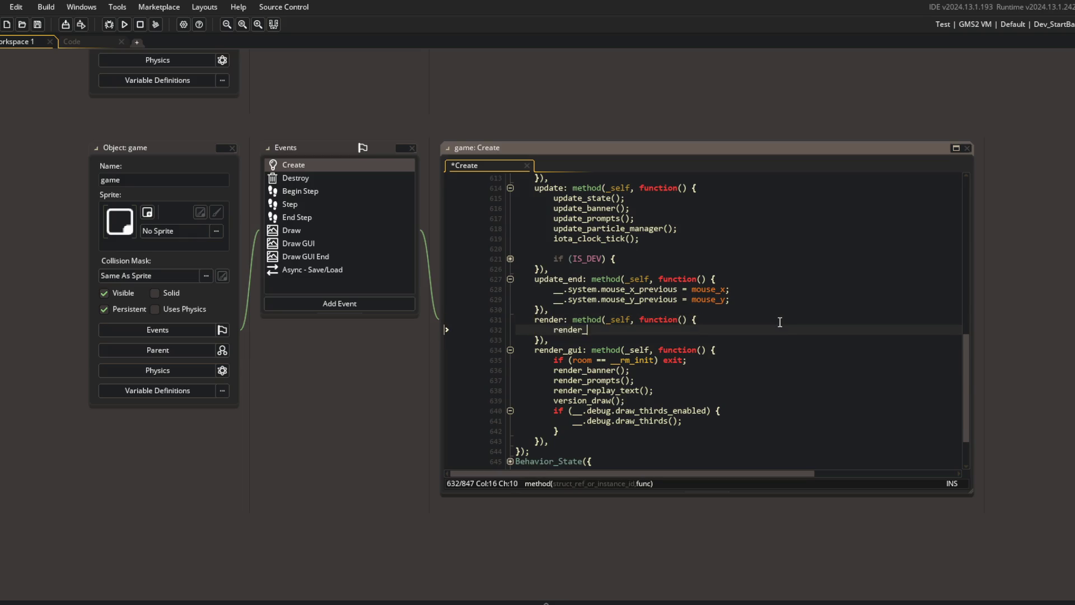
pyautogui.write('le')
pyautogui.press('Return')
pyautogui.write('();')
pyautogui.hotkey('ctrl', 's')
# - Build and run the game to test the particle rendering
pyautogui.click(712, 289)
pyautogui.click(124, 26)
pyautogui.click(92, 41)
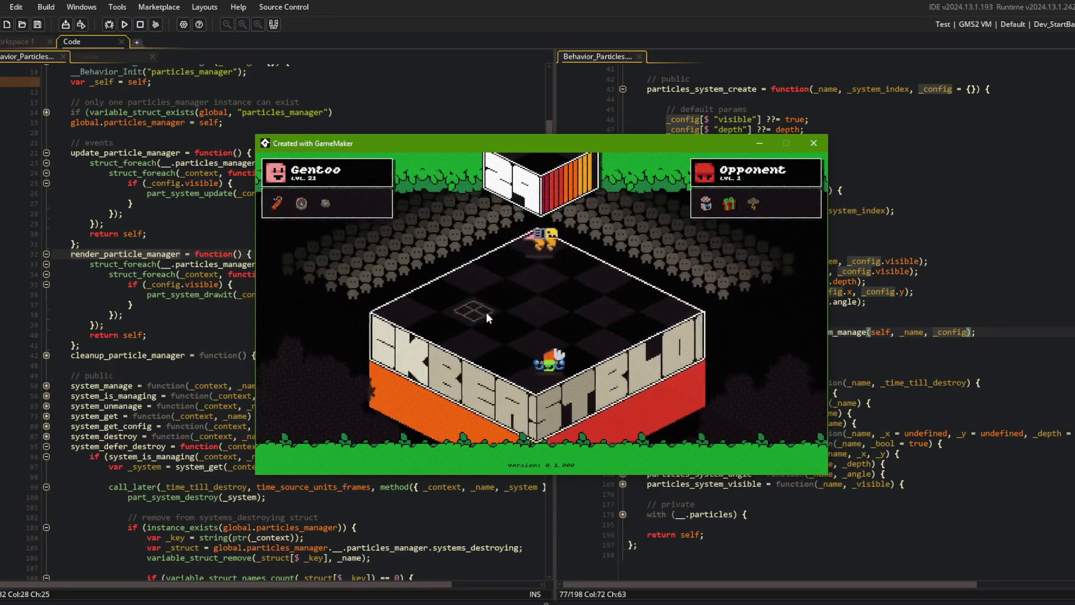
# - Close the game, put the breakpoint on line 35's visibility check, and start a debug run
pyautogui.click(486, 311)
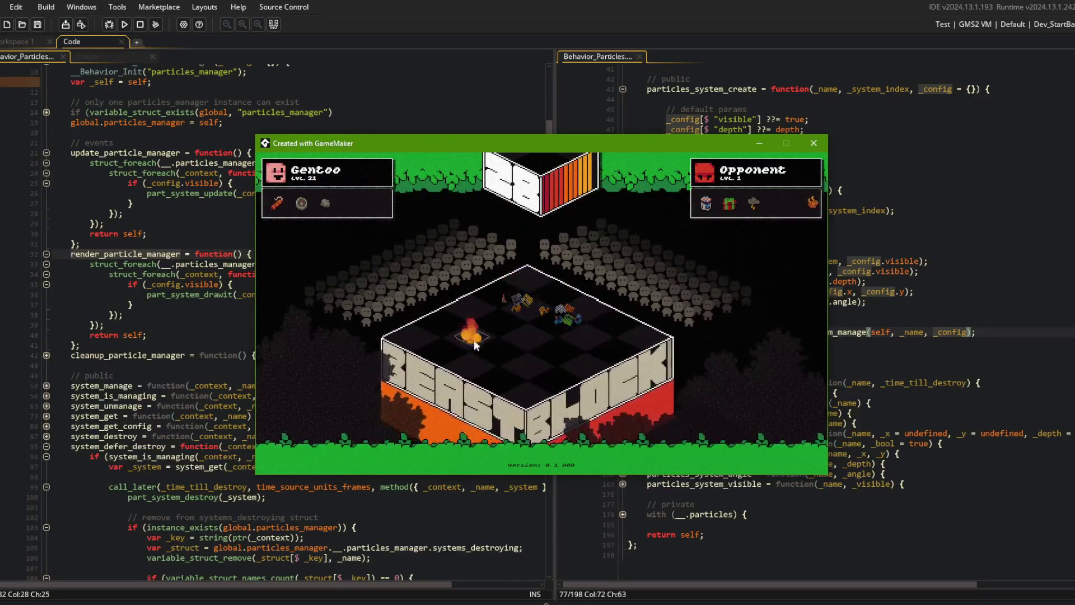
pyautogui.click(813, 143)
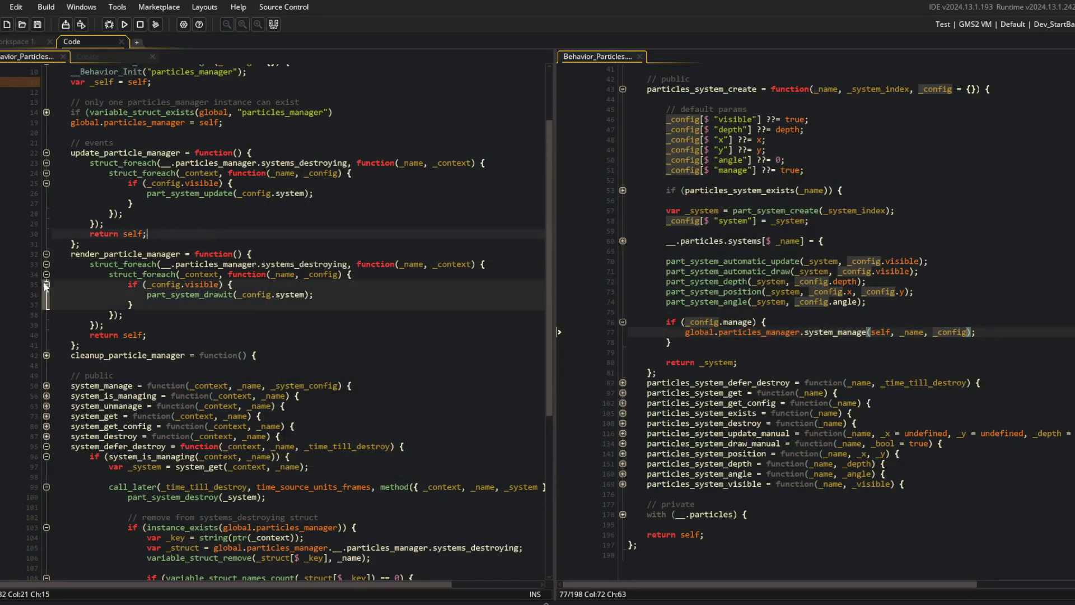
pyautogui.click(28, 273)
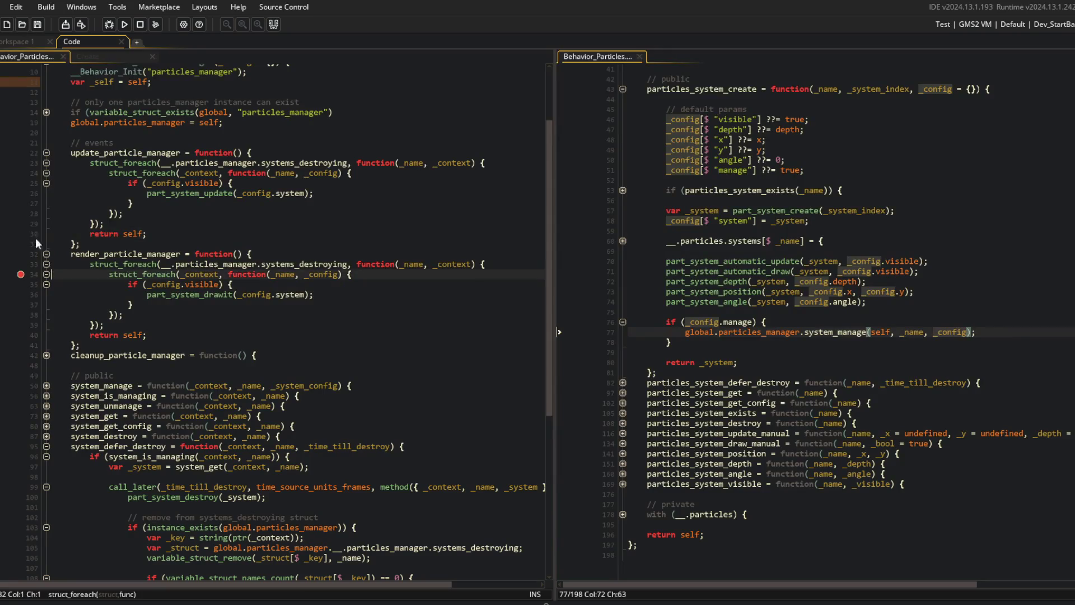
pyautogui.click(15, 285)
pyautogui.click(108, 25)
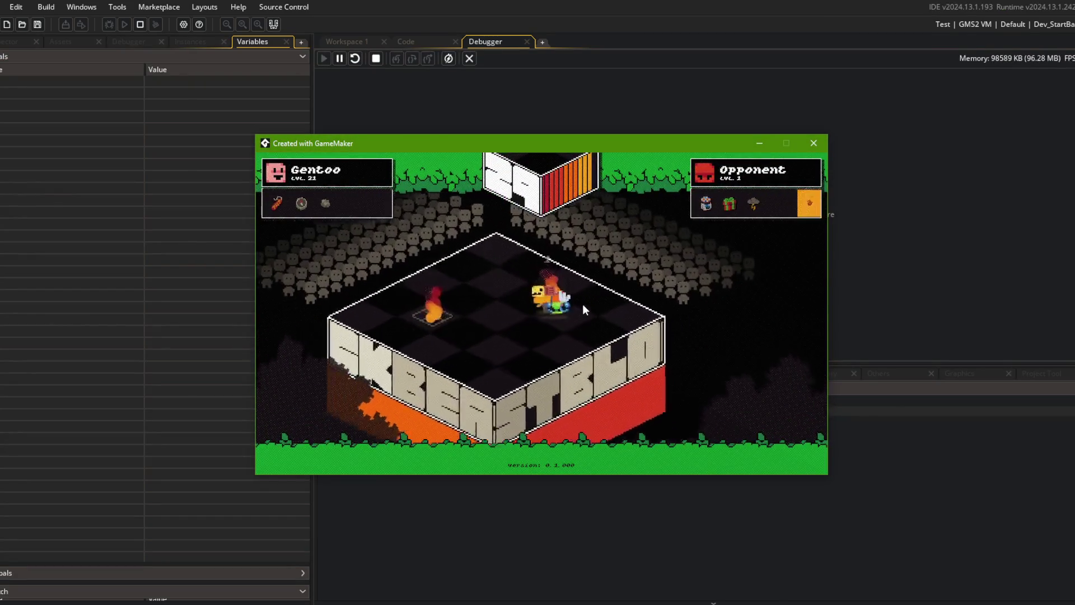
pyautogui.moveTo(499, 109)
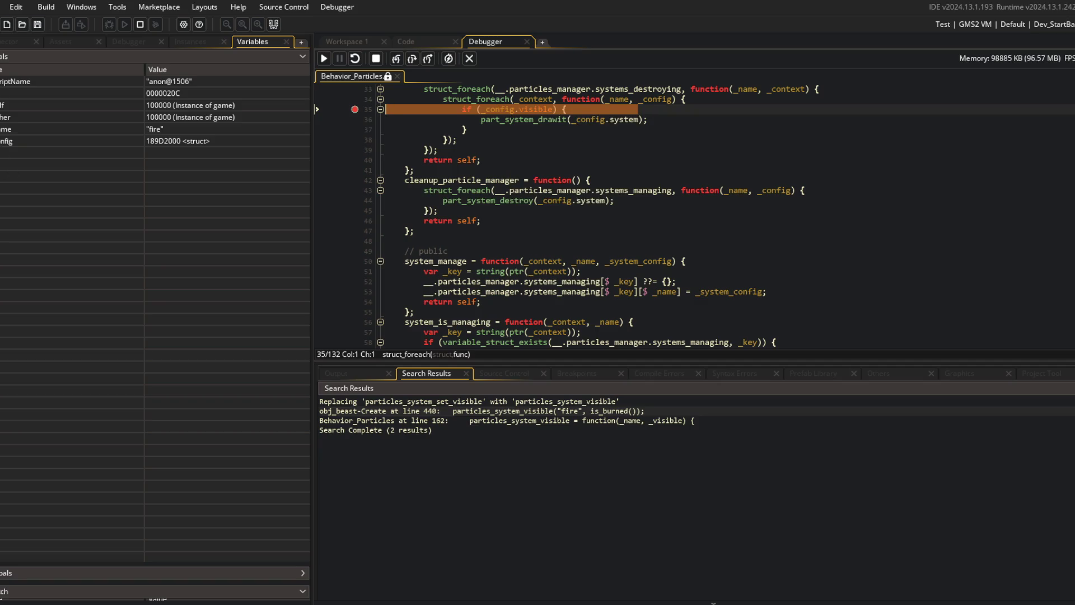
# - Expand _config in Locals to confirm visible is false, then continue and end debugging
pyautogui.click(168, 140)
pyautogui.press('Right')
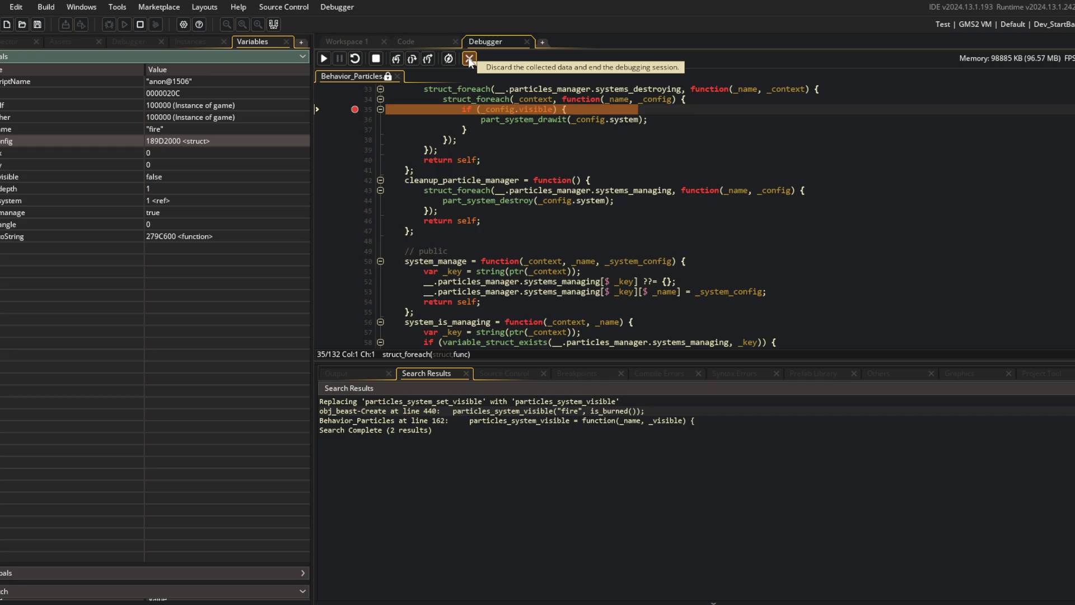
pyautogui.moveTo(495, 110)
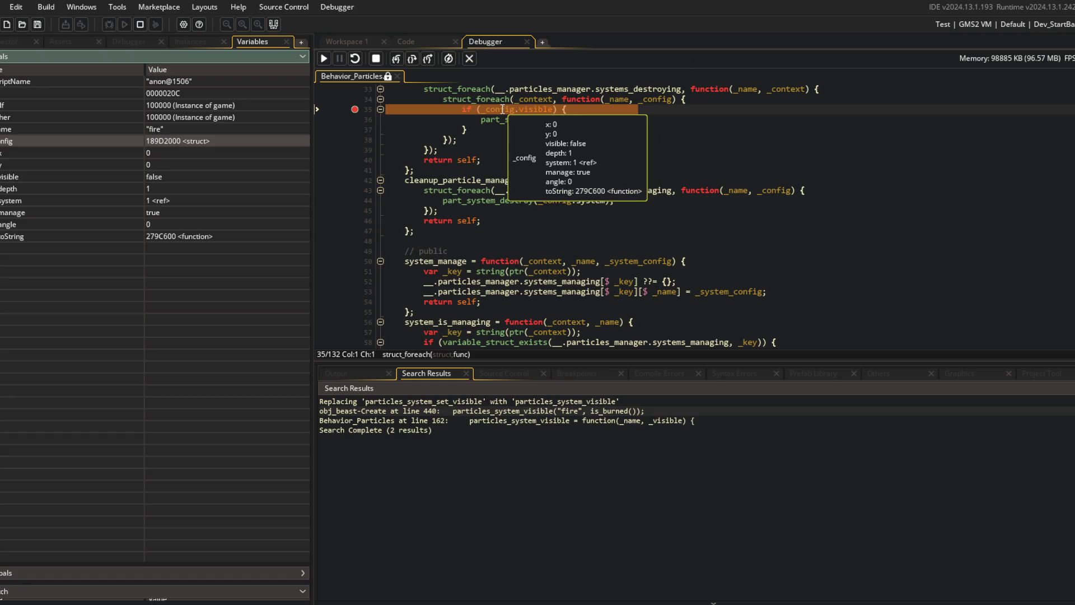
pyautogui.press('F5')
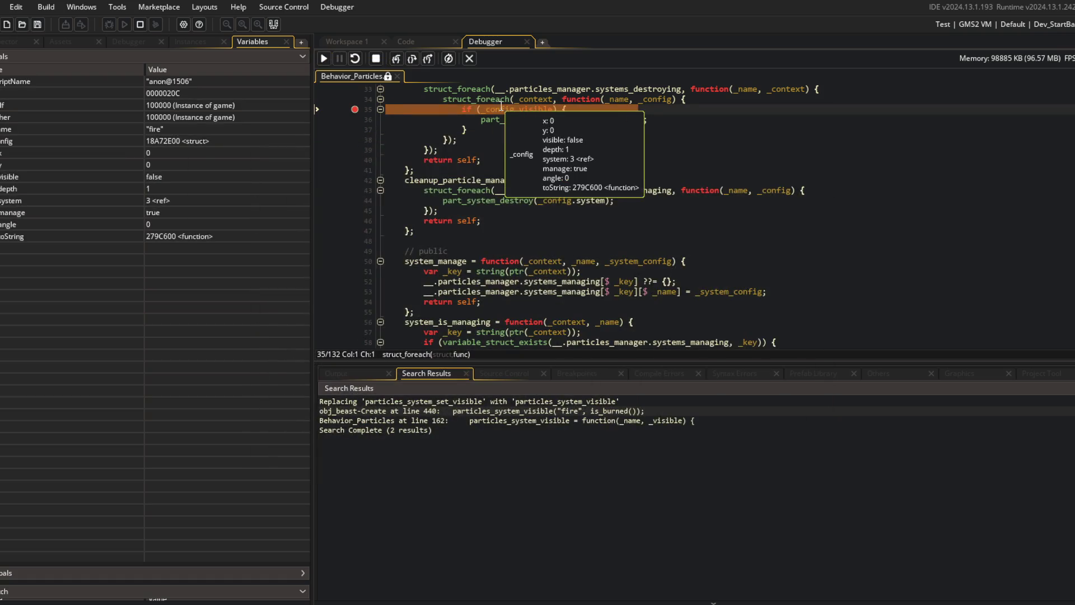
pyautogui.click(328, 62)
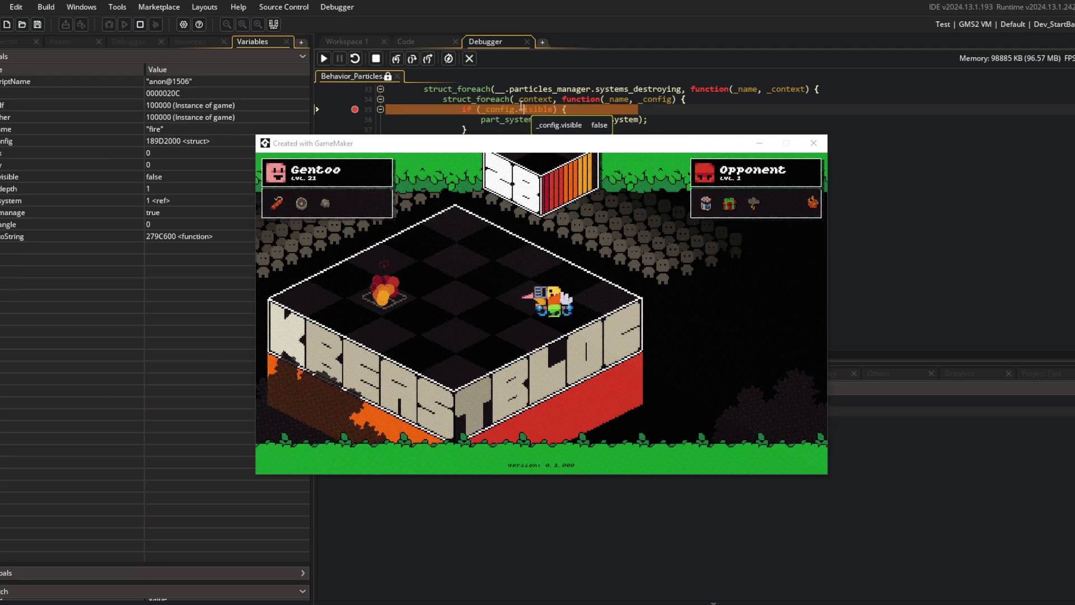
pyautogui.click(472, 62)
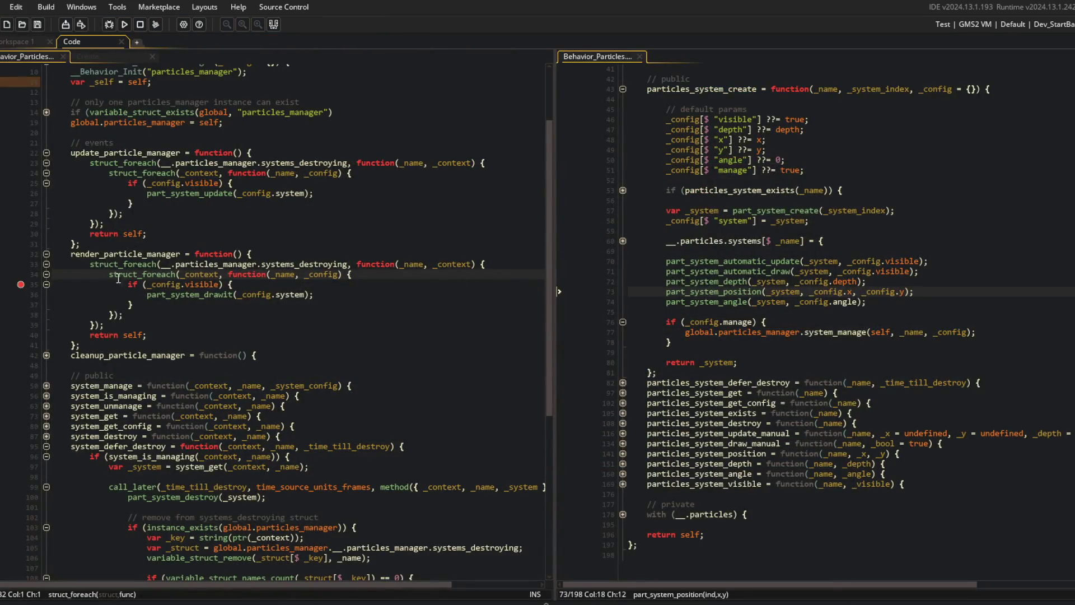
# - Remove the line 35 breakpoint and unfold the systems struct literal in particles_system_create
pyautogui.click(24, 287)
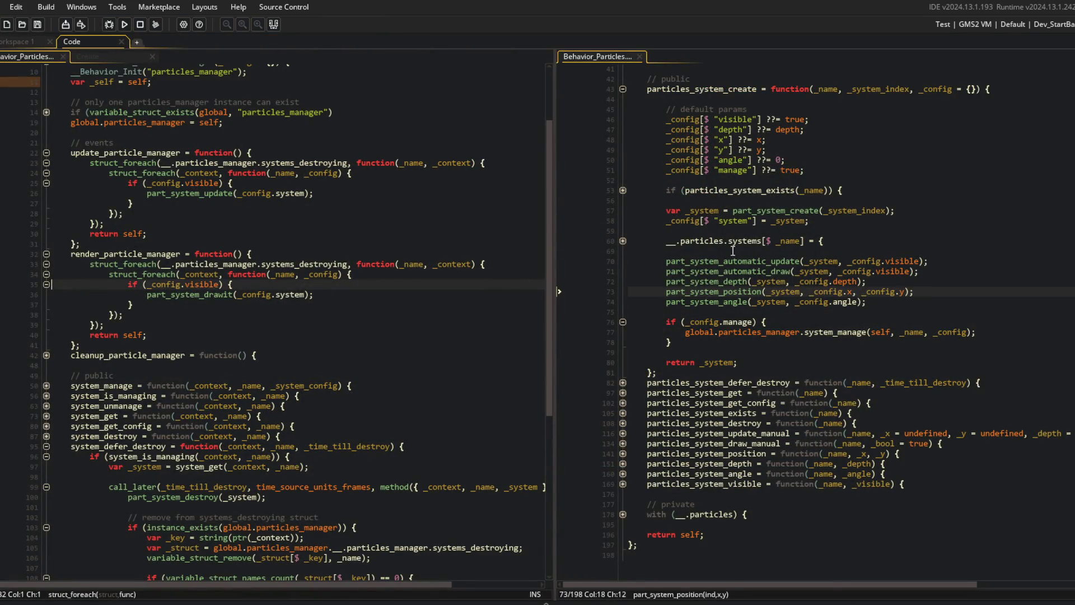
pyautogui.scroll(1, 304, 163)
pyautogui.click(79, 59)
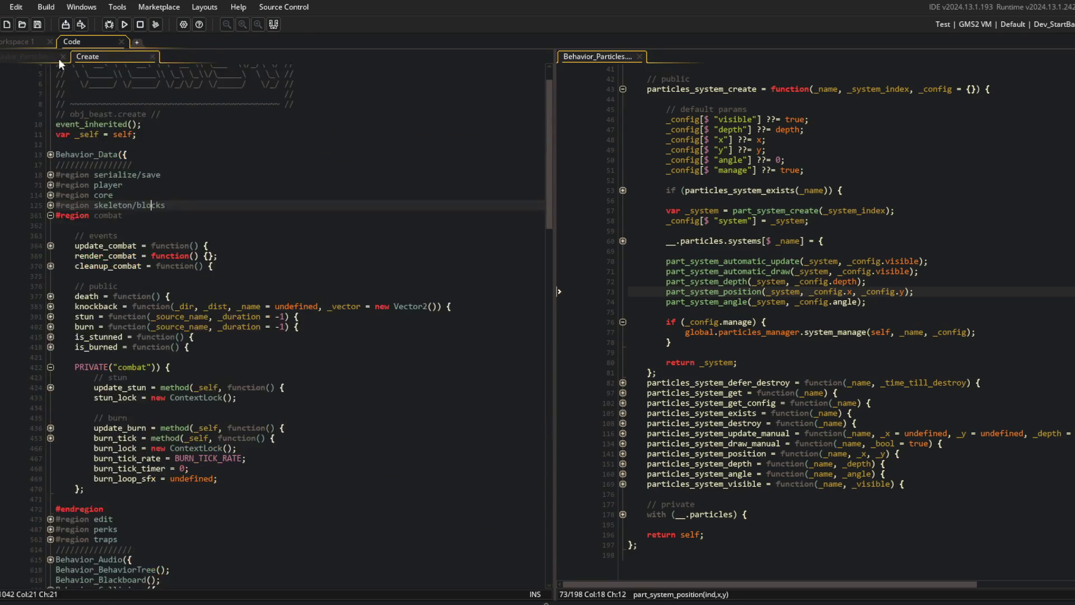
pyautogui.click(32, 58)
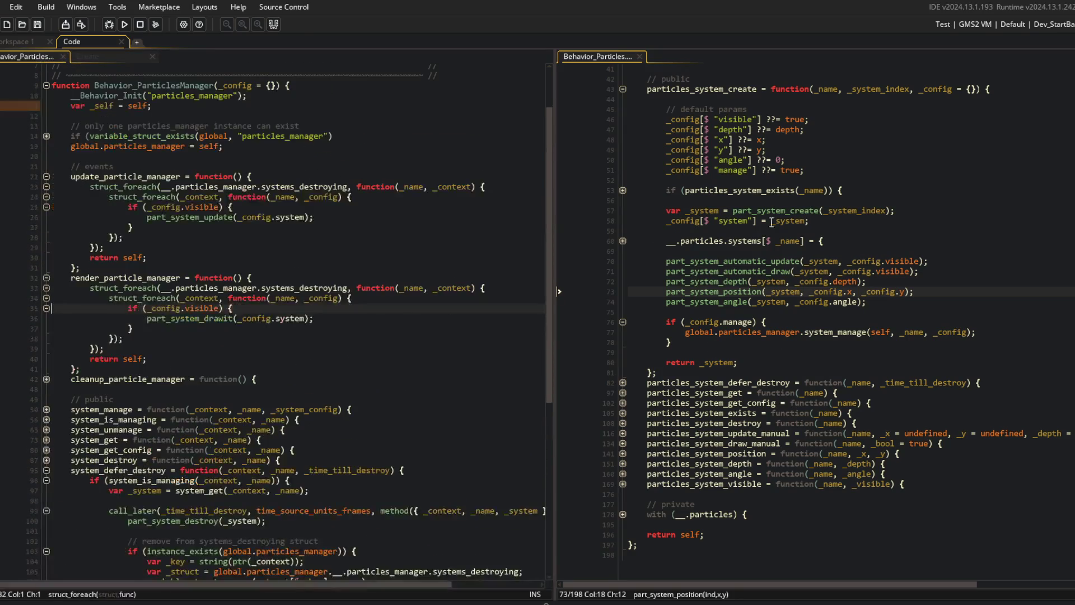
pyautogui.click(715, 221)
pyautogui.scroll(3, 643, 157)
pyautogui.click(623, 184)
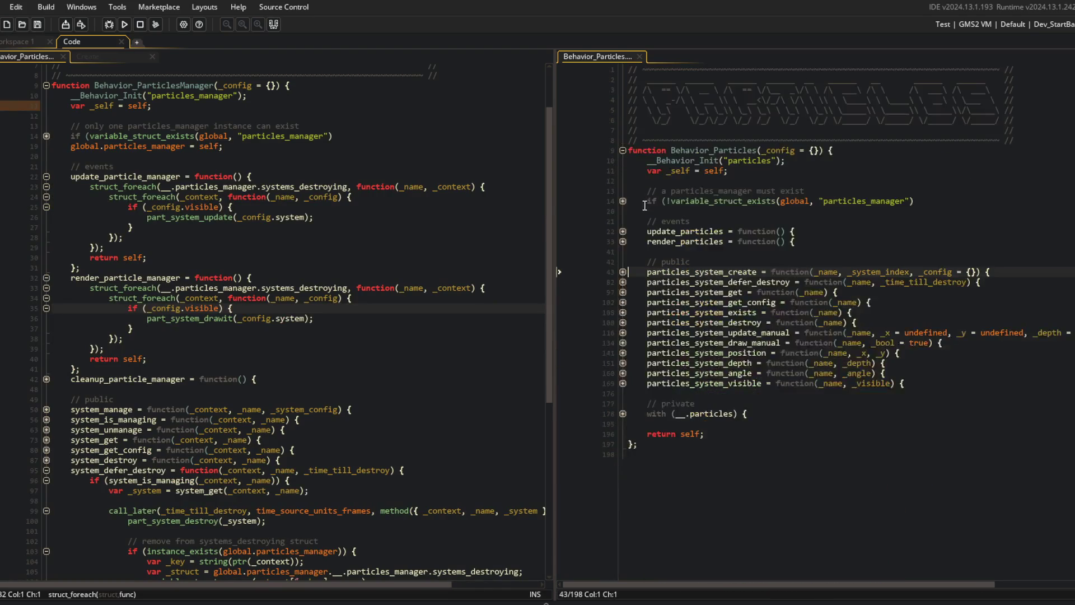
pyautogui.click(622, 271)
pyautogui.press('Down')
pyautogui.press('Down')
pyautogui.press('Down')
pyautogui.click(856, 411)
pyautogui.click(622, 424)
# - Replace the struct literal stored in __.particles.systems[$ _name] with _config
pyautogui.scroll(-3, 728, 392)
pyautogui.click(760, 375)
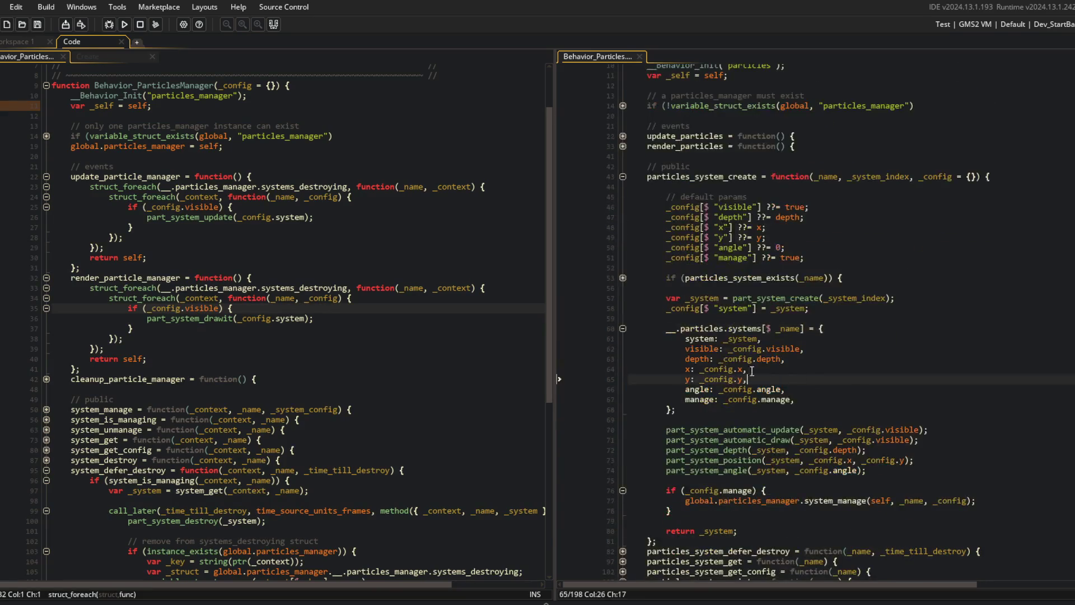
pyautogui.moveTo(653, 326); pyautogui.dragTo(853, 413)
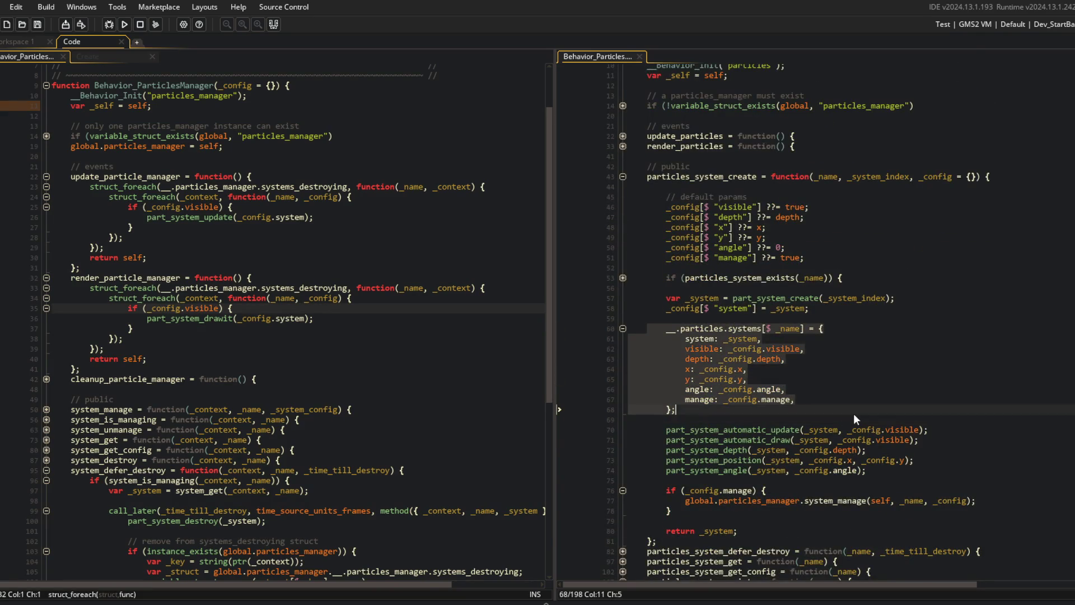
pyautogui.click(853, 413)
pyautogui.moveTo(823, 328); pyautogui.dragTo(846, 417)
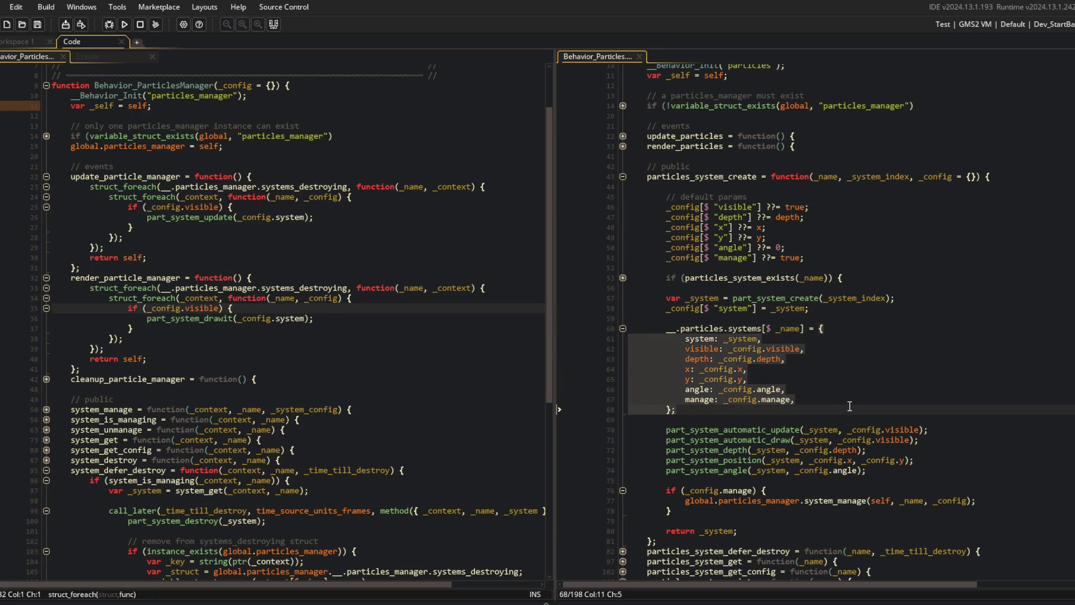
pyautogui.write('_config;')
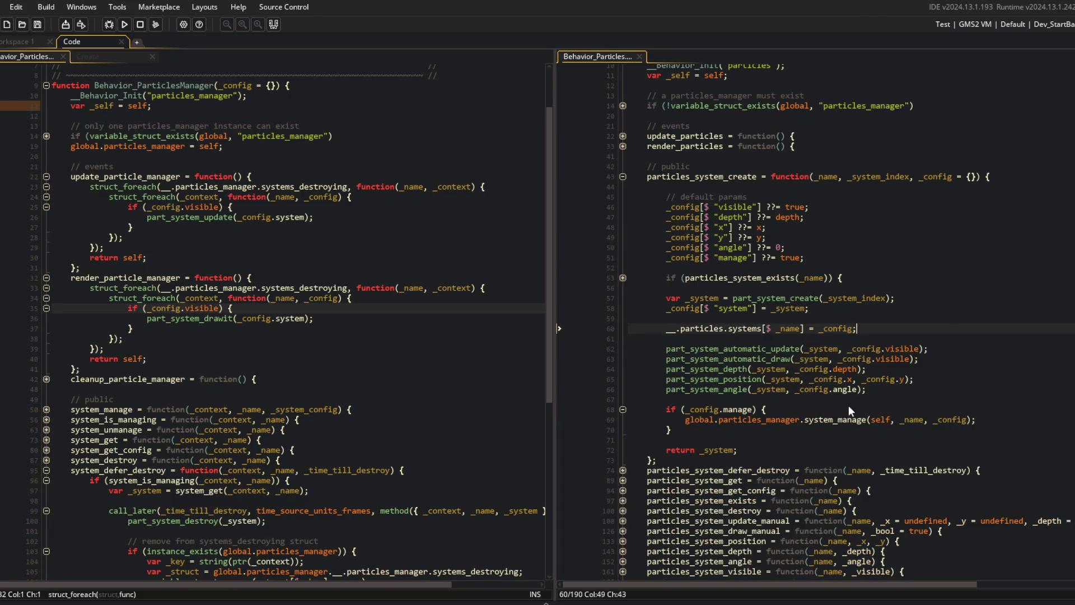
# - Run the game to test the config registration change
pyautogui.click(865, 298)
pyautogui.click(257, 207)
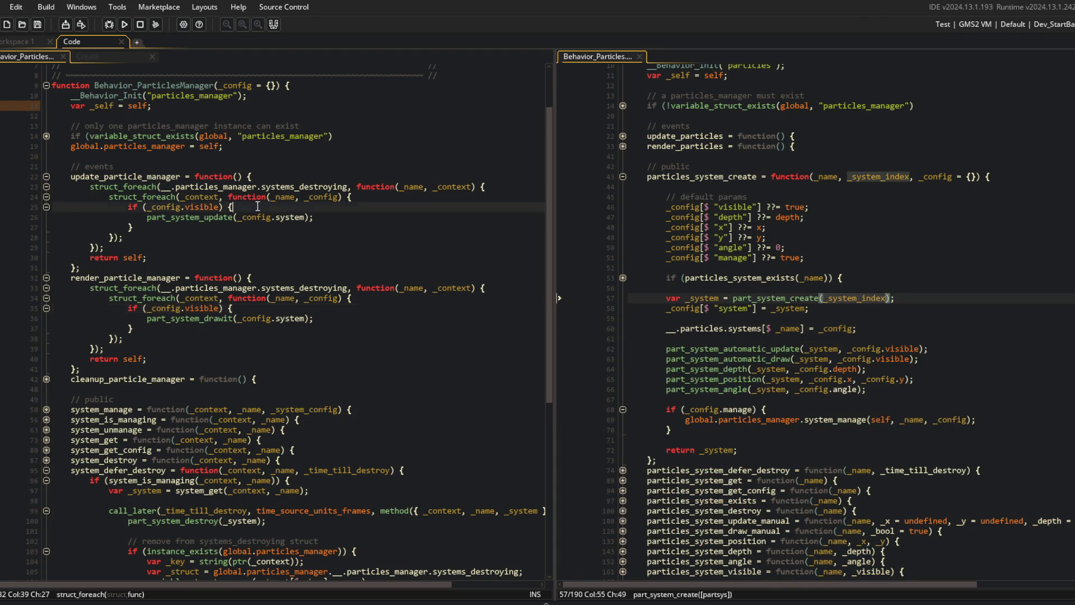
pyautogui.click(126, 28)
pyautogui.scroll(-3, 841, 234)
pyautogui.click(840, 232)
pyautogui.click(834, 241)
pyautogui.click(827, 261)
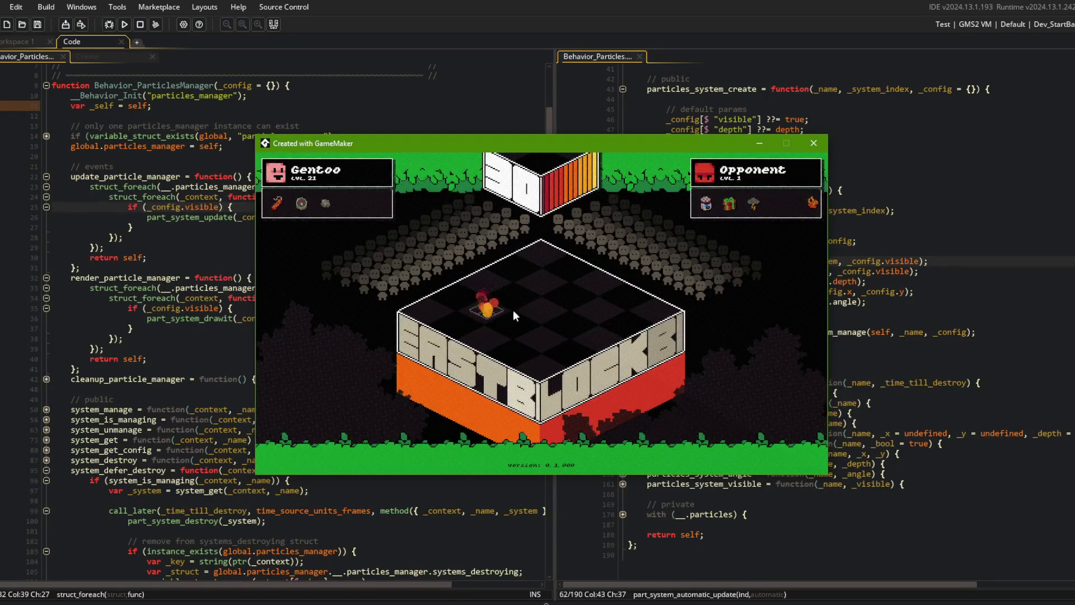
# - Start a round, spawn a flame on a board tile, and close the game
pyautogui.click(488, 315)
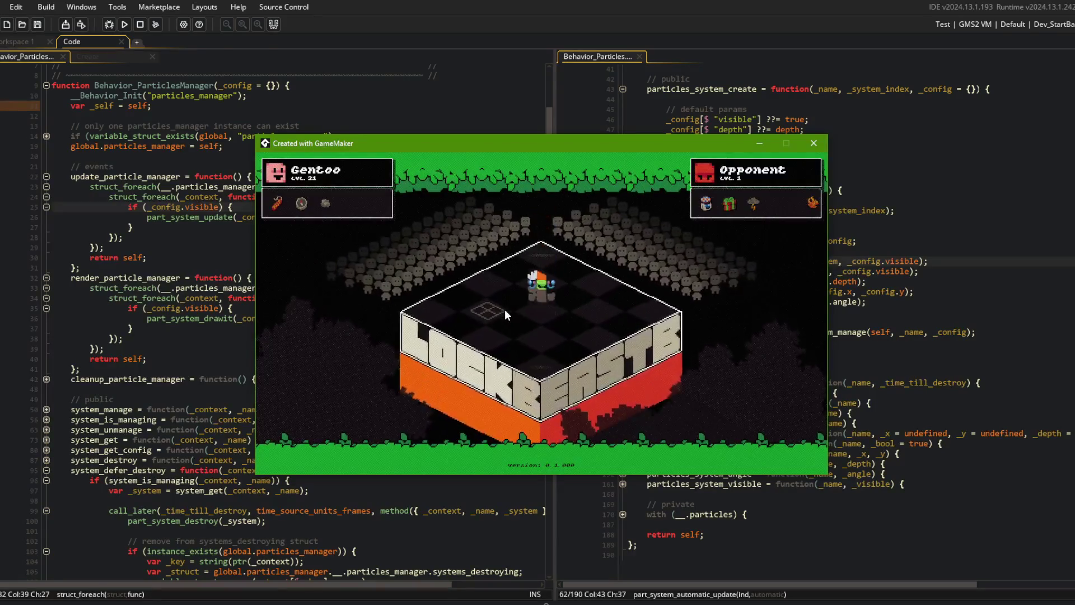
pyautogui.click(469, 311)
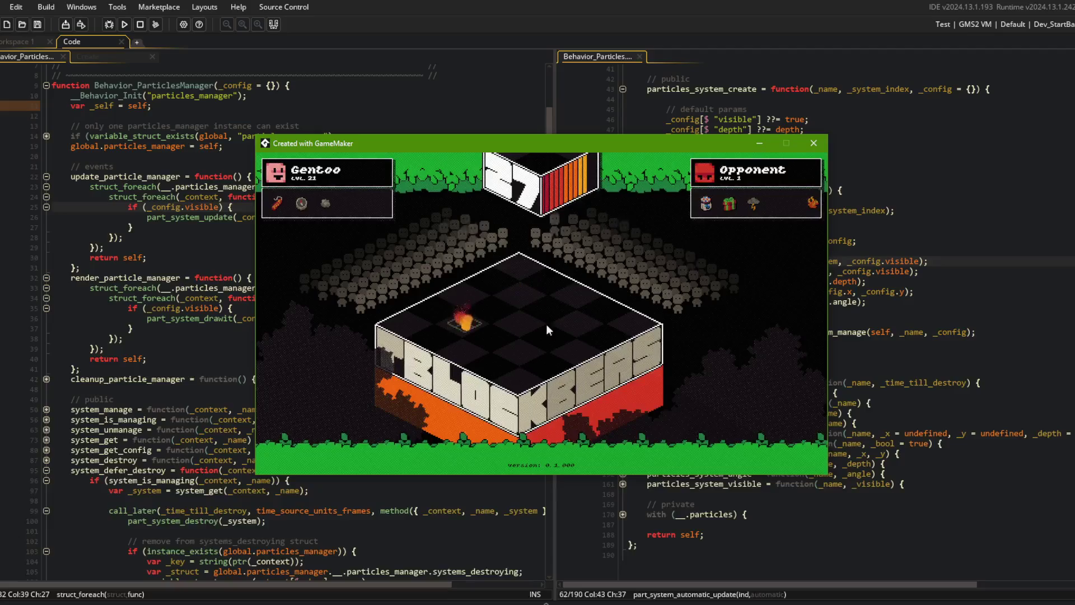
pyautogui.click(131, 227)
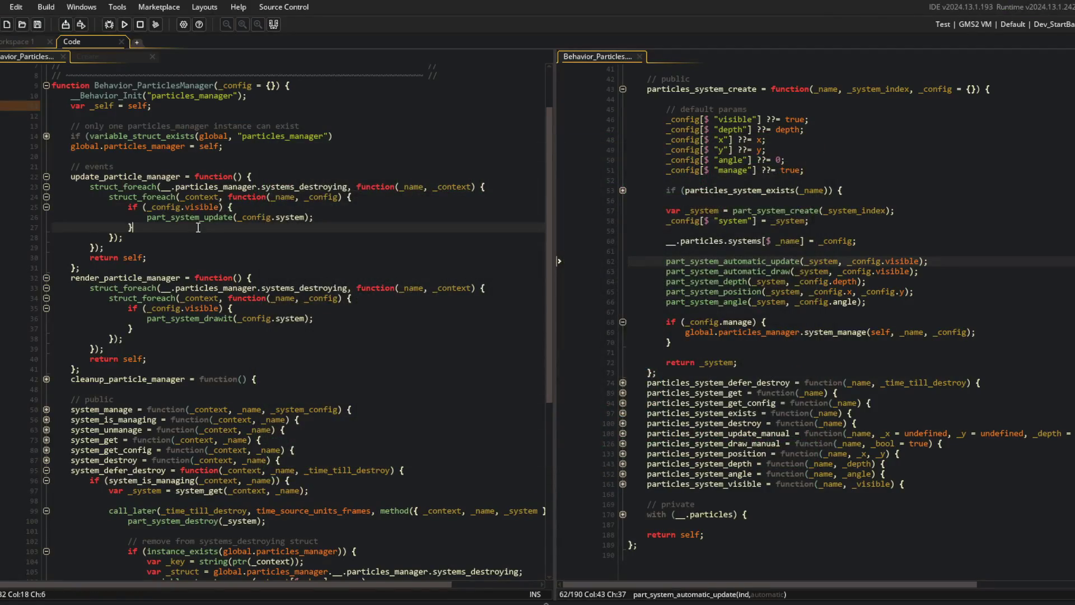
# - Fold the update_particle_manager and render_particle_manager functions in the manager code
pyautogui.click(46, 176)
pyautogui.click(45, 187)
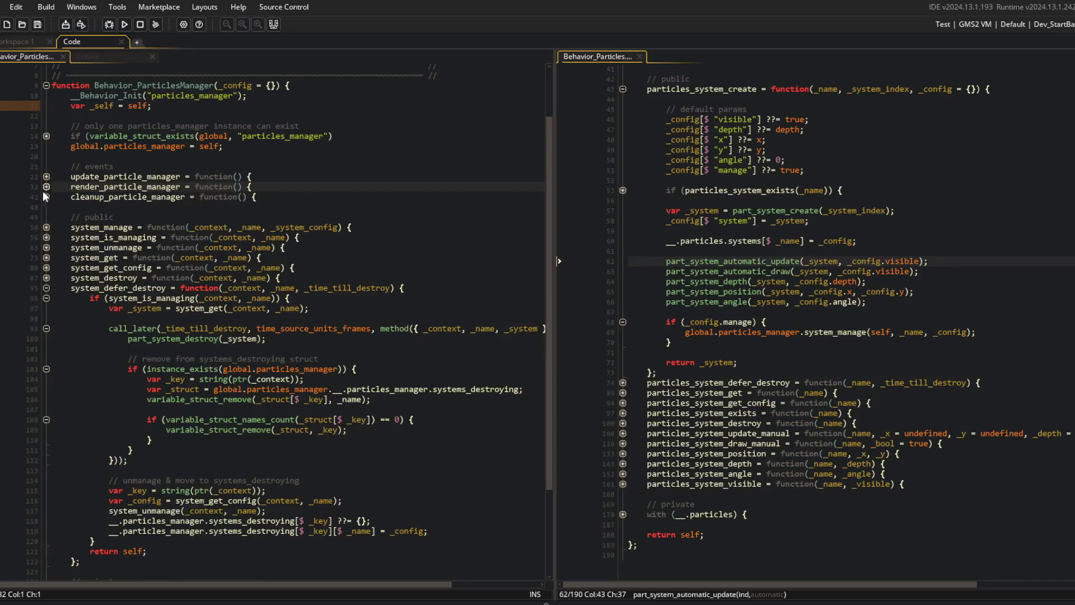
pyautogui.click(128, 156)
pyautogui.hotkey('alt', 'Tab')
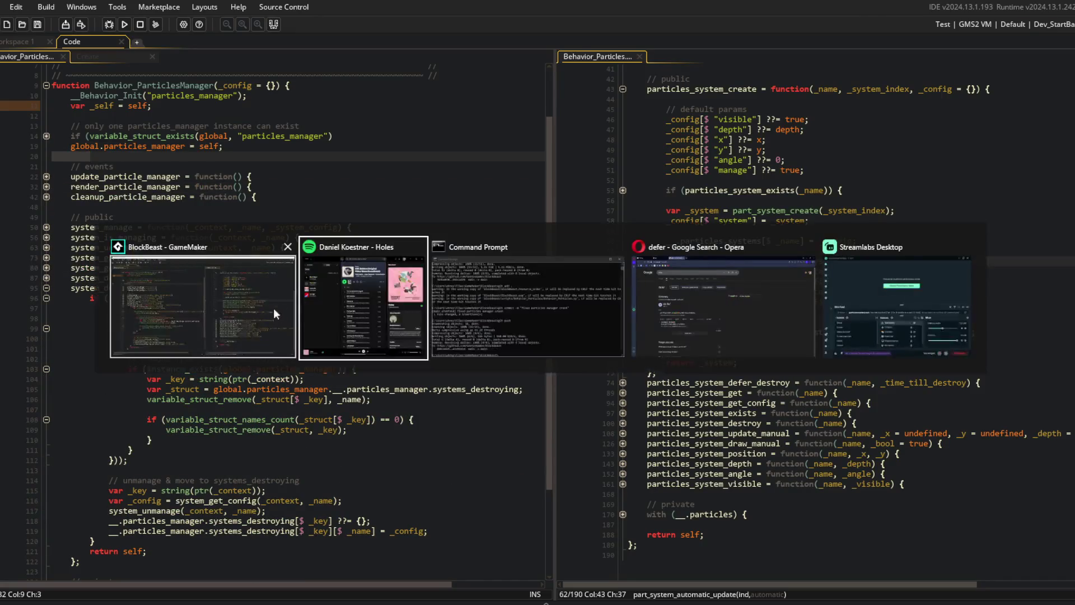
# - Stage all changes, commit as 'particle manager continues to render particles when deferred destroy', and push
pyautogui.hotkey('alt', 'Tab')
pyautogui.write('it add .')
pyautogui.press('Return')
pyautogui.write('git commit -m "particle manage')
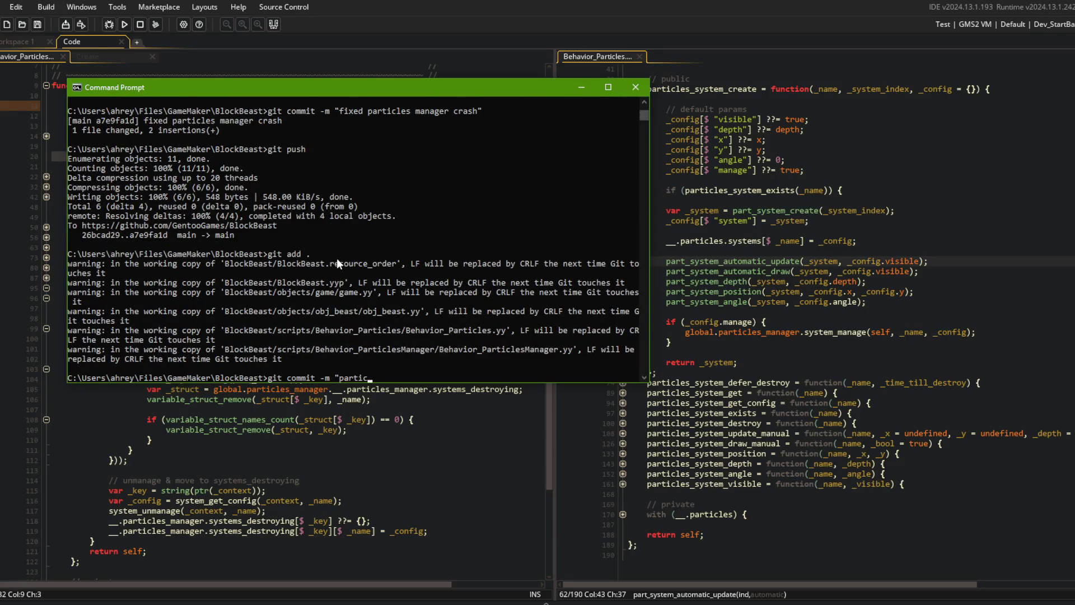
pyautogui.write('r continues to render particles when defere')
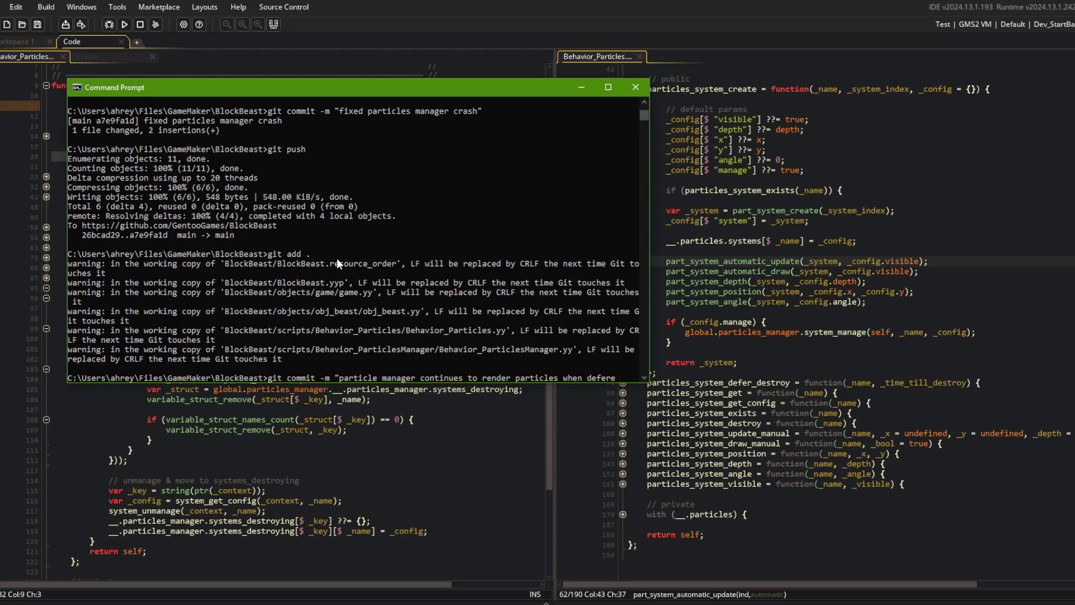
pyautogui.write('stroy')
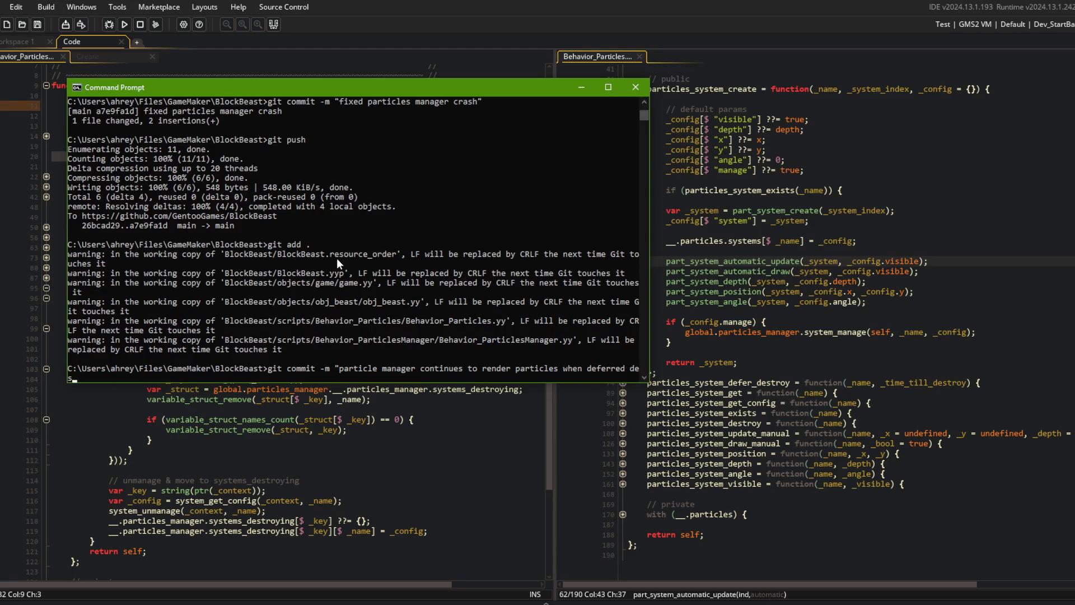
pyautogui.write('"')
pyautogui.press('Return')
pyautogui.write('git push')
pyautogui.press('Return')
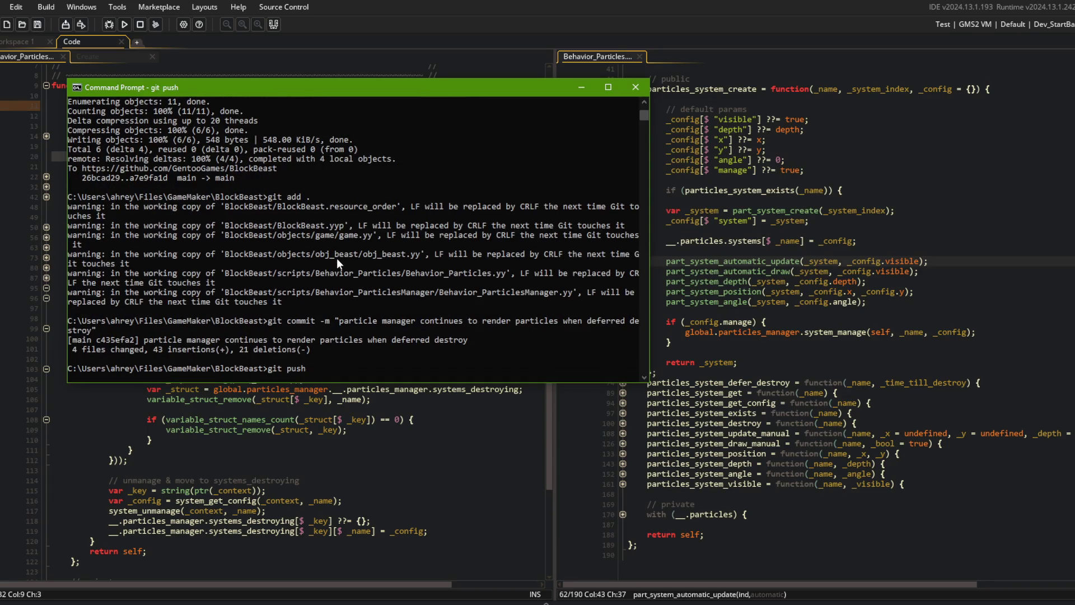
pyautogui.click(836, 343)
# - Switch to Opera and search for particle system alpha in a new tab
pyautogui.click(387, 278)
pyautogui.scroll(-3, 211, 303)
pyautogui.scroll(5, 46, 219)
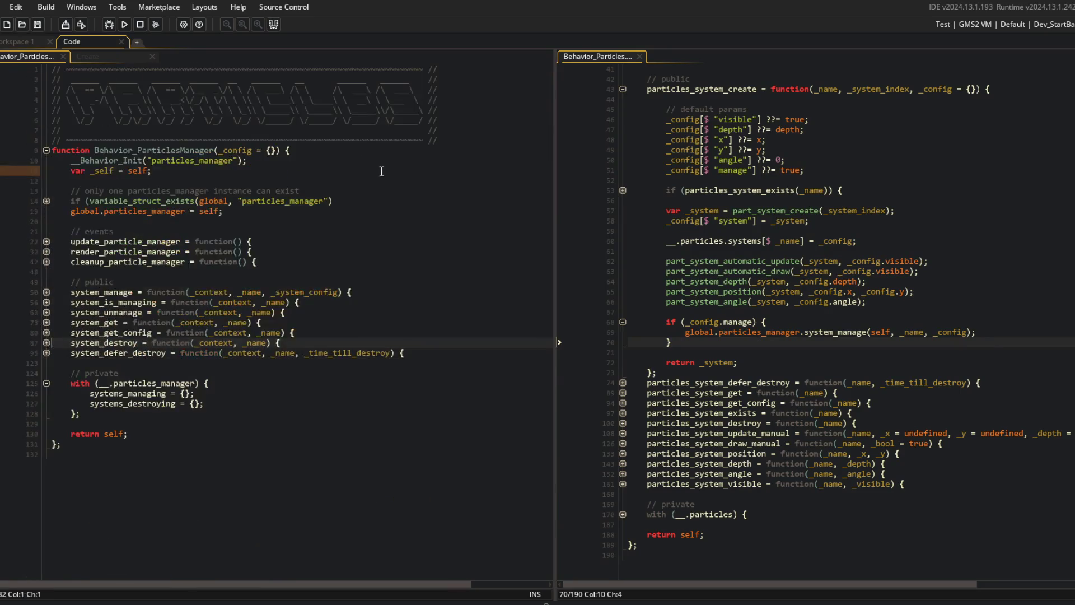
pyautogui.hotkey('alt', 'Tab')
pyautogui.hotkey('ctrl', 't')
pyautogui.write('gamemak')
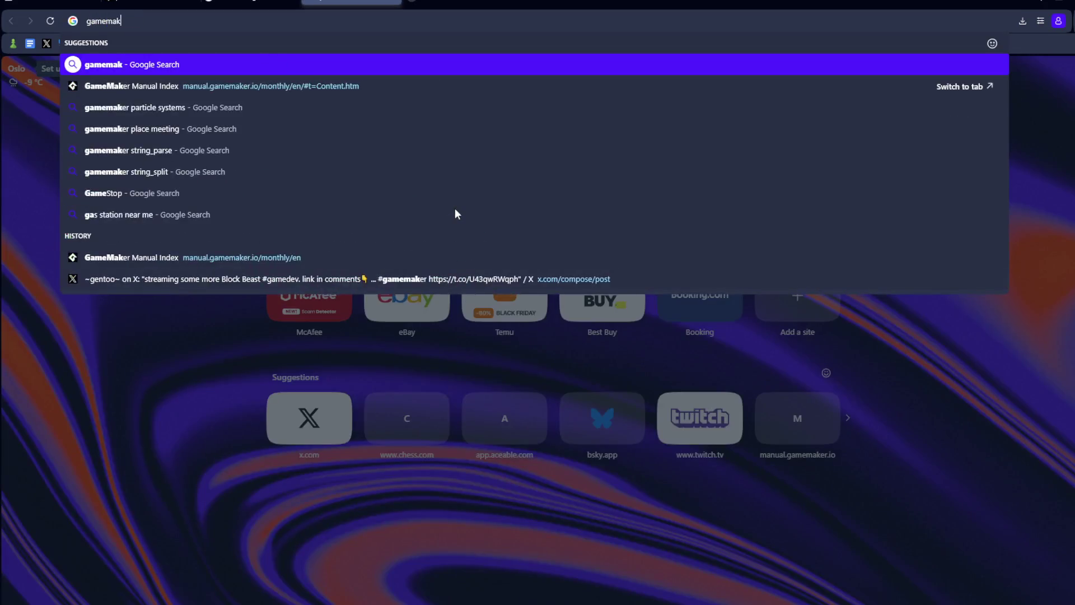
pyautogui.write('er particle system alpp')
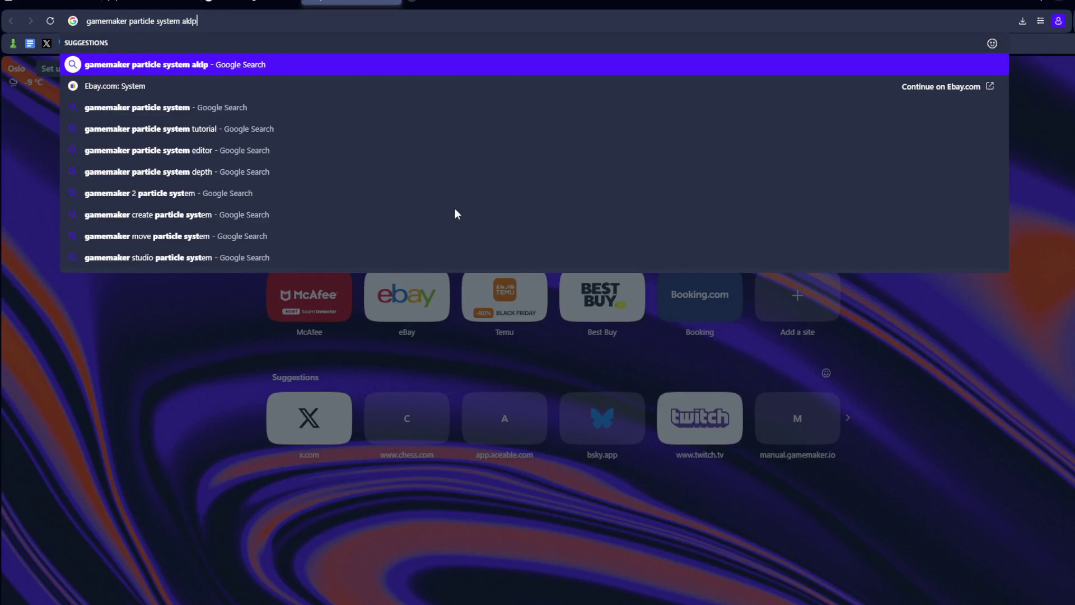
pyautogui.press('BackSpace')
pyautogui.write('ha')
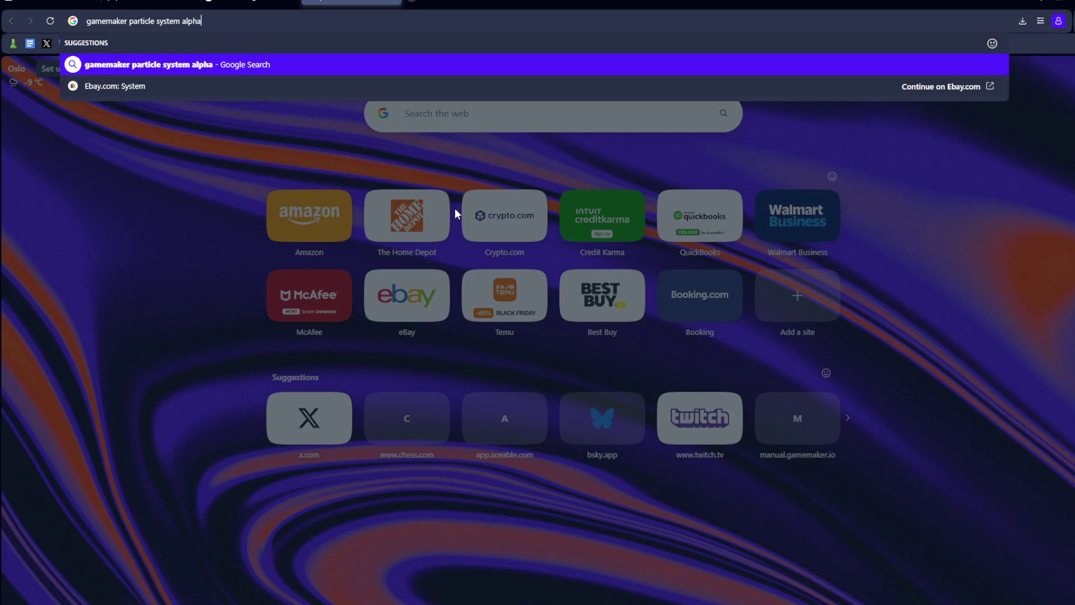
pyautogui.press('Return')
# - Re-run the Google search as 'gamemaker particle system alpha'
pyautogui.hotkey('alt', 'Tab')
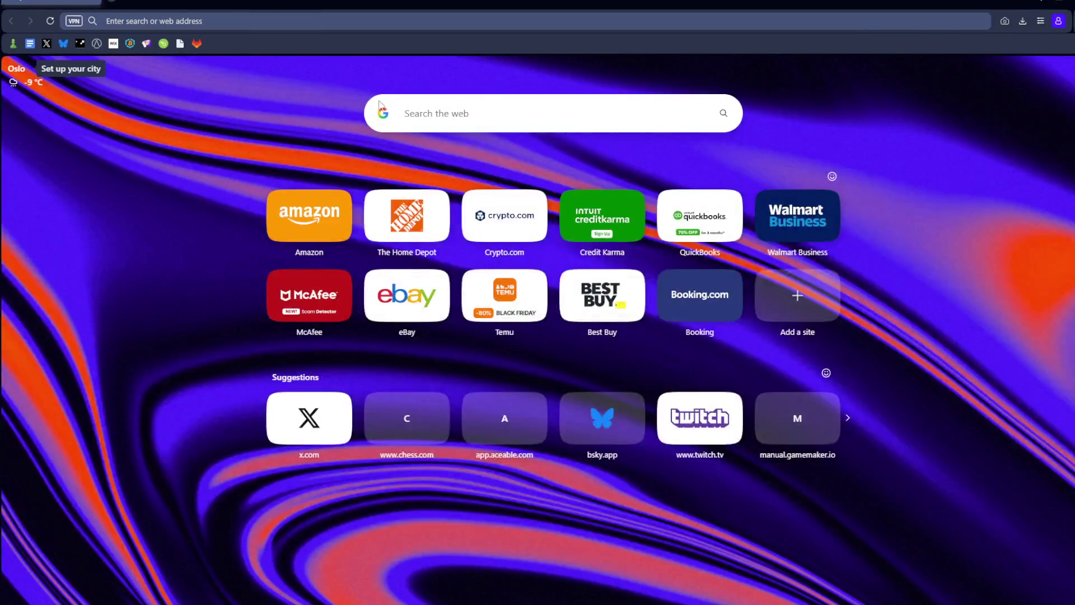
pyautogui.write('gamemaker poart')
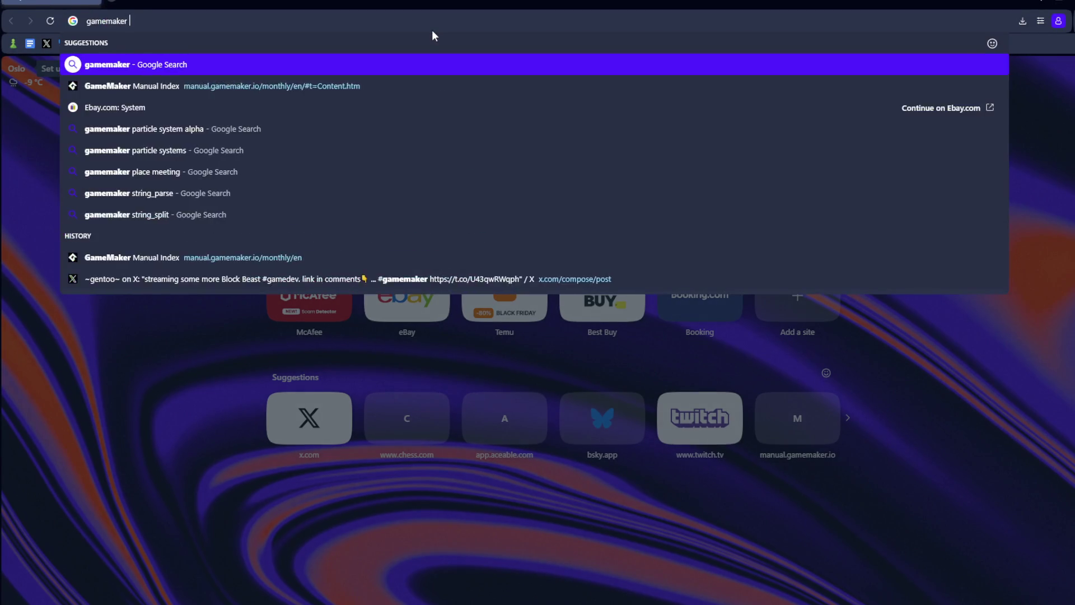
pyautogui.press('BackSpace')
pyautogui.press('BackSpace')
pyautogui.press('BackSpace')
pyautogui.write('arti')
pyautogui.press('Return')
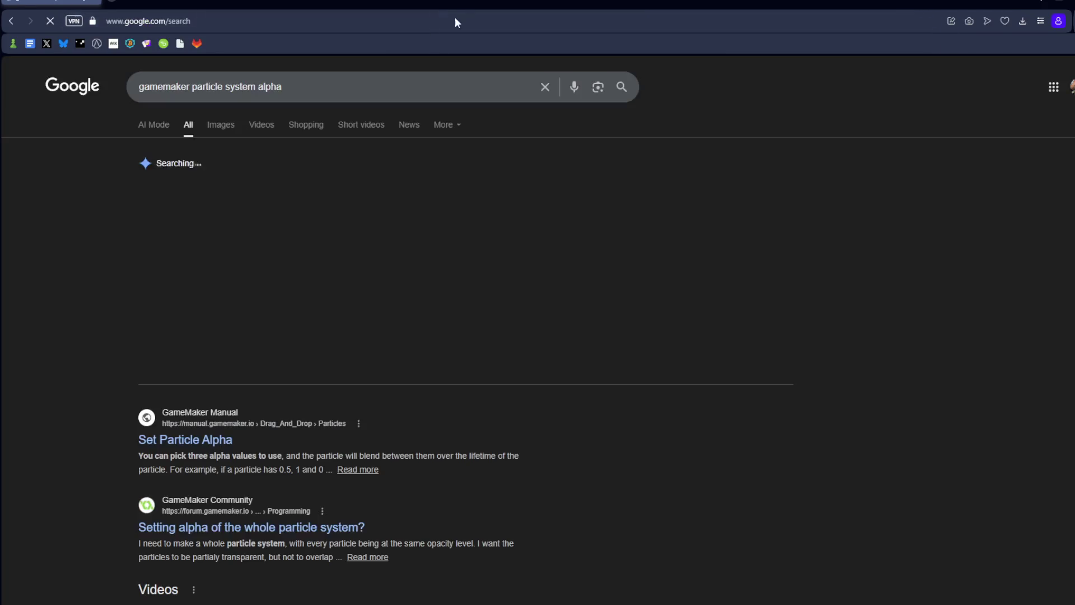
# - Read the manual's Set Particle Alpha page, go back to the results, and return to GameMaker
pyautogui.click(216, 439)
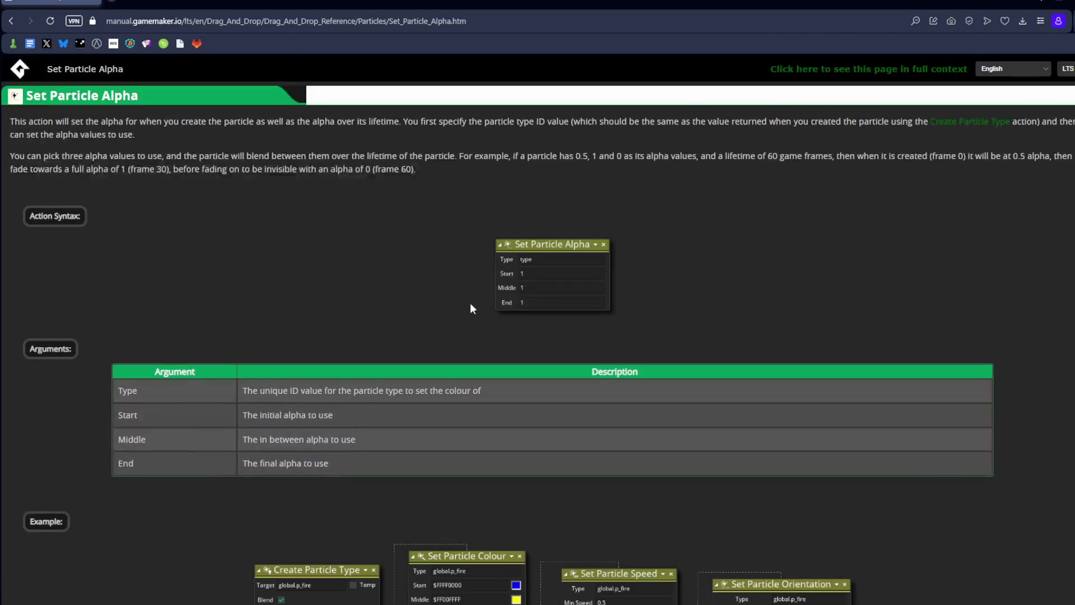
pyautogui.scroll(-6, 511, 223)
pyautogui.scroll(6, 512, 223)
pyautogui.scroll(-5, 510, 238)
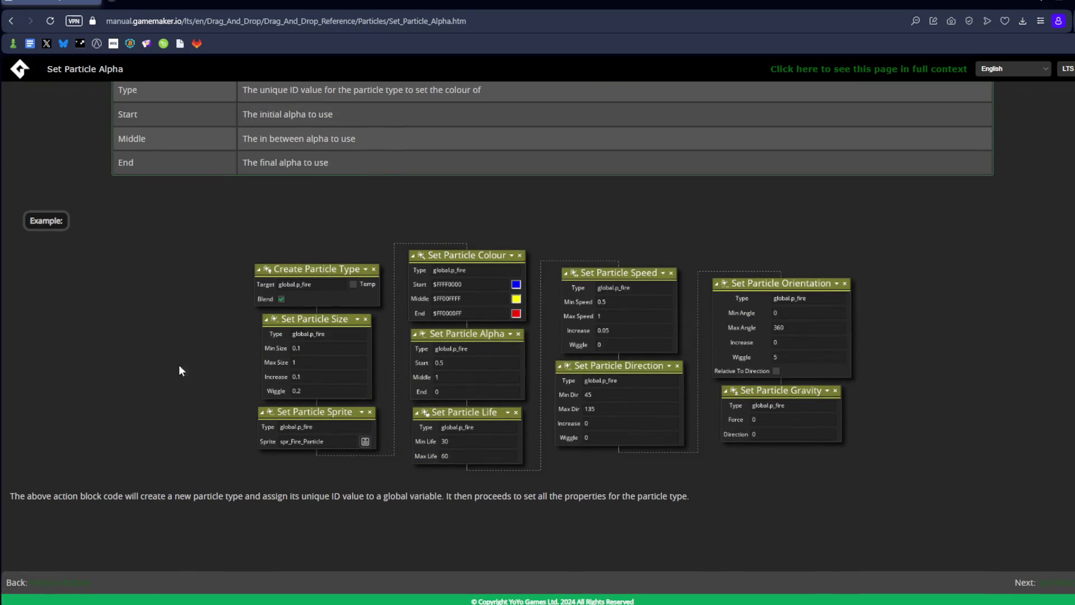
pyautogui.scroll(5, 162, 292)
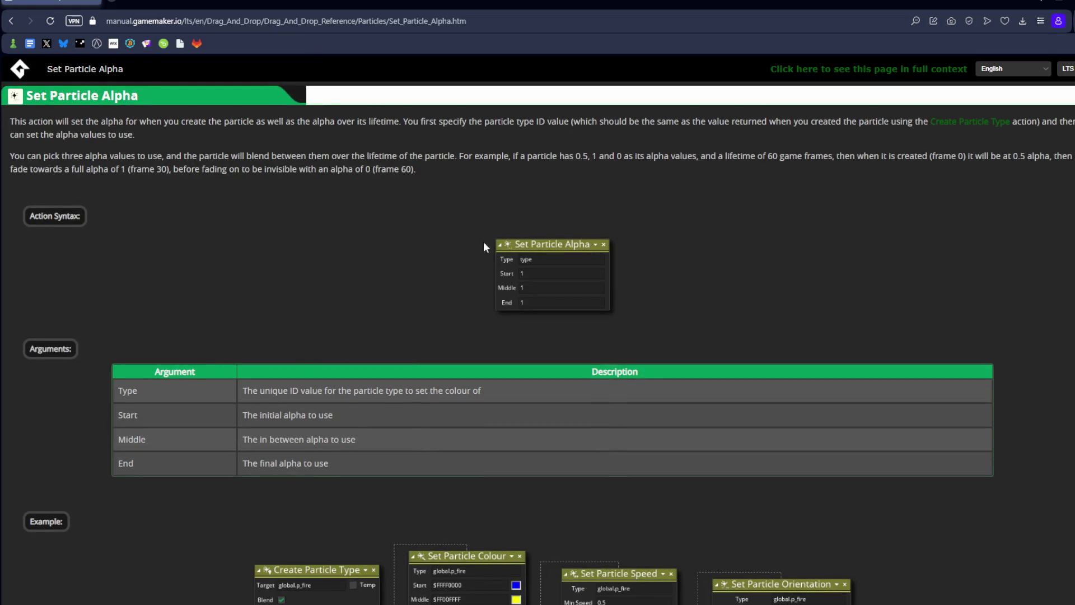
pyautogui.hotkey('alt', 'Left')
pyautogui.scroll(-5, 283, 380)
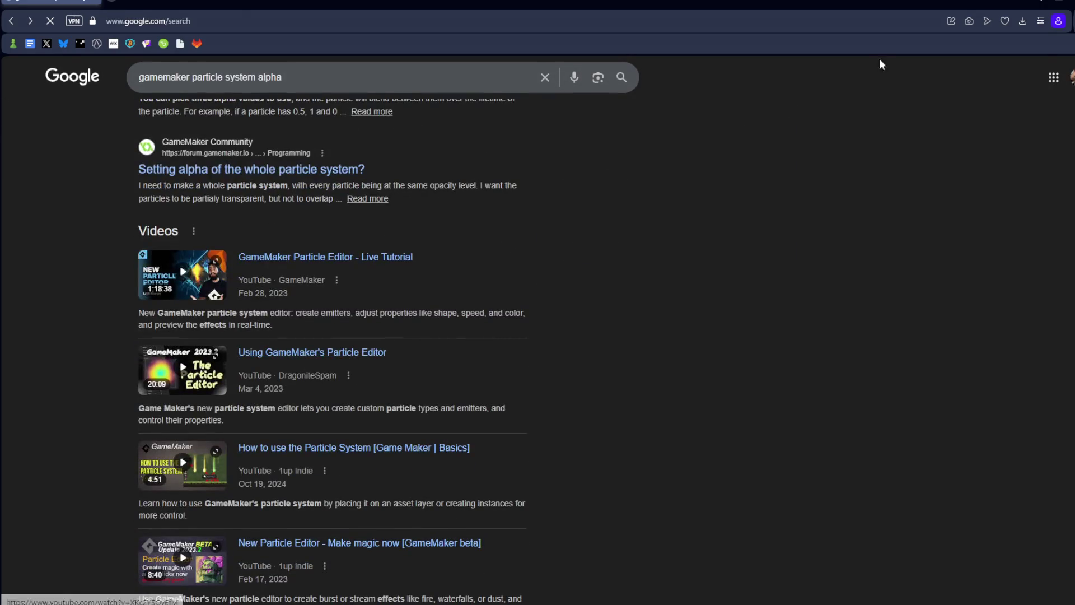
pyautogui.click(1053, 4)
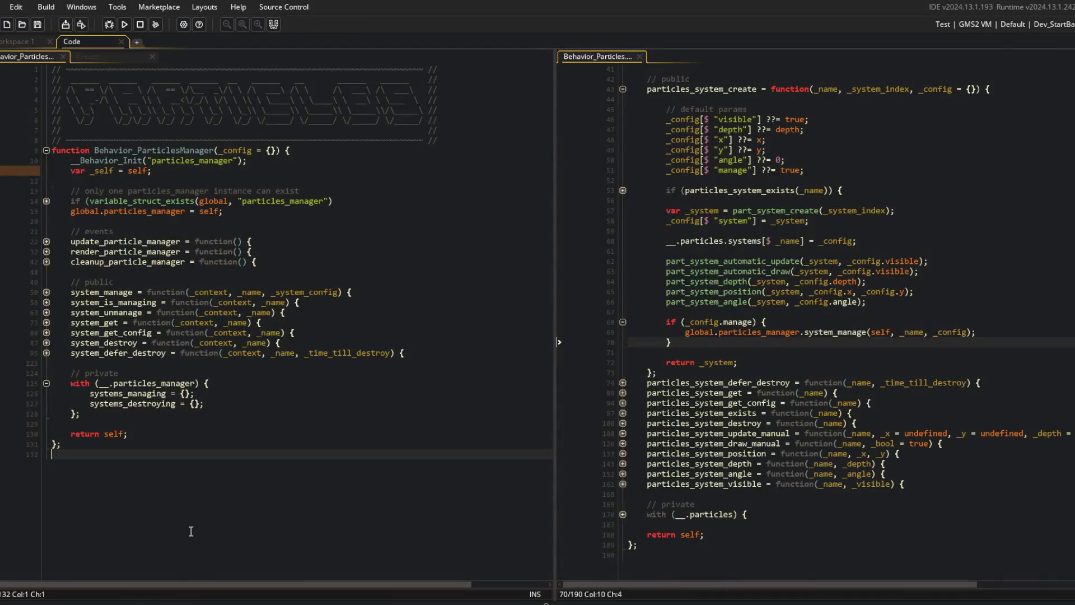
# - Insert part_system_color from autocomplete to check its parameters, then undo the test line
pyautogui.press('Return')
pyautogui.write('part_system')
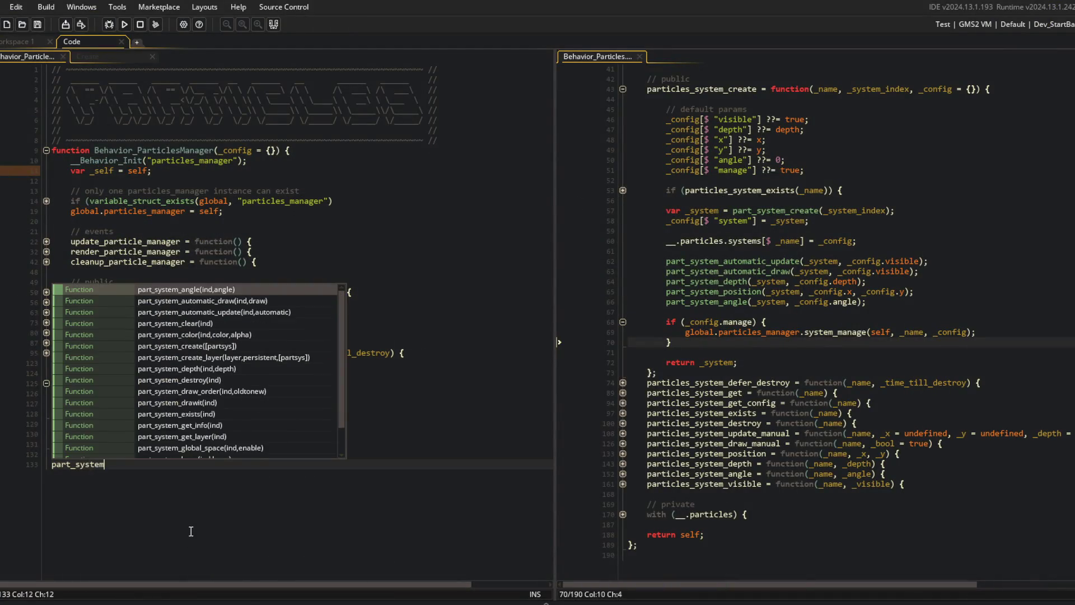
pyautogui.scroll(-1, 220, 393)
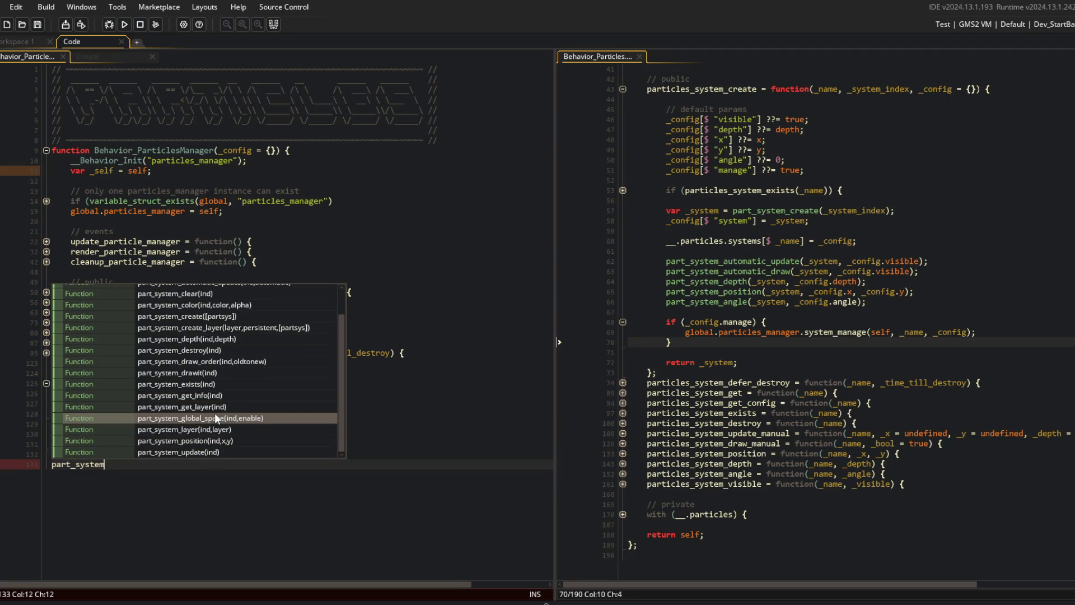
pyautogui.scroll(1, 214, 400)
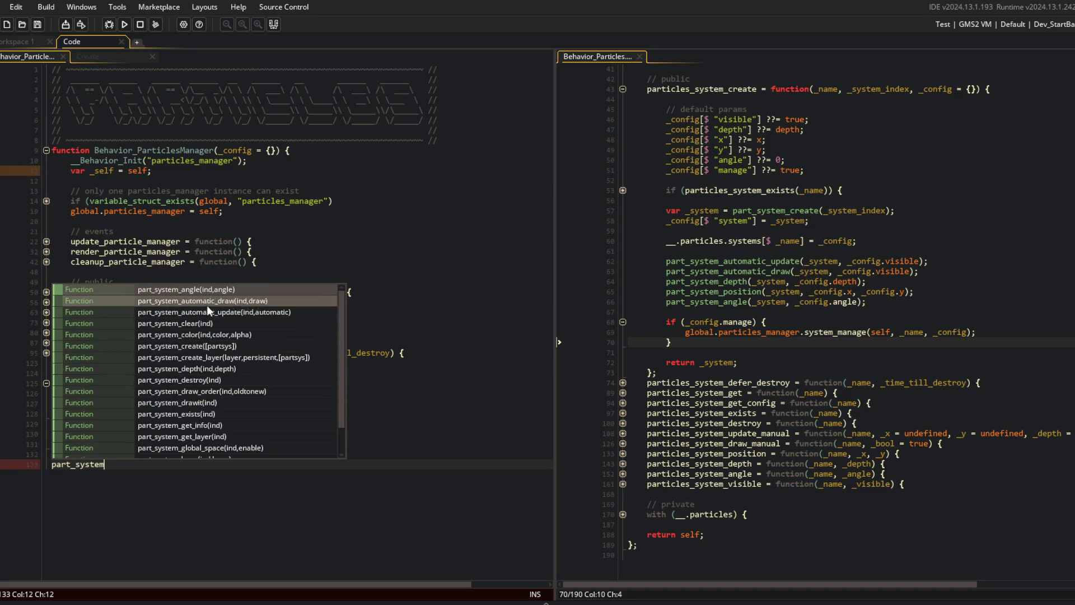
pyautogui.doubleClick(203, 334)
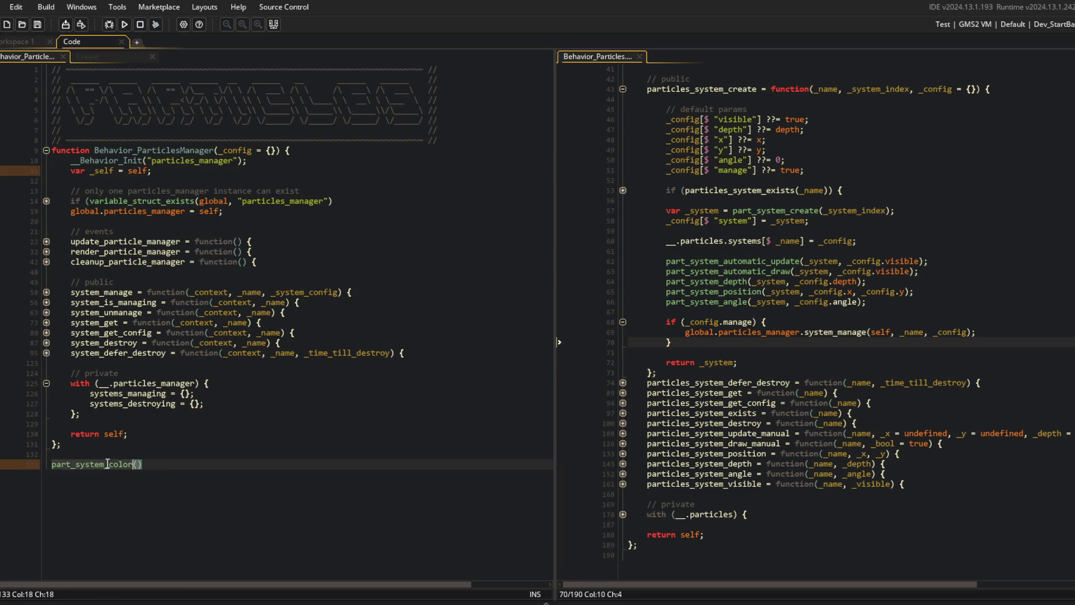
pyautogui.click(134, 465)
pyautogui.hotkey('ctrl', 'z')
pyautogui.hotkey('ctrl', 'z')
pyautogui.hotkey('ctrl', 'z')
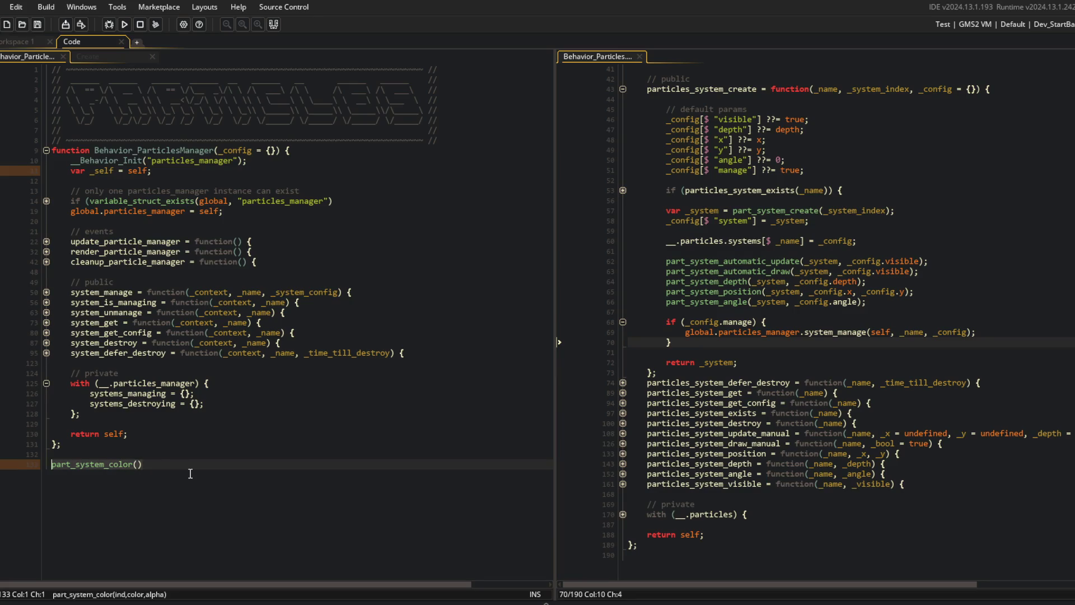
pyautogui.hotkey('ctrl', 'y')
# - Unfold the render_particle_manager and update_particle_manager functions to review their loops
pyautogui.click(164, 263)
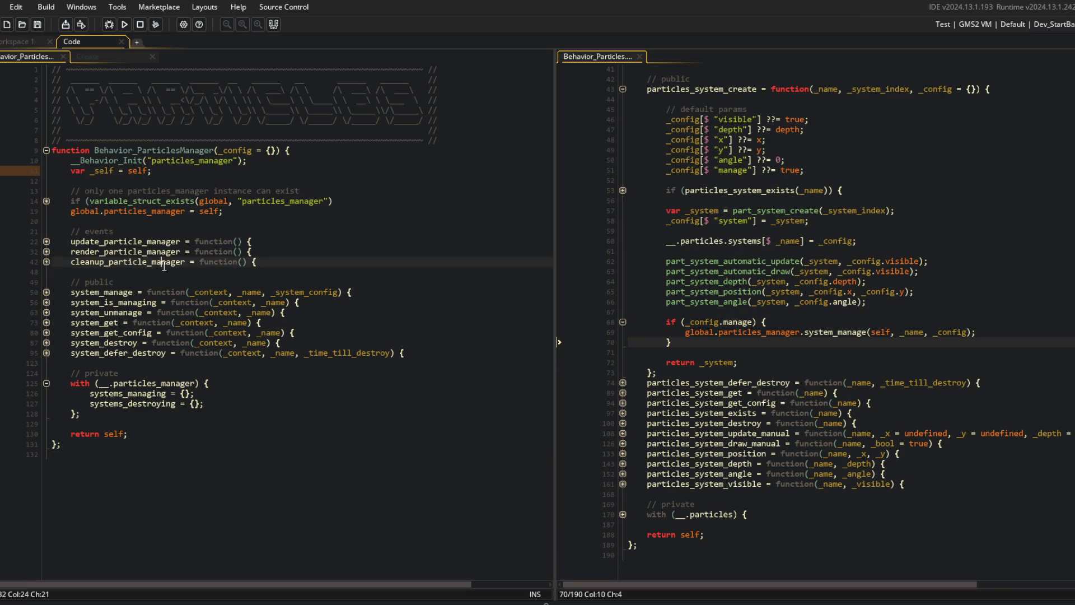
pyautogui.click(46, 252)
pyautogui.click(46, 241)
pyautogui.click(185, 292)
pyautogui.click(265, 273)
pyautogui.click(898, 312)
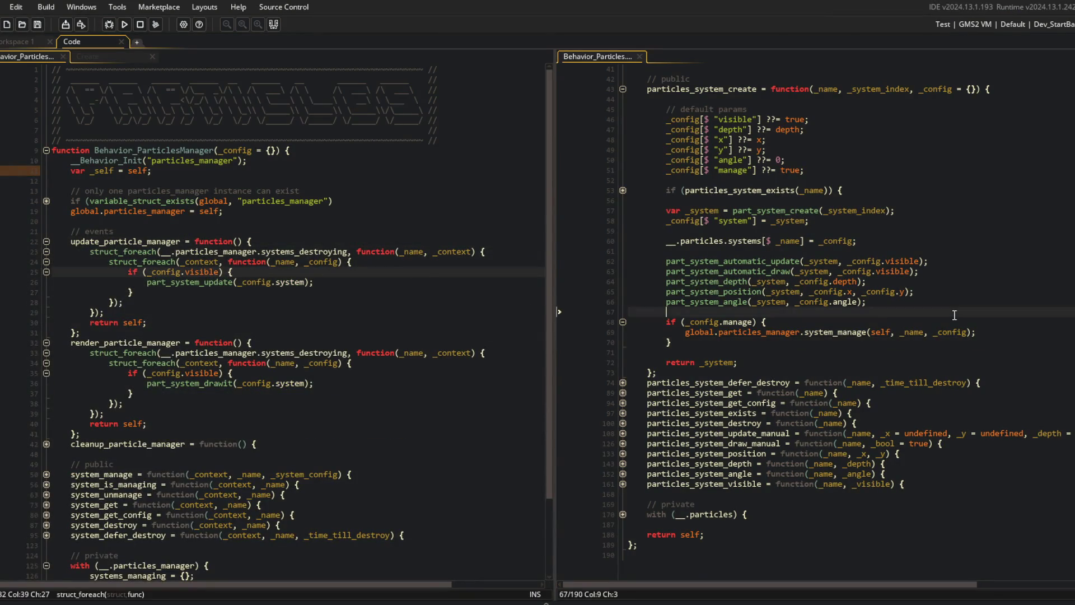
# - Add defaults _config[$ "color"] ??= c_white and _config[$ "alpha"] ??= 1.0, then save
pyautogui.scroll(4, 898, 312)
pyautogui.click(828, 289)
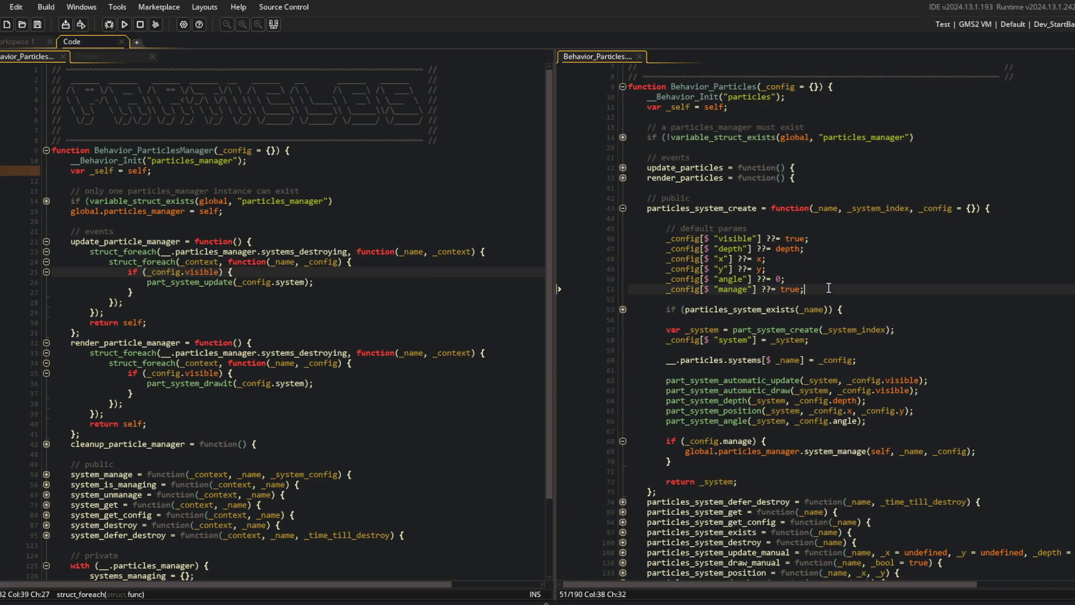
pyautogui.press('Return')
pyautogui.write('_config[$ "color')
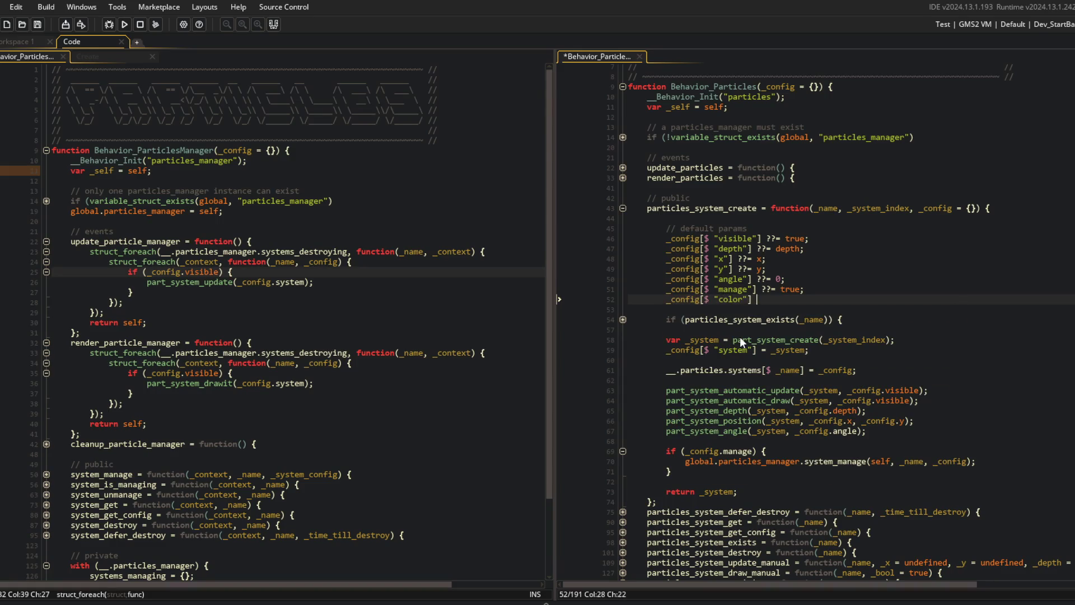
pyautogui.write('hite;')
pyautogui.press('Return')
pyautogui.write('_config[$ "al')
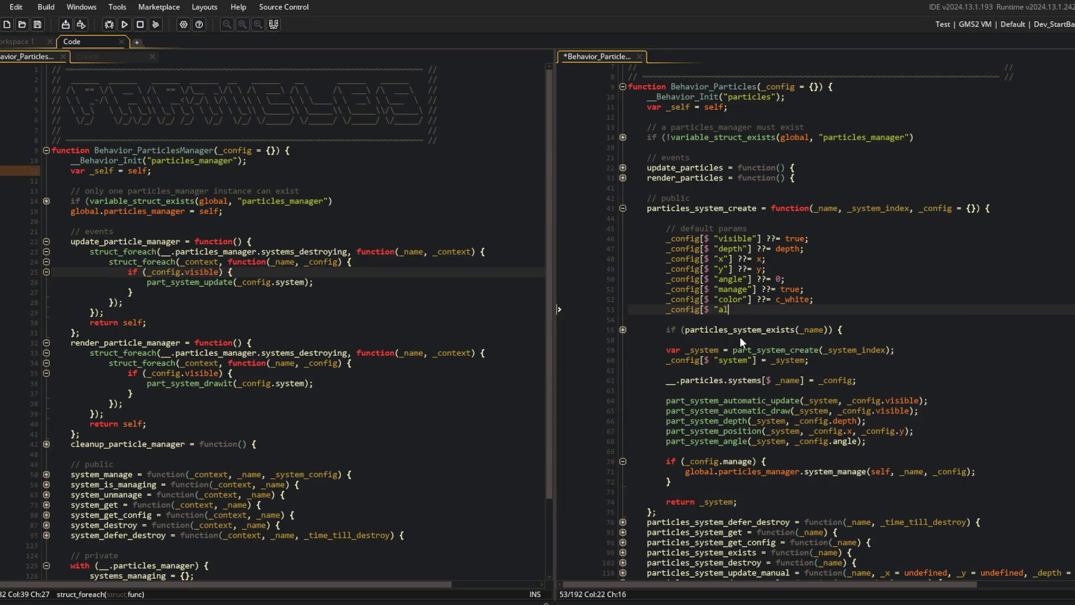
pyautogui.write('pha"] ??= 1.0;')
pyautogui.hotkey('ctrl', 's')
# - Move the manage default below the alpha line, remove the blank line, and fold particles_system_create
pyautogui.press('Up')
pyautogui.press('Up')
pyautogui.hotkey('alt', 'Down')
pyautogui.hotkey('alt', 'Down')
pyautogui.press('End')
pyautogui.press('Return')
pyautogui.press('BackSpace')
pyautogui.scroll(-4, 740, 337)
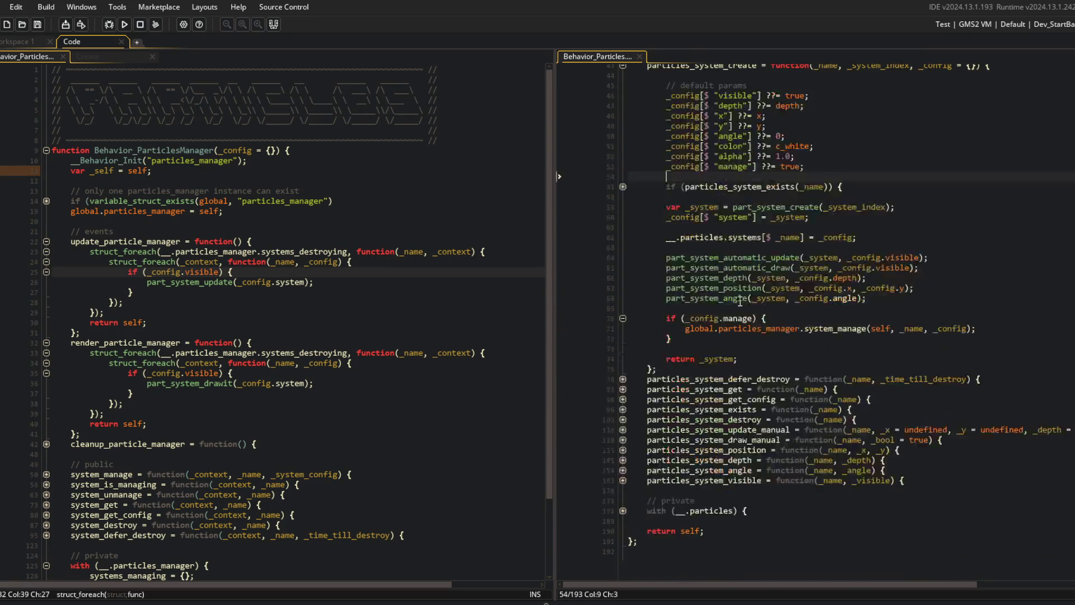
pyautogui.click(623, 73)
pyautogui.click(762, 302)
pyautogui.click(840, 354)
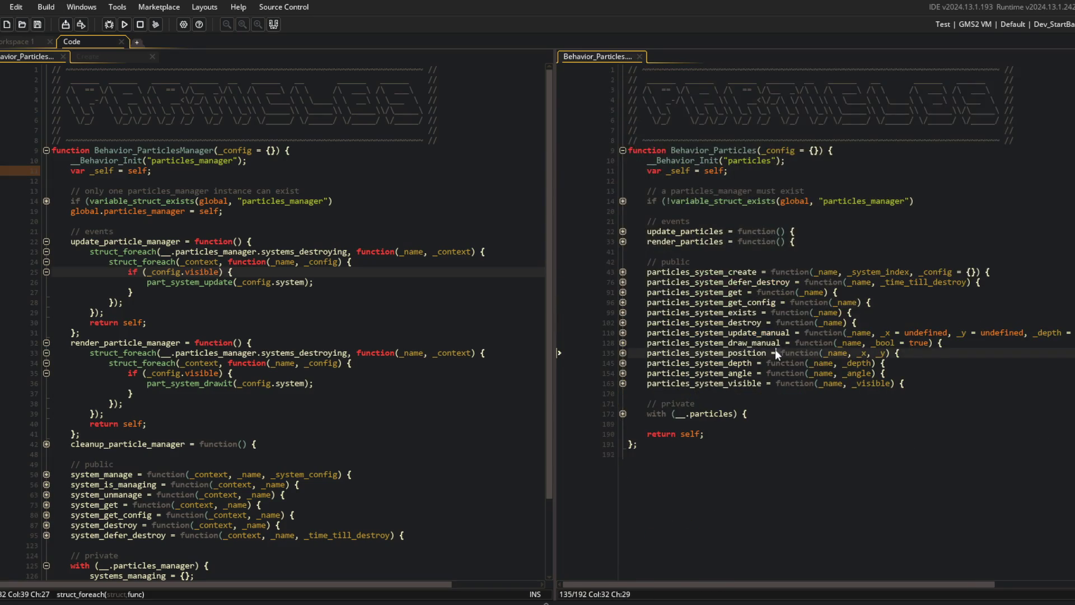
# - Duplicate particles_system_visible and rename the copy particles_system_color(_name, _color)
pyautogui.click(953, 385)
pyautogui.press('Return')
pyautogui.write('pa')
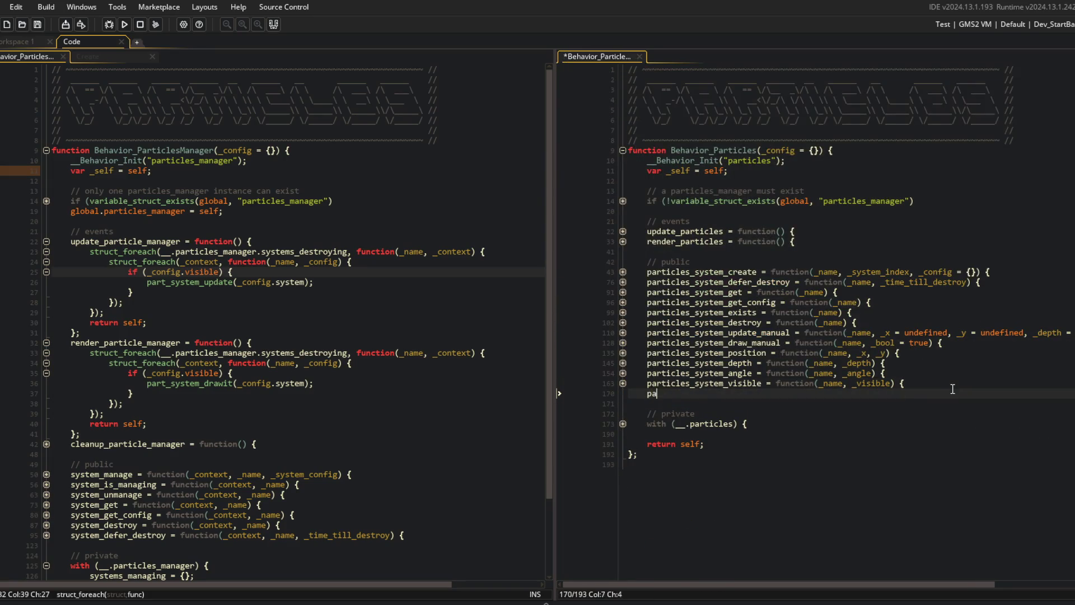
pyautogui.hotkey('ctrl', 'z')
pyautogui.hotkey('ctrl', 'z')
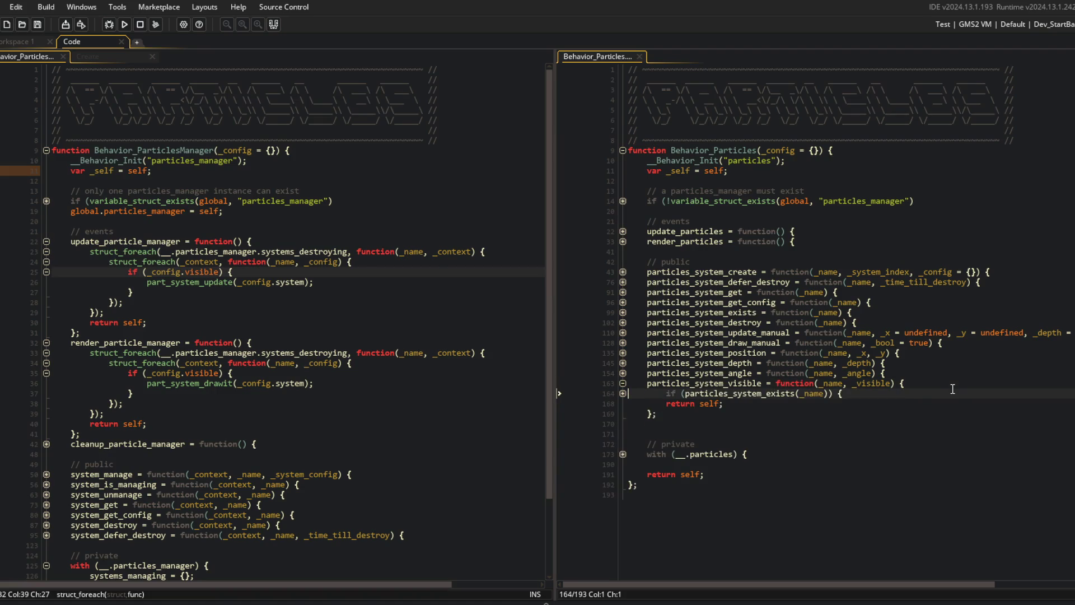
pyautogui.hotkey('ctrl', 'z')
pyautogui.hotkey('ctrl', 'z')
pyautogui.hotkey('ctrl', 'z')
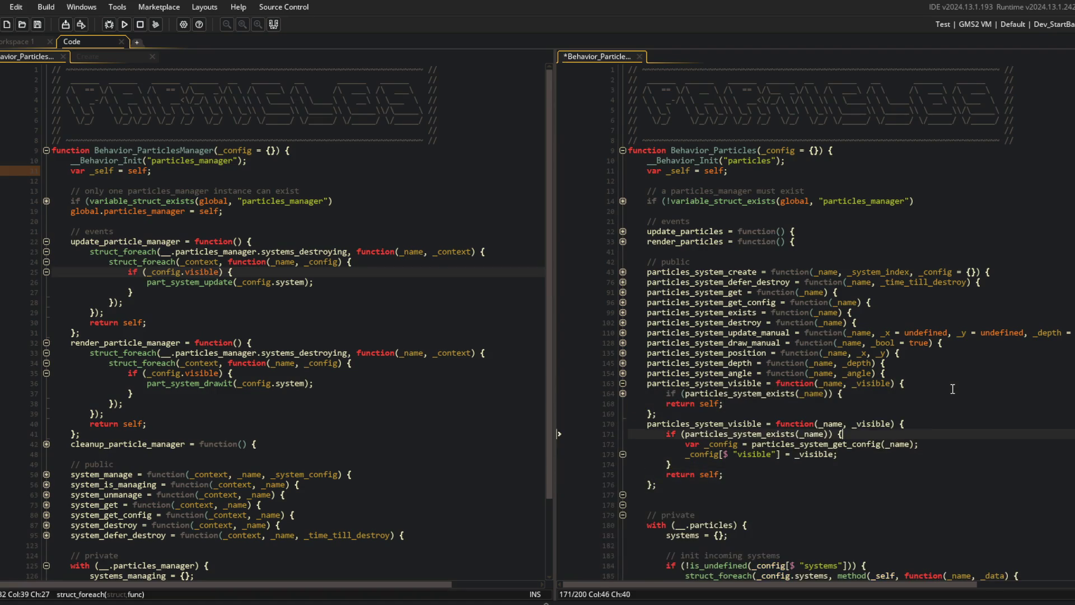
pyautogui.press('Left')
pyautogui.press('Left')
pyautogui.press('Left')
pyautogui.press('BackSpace')
pyautogui.press('BackSpace')
pyautogui.press('BackSpace')
pyautogui.write('color')
pyautogui.press('Right')
pyautogui.press('Left')
pyautogui.press('Left')
pyautogui.press('Left')
pyautogui.press('BackSpace')
pyautogui.press('BackSpace')
pyautogui.press('BackSpace')
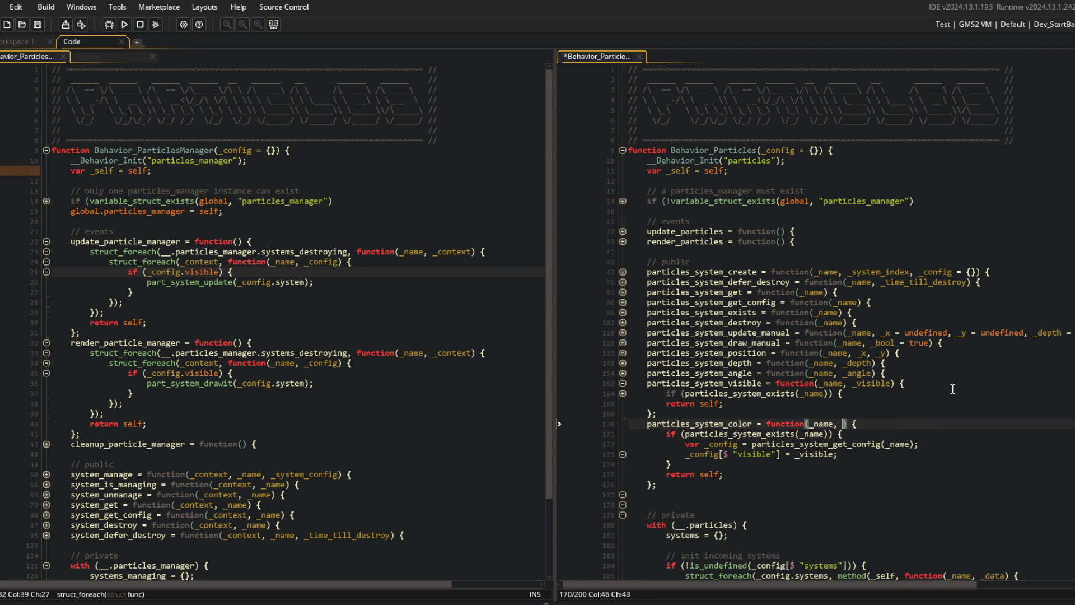
pyautogui.write('lor')
pyautogui.press('Down')
pyautogui.press('Down')
pyautogui.press('Down')
# - Make the copy store _color under the config's color key
pyautogui.press('Left')
pyautogui.hotkey('ctrl', 'BackSpace')
pyautogui.write('_color')
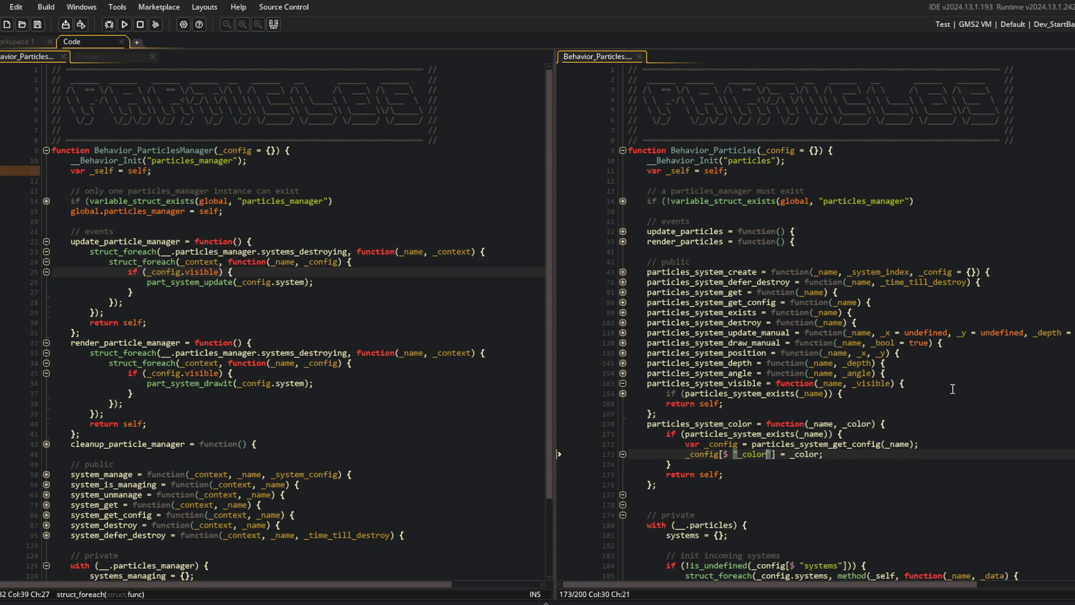
pyautogui.hotkey('ctrl', 'Left')
pyautogui.press('Delete')
# - Copy the part_system_angle call from particles_system_angle into the color setter
pyautogui.press('Up')
pyautogui.press('Up')
pyautogui.press('Up')
pyautogui.press('Down')
pyautogui.press('Down')
pyautogui.press('Down')
pyautogui.press('Home')
pyautogui.hotkey('shift', 'End')
pyautogui.hotkey('ctrl', 'c')
pyautogui.press('Down')
pyautogui.press('Down')
pyautogui.press('Down')
pyautogui.press('End')
pyautogui.press('Return')
pyautogui.hotkey('ctrl', 'v')
pyautogui.press('Left')
pyautogui.press('Left')
# - Copy the var _system line from the angle function into the color setter
pyautogui.press('Up')
pyautogui.press('End')
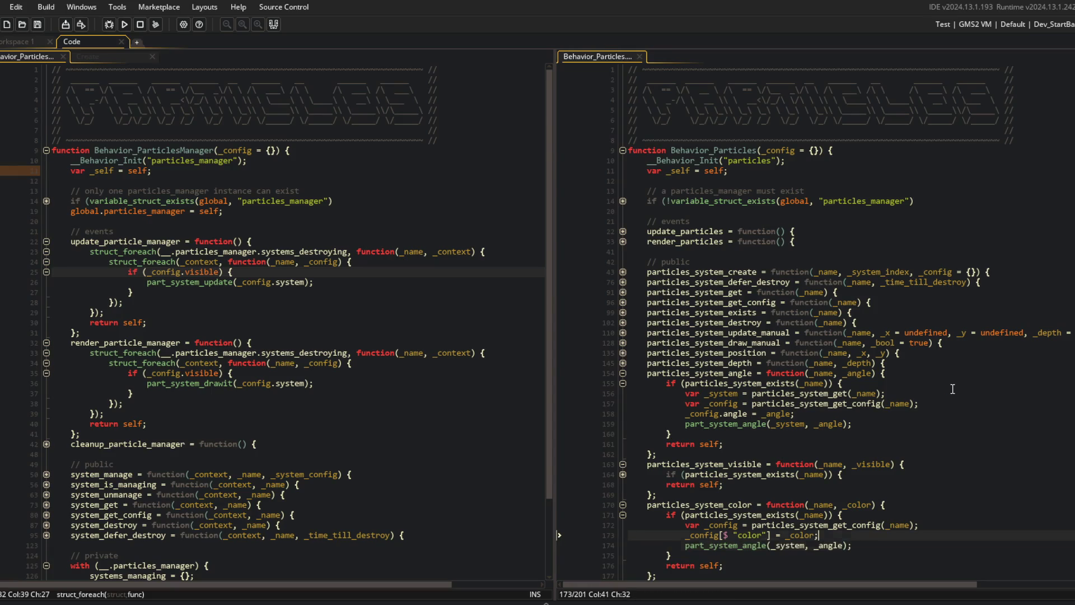
pyautogui.press('Up')
pyautogui.press('Up')
pyautogui.press('Up')
pyautogui.press('Down')
pyautogui.press('Home')
pyautogui.press('Down')
pyautogui.press('Down')
pyautogui.press('Down')
pyautogui.press('End')
pyautogui.press('Return')
pyautogui.hotkey('ctrl', 'v')
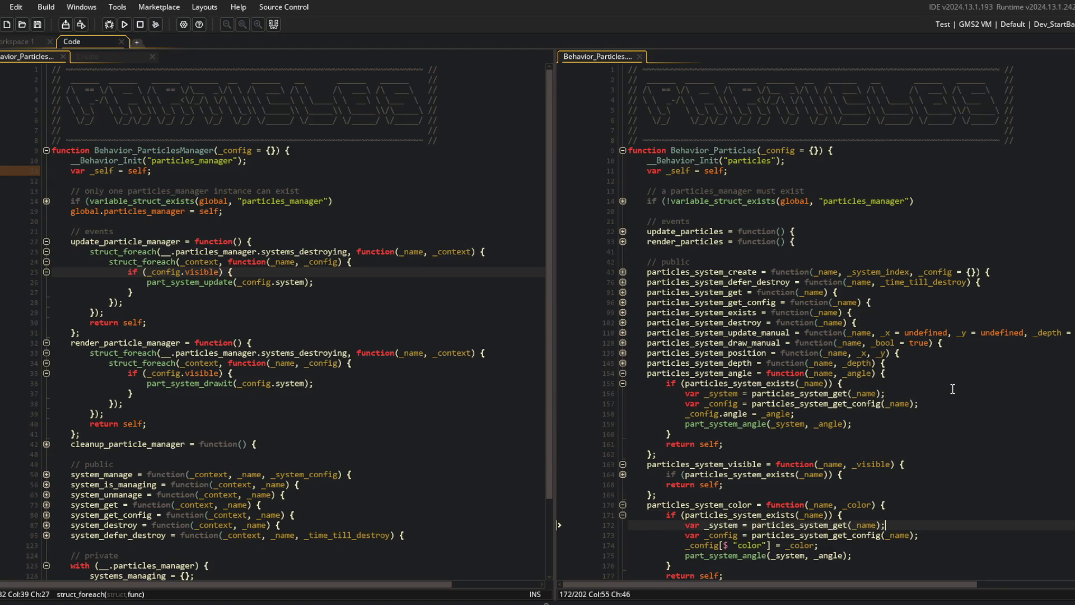
pyautogui.scroll(-5, 959, 385)
# - Turn the pasted call into part_system_color(_system, _color) and save
pyautogui.click(838, 412)
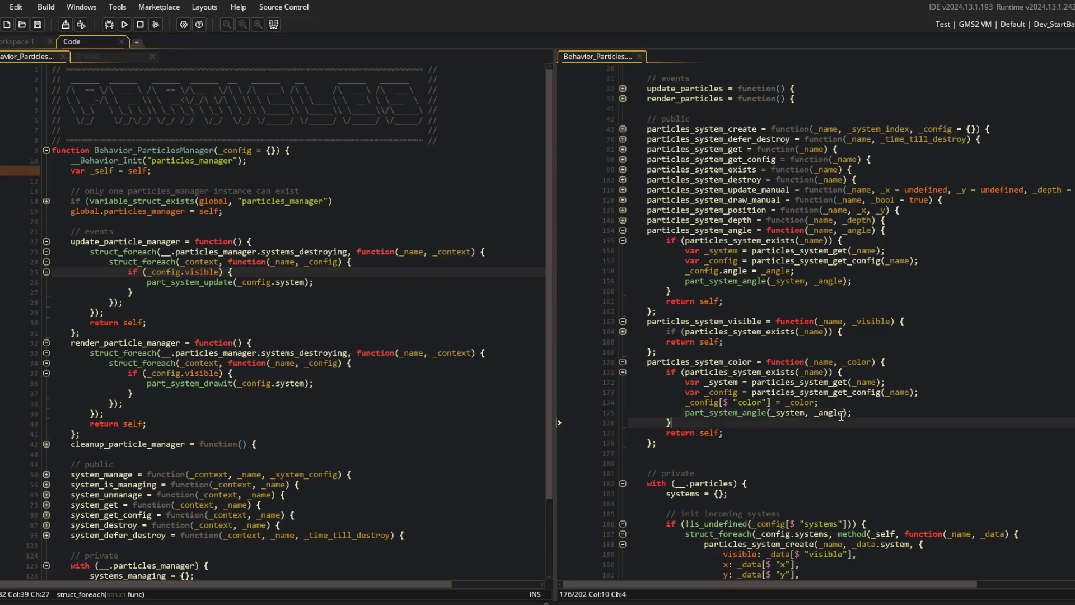
pyautogui.press('BackSpace')
pyautogui.press('BackSpace')
pyautogui.press('BackSpace')
pyautogui.write('_color')
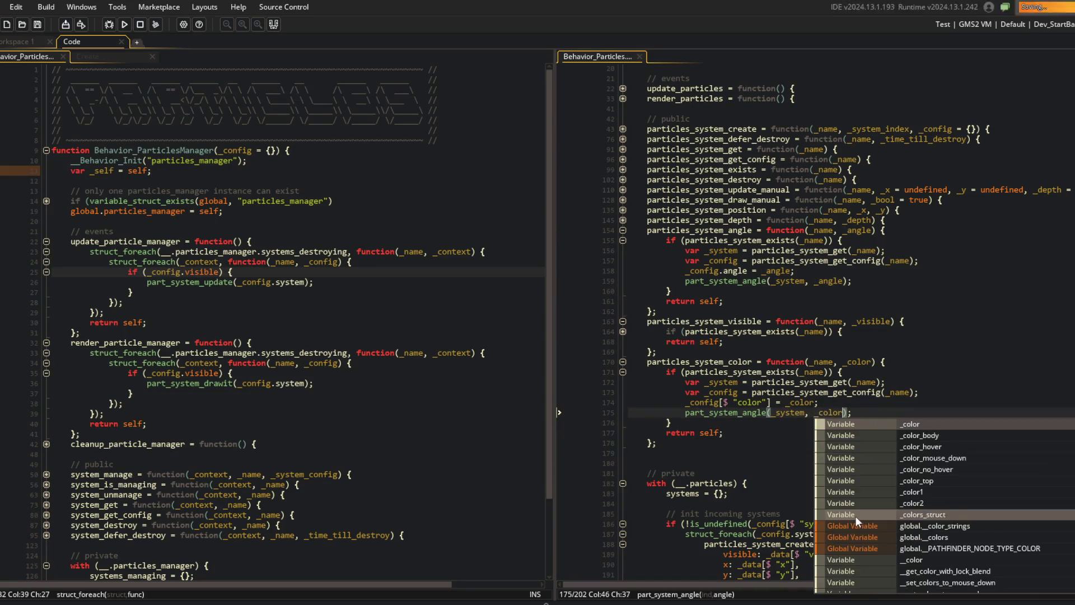
pyautogui.press('Left')
pyautogui.press('Left')
pyautogui.press('Left')
pyautogui.press('BackSpace')
pyautogui.press('BackSpace')
pyautogui.press('BackSpace')
pyautogui.press('BackSpace')
pyautogui.press('BackSpace')
pyautogui.write('color')
pyautogui.hotkey('ctrl', 's')
pyautogui.press('Up')
pyautogui.press('Up')
# - Add _config.alpha as the third part_system_color argument and save the script
pyautogui.press('Down')
pyautogui.press('Down')
pyautogui.press('End')
pyautogui.press('Left')
pyautogui.write(', _config.alp')
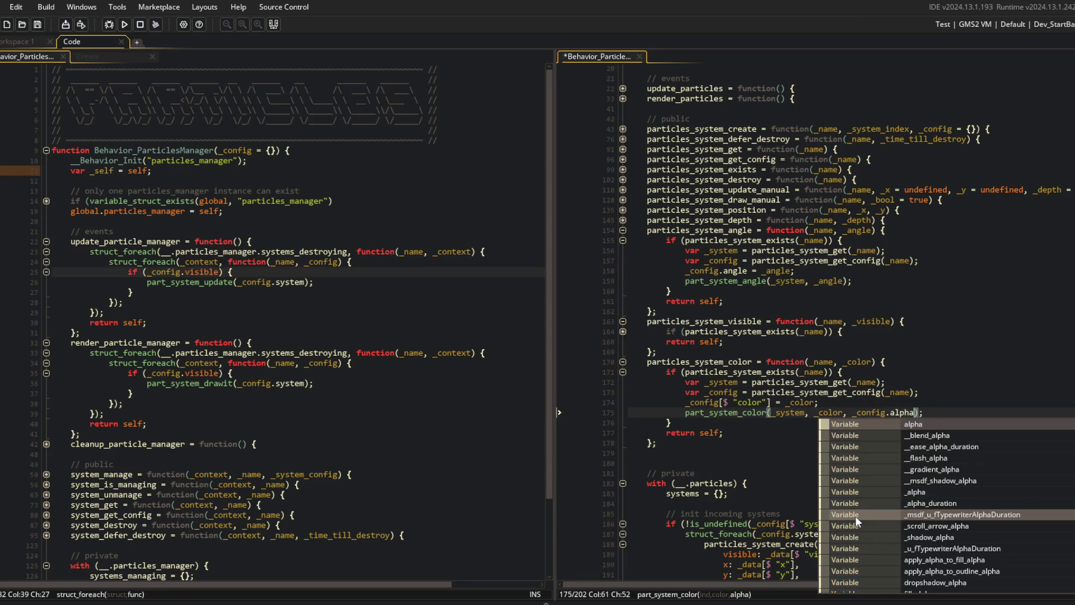
pyautogui.press('Return')
pyautogui.hotkey('ctrl', 's')
pyautogui.click(823, 361)
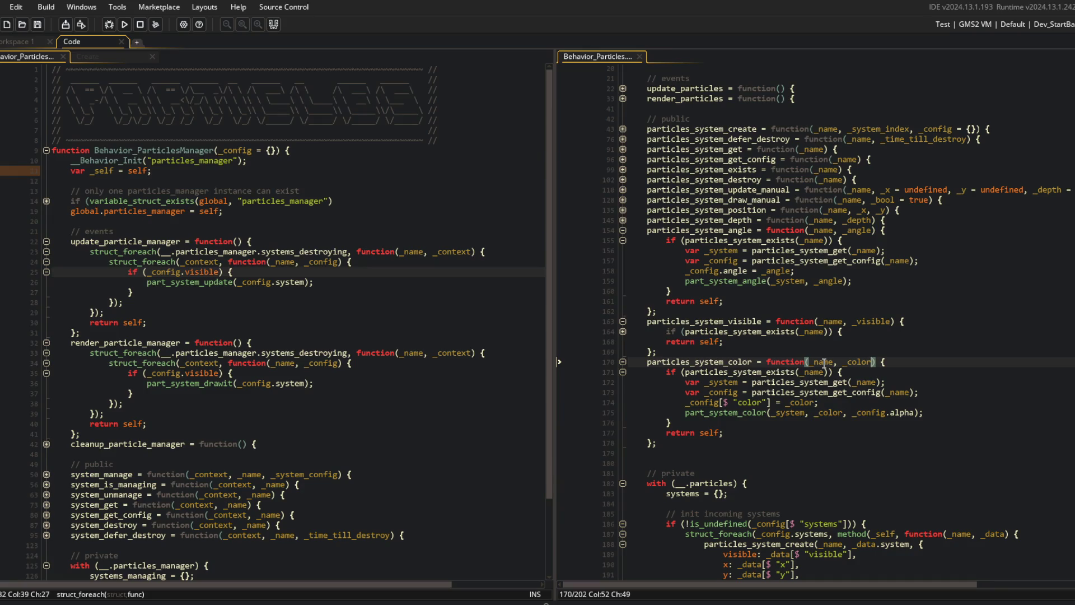
pyautogui.write(', _alph')
pyautogui.hotkey('ctrl', 'z')
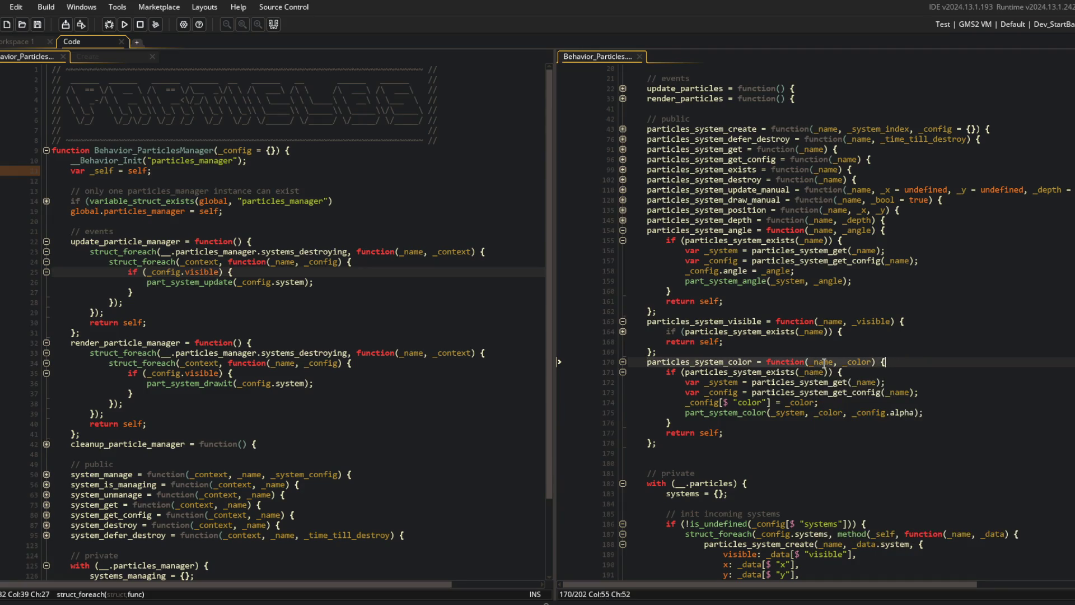
# - Duplicate the whole particles_system_color function
pyautogui.hotkey('shift', 'Down')
pyautogui.hotkey('shift', 'Down')
pyautogui.hotkey('shift', 'Down')
pyautogui.hotkey('shift', 'Down')
pyautogui.hotkey('shift', 'Down')
pyautogui.hotkey('shift', 'Down')
pyautogui.hotkey('shift', 'Down')
pyautogui.hotkey('ctrl', 'c')
pyautogui.press('Down')
pyautogui.hotkey('ctrl', 'v')
pyautogui.press('Up')
pyautogui.press('Up')
pyautogui.press('Up')
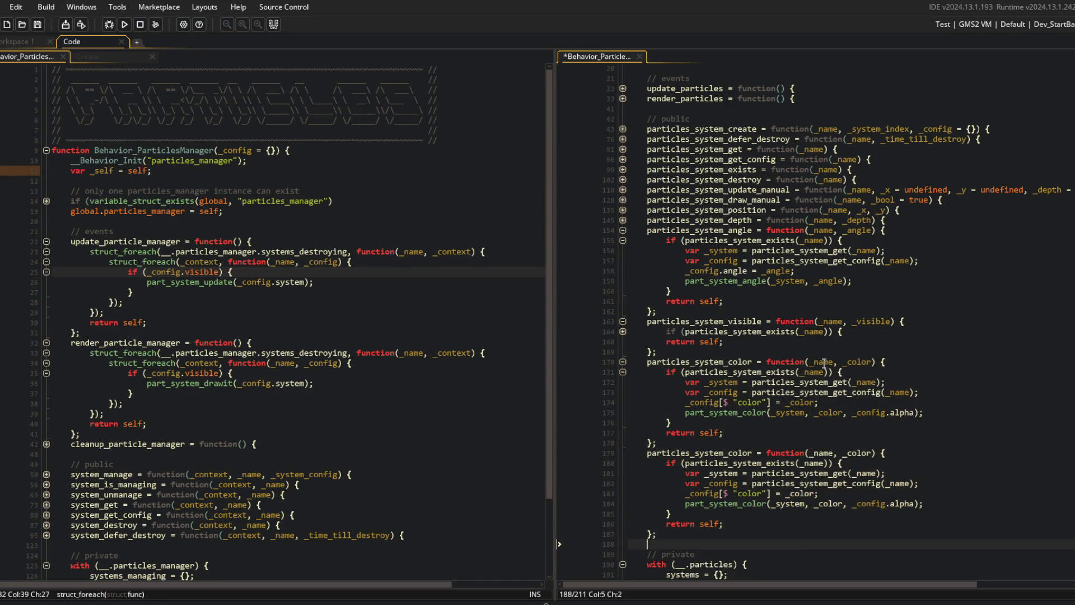
# - Rename the duplicate to particles_system_alpha(_name, _alpha) and save
pyautogui.press('Up')
pyautogui.press('Up')
pyautogui.press('Up')
pyautogui.press('End')
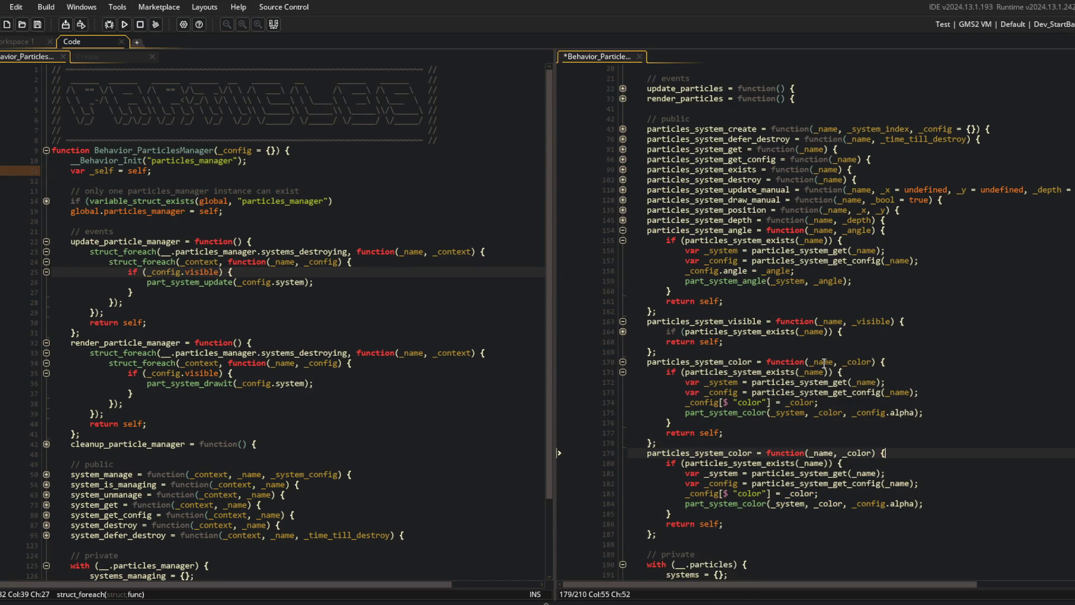
pyautogui.press('BackSpace')
pyautogui.press('BackSpace')
pyautogui.press('BackSpace')
pyautogui.write('alpha')
pyautogui.press('Escape')
pyautogui.hotkey('ctrl', 's')
pyautogui.press('End')
pyautogui.press('Left')
pyautogui.press('Left')
pyautogui.press('Left')
pyautogui.press('BackSpace')
pyautogui.press('BackSpace')
pyautogui.press('BackSpace')
pyautogui.write('alpha')
pyautogui.hotkey('ctrl', 's')
# - Change the config assignment to _config[$ "alpha"] = _alpha
pyautogui.press('Down')
pyautogui.press('Down')
pyautogui.press('Down')
pyautogui.press('End')
pyautogui.press('Left')
pyautogui.press('BackSpace')
pyautogui.press('BackSpace')
pyautogui.press('BackSpace')
pyautogui.write('alpha')
pyautogui.press('Left')
pyautogui.press('Left')
pyautogui.press('Left')
pyautogui.write('_alpha')
# - Make the call part_system_color(_system, _config.color, _alpha)
pyautogui.hotkey('ctrl', 'Right')
pyautogui.press('Right')
pyautogui.press('Right')
pyautogui.press('Right')
pyautogui.write('config.')
pyautogui.press('End')
pyautogui.press('Left')
pyautogui.press('Left')
pyautogui.press('Left')
pyautogui.press('BackSpace')
pyautogui.press('BackSpace')
pyautogui.press('BackSpace')
pyautogui.press('Escape')
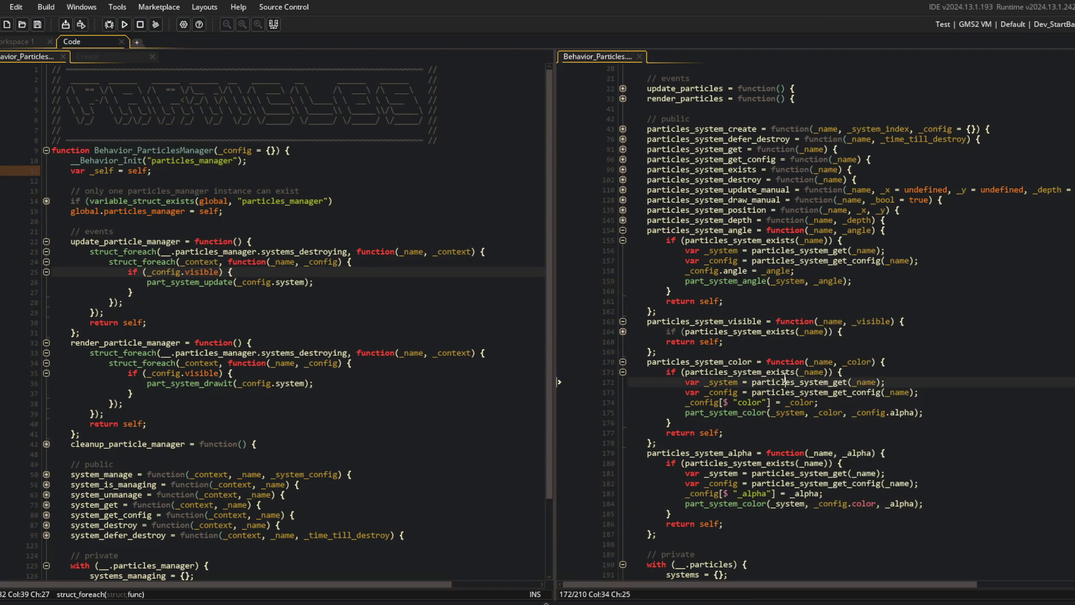
pyautogui.scroll(-4, 907, 376)
# - Collapse the angle, visible, color and alpha setter functions
pyautogui.click(986, 354)
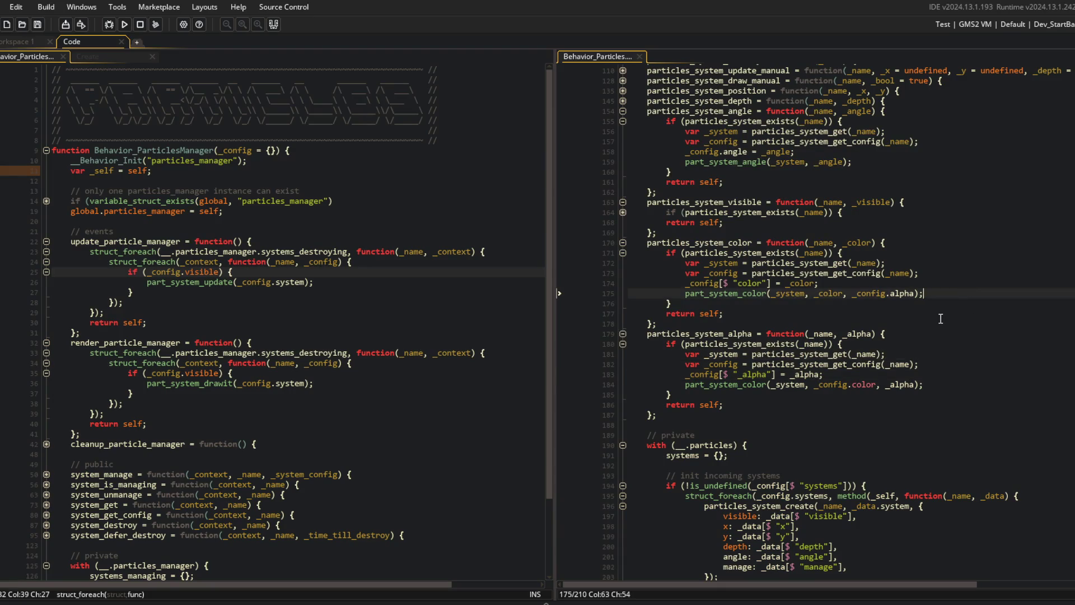
pyautogui.click(618, 112)
pyautogui.click(620, 112)
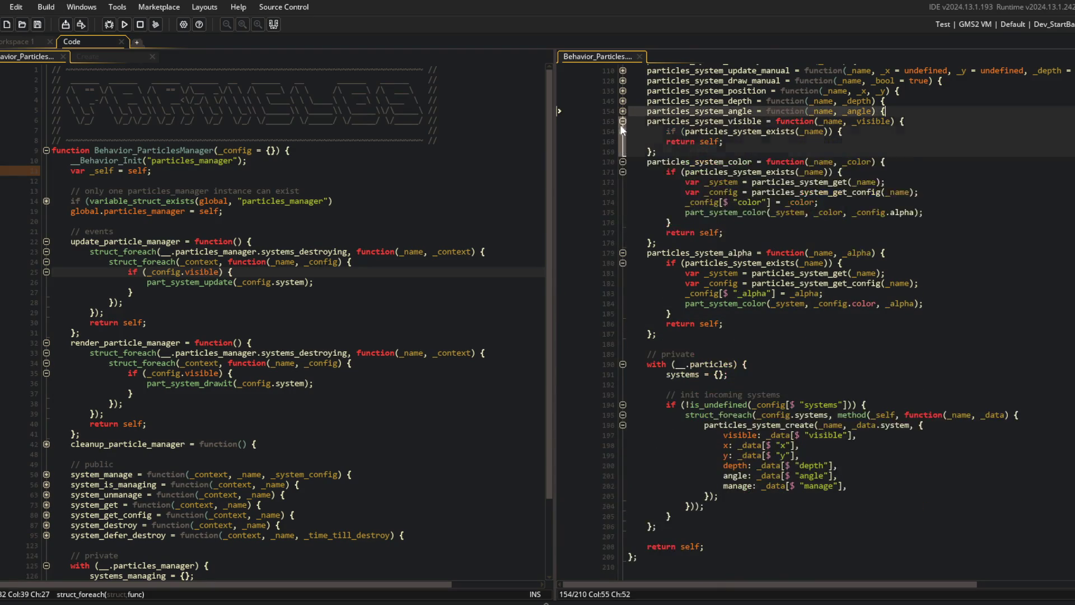
pyautogui.click(620, 121)
pyautogui.click(620, 151)
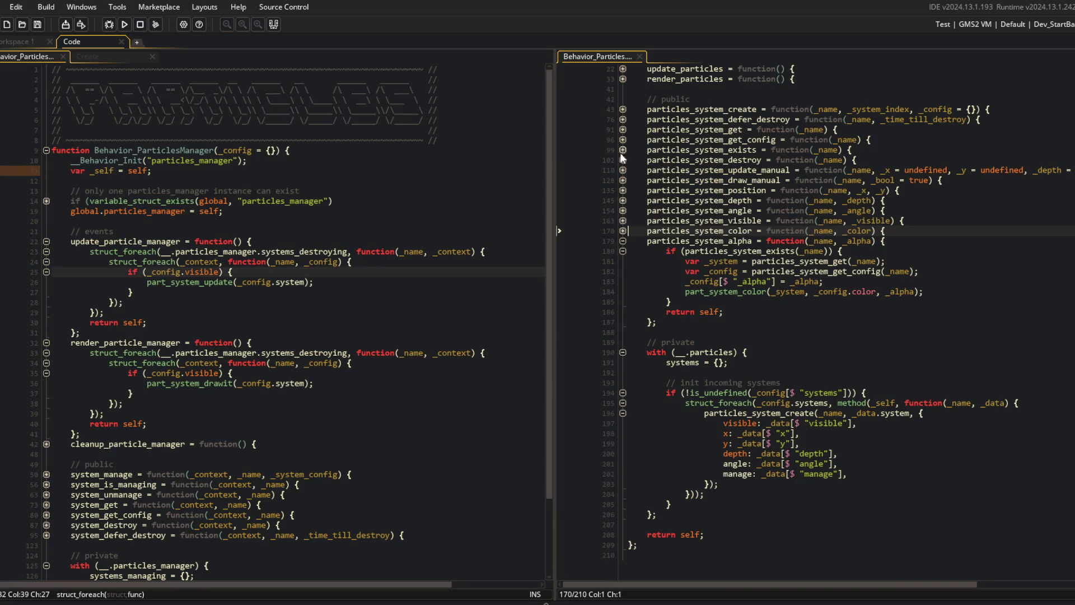
pyautogui.click(622, 239)
# - Move particles_system_visible above particles_system_position, remove the blank line, save and fold it
pyautogui.click(622, 301)
pyautogui.moveTo(644, 302); pyautogui.dragTo(692, 333)
pyautogui.press('Delete')
pyautogui.click(921, 268)
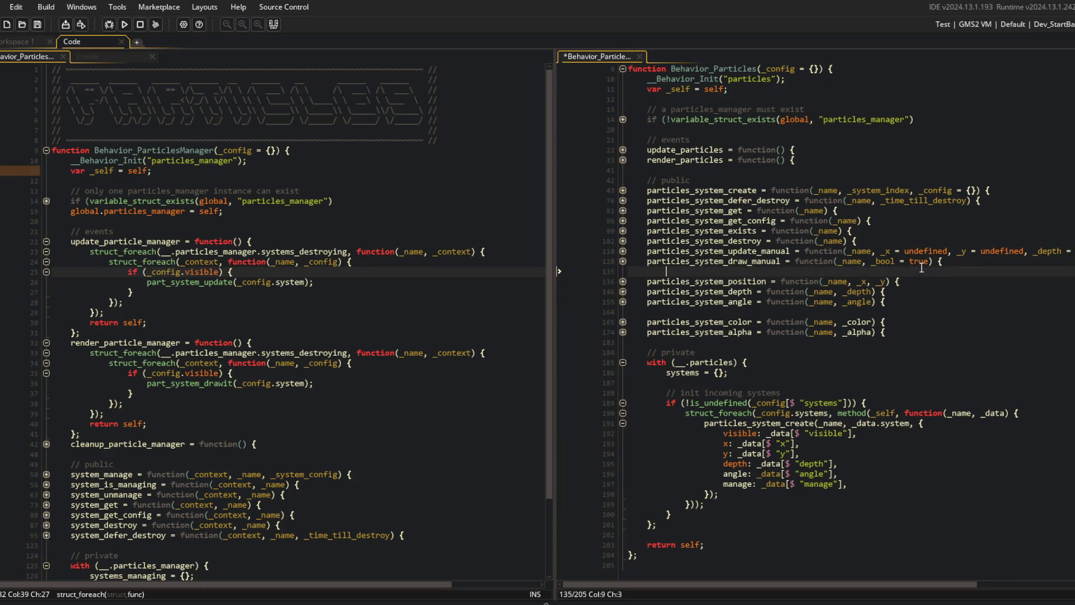
pyautogui.hotkey('ctrl', 'v')
pyautogui.hotkey('ctrl', 's')
pyautogui.hotkey('ctrl', 'd')
pyautogui.click(922, 271)
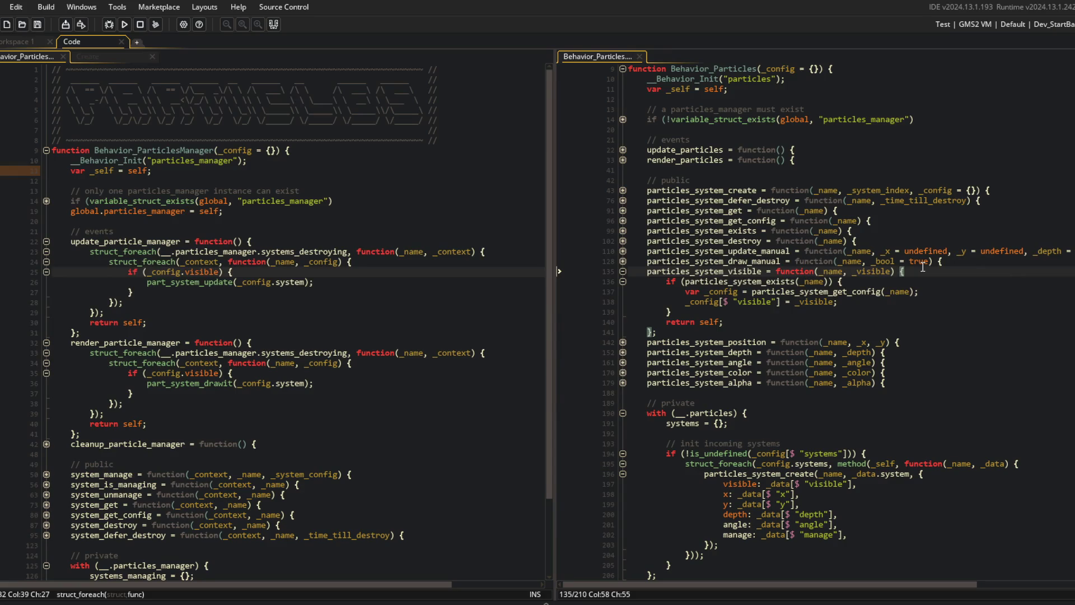
pyautogui.hotkey('ctrl', '-')
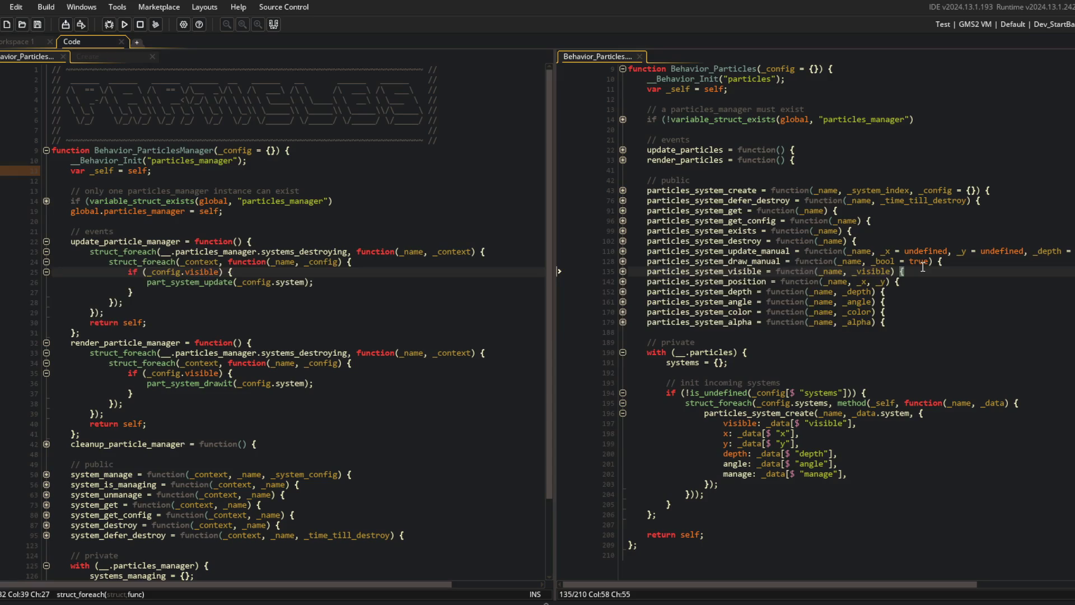
# - Open a new line inside the visibility check of the particle update loop
pyautogui.click(871, 301)
pyautogui.click(109, 261)
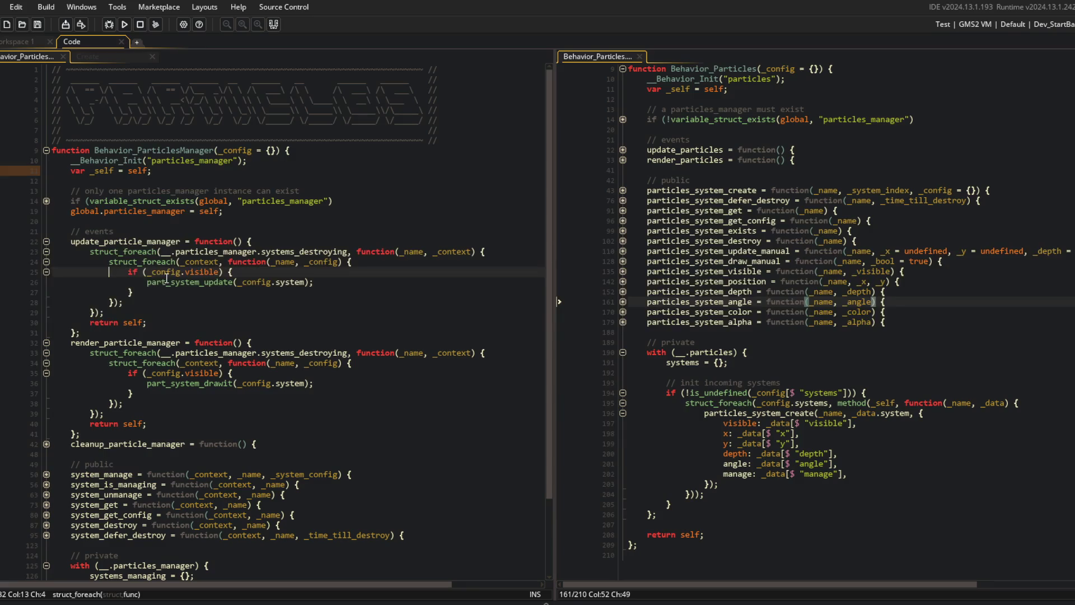
pyautogui.click(147, 283)
pyautogui.click(261, 272)
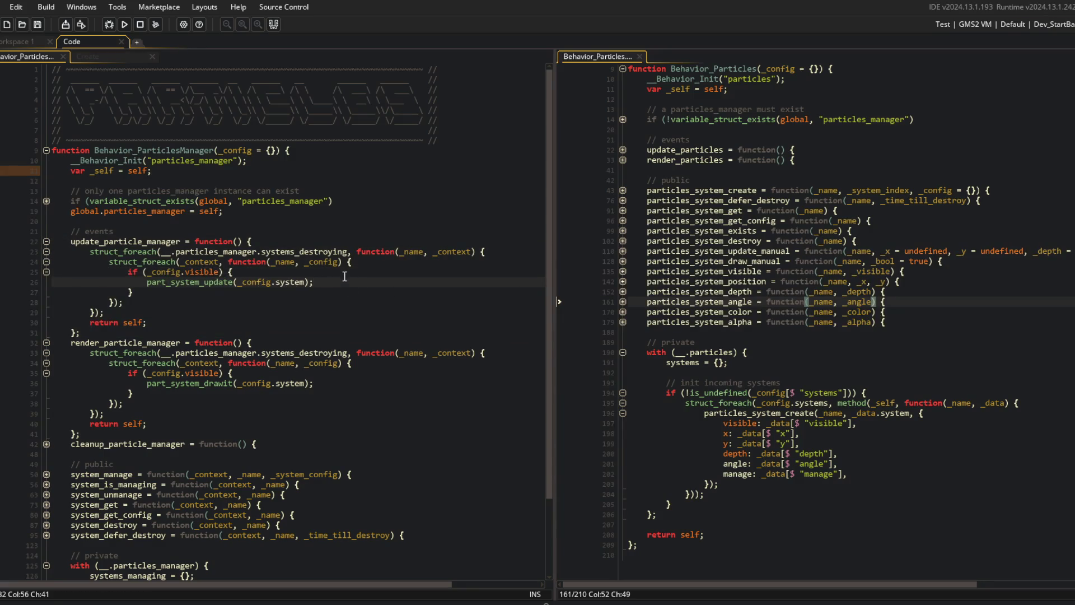
pyautogui.press('Return')
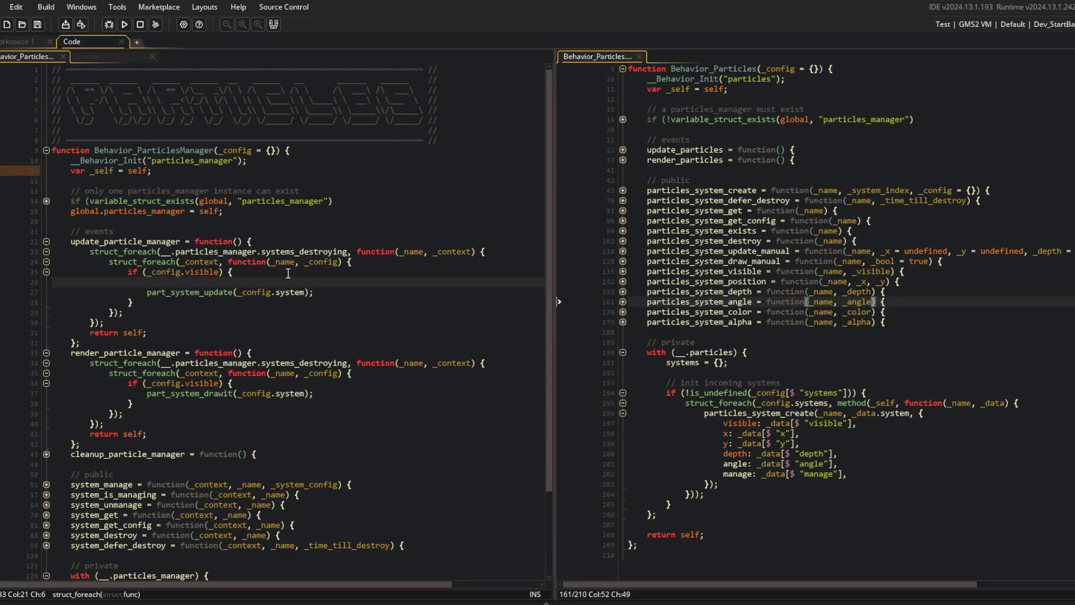
pyautogui.scroll(-2, 287, 273)
pyautogui.scroll(-1, 674, 347)
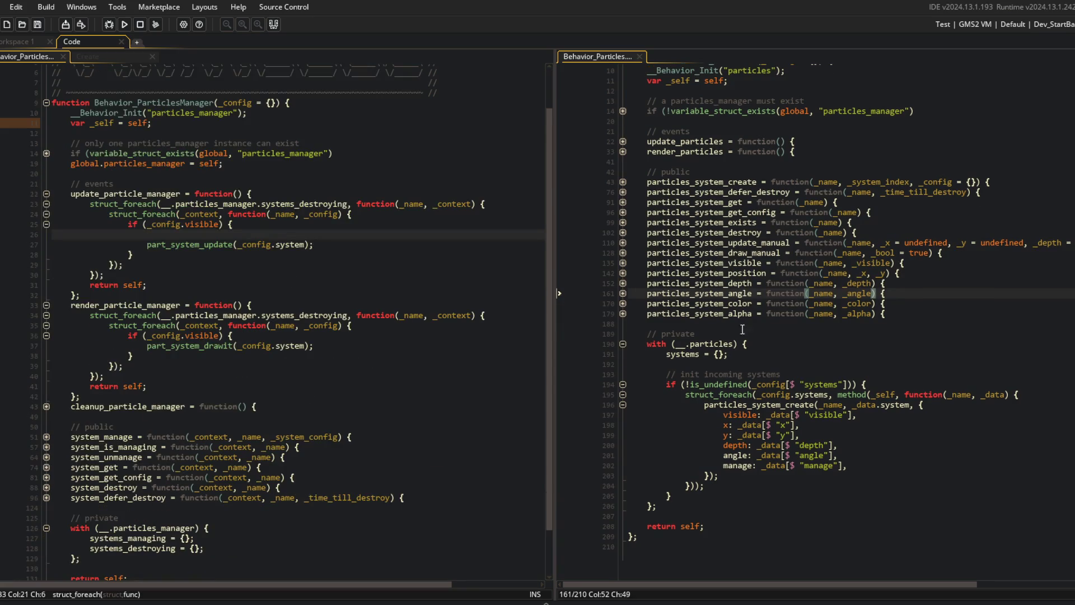
pyautogui.click(623, 315)
pyautogui.click(623, 315)
# - Add _config.alpha = lerp(_config.alpha, 0, 0.02); and part_system_color with _config.alpha, then run the game
pyautogui.write('_config.alpha = lerp(_config.alpha, 0, 0.02);')
pyautogui.press('Return')
pyautogui.write('part_system_color(_config.system, _config.color, _config.al')
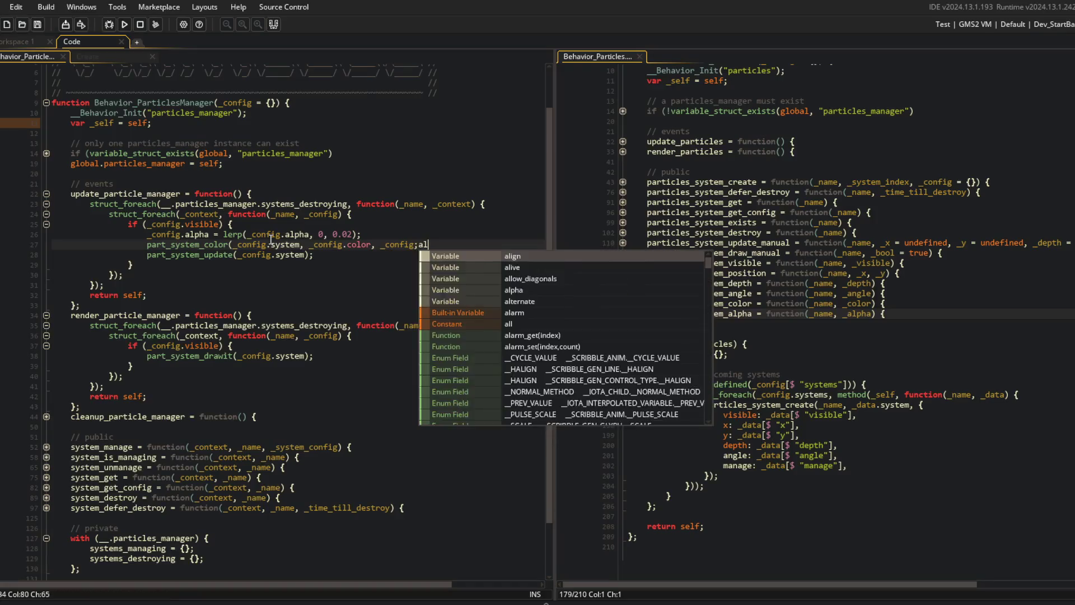
pyautogui.write('pha)')
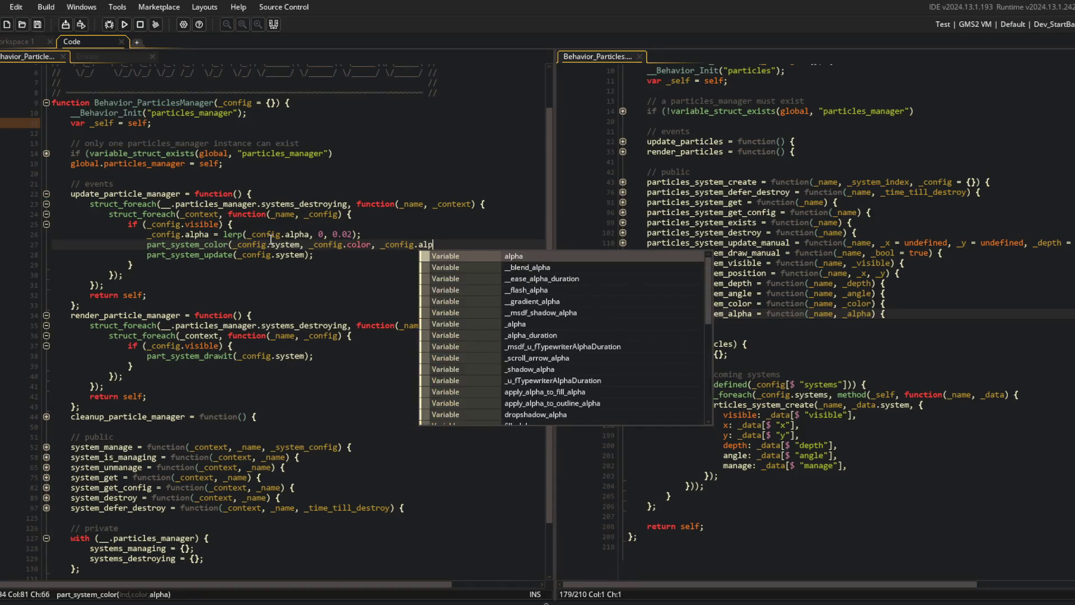
pyautogui.write(';')
pyautogui.press('F5')
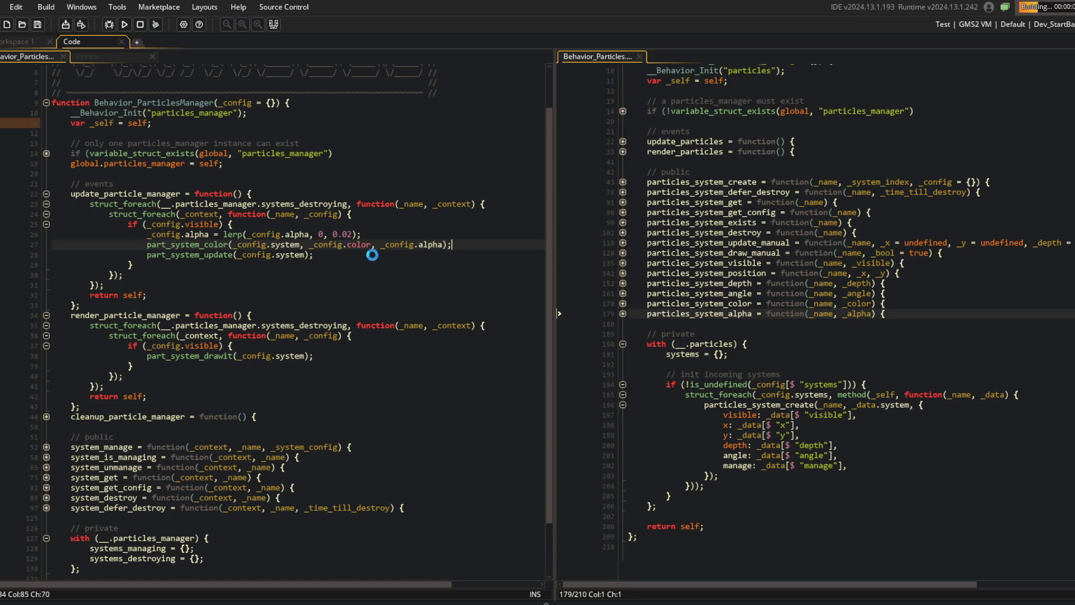
pyautogui.press('Down')
pyautogui.press('Down')
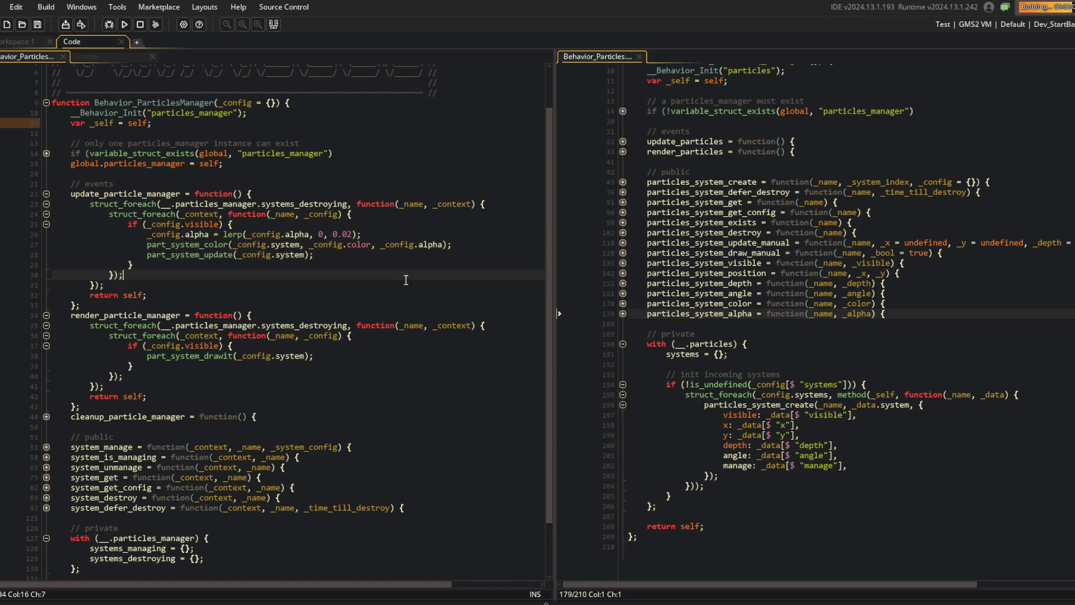
pyautogui.click(376, 225)
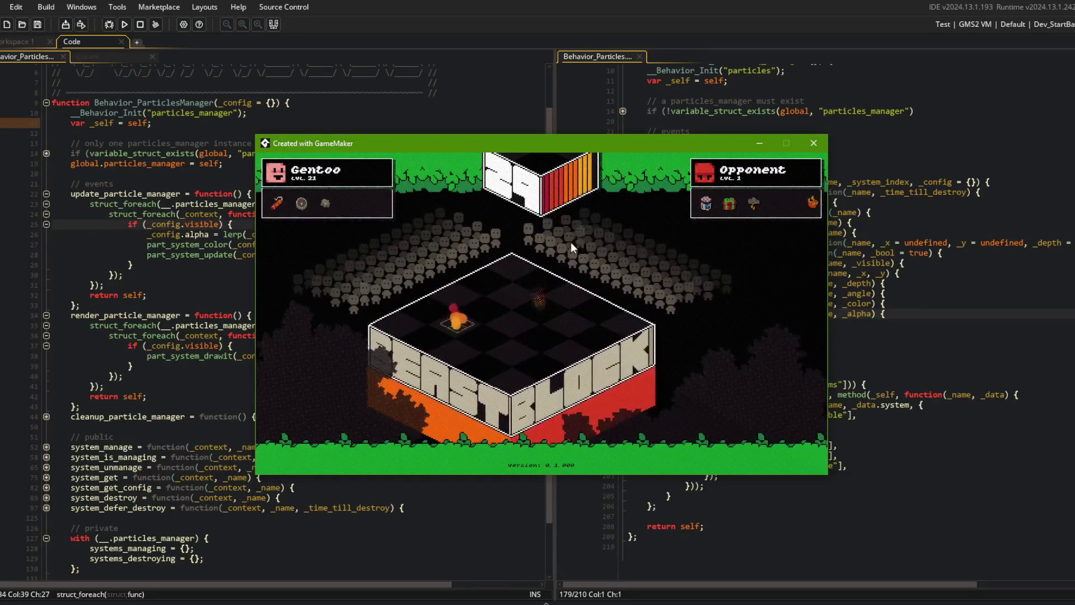
# - Trim the lerp fade rate and test-run the game, then close it
pyautogui.click(355, 234)
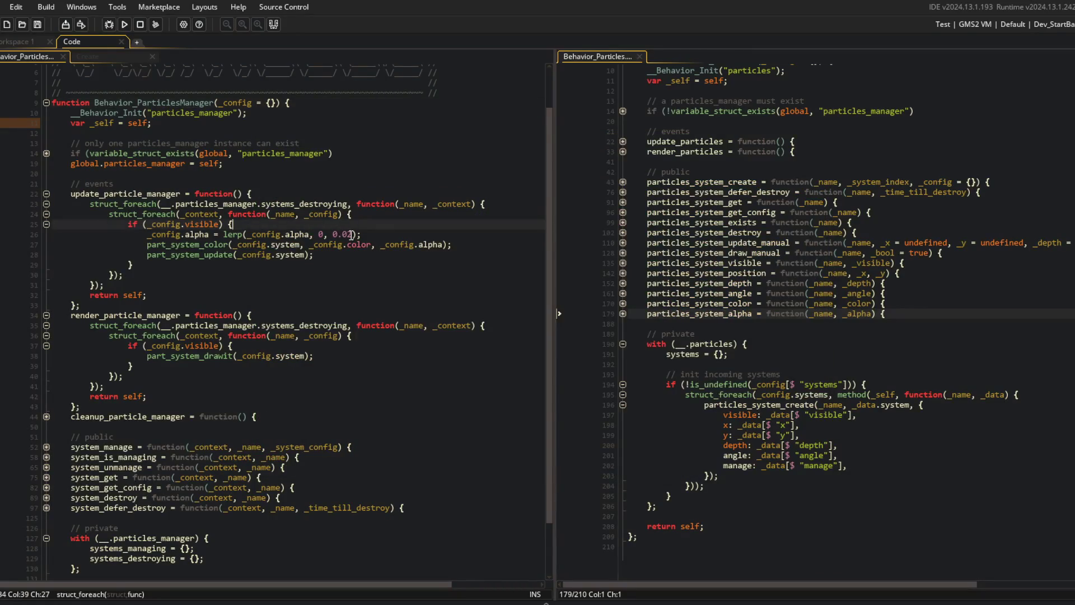
pyautogui.press('BackSpace')
pyautogui.press('F5')
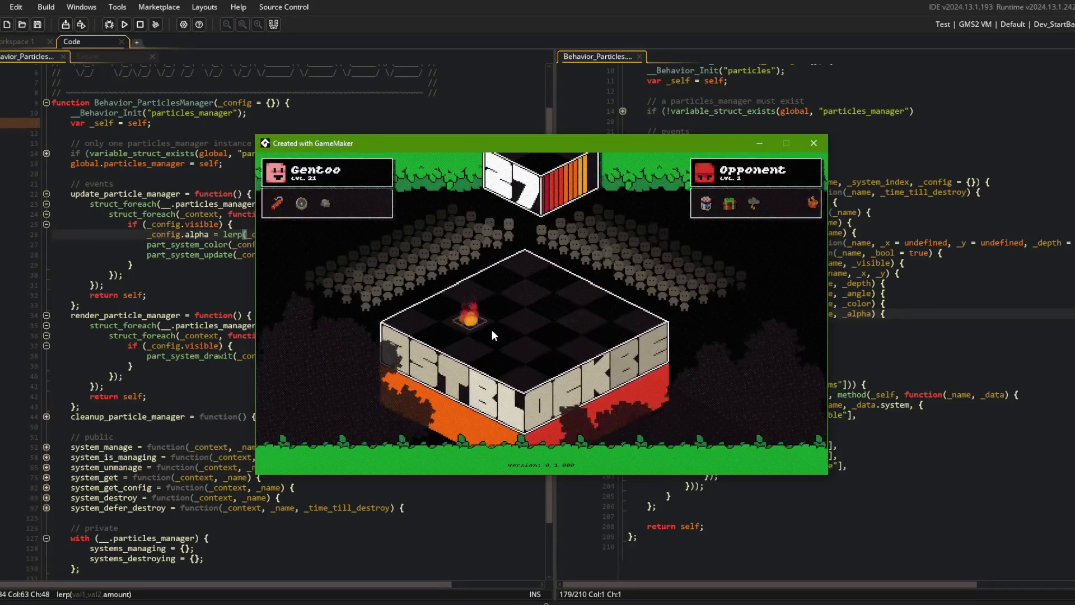
pyautogui.hotkey('alt', 'F4')
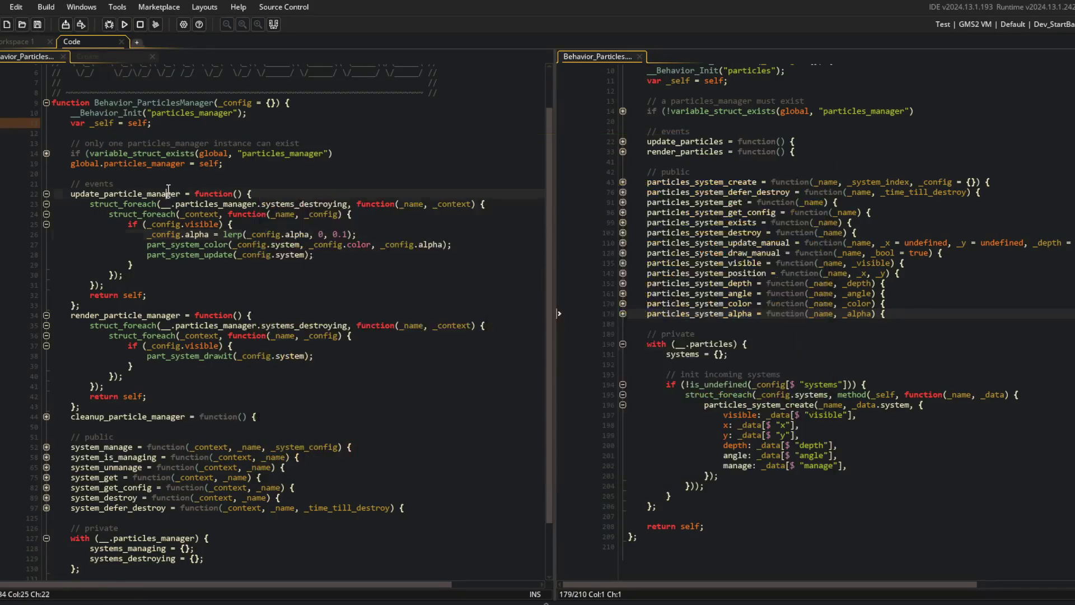
# - Set the fade rate to 0.05, then play a move in the running game and close it
pyautogui.click(349, 230)
pyautogui.write('05')
pyautogui.press('F5')
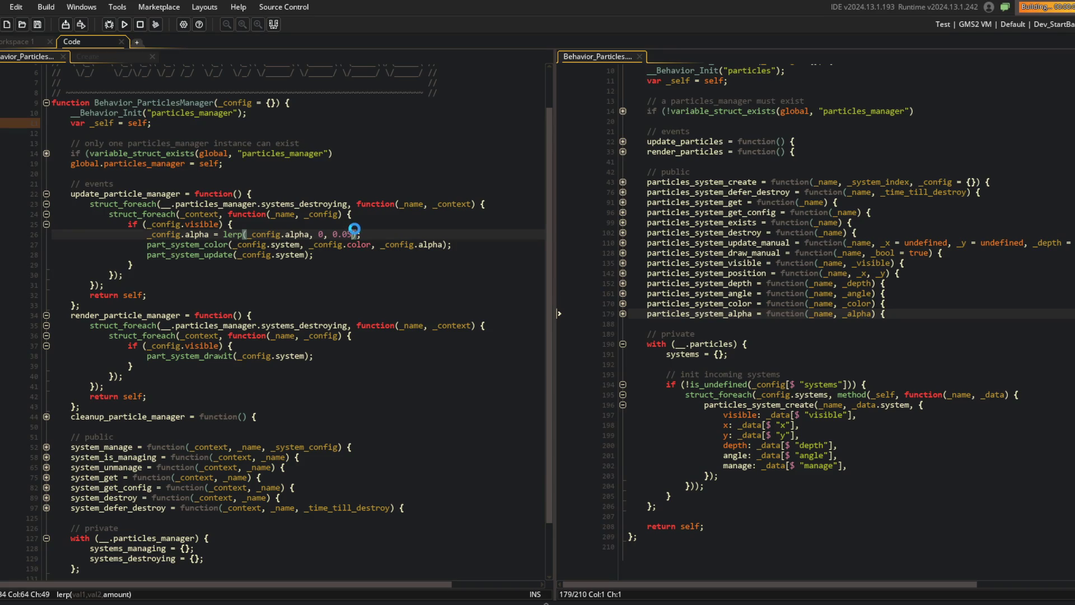
pyautogui.click(355, 229)
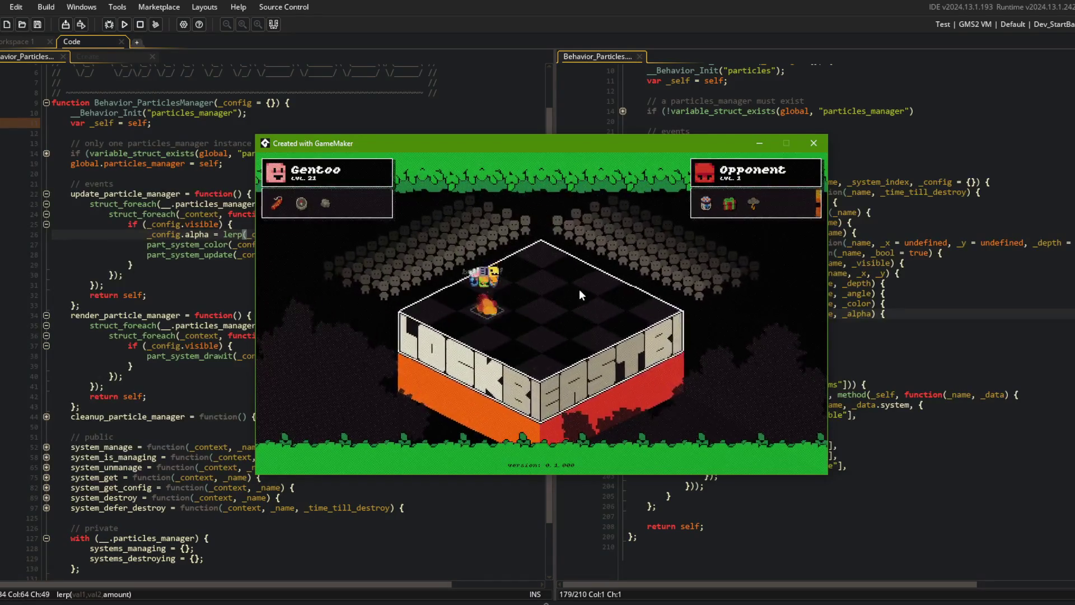
pyautogui.click(579, 289)
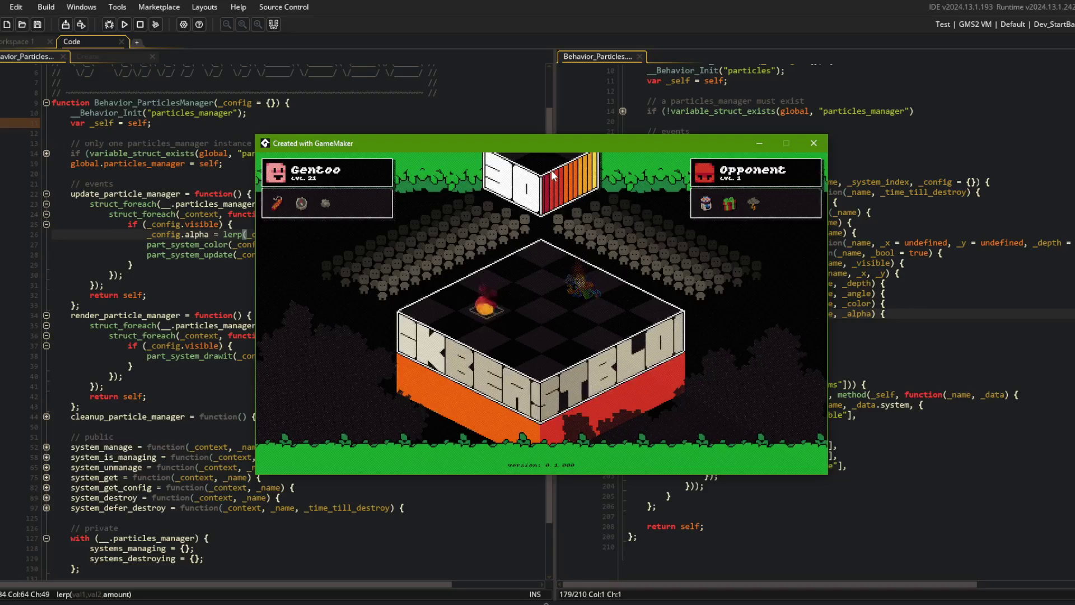
pyautogui.click(814, 143)
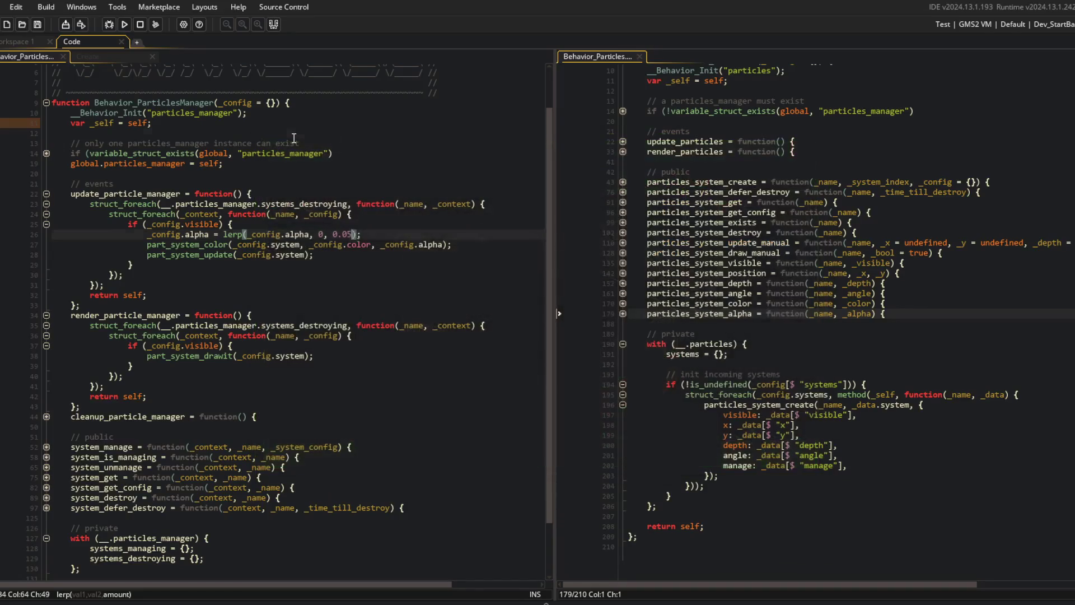
pyautogui.click(404, 234)
# - Expand the system_defer_destroy function in the particle manager to inspect it
pyautogui.scroll(-2, 115, 257)
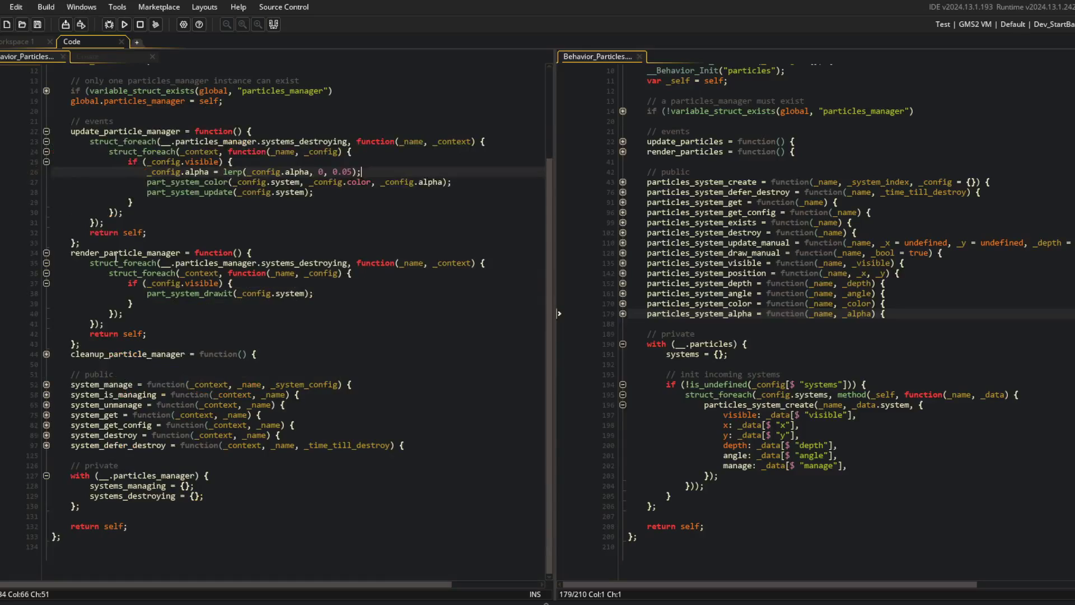
pyautogui.click(116, 257)
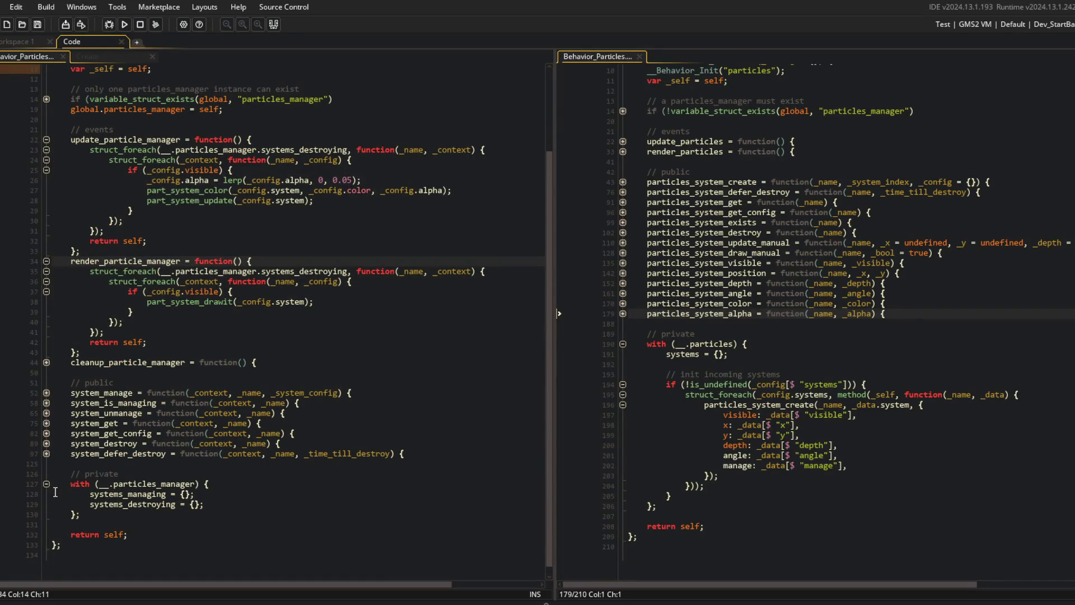
pyautogui.click(47, 392)
pyautogui.click(47, 391)
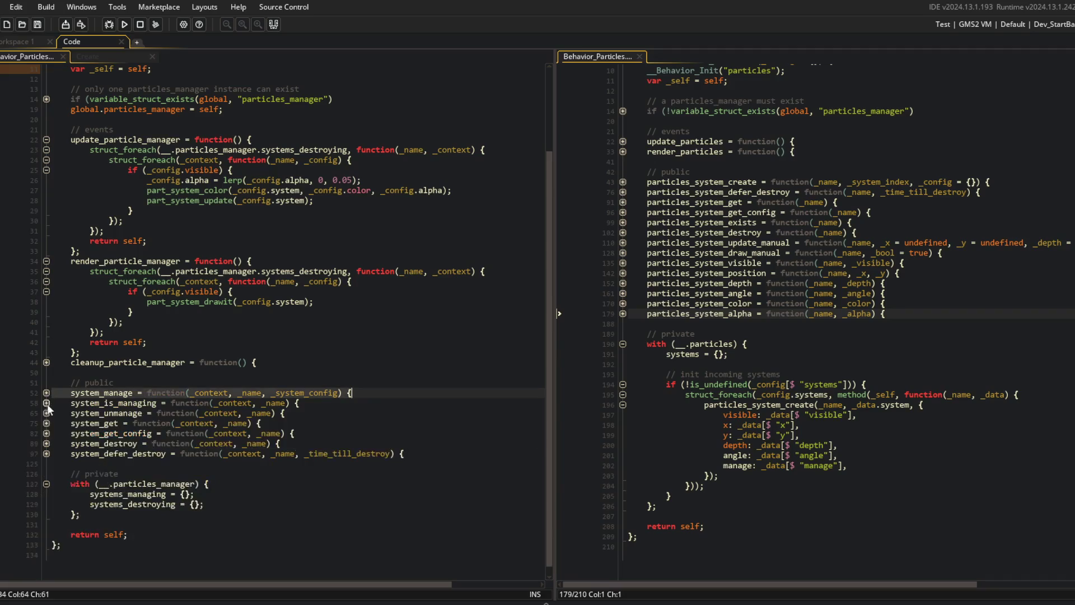
pyautogui.click(47, 454)
pyautogui.scroll(-3, 218, 426)
pyautogui.click(222, 394)
pyautogui.scroll(-4, 270, 390)
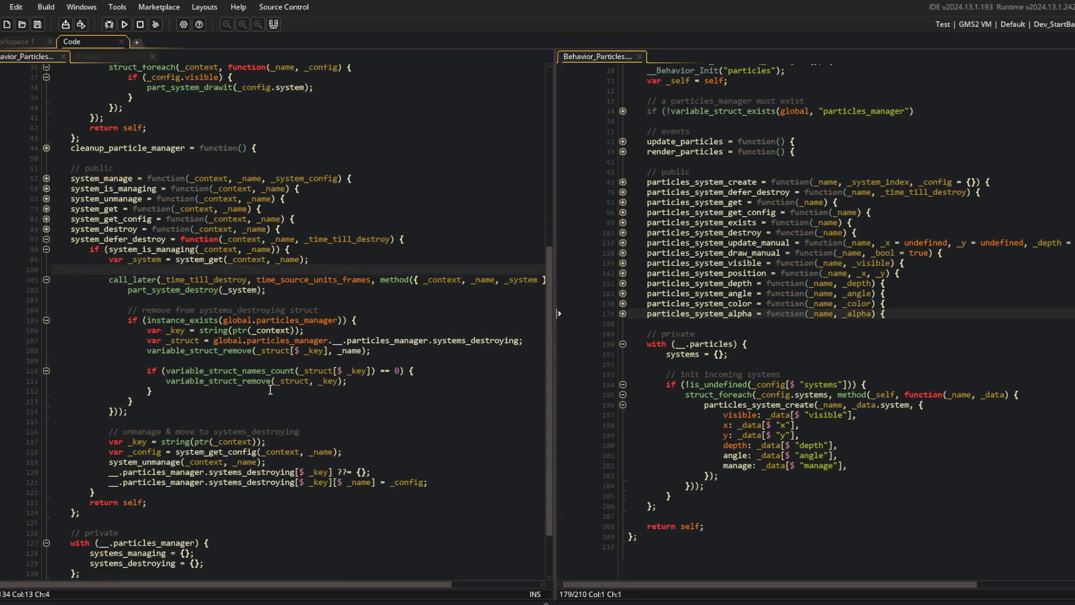
# - Widen the left code editor and review where _time_till_destroy and _config are used
pyautogui.moveTo(559, 213); pyautogui.dragTo(697, 216)
pyautogui.click(356, 299)
pyautogui.click(313, 279)
pyautogui.click(222, 278)
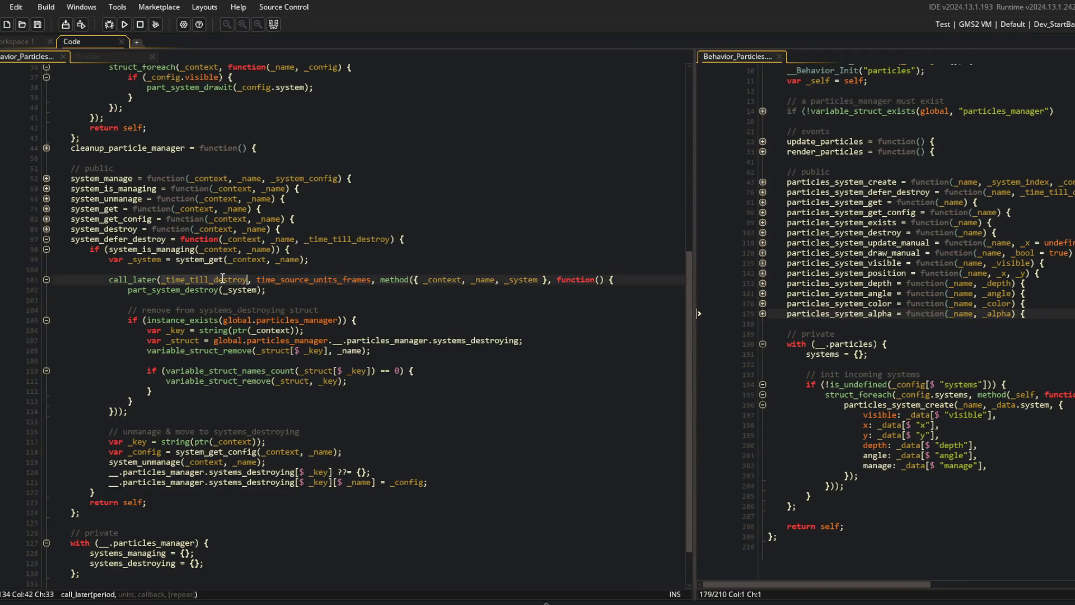
pyautogui.click(246, 270)
pyautogui.click(318, 472)
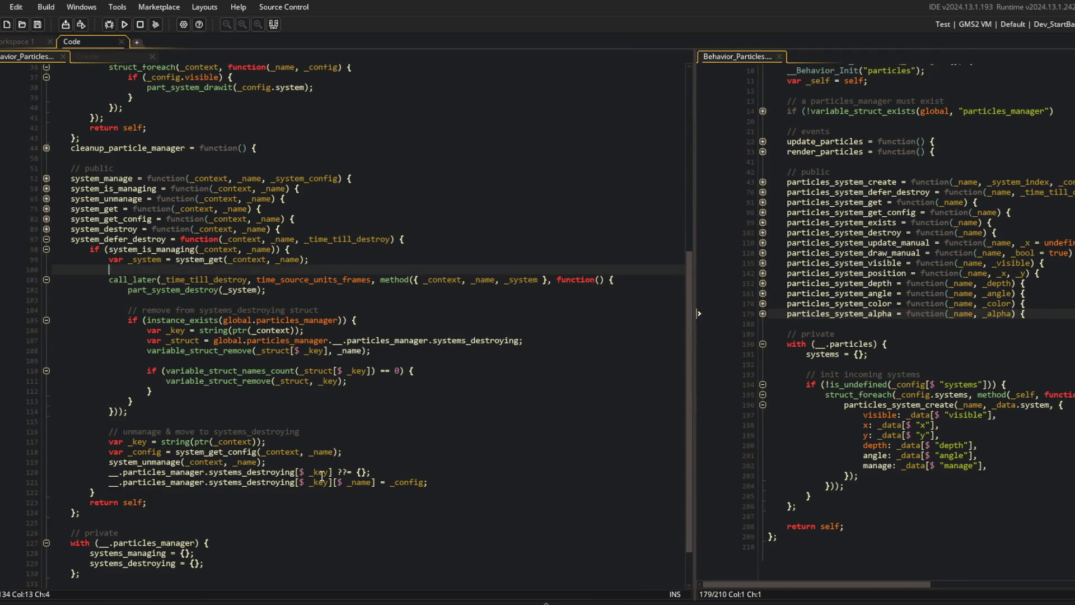
pyautogui.doubleClick(131, 451)
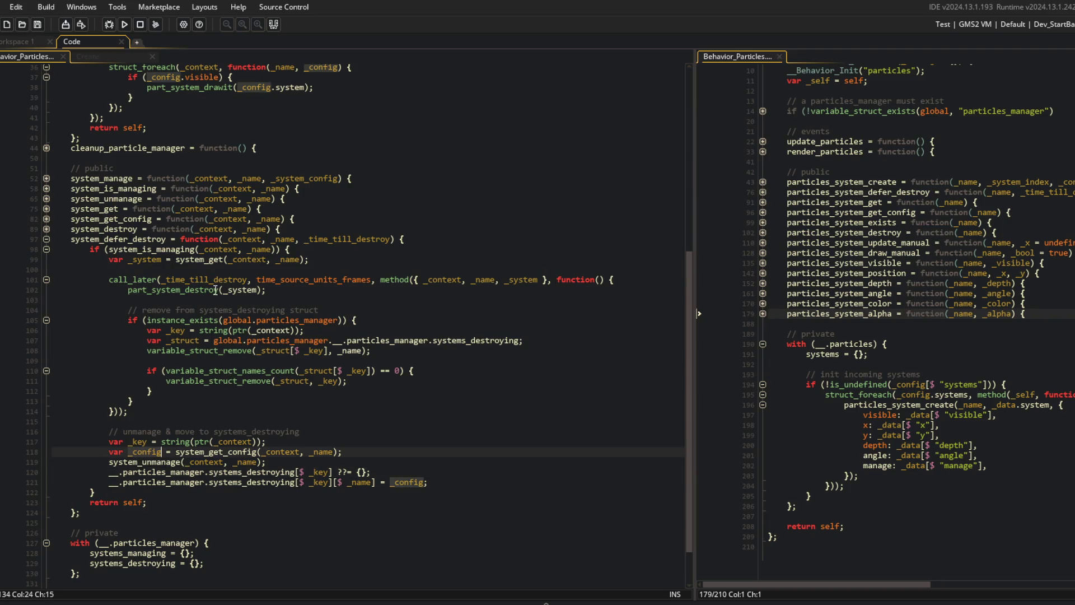
pyautogui.click(543, 280)
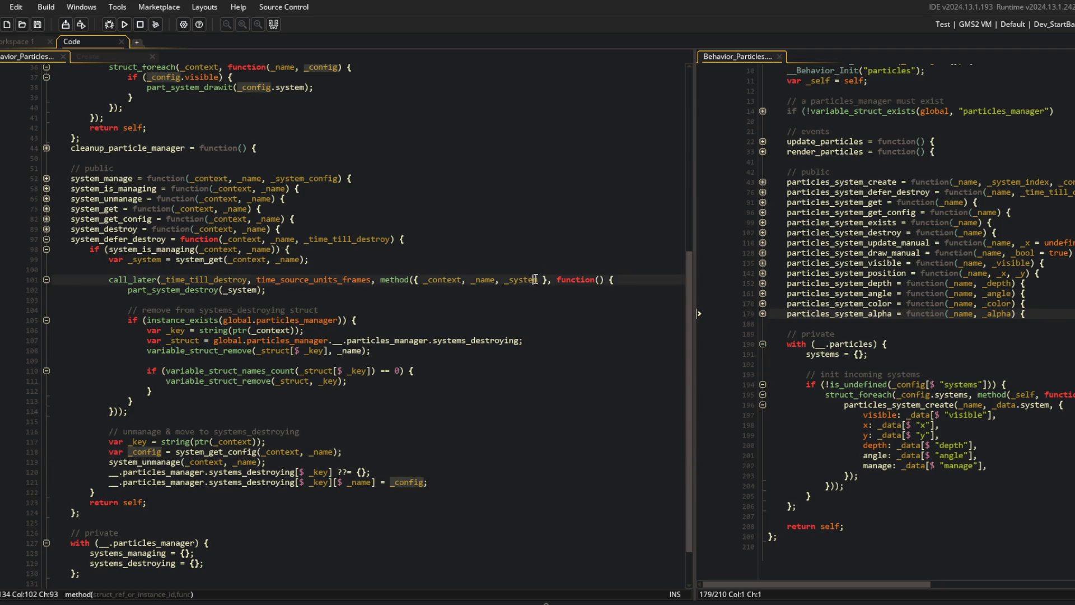
pyautogui.press('Left')
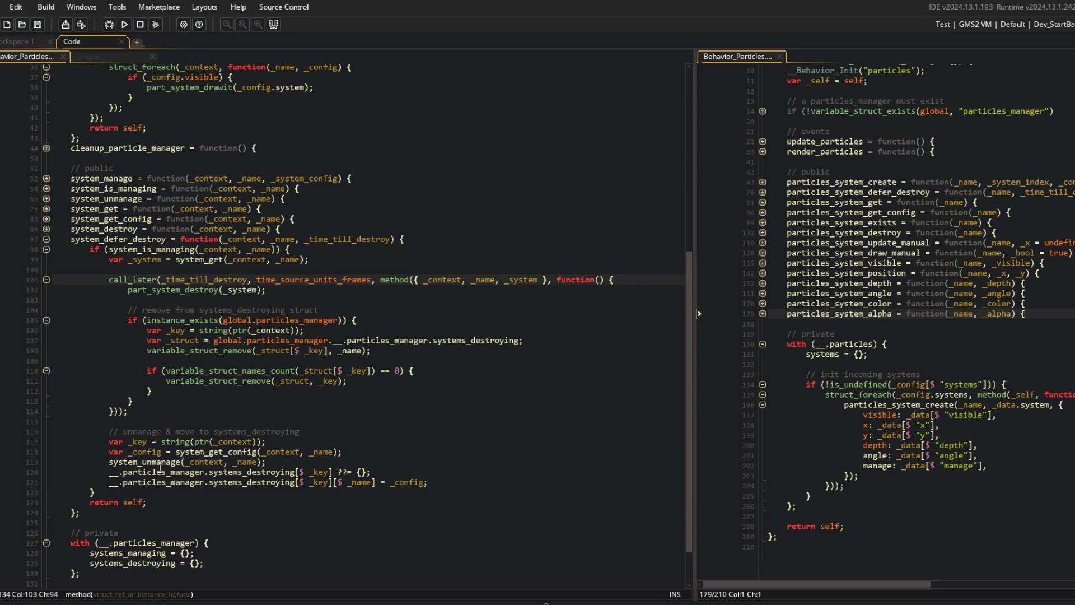
pyautogui.click(232, 471)
pyautogui.click(283, 462)
pyautogui.click(374, 451)
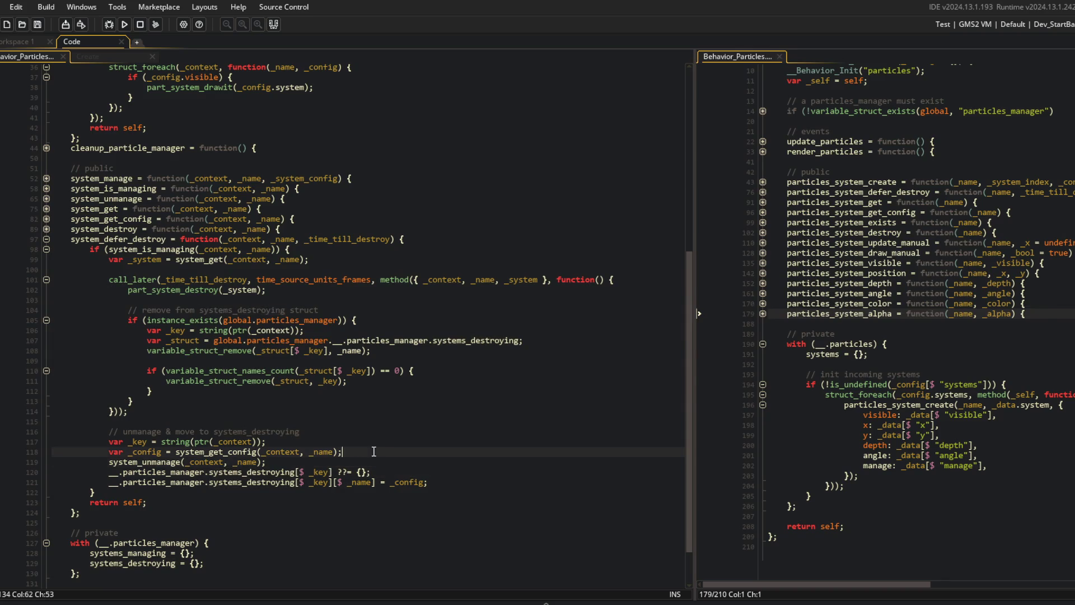
# - Add _config["time_till_destroy"] = _time_till_destroy; below the _config lookup line
pyautogui.press('Return')
pyautogui.write('_con')
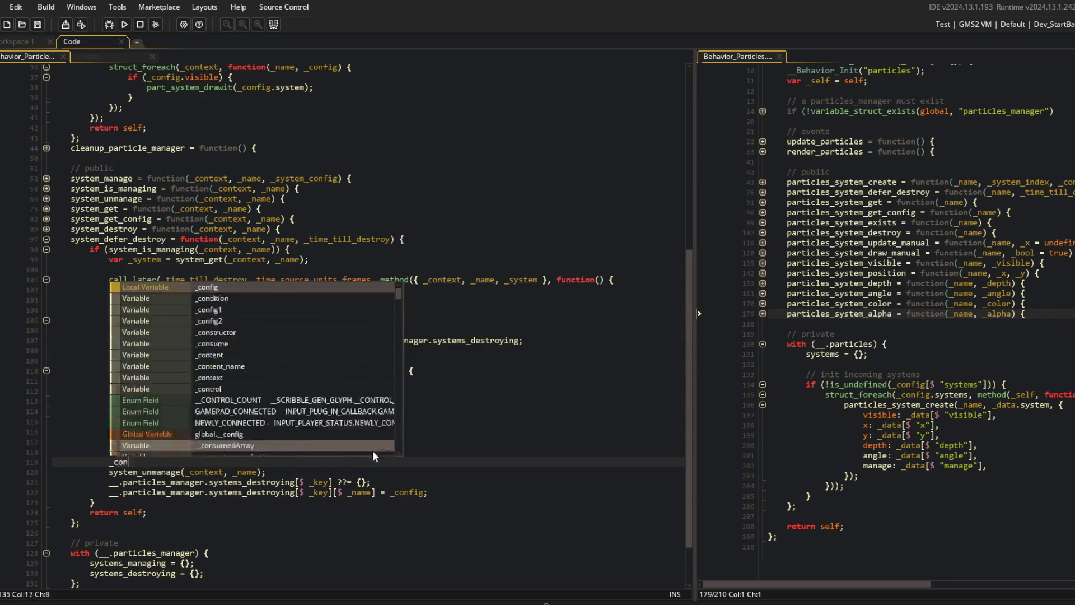
pyautogui.write('fig["_time_till_destroy')
pyautogui.press('Delete')
pyautogui.press('End')
pyautogui.write('"] = _time_till_destroy;')
# - Fold system_defer_destroy and return to the alpha fade line
pyautogui.click(346, 392)
pyautogui.scroll(4, 340, 388)
pyautogui.click(46, 358)
pyautogui.scroll(6, 287, 250)
pyautogui.click(411, 238)
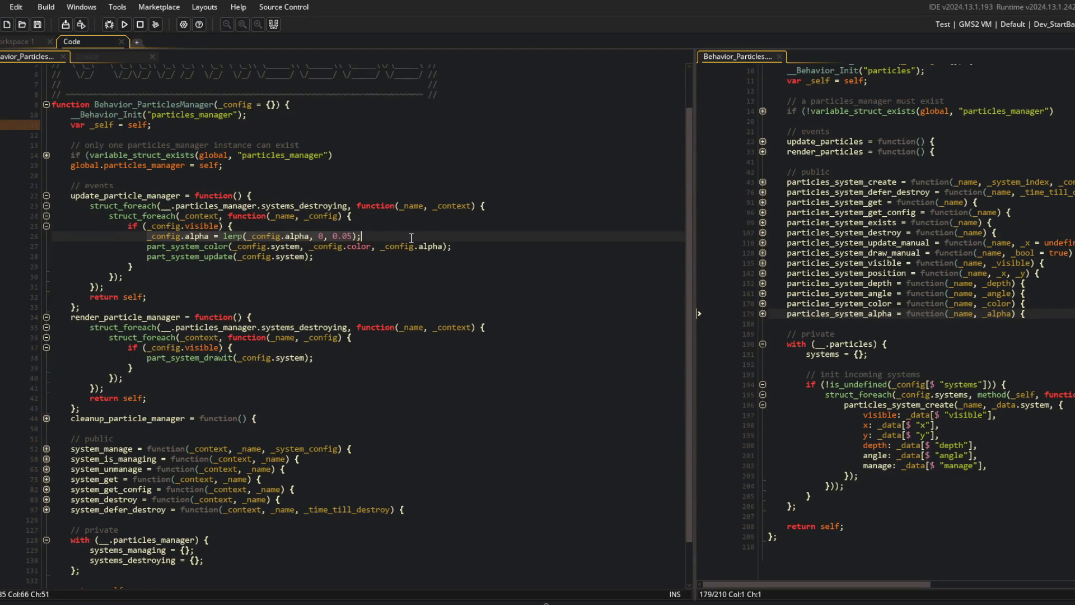
# - Start a var _alpha = remap( line above the alpha assignment and comment it out
pyautogui.press('Home')
pyautogui.press('Return')
pyautogui.press('Up')
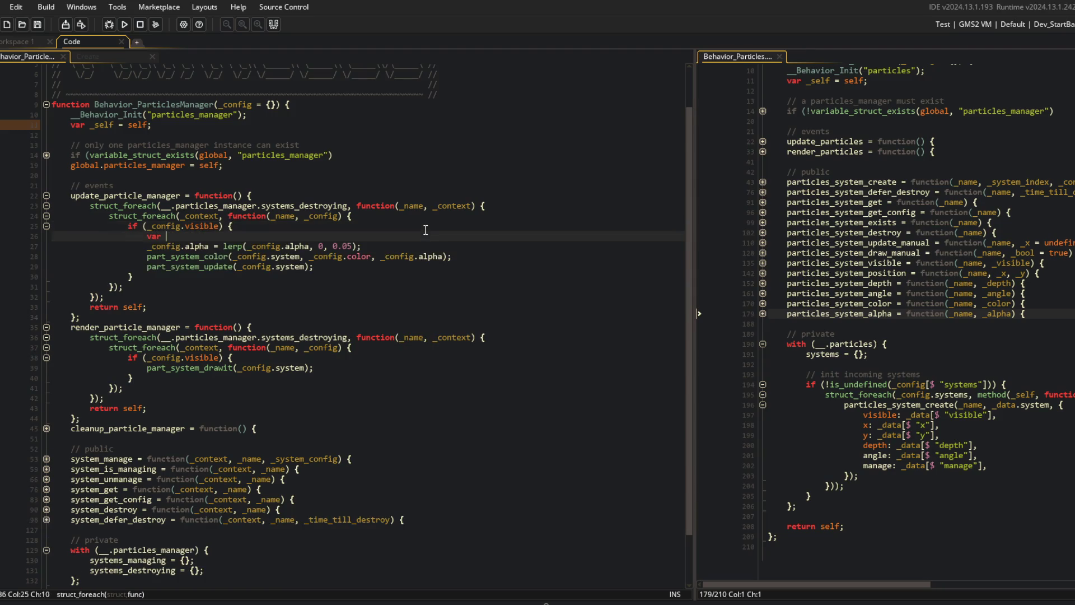
pyautogui.write('var _la')
pyautogui.press('BackSpace')
pyautogui.press('BackSpace')
pyautogui.write('alpha = ')
pyautogui.write('rempa')
pyautogui.press('BackSpace')
pyautogui.press('BackSpace')
pyautogui.write('ap(')
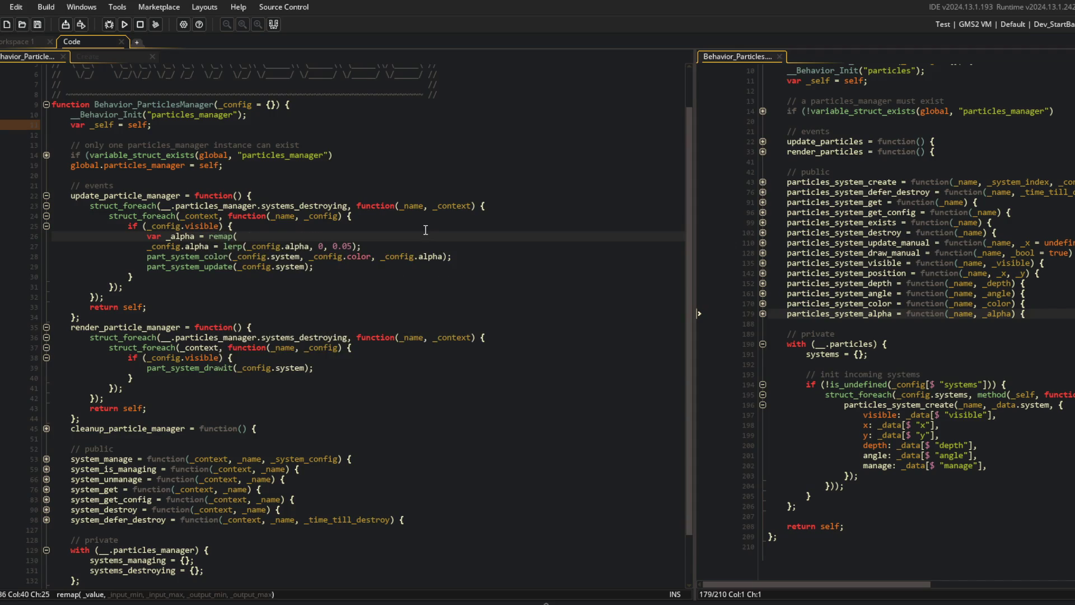
pyautogui.write('_time_till_destroy')
pyautogui.hotkey('ctrl', 'BackSpace')
pyautogui.press('Home')
pyautogui.press('Left')
pyautogui.write('//')
# - Add _config["time_since_destroy"] = 0; in the deferred destroy function
pyautogui.scroll(-2, 426, 230)
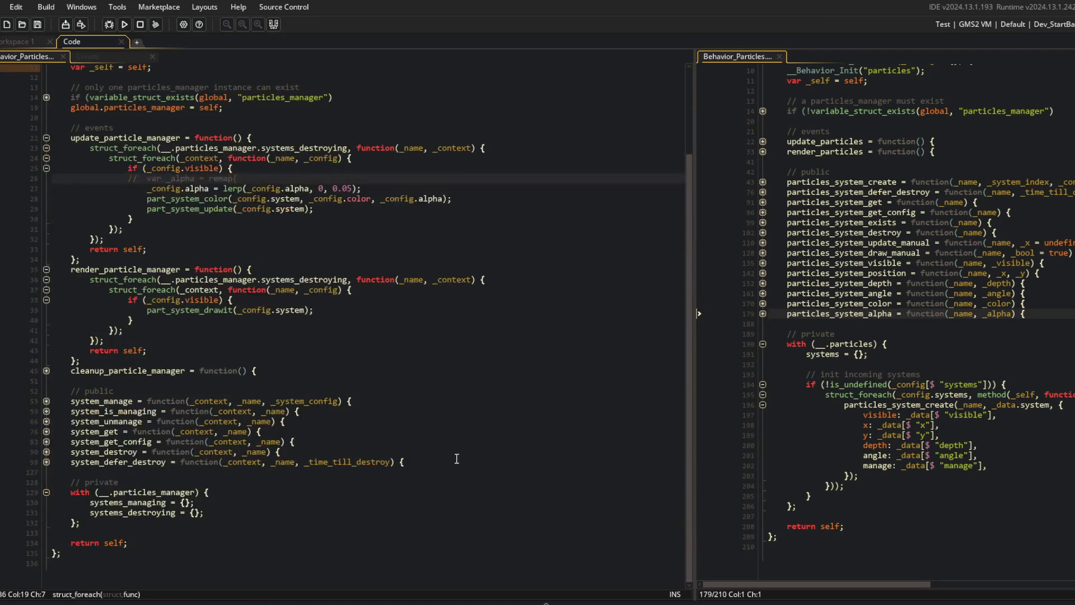
pyautogui.click(285, 452)
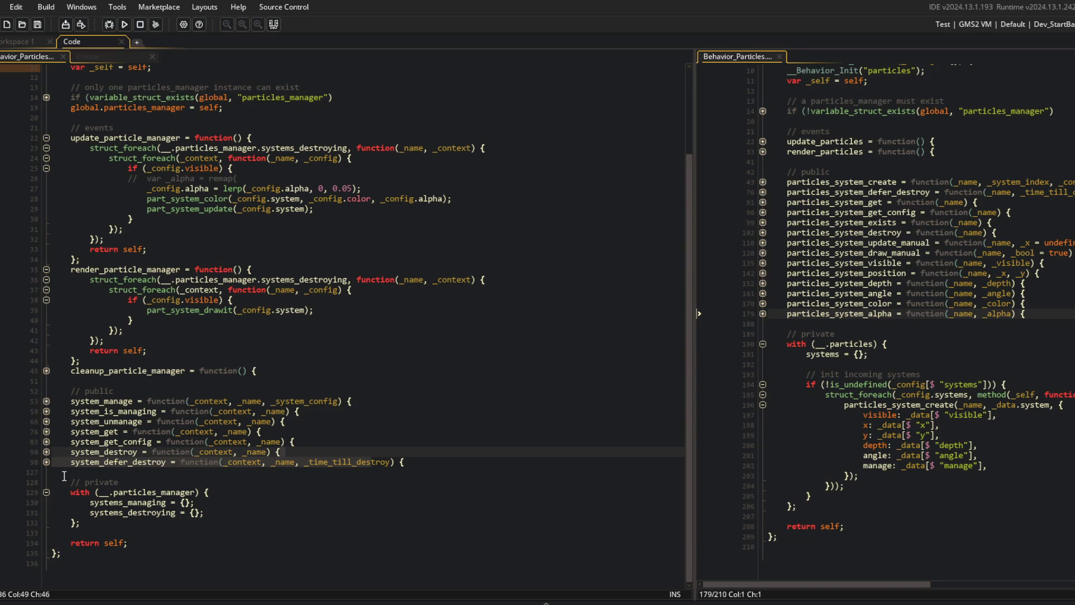
pyautogui.scroll(-5, 46, 463)
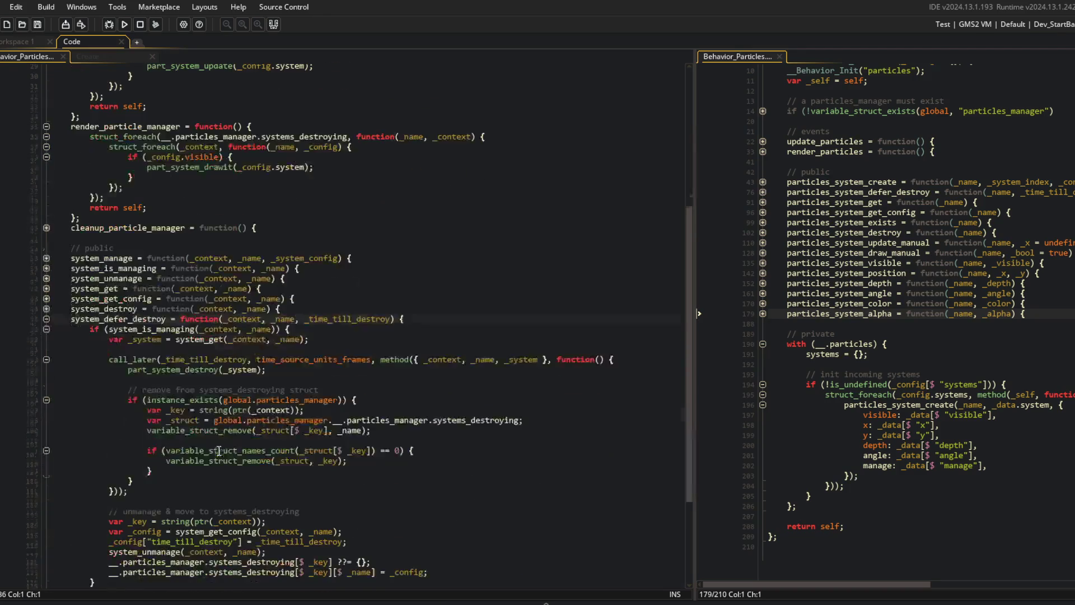
pyautogui.click(397, 541)
pyautogui.press('Return')
pyautogui.write('fig["')
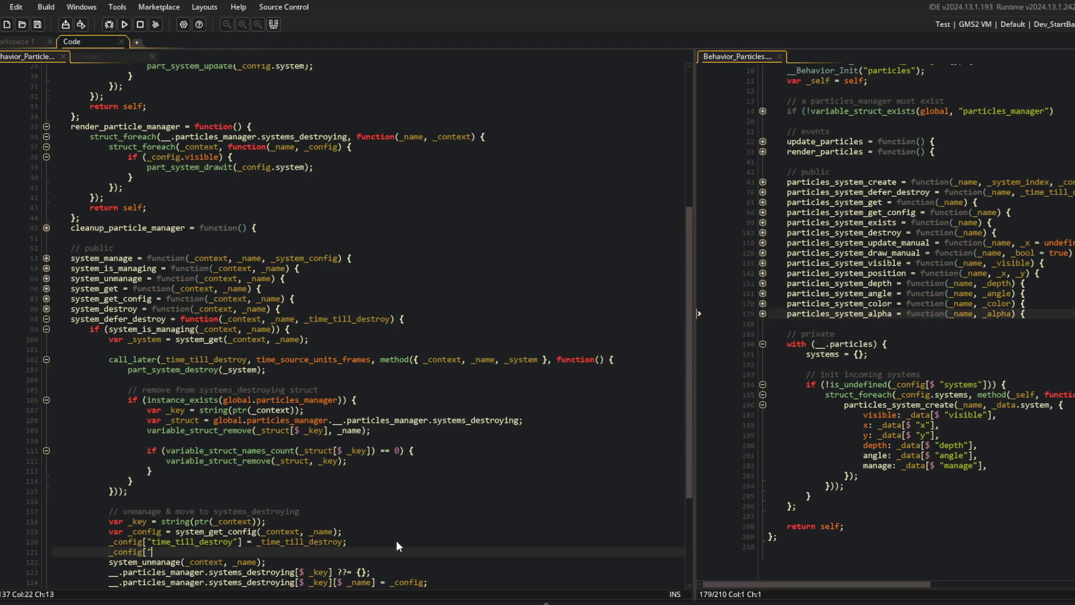
pyautogui.write('time_since_destroy"] = 0;')
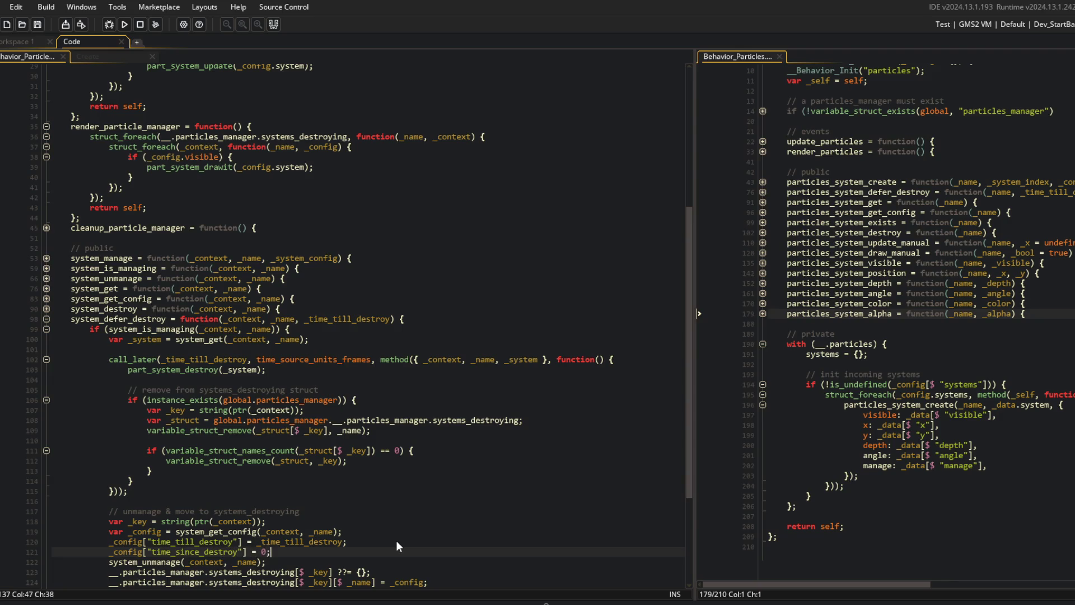
pyautogui.press('Return')
# - Uncomment and complete remap(_config.time_since_destroy, 0, _config._time_till_destroy, 0, 1)
pyautogui.scroll(-5, 396, 546)
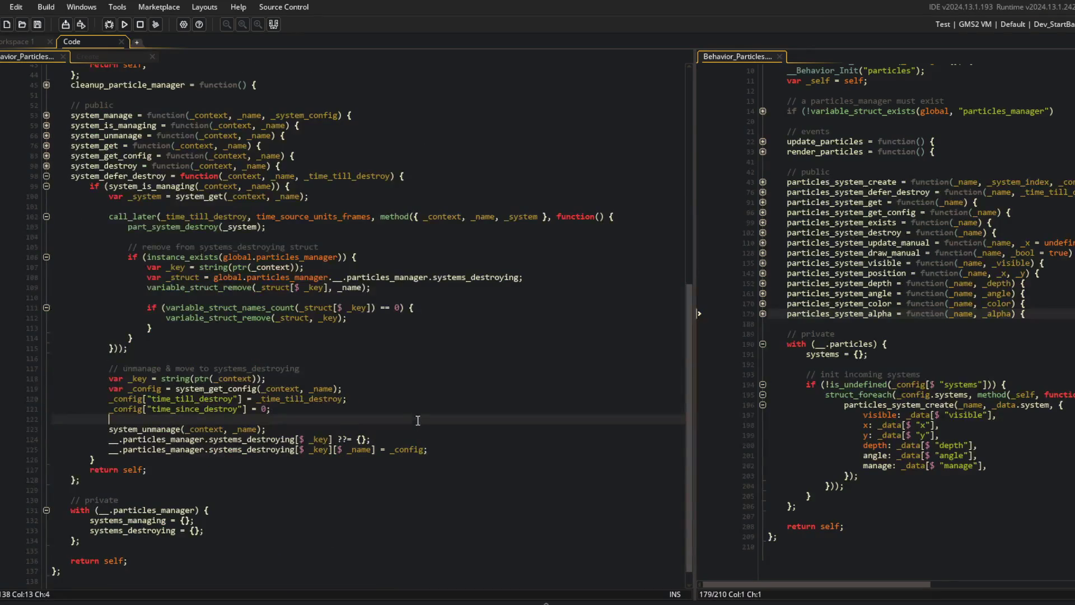
pyautogui.scroll(13, 422, 415)
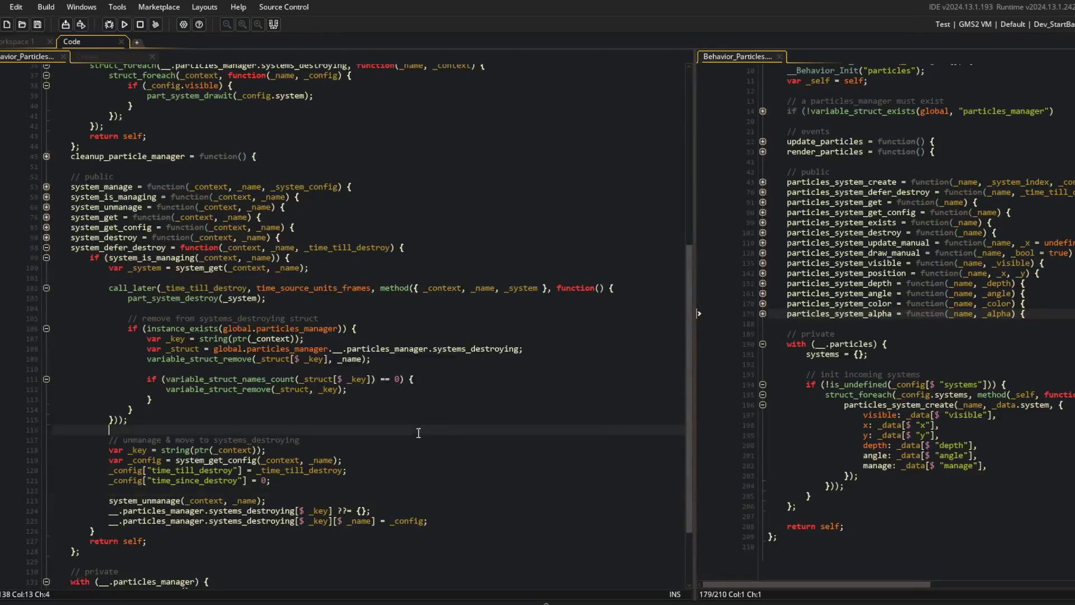
pyautogui.click(266, 277)
pyautogui.hotkey('ctrl', 'shift', 'k')
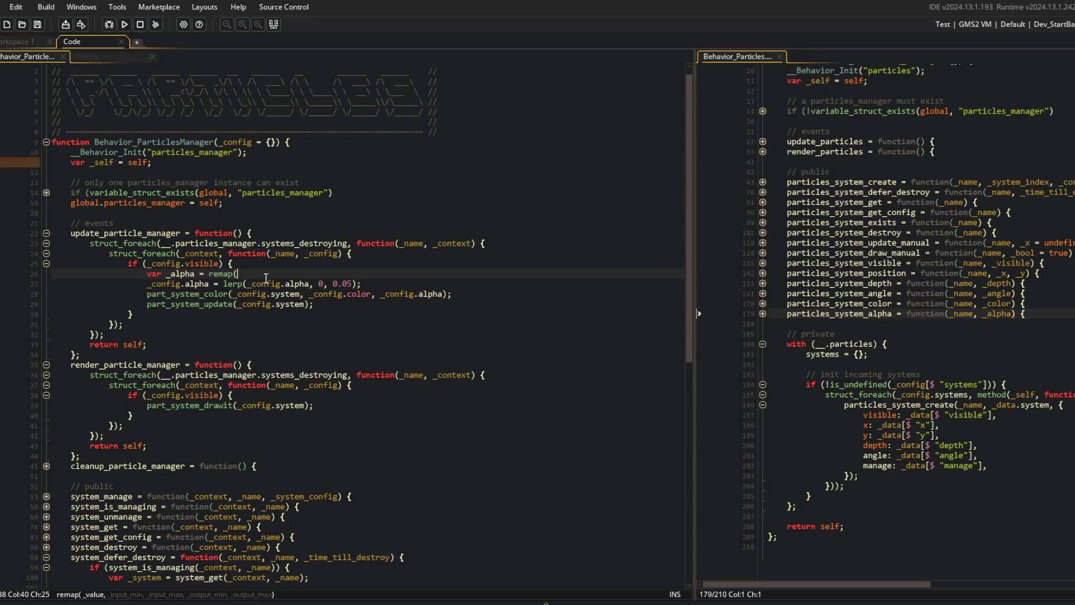
pyautogui.write('_config.time_since_destr')
pyautogui.write('oy, ')
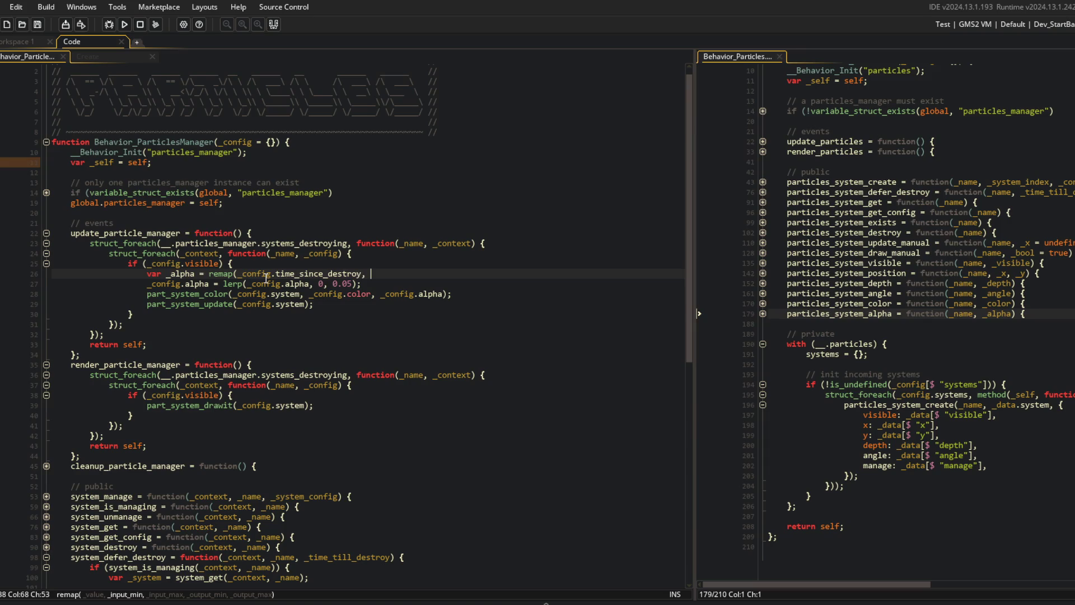
pyautogui.write('0, _config.time_till')
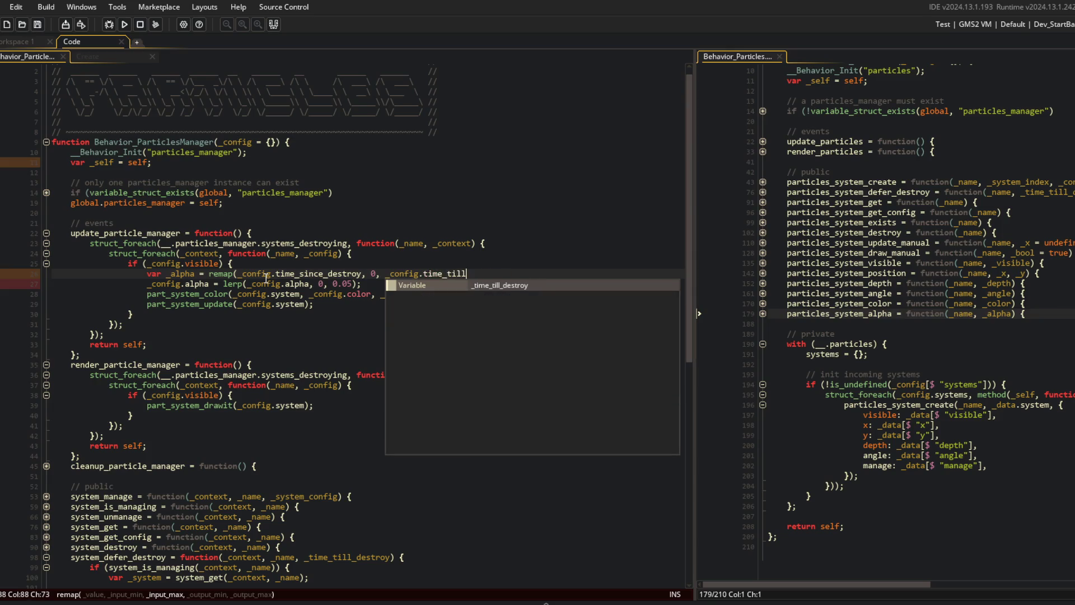
pyautogui.press('Tab')
pyautogui.write(', 0, 1);')
# - Replace the lerp expression so _config.alpha = _alpha, then build the project
pyautogui.press('Down')
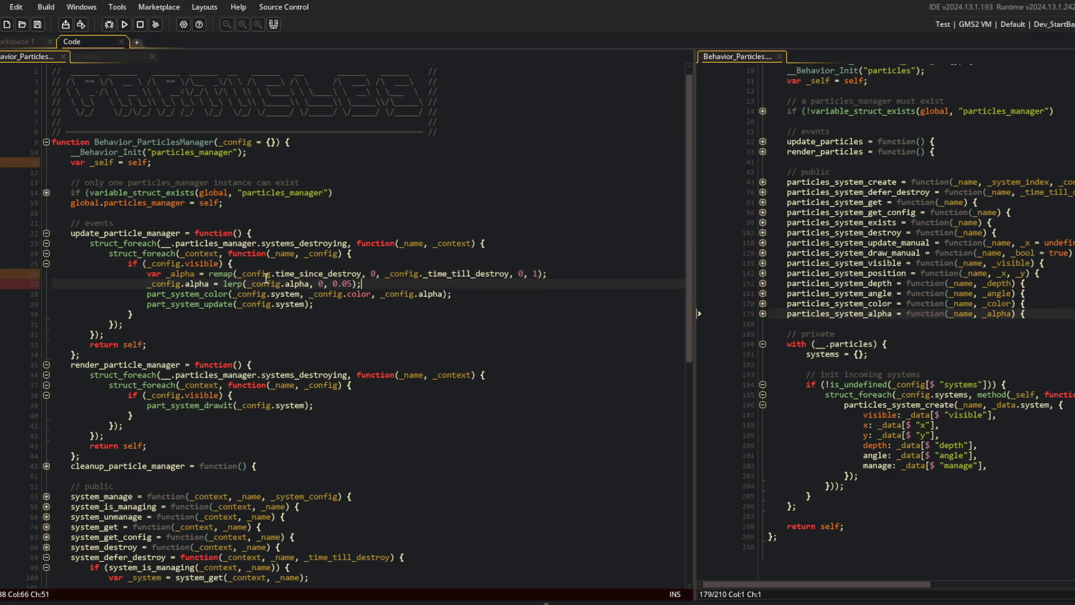
pyautogui.press('Left')
pyautogui.hotkey('ctrl', 'shift', 'Left')
pyautogui.hotkey('ctrl', 'shift', 'Left')
pyautogui.hotkey('ctrl', 'shift', 'Left')
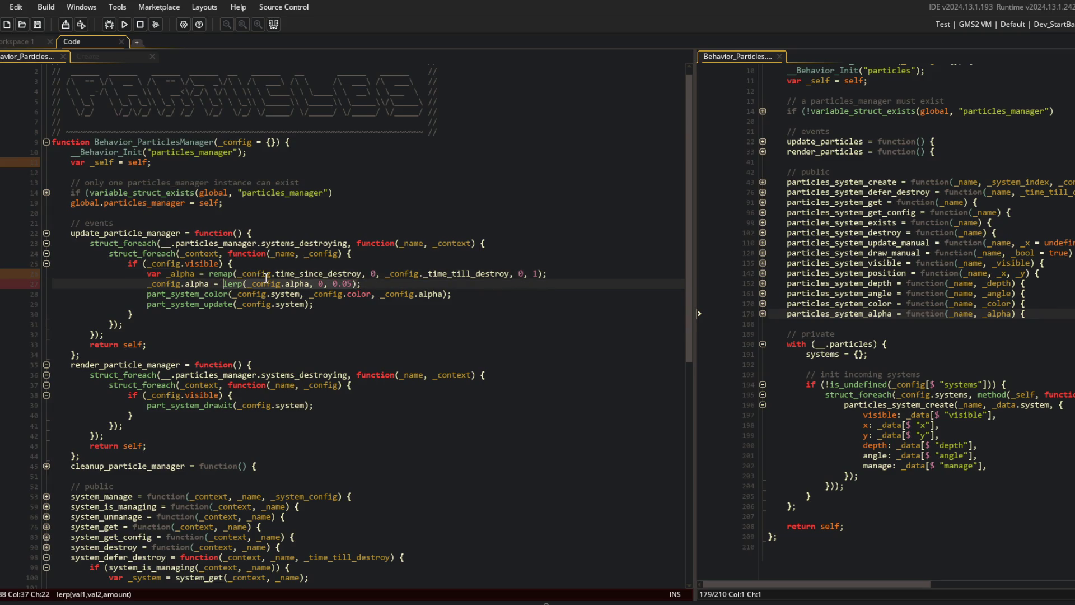
pyautogui.write('_alp')
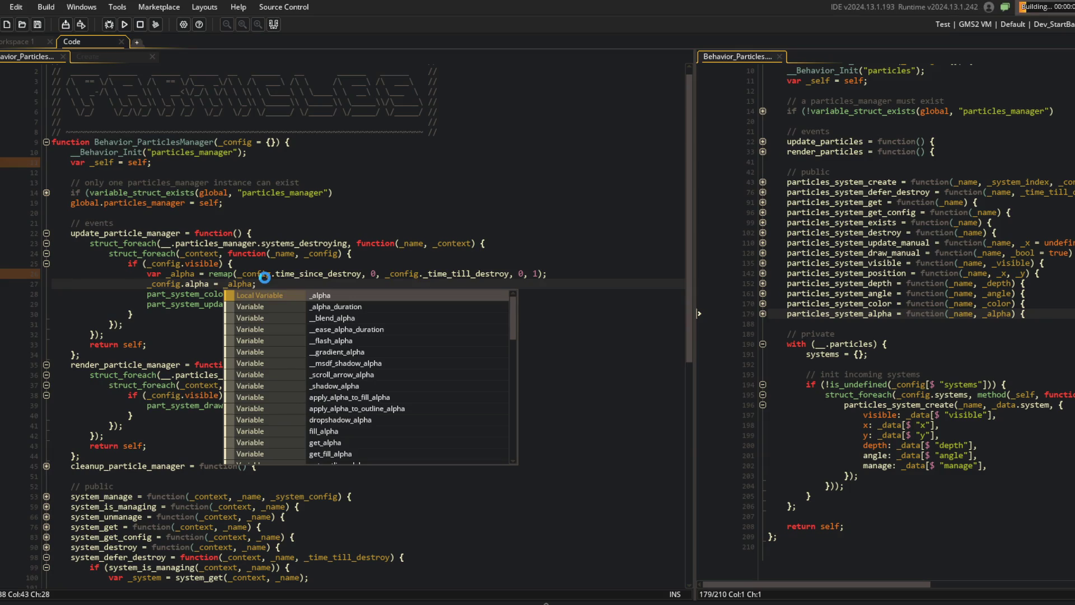
pyautogui.press('Return')
pyautogui.click(345, 243)
pyautogui.scroll(-2, 342, 245)
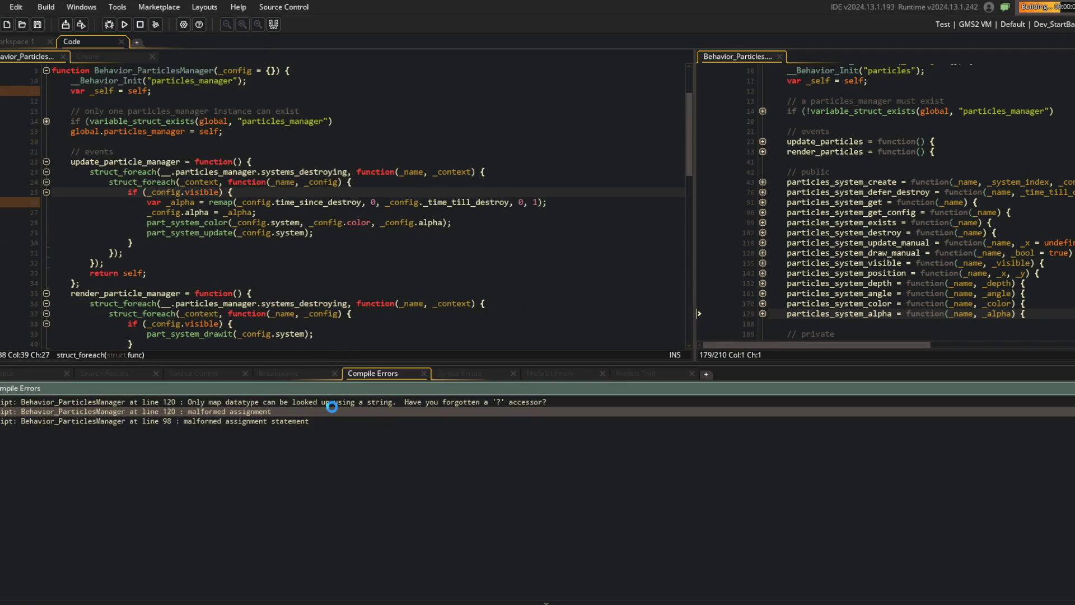
# - Change both config key lines to the _config[$ ] struct accessor, then rebuild and run
pyautogui.doubleClick(339, 401)
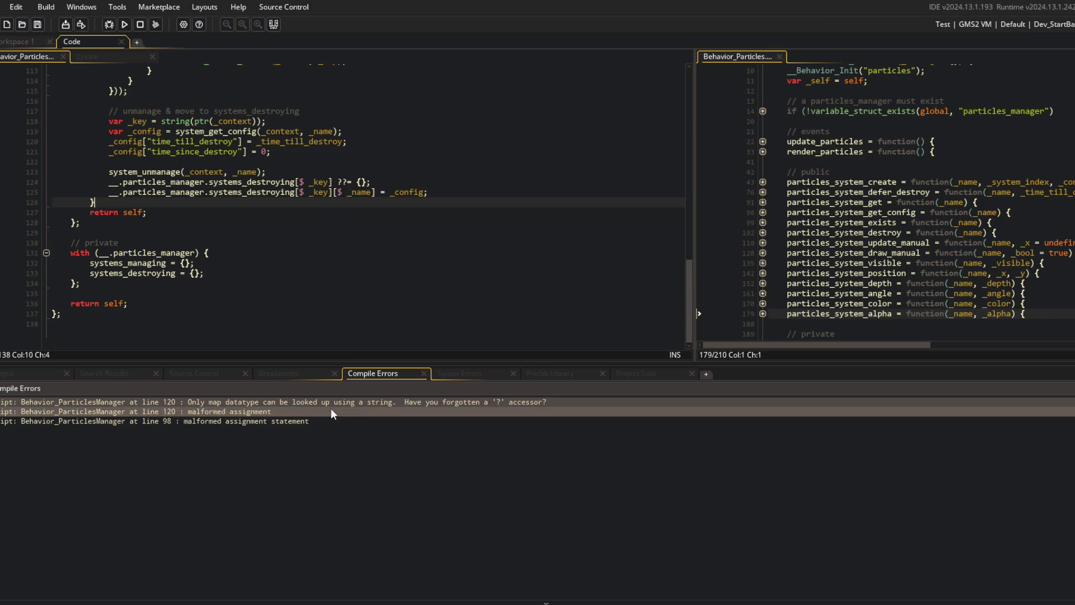
pyautogui.click(316, 216)
pyautogui.click(148, 141)
pyautogui.press('Down')
pyautogui.write('$')
pyautogui.press('F5')
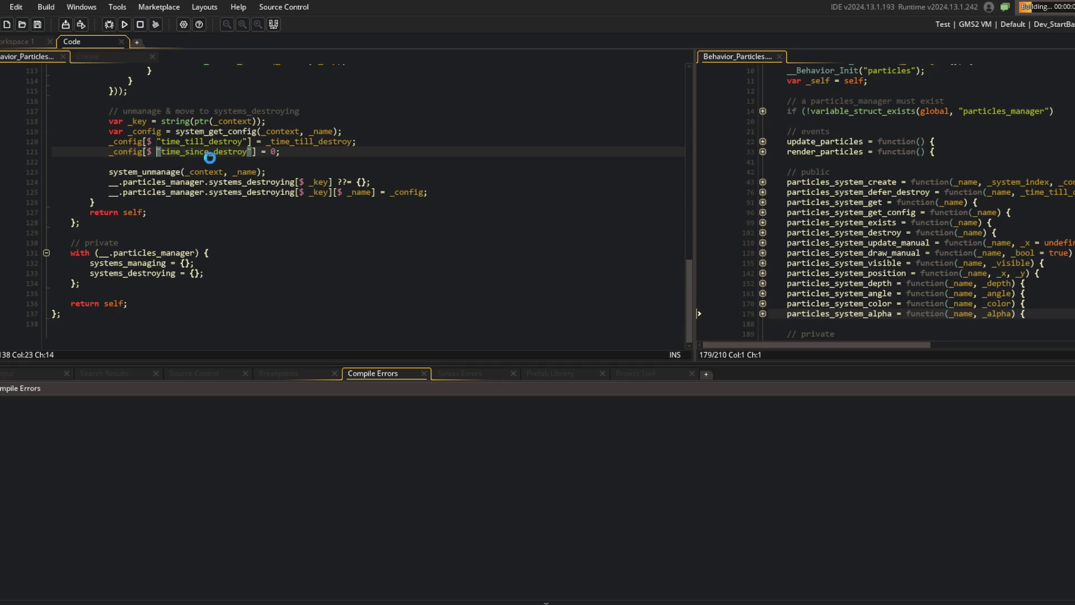
pyautogui.scroll(20, 241, 118)
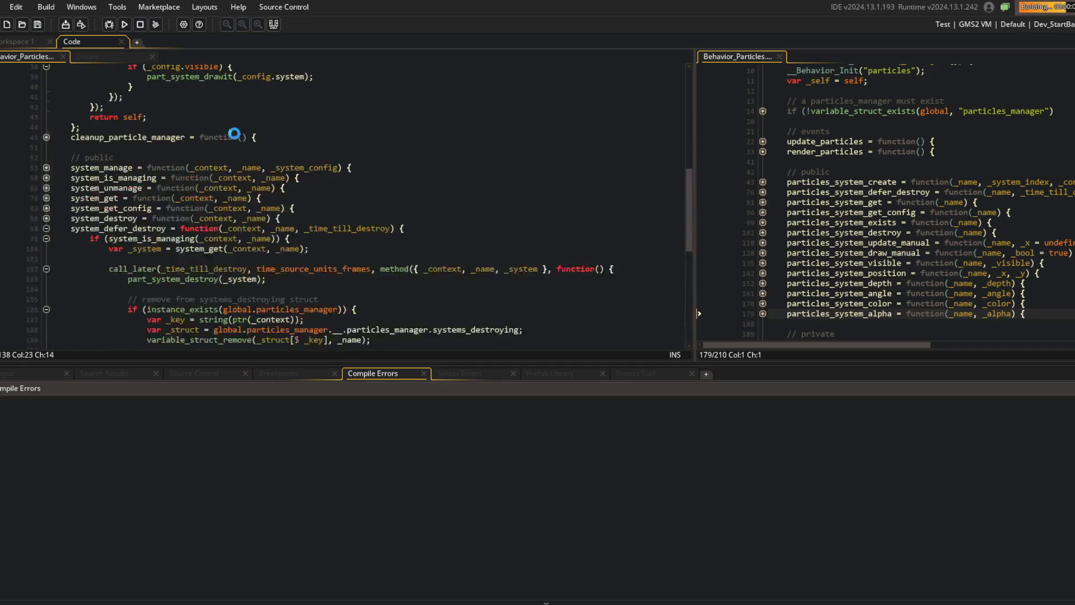
pyautogui.click(274, 24)
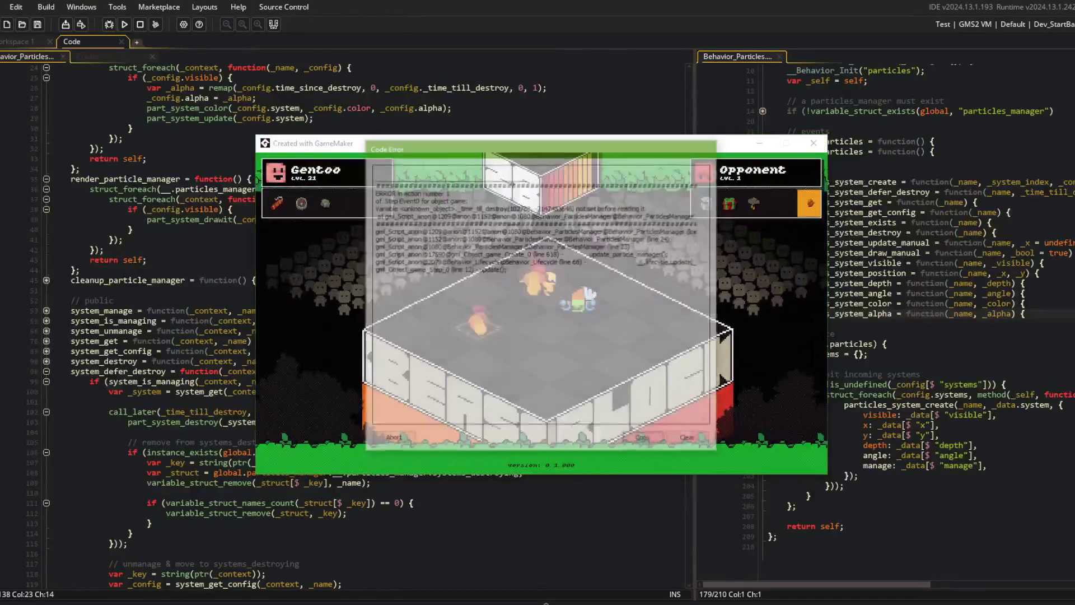
# - Remove the extra underscore so remap reads _config.time_till_destroy, then rerun and close the game
pyautogui.tripleClick(620, 218)
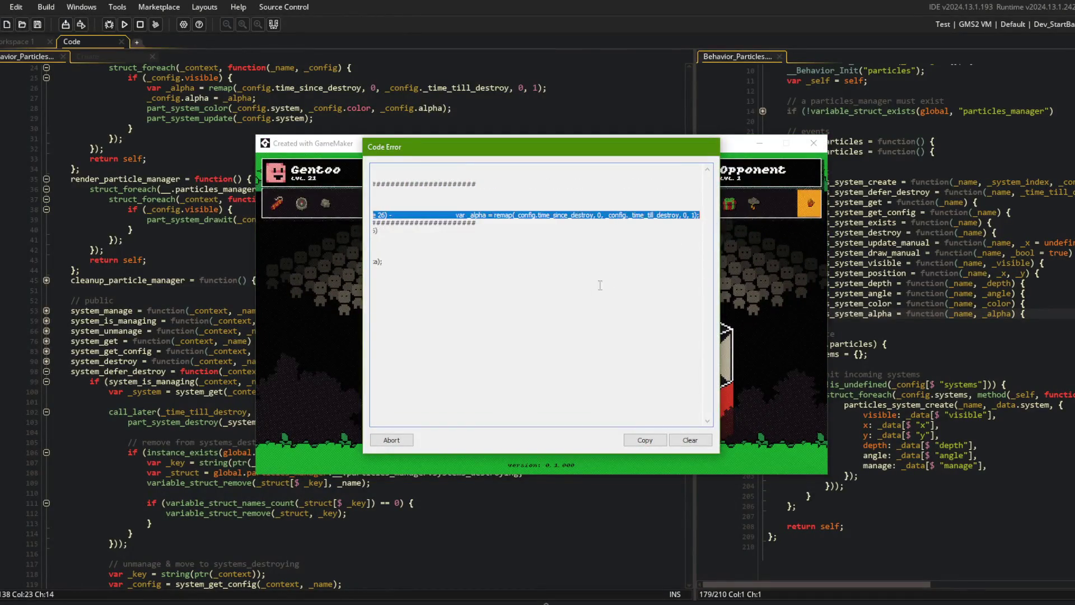
pyautogui.click(402, 437)
pyautogui.scroll(5, 450, 280)
pyautogui.click(450, 238)
pyautogui.click(428, 230)
pyautogui.press('BackSpace')
pyautogui.press('F5')
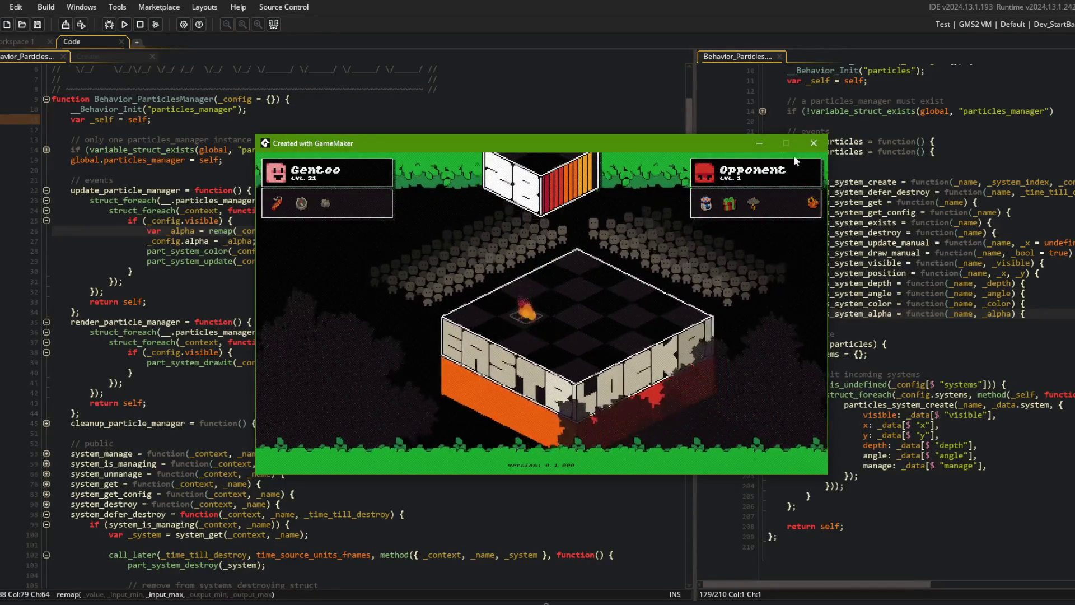
pyautogui.click(813, 143)
# - Change the assignment to _config.alpha = 1 - _alpha and test the fire effect in game
pyautogui.click(285, 239)
pyautogui.press('Left')
pyautogui.press('Left')
pyautogui.press('Left')
pyautogui.press('Up')
pyautogui.press('Right')
pyautogui.press('Right')
pyautogui.press('Right')
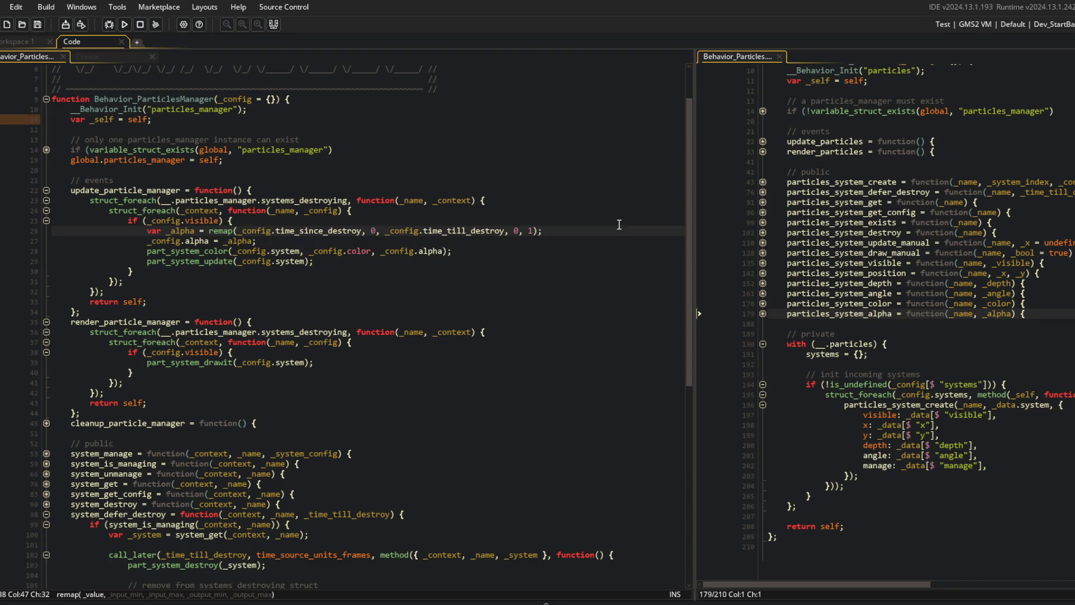
pyautogui.hotkey('ctrl', 'Right')
pyautogui.hotkey('ctrl', 'Right')
pyautogui.hotkey('ctrl', 'Right')
pyautogui.hotkey('ctrl', 'Right')
pyautogui.press('Down')
pyautogui.write('1 -')
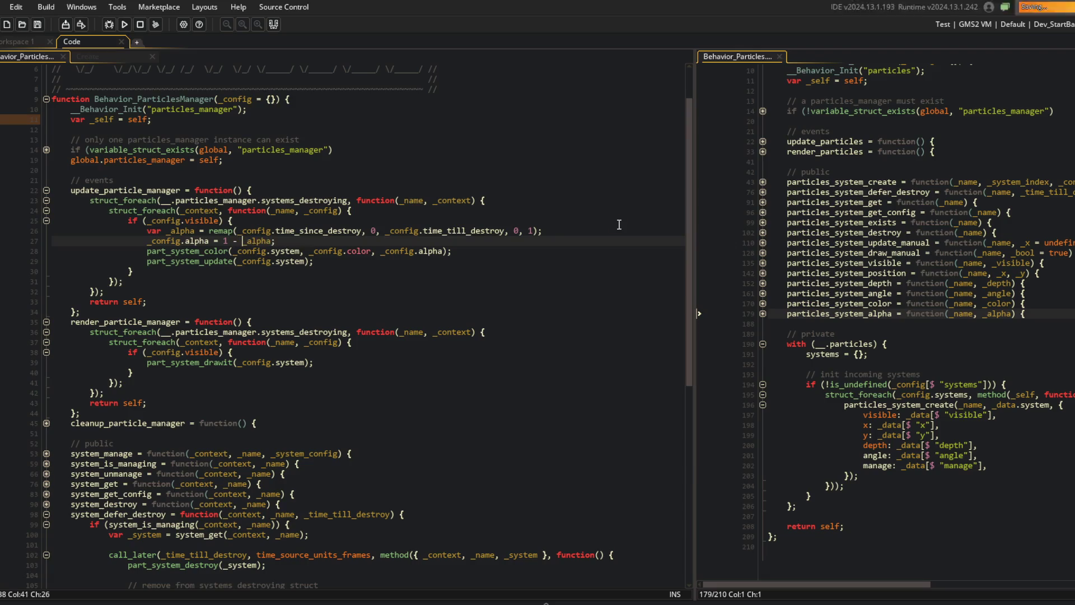
pyautogui.press('F5')
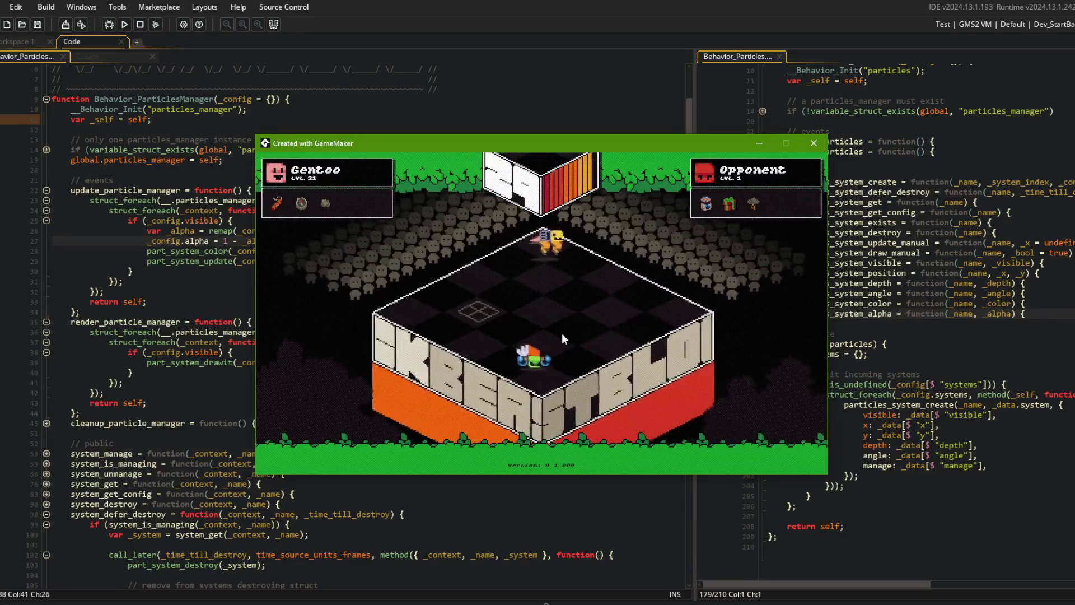
pyautogui.click(482, 309)
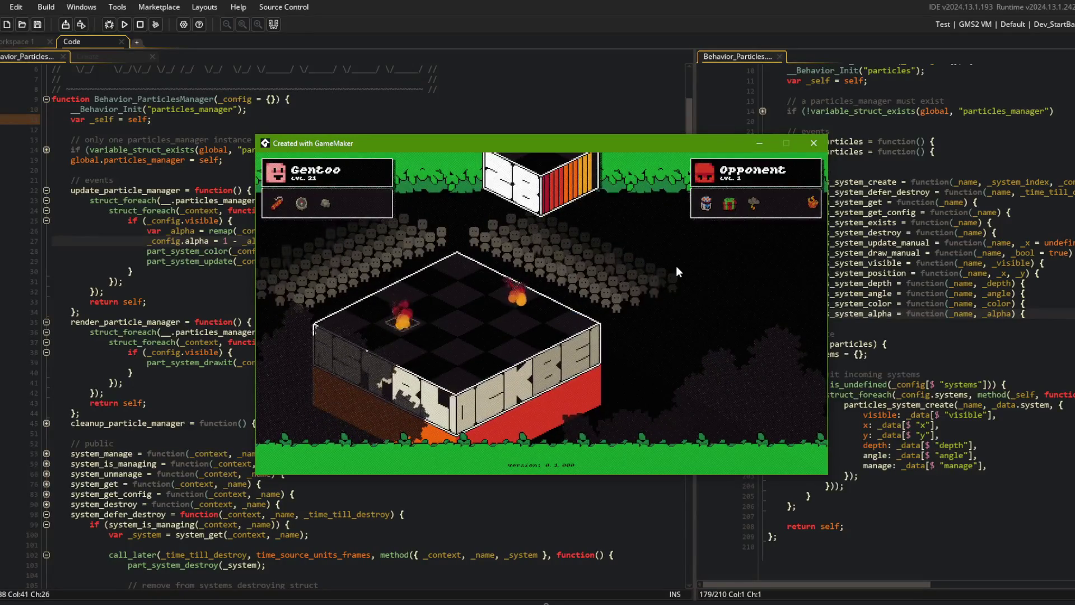
pyautogui.hotkey('alt', 'F4')
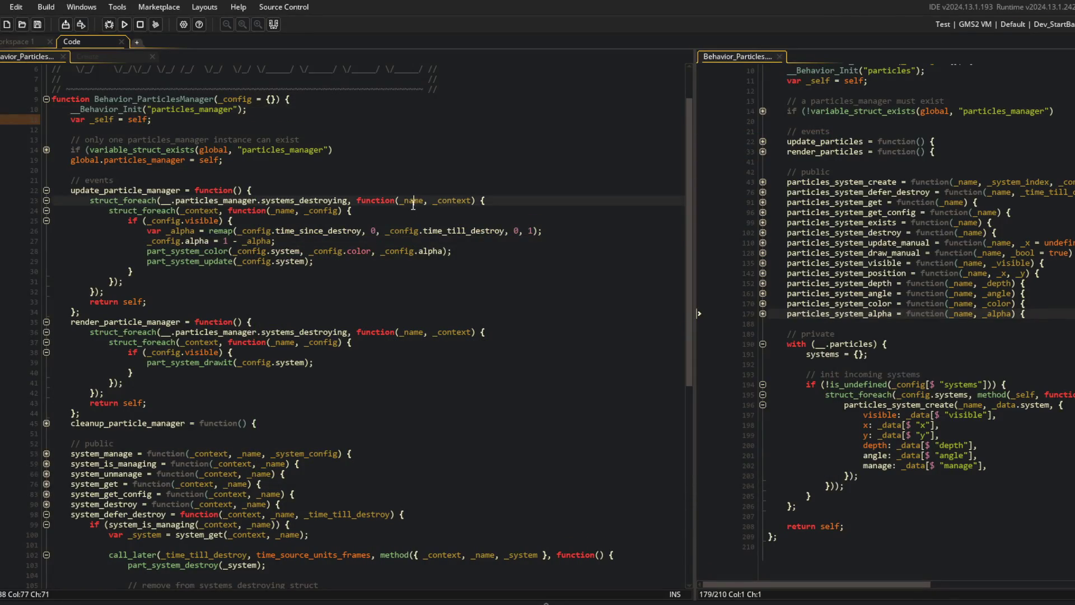
# - Log the alpha with show_debug_message(_alpha); after the remap line and run the game
pyautogui.click(257, 230)
pyautogui.click(605, 230)
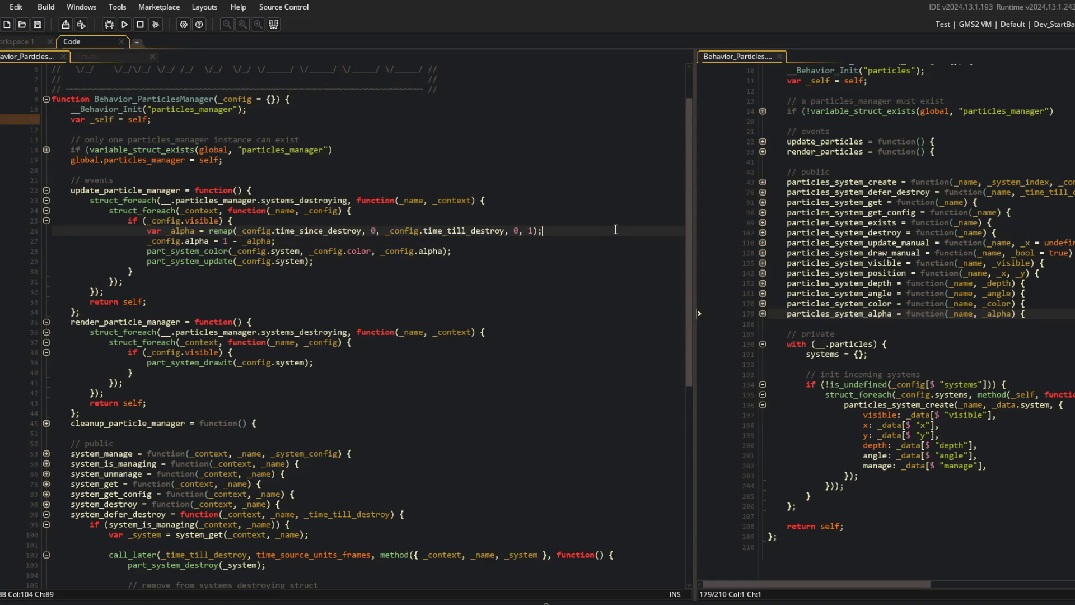
pyautogui.press('Return')
pyautogui.write('show_debug_message(_alpha);')
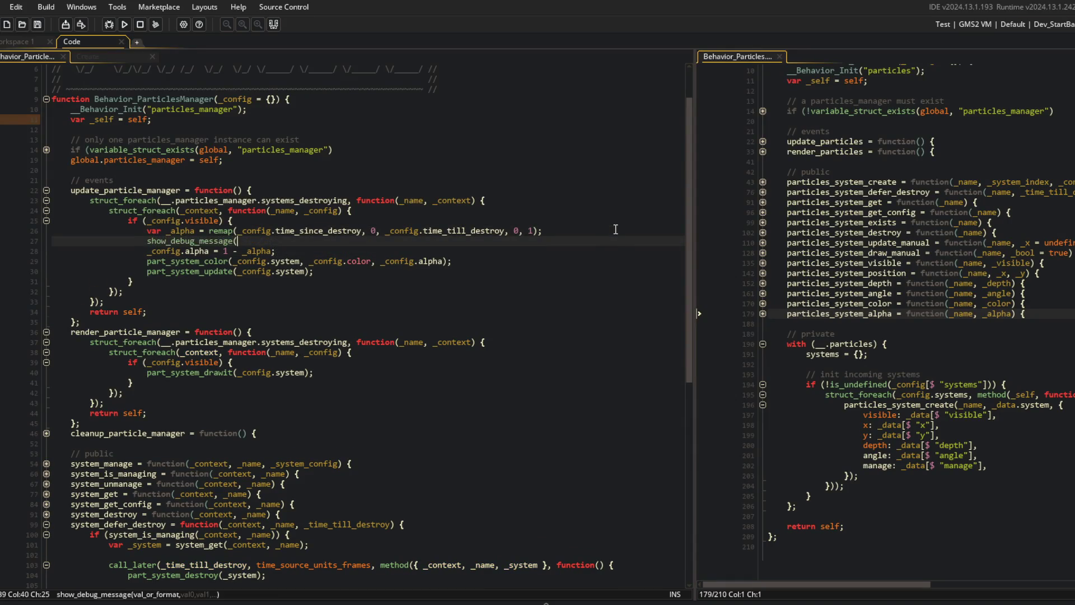
pyautogui.press('Left')
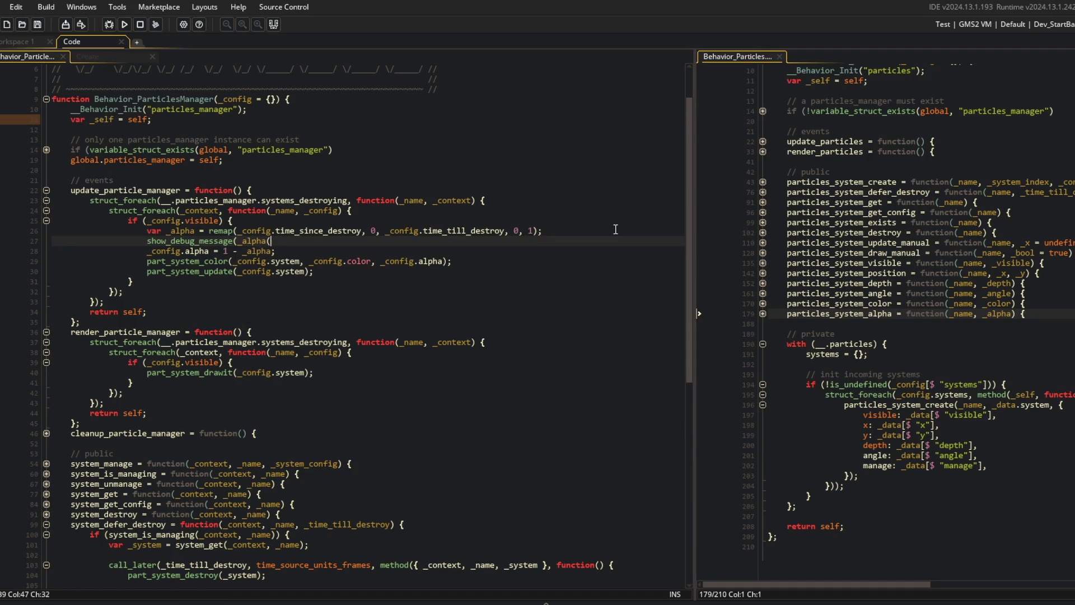
pyautogui.write(';')
pyautogui.click(124, 25)
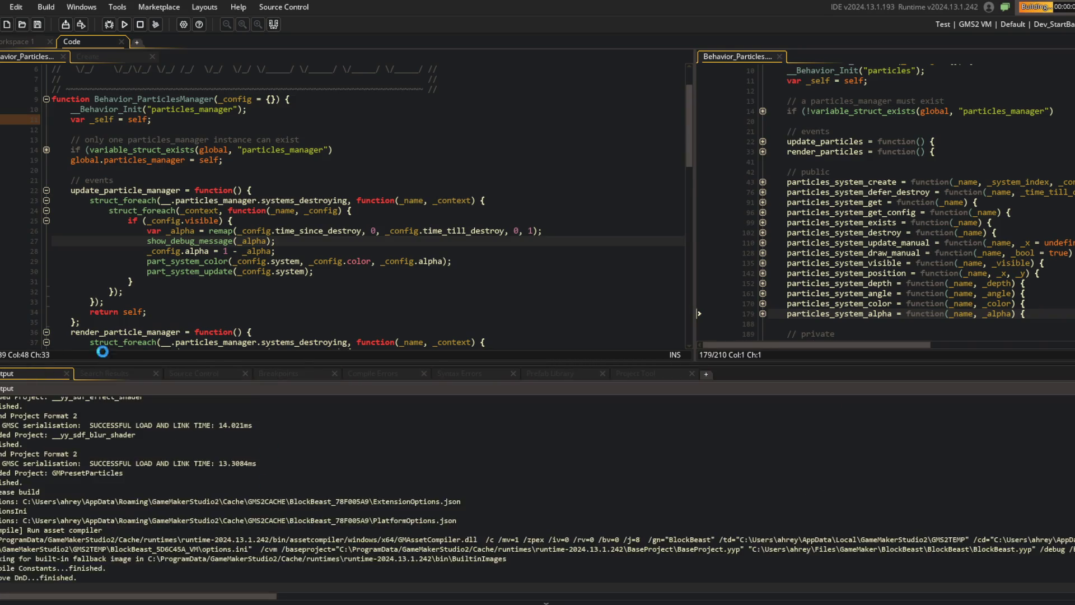
# - Add _config.time_since_destroy++; after the alpha line, remove the debug message, and run again
pyautogui.scroll(-2, 169, 72)
pyautogui.click(334, 159)
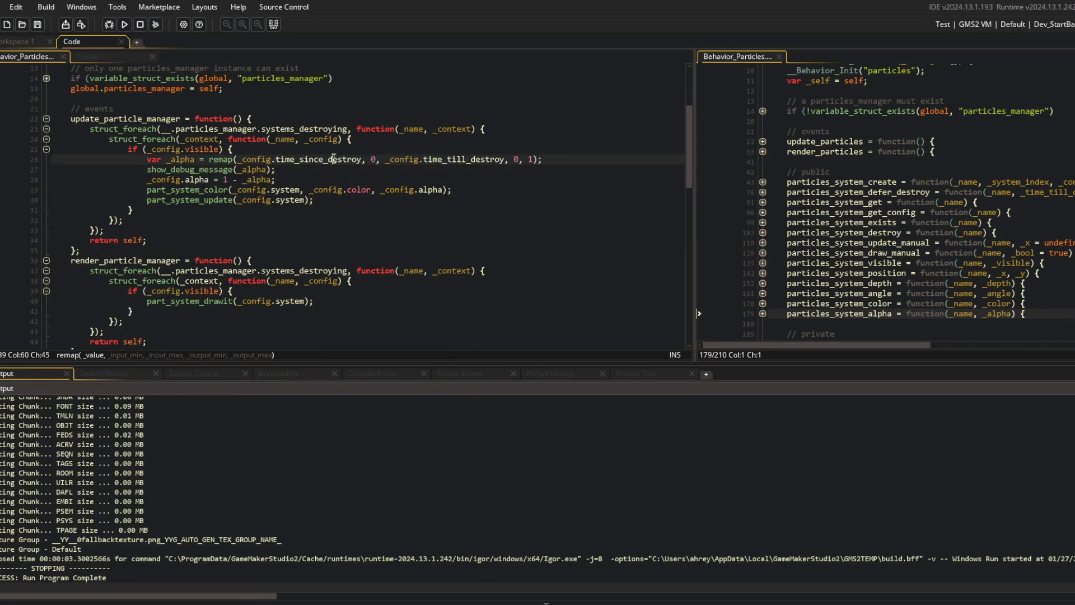
pyautogui.press('End')
pyautogui.press('Return')
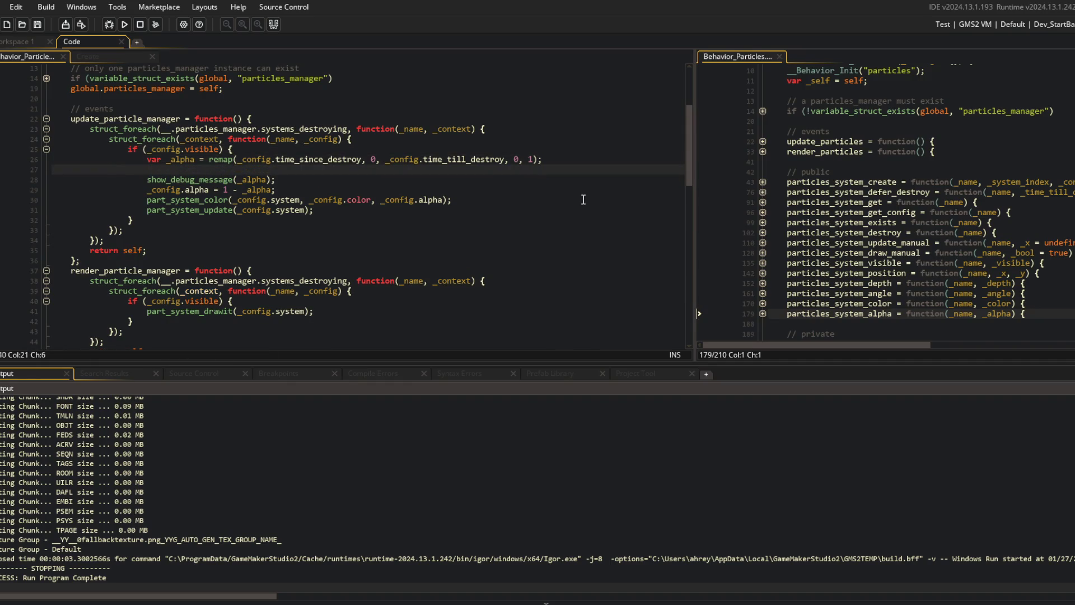
pyautogui.press('Down')
pyautogui.press('Down')
pyautogui.press('End')
pyautogui.press('Return')
pyautogui.write('_)')
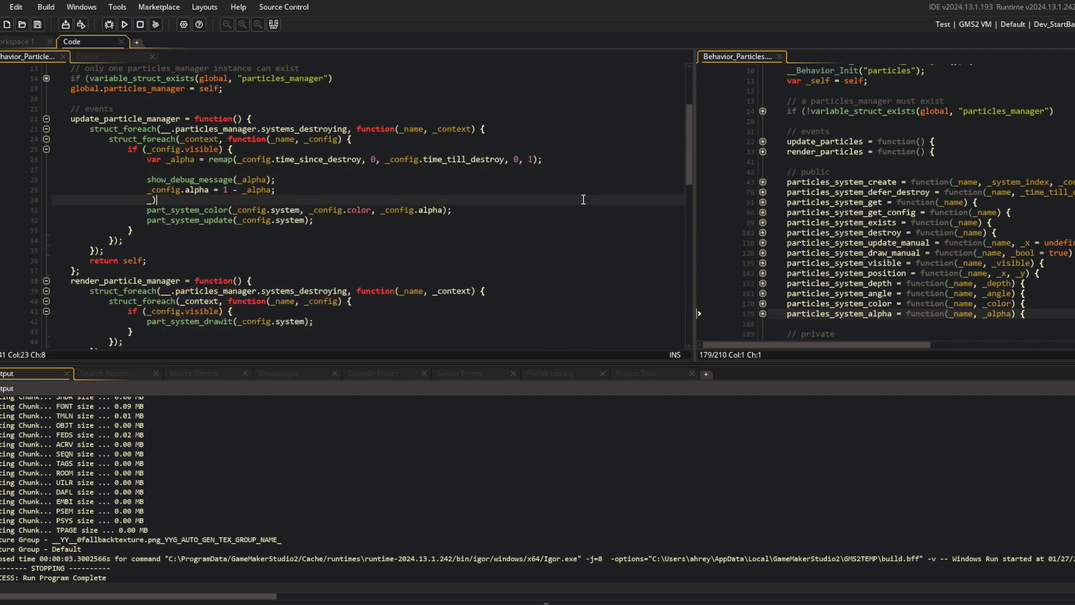
pyautogui.write('ig.time_since_')
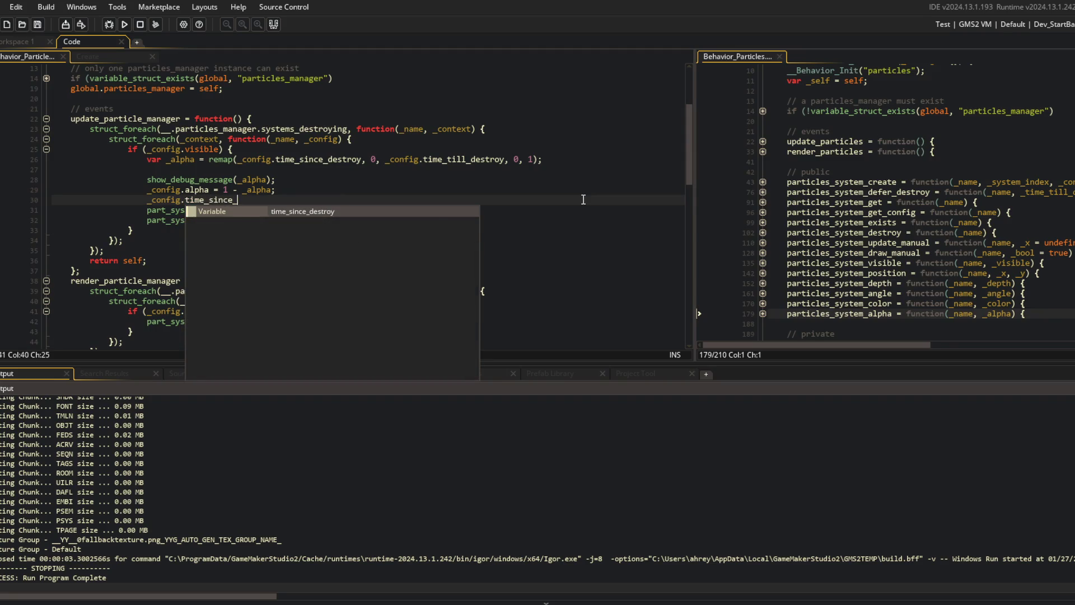
pyautogui.write('destroy++;')
pyautogui.press('Up')
pyautogui.press('Up')
pyautogui.hotkey('ctrl', 'd')
pyautogui.press('Up')
pyautogui.hotkey('ctrl', 'd')
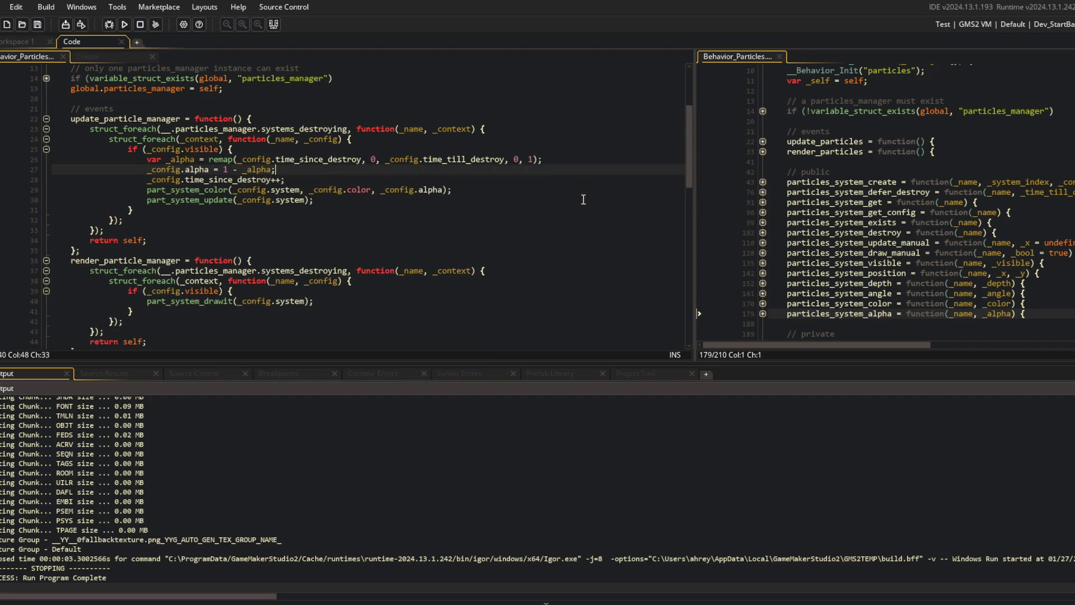
pyautogui.press('F5')
# - Hide the build output panel and bring the code editor back to the front
pyautogui.scroll(2, 394, 236)
pyautogui.click(394, 237)
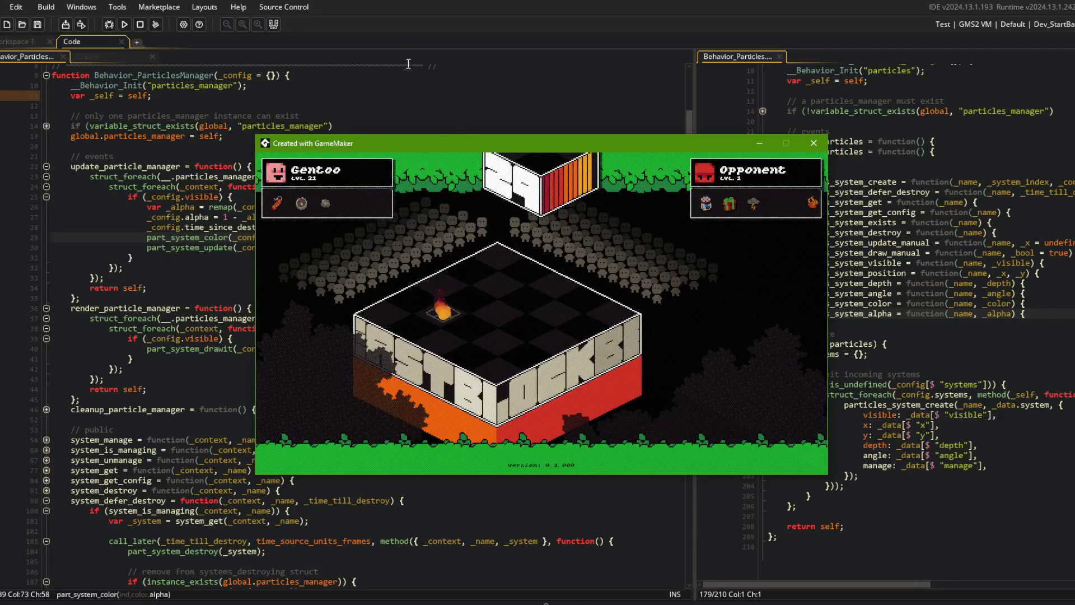
pyautogui.click(227, 131)
# - In the Create event's cleanup_combat, change the fire destroy delay from 3*SECONDS to 1*SECONDS
pyautogui.click(87, 57)
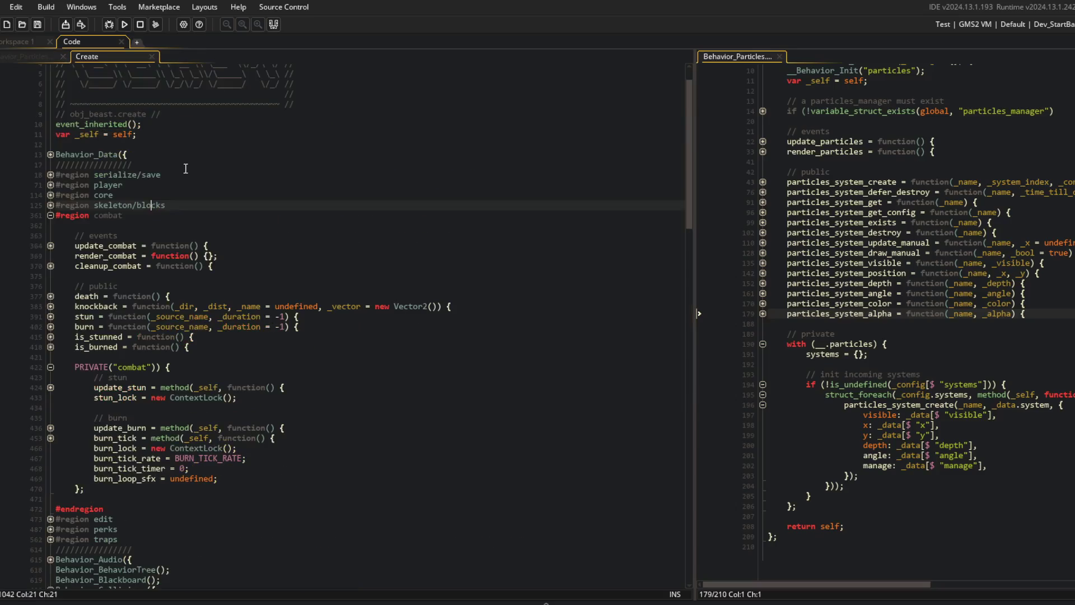
pyautogui.click(185, 175)
pyautogui.scroll(-3, 240, 221)
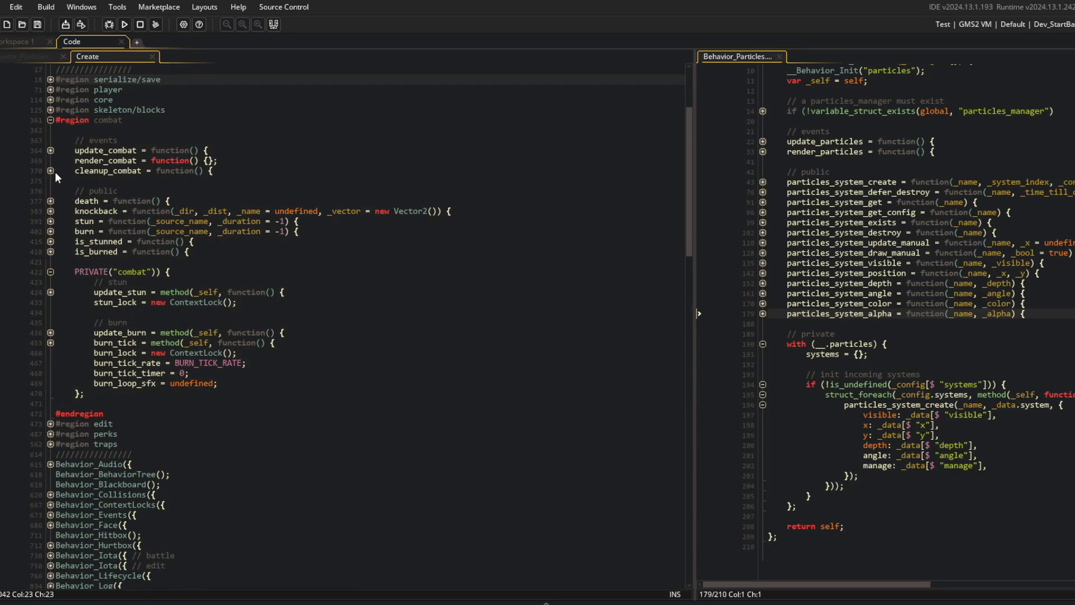
pyautogui.click(50, 170)
pyautogui.click(150, 191)
pyautogui.click(164, 180)
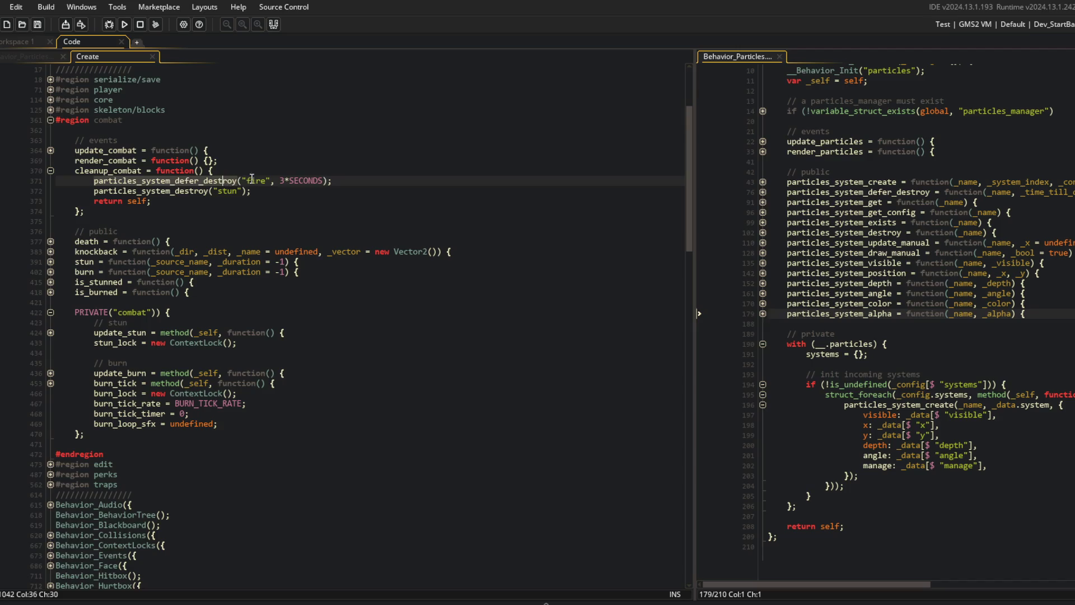
pyautogui.click(299, 180)
pyautogui.press('Left')
pyautogui.press('Left')
pyautogui.press('Left')
pyautogui.press('BackSpace')
pyautogui.write('1')
# - Run the game with F5 to test the shorter delay, then close the game window
pyautogui.press('F5')
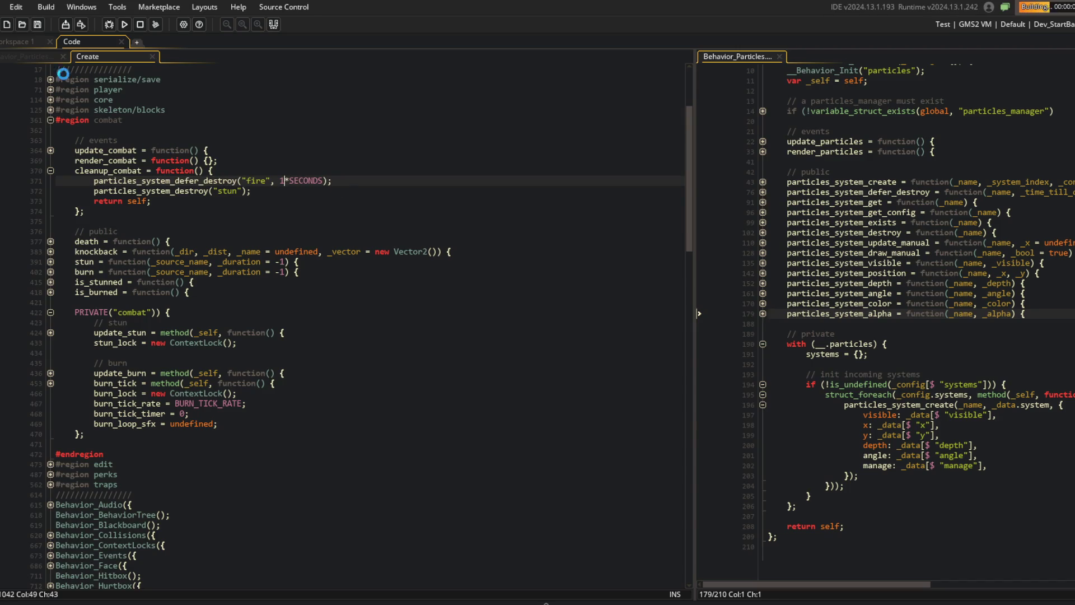
pyautogui.click(34, 56)
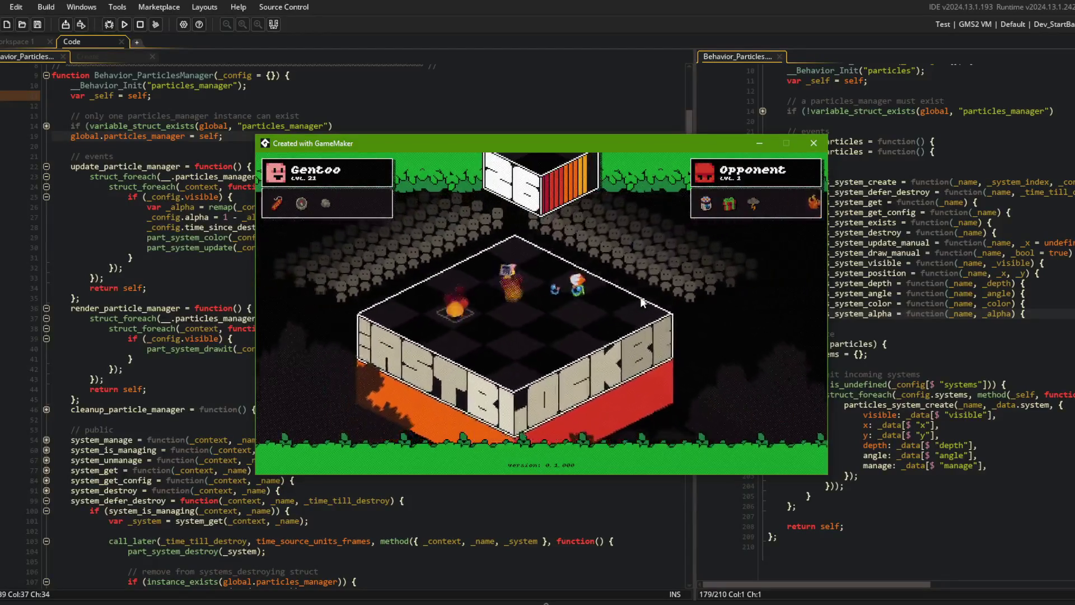
pyautogui.click(814, 143)
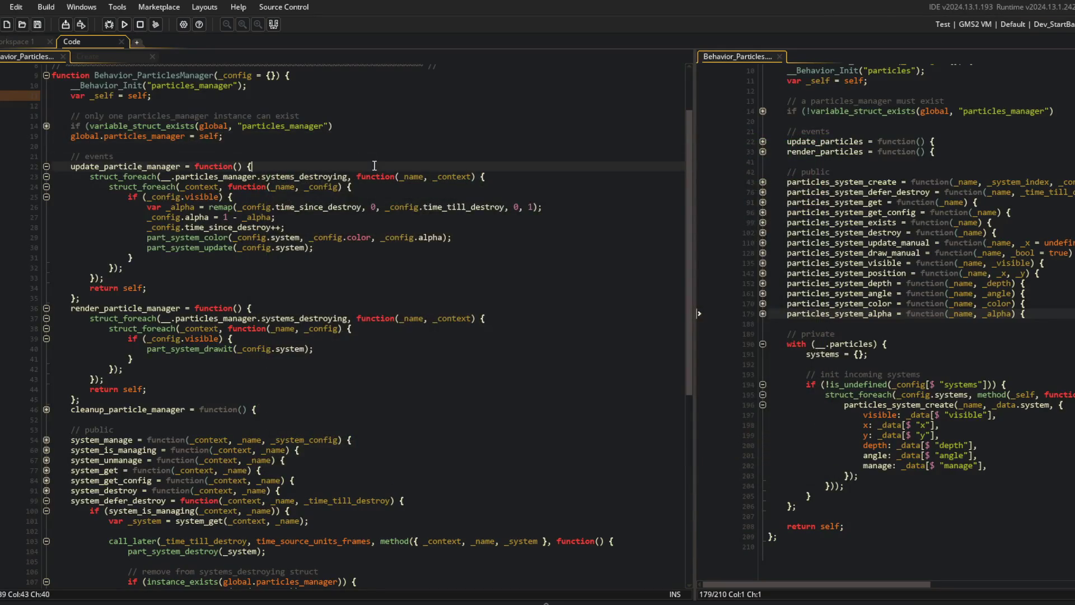
pyautogui.click(92, 58)
pyautogui.click(51, 170)
pyautogui.click(144, 150)
pyautogui.scroll(-15, 143, 150)
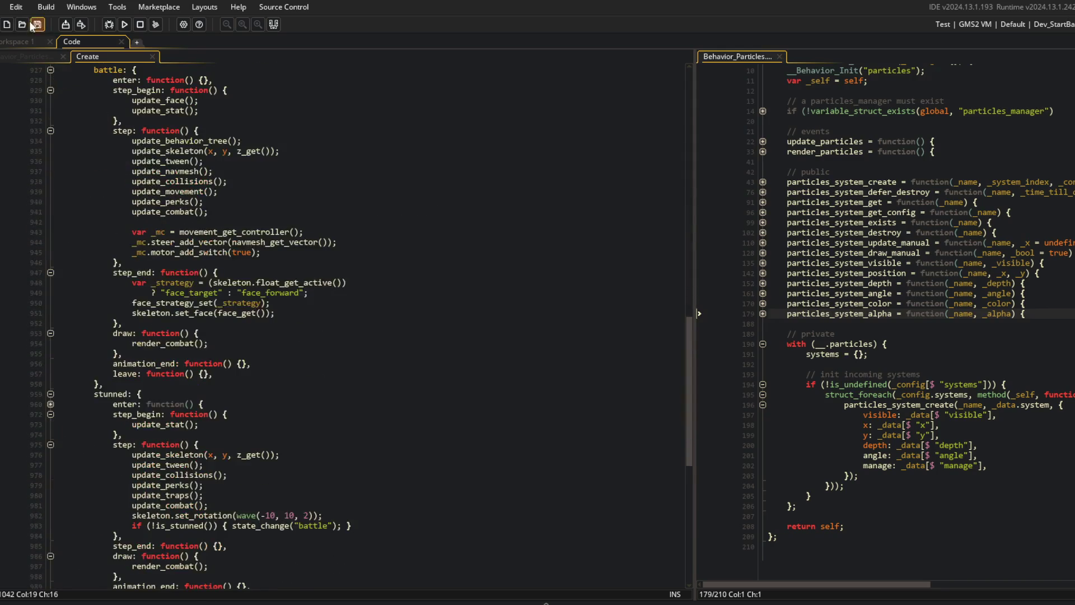
pyautogui.click(30, 56)
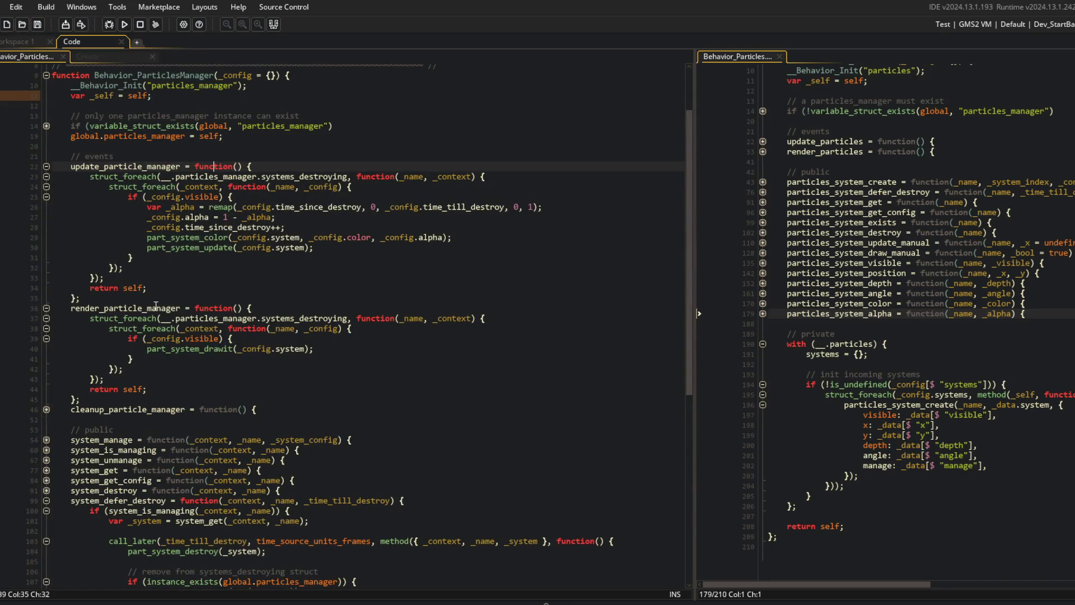
pyautogui.click(46, 409)
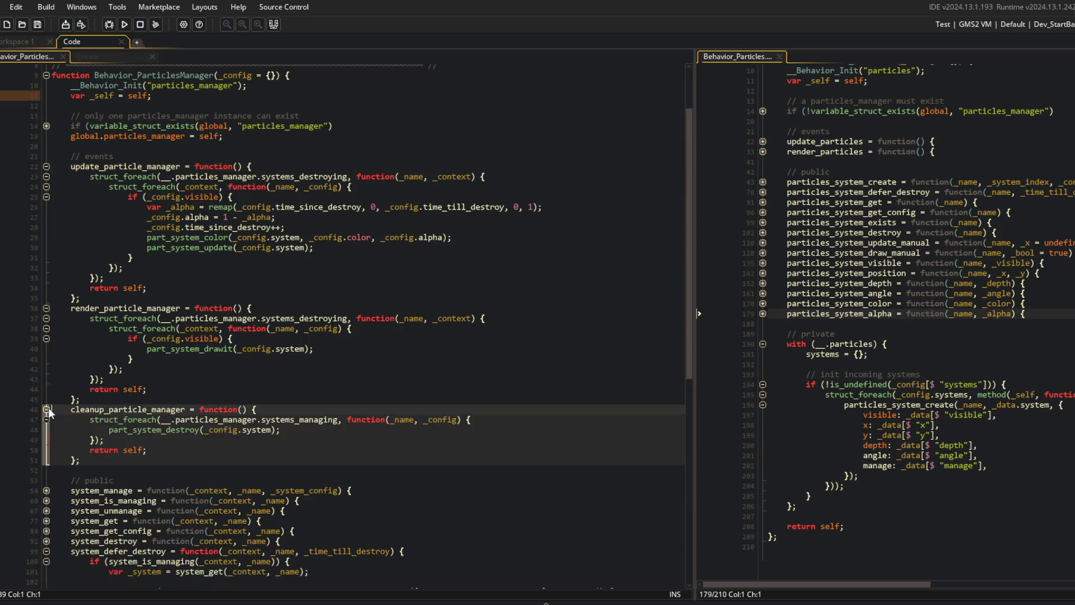
pyautogui.scroll(-12, 106, 278)
pyautogui.click(348, 410)
pyautogui.click(336, 334)
pyautogui.click(257, 310)
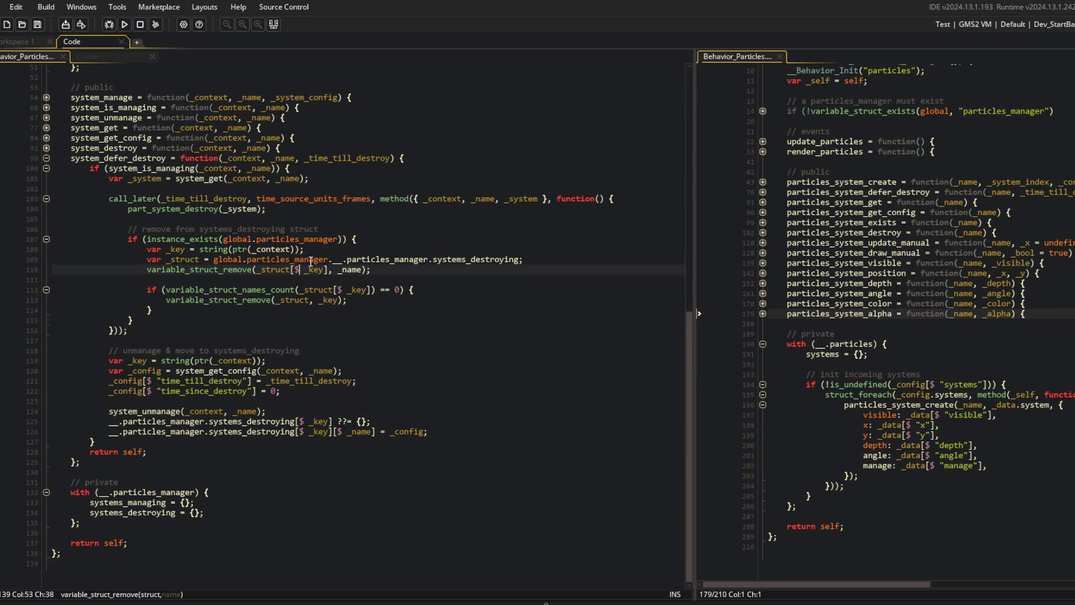
pyautogui.hotkey('alt', 'Tab')
pyautogui.click(560, 308)
# - Stage everything, commit as "fade out particles while manager defer destroy executes", and push
pyautogui.write('git add .')
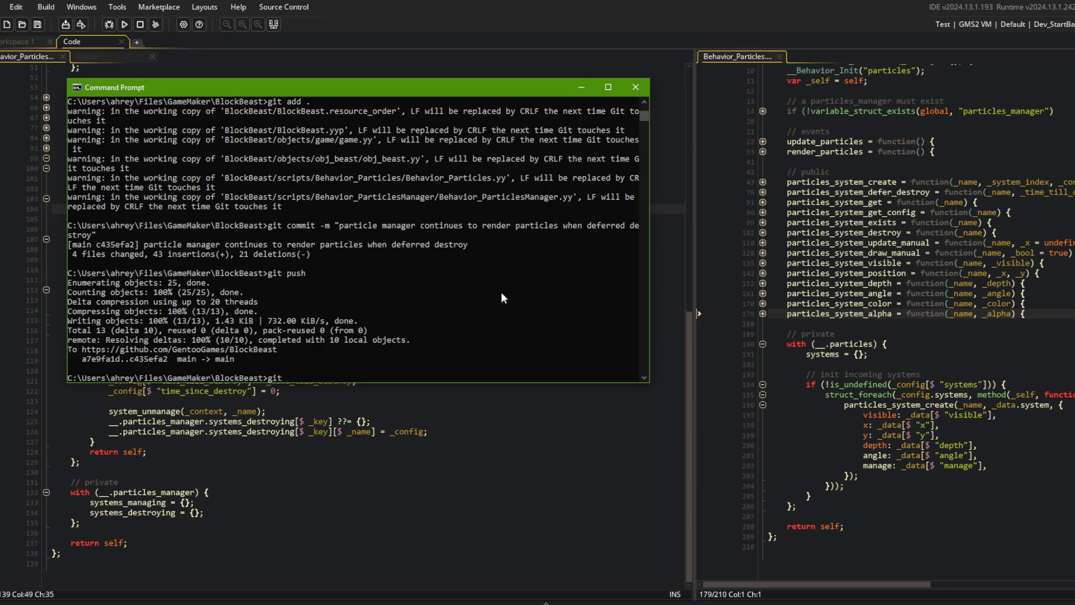
pyautogui.press('Return')
pyautogui.write('git commit -m "fade out particle')
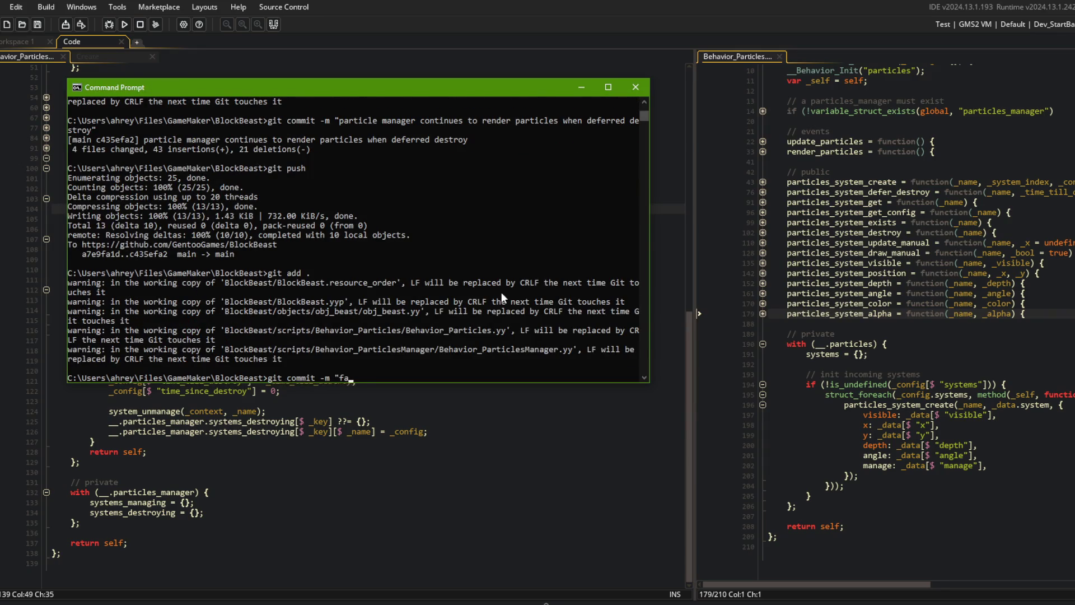
pyautogui.write('s while m')
pyautogui.write('anager')
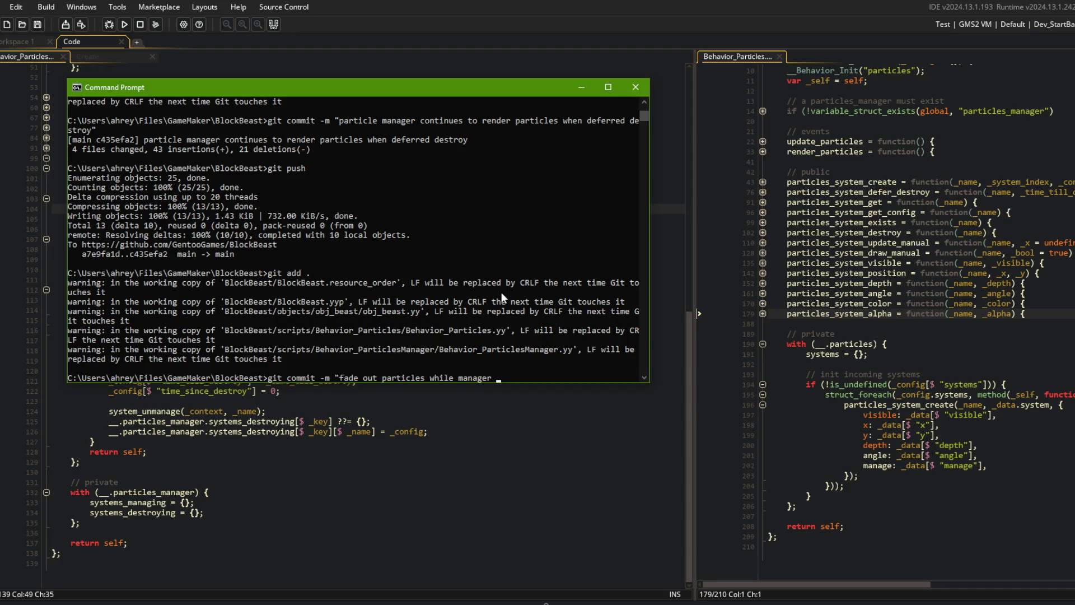
pyautogui.write(' defer dest')
pyautogui.write('roy executes"')
pyautogui.press('Return')
pyautogui.write('git push')
pyautogui.press('Return')
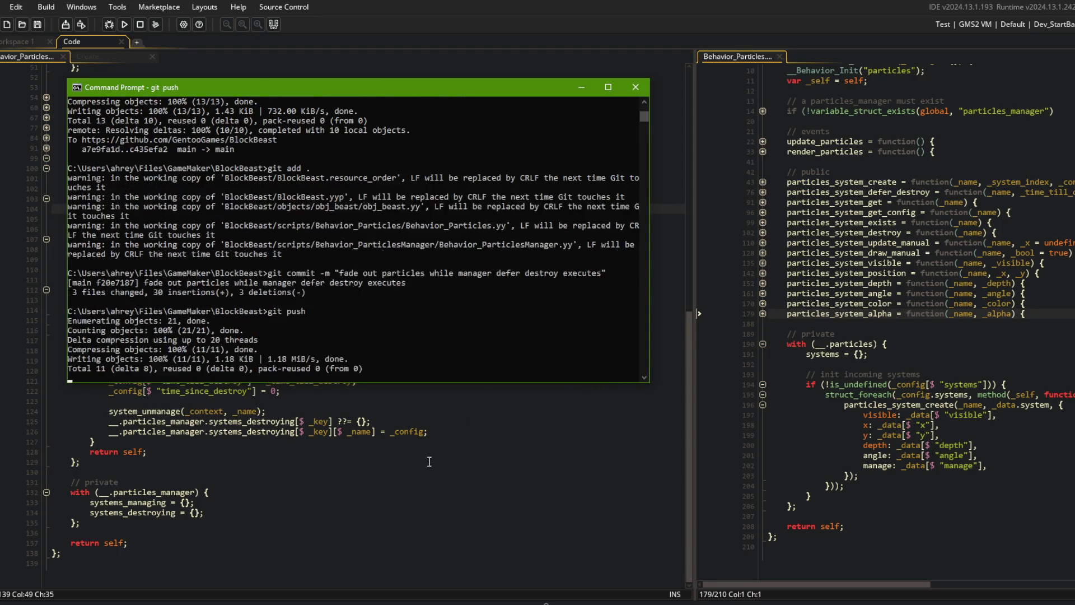
pyautogui.click(335, 446)
pyautogui.click(317, 380)
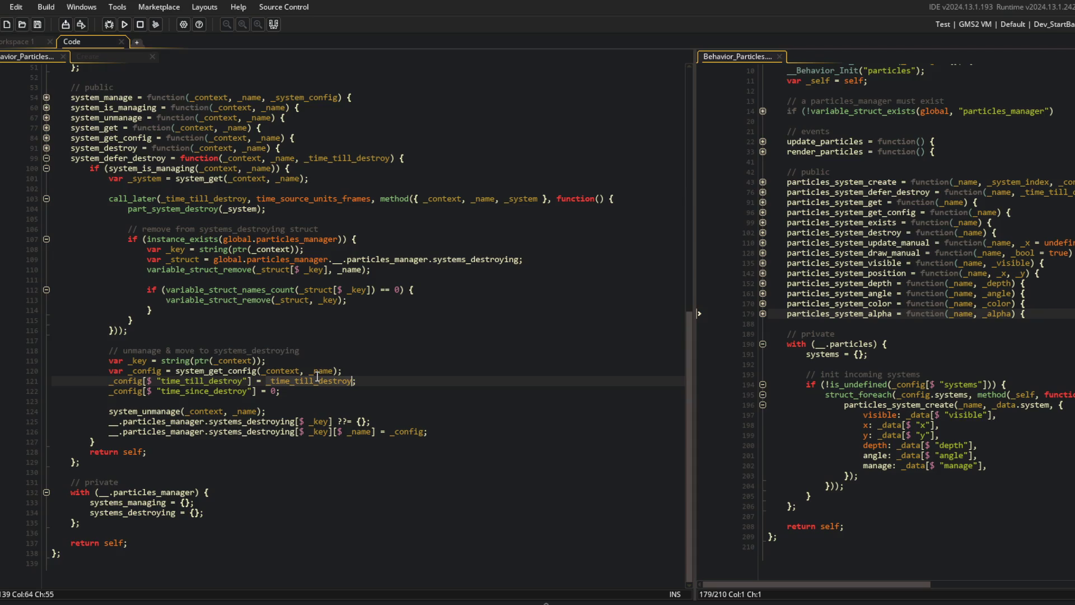
# - Widen the right code pane, then fold and unfold the particle manager and Behavior_Particles scripts
pyautogui.scroll(5, 407, 355)
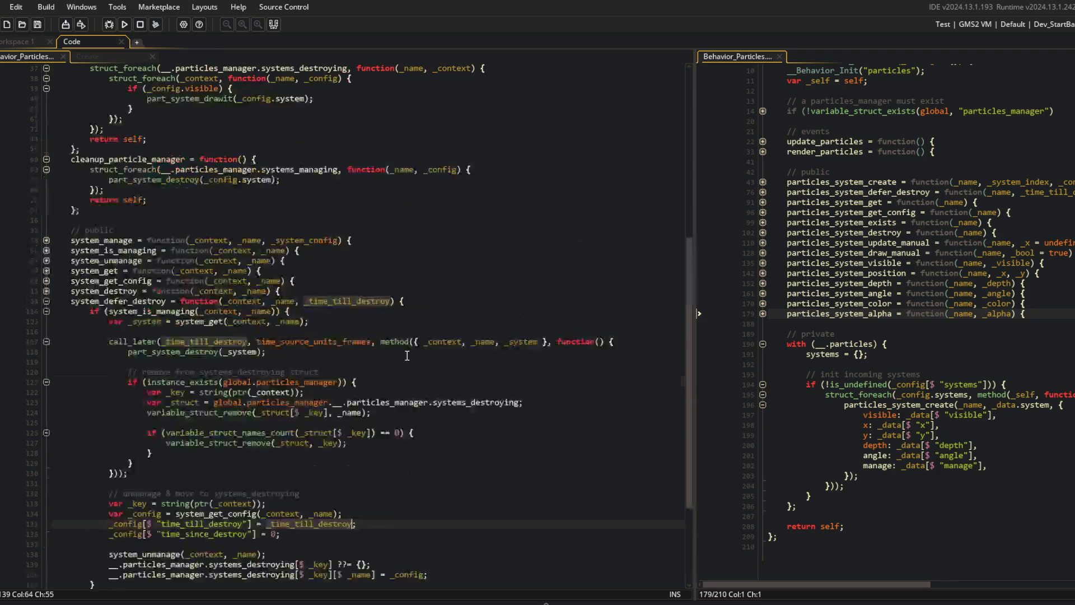
pyautogui.click(373, 183)
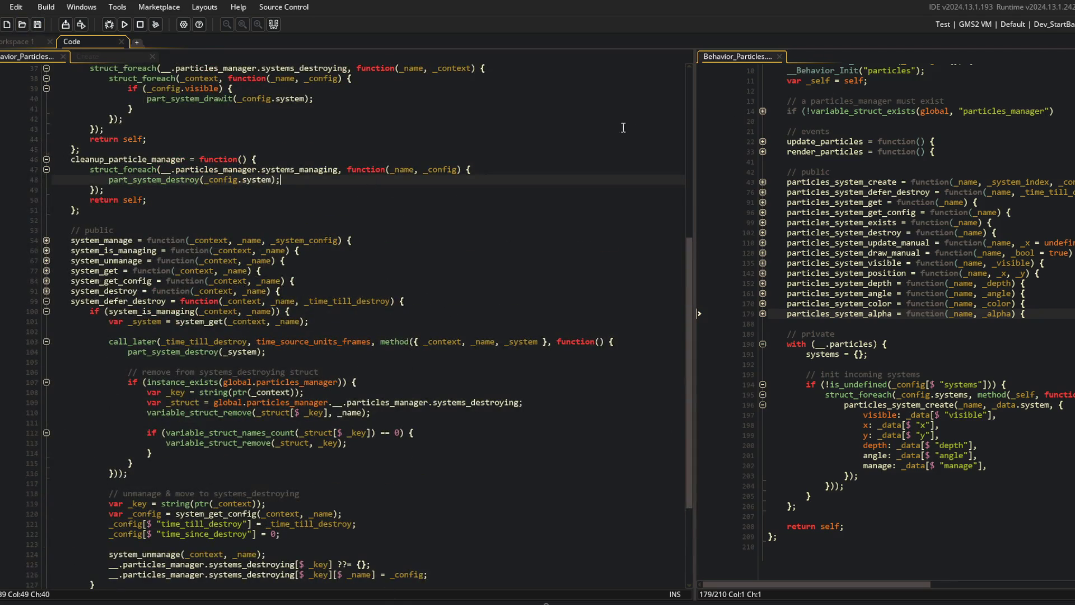
pyautogui.moveTo(692, 112); pyautogui.dragTo(545, 130)
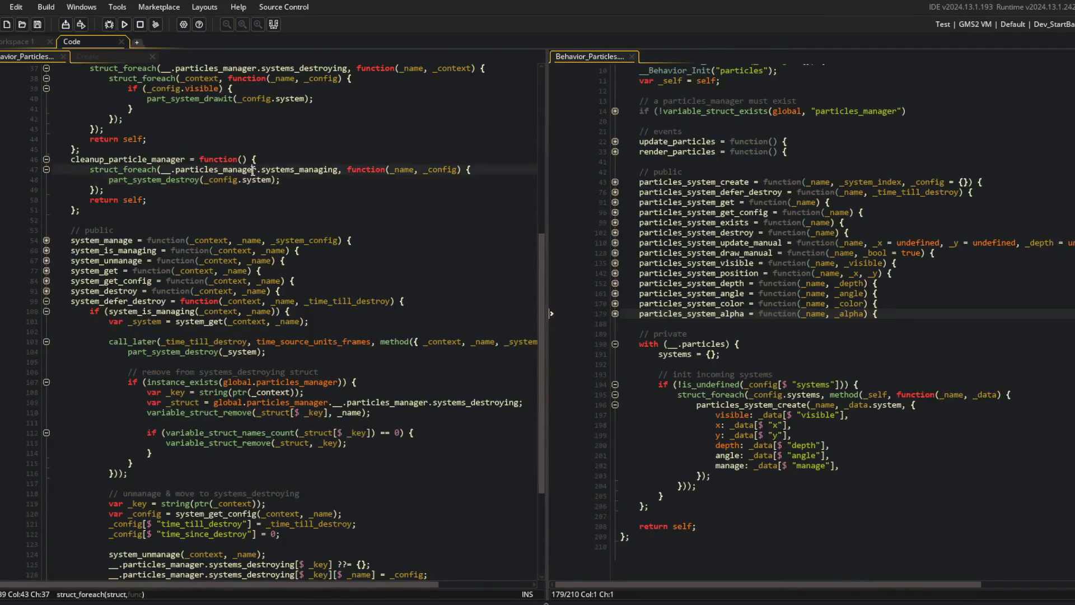
pyautogui.scroll(7, 322, 239)
pyautogui.hotkey('ctrl', 'm')
pyautogui.hotkey('ctrl', 'm')
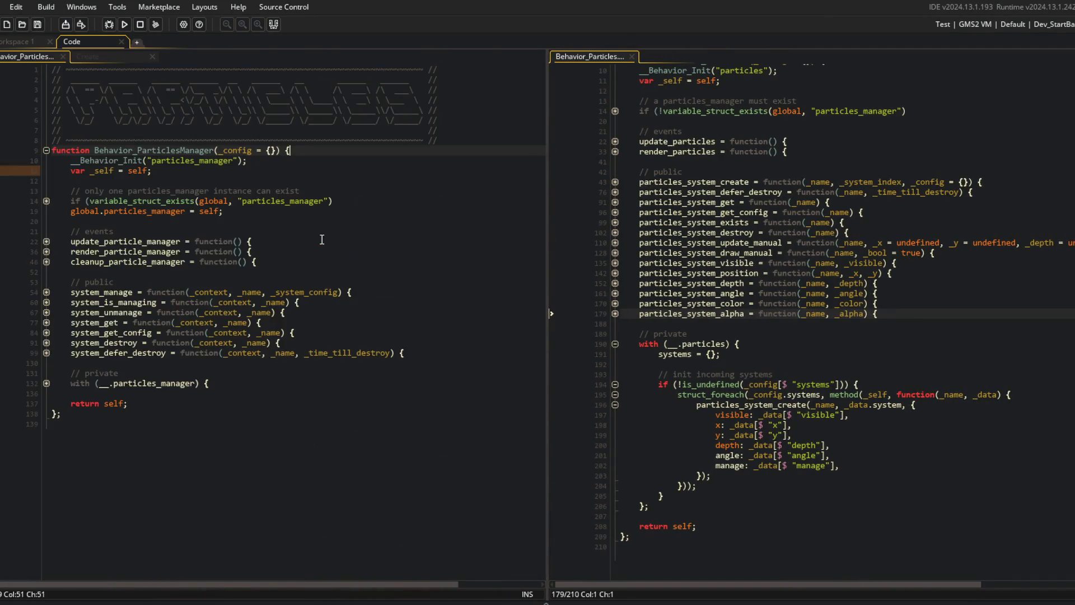
pyautogui.click(817, 340)
pyautogui.scroll(10, 817, 341)
pyautogui.hotkey('ctrl', 'm')
pyautogui.hotkey('ctrl', 'm')
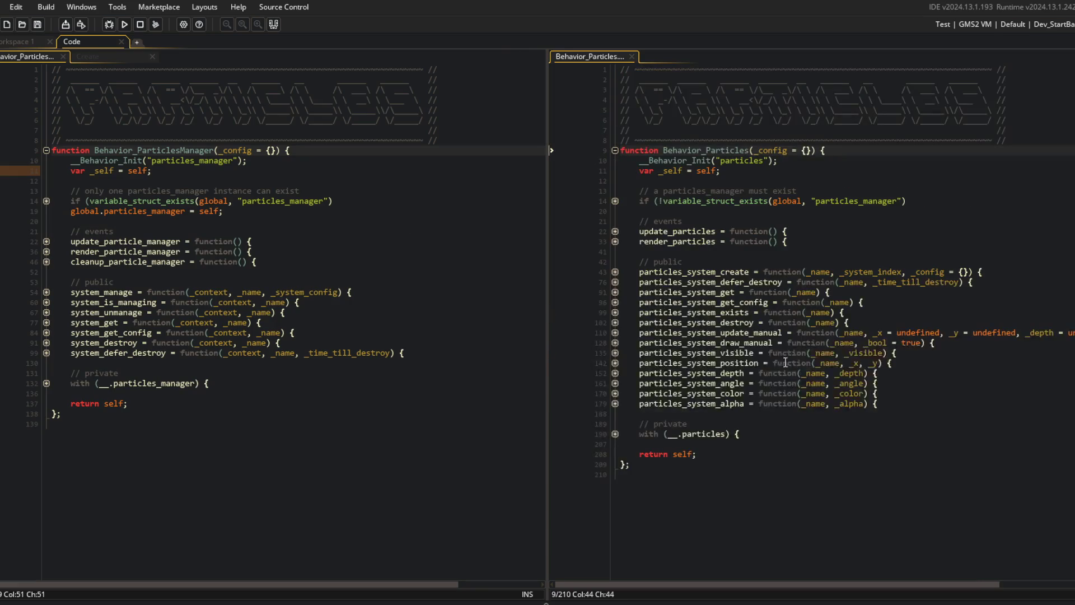
pyautogui.click(754, 475)
pyautogui.click(289, 458)
pyautogui.click(252, 302)
pyautogui.click(756, 242)
pyautogui.click(176, 200)
# - Switch to Workspace 1 and open todo.txt through the Ctrl+T asset search
pyautogui.click(25, 44)
pyautogui.hotkey('ctrl', 't')
pyautogui.write('todo')
pyautogui.press('Return')
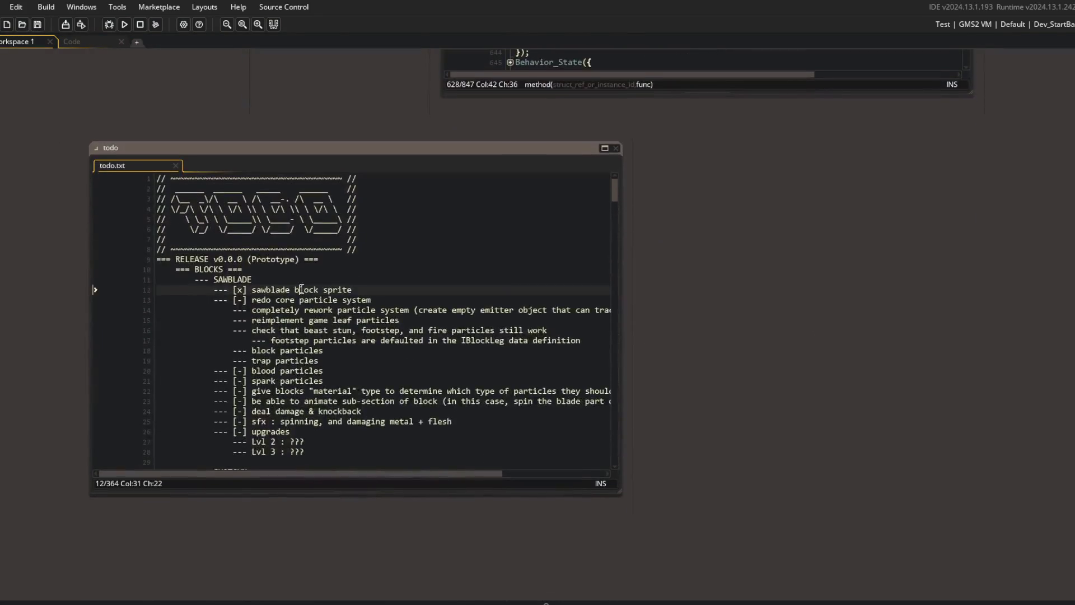
# - Open the todo notes as a full tab placed before the Code tab and browse them
pyautogui.click(606, 148)
pyautogui.moveTo(186, 45); pyautogui.dragTo(106, 43)
pyautogui.click(175, 151)
pyautogui.scroll(-8, 176, 156)
pyautogui.click(273, 244)
pyautogui.scroll(-5, 272, 245)
pyautogui.scroll(-7, 272, 245)
pyautogui.scroll(10, 272, 244)
pyautogui.click(252, 164)
pyautogui.scroll(7, 253, 163)
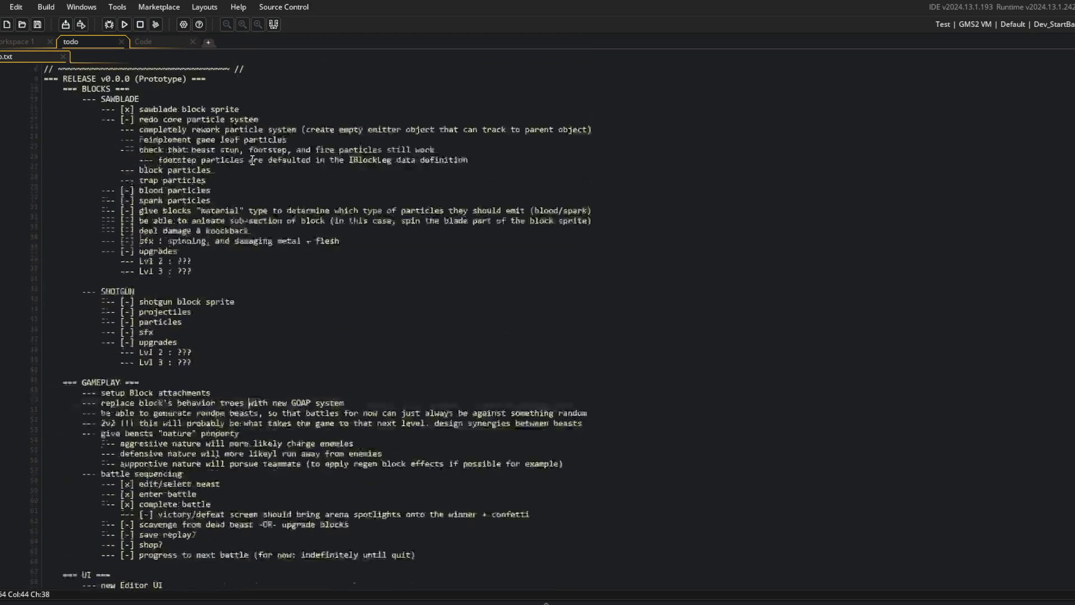
pyautogui.scroll(-5, 253, 161)
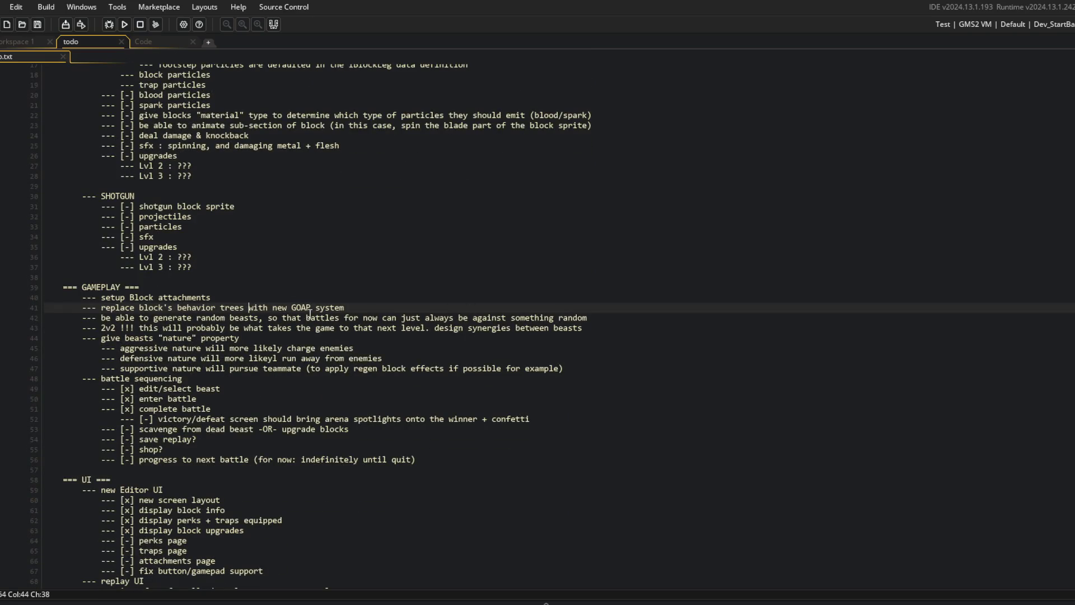
pyautogui.scroll(-1, 256, 290)
pyautogui.scroll(-3, 256, 290)
# - Search the notes for 'particle', step through every match, then close the search
pyautogui.click(239, 340)
pyautogui.hotkey('ctrl', 'f')
pyautogui.write('particle')
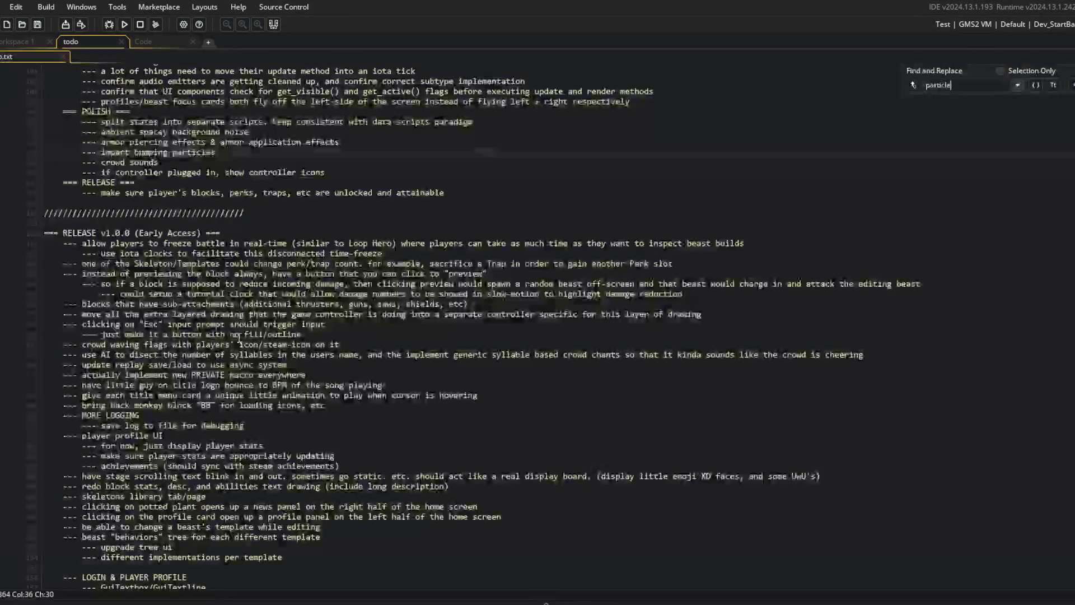
pyautogui.click(1072, 85)
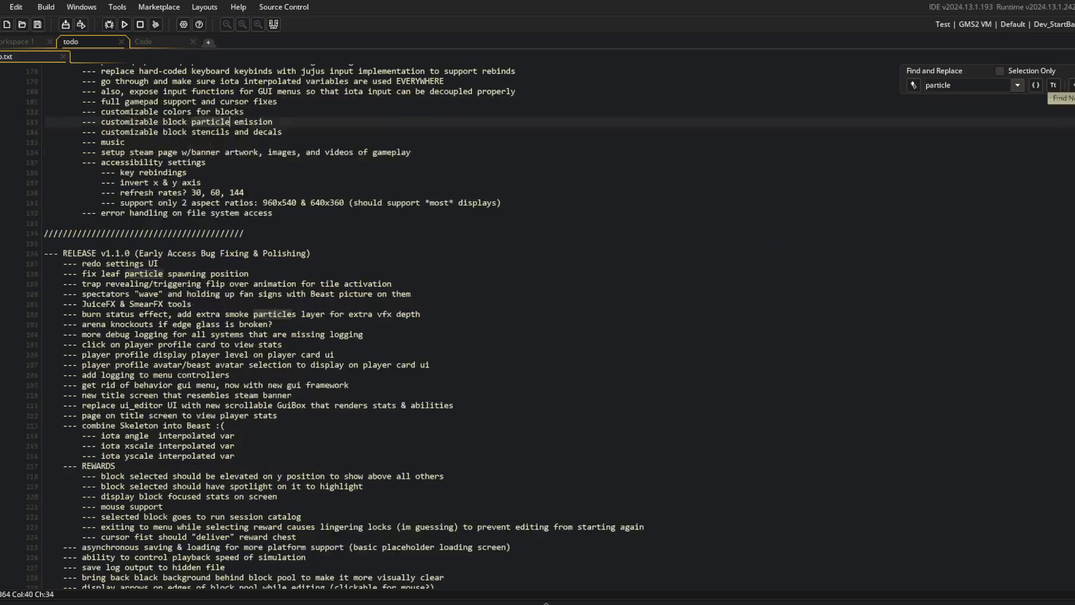
pyautogui.click(1072, 85)
pyautogui.click(1072, 85)
pyautogui.click(1072, 85)
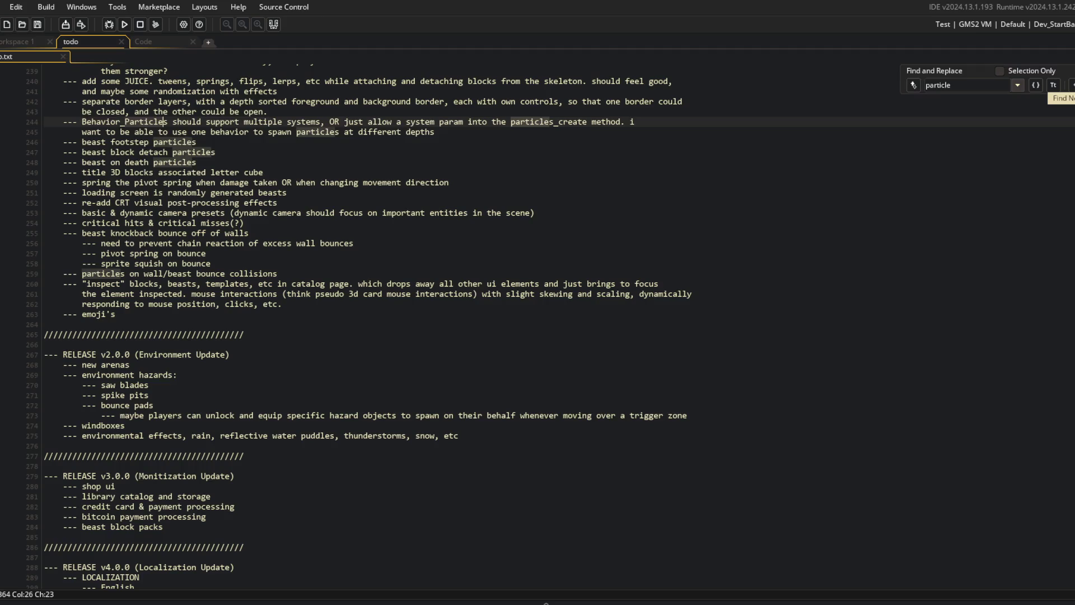
pyautogui.click(1072, 85)
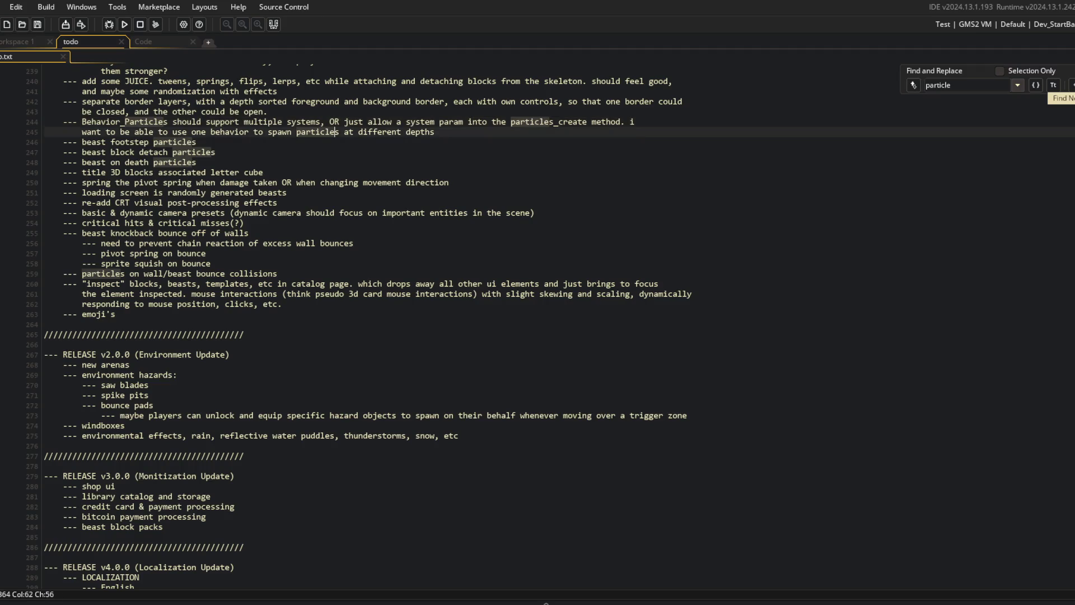
pyautogui.click(1072, 85)
pyautogui.click(1072, 85)
pyautogui.click(1072, 85)
pyautogui.click(1072, 85)
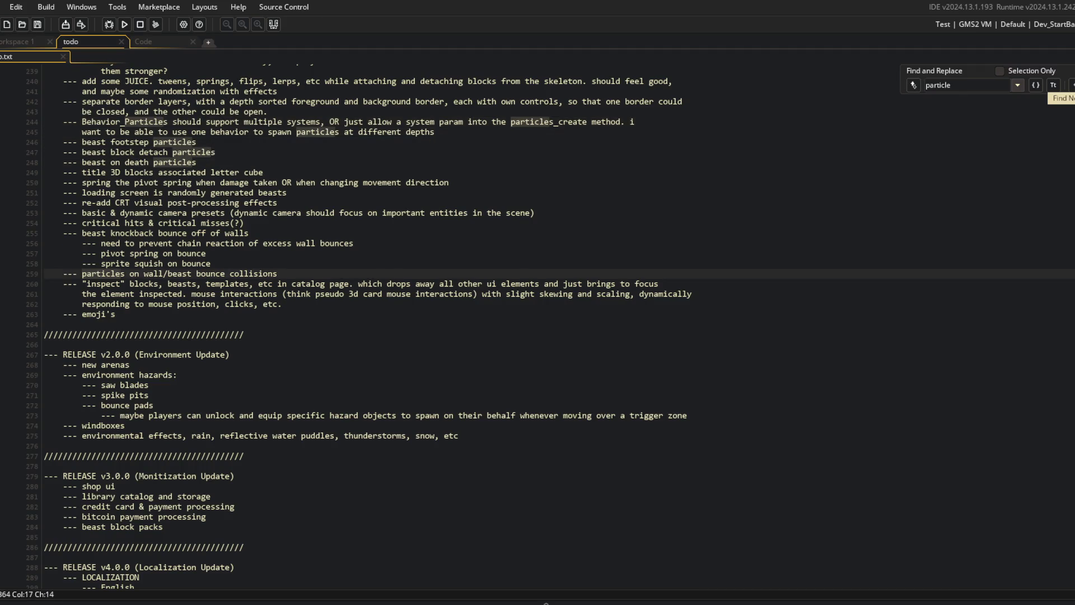
pyautogui.click(1072, 85)
pyautogui.click(1072, 85)
pyautogui.click(1072, 85)
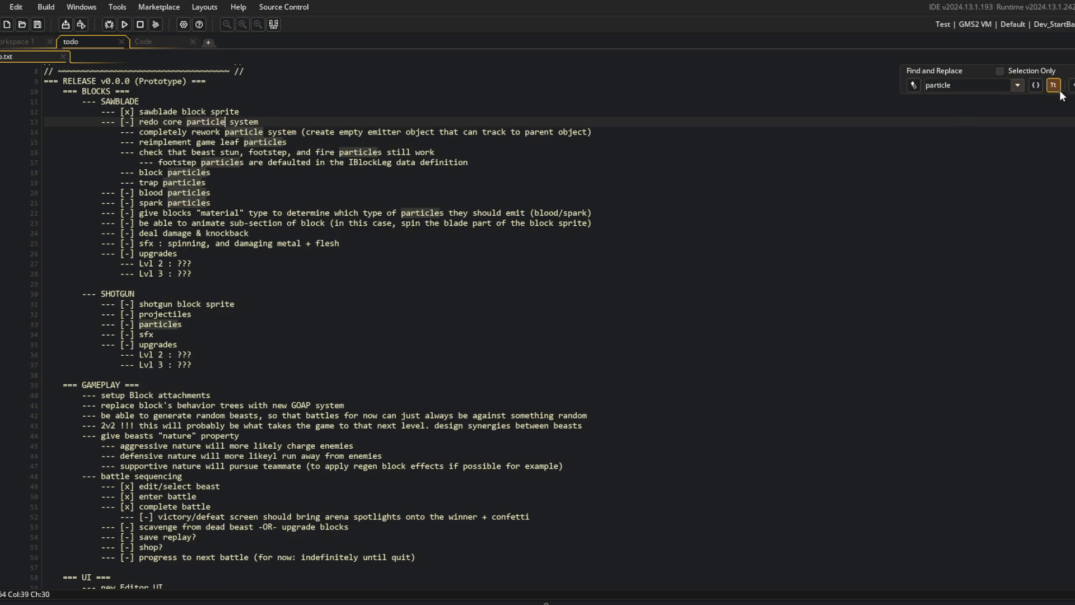
pyautogui.press('Escape')
pyautogui.click(763, 192)
pyautogui.scroll(3, 763, 192)
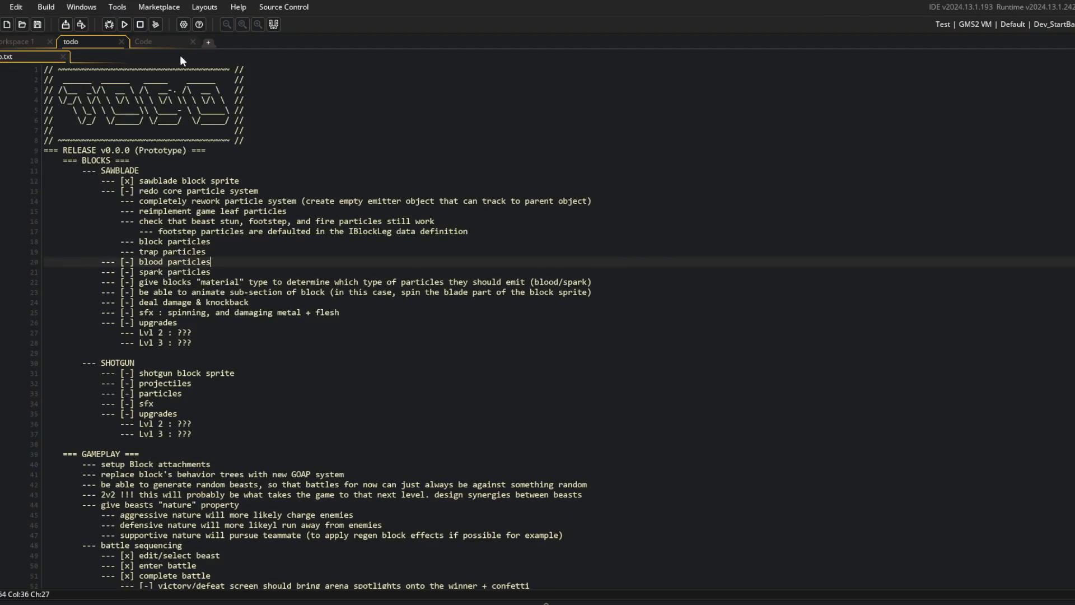
# - Add an indented '- rework particle system' line under the GAMEPLAY heading
pyautogui.click(145, 42)
pyautogui.click(86, 40)
pyautogui.click(191, 456)
pyautogui.press('Return')
pyautogui.press('Tab')
pyautogui.write('- ')
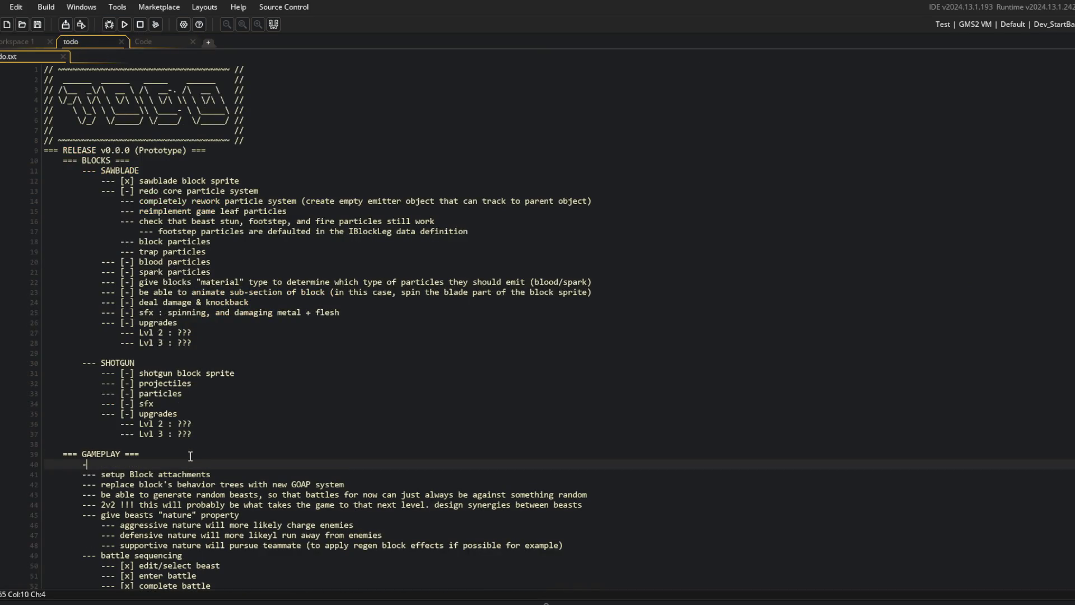
pyautogui.write('rework particle')
pyautogui.write(' system')
# - Add sub-items '[x] core rework' and '[-] reimplement Beast footstep particles'
pyautogui.press('Return')
pyautogui.press('Tab')
pyautogui.write('--- [x] core rework')
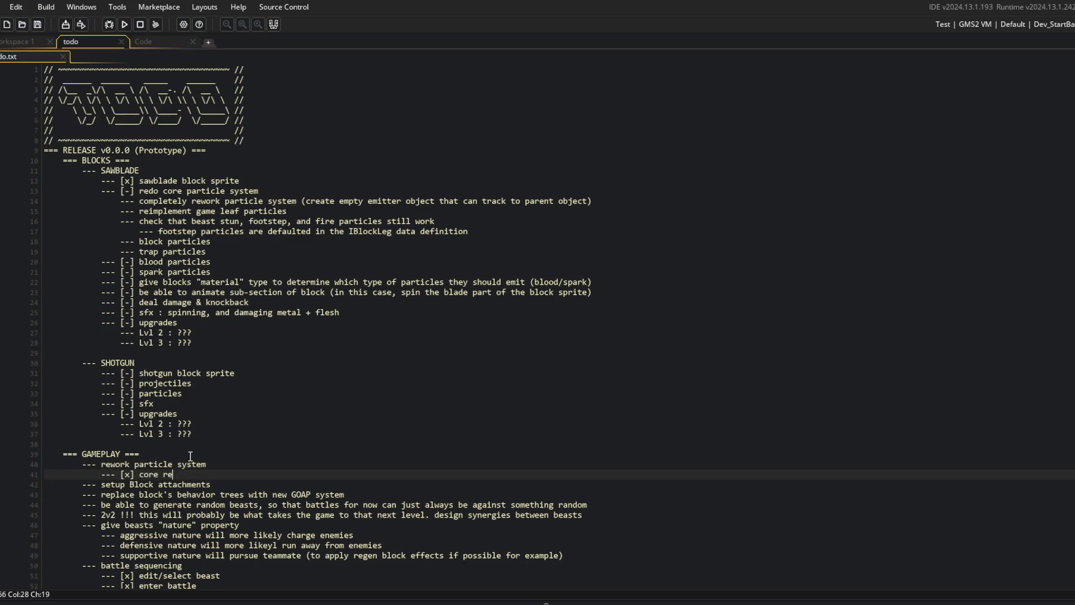
pyautogui.press('Return')
pyautogui.write('--- [0')
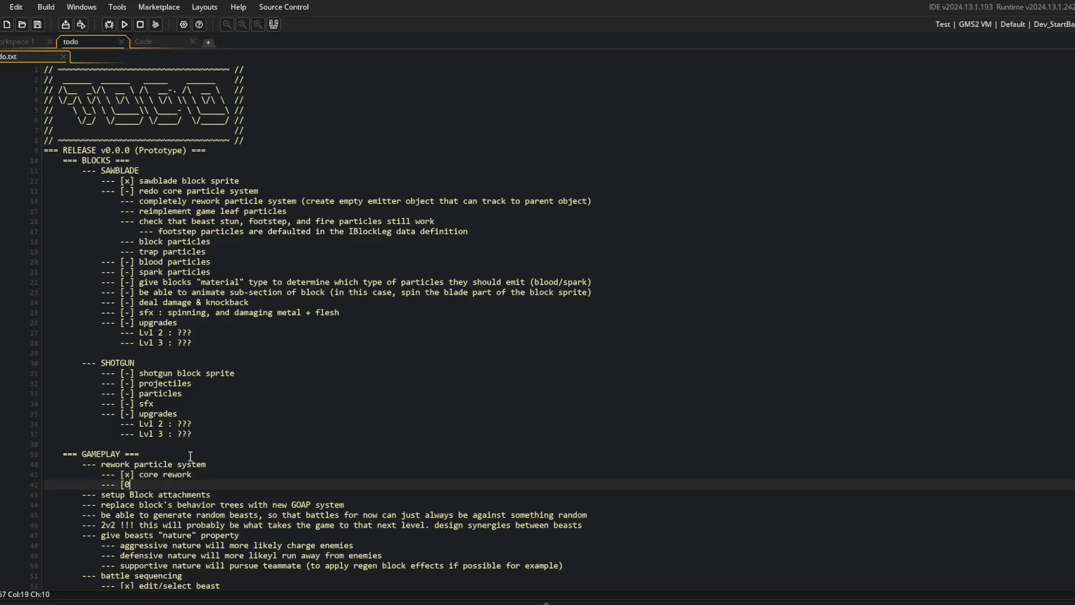
pyautogui.press('BackSpace')
pyautogui.write('-] reimplement Be')
pyautogui.write('ast foots')
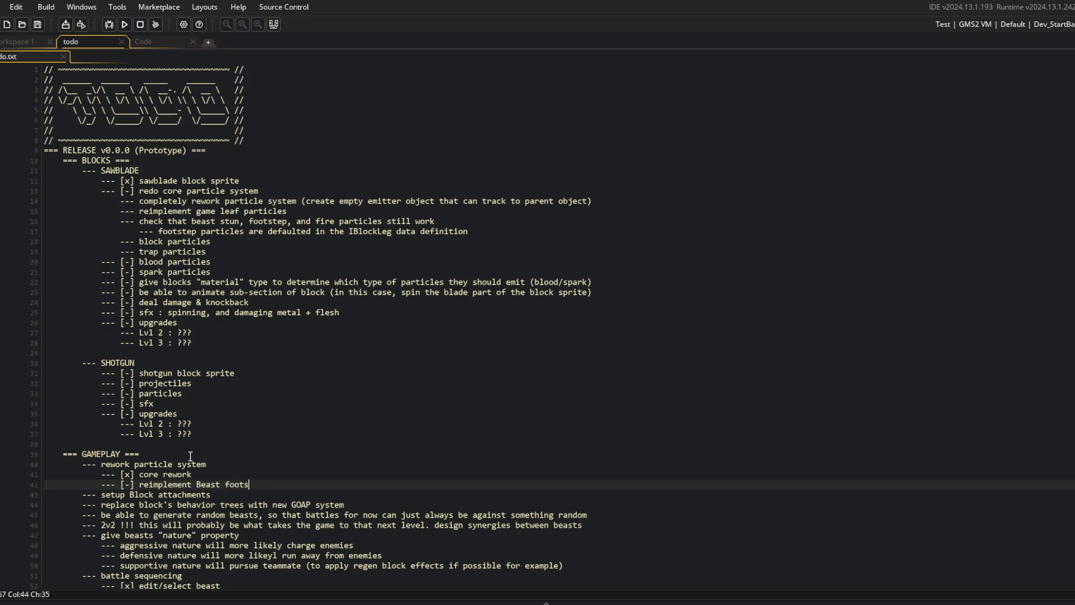
pyautogui.write('tep particles')
# - Add a '[-] reimplement falling leaf particles' sub-item from a duplicated line
pyautogui.hotkey('ctrl', 'd')
pyautogui.hotkey('ctrl', 'BackSpace')
pyautogui.hotkey('ctrl', 'BackSpace')
pyautogui.hotkey('ctrl', 'BackSpace')
pyautogui.write('falling')
pyautogui.press('BackSpace')
pyautogui.press('BackSpace')
pyautogui.press('BackSpace')
pyautogui.write('ing leaf particles')
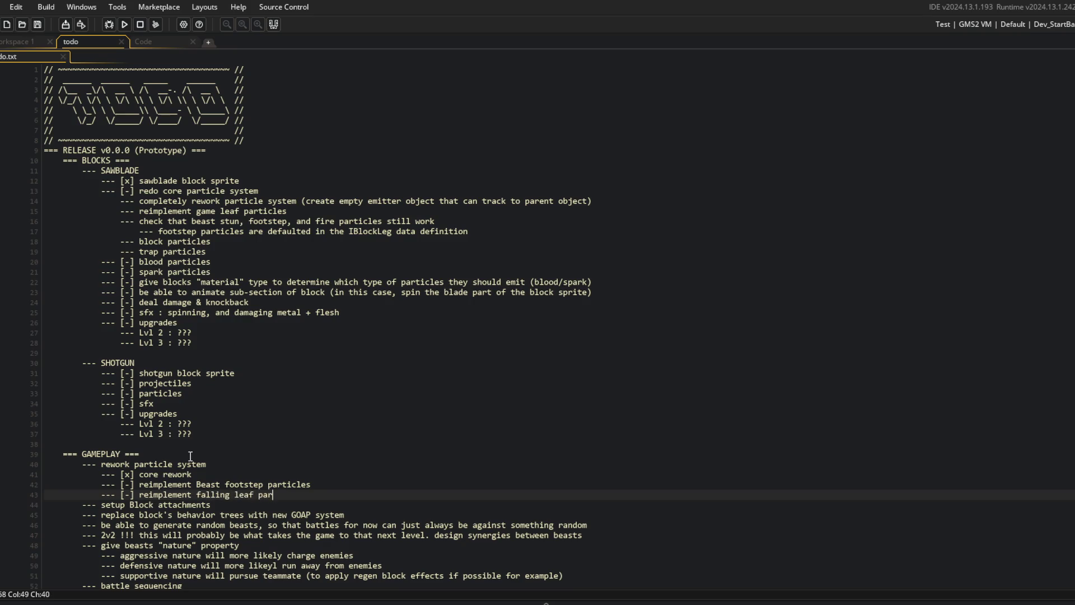
# - Add a 'implement material type particles for different block materials' sub-item
pyautogui.hotkey('ctrl', 'd')
pyautogui.hotkey('ctrl', 'BackSpace')
pyautogui.hotkey('ctrl', 'BackSpace')
pyautogui.hotkey('ctrl', 'BackSpace')
pyautogui.write('implement material type part')
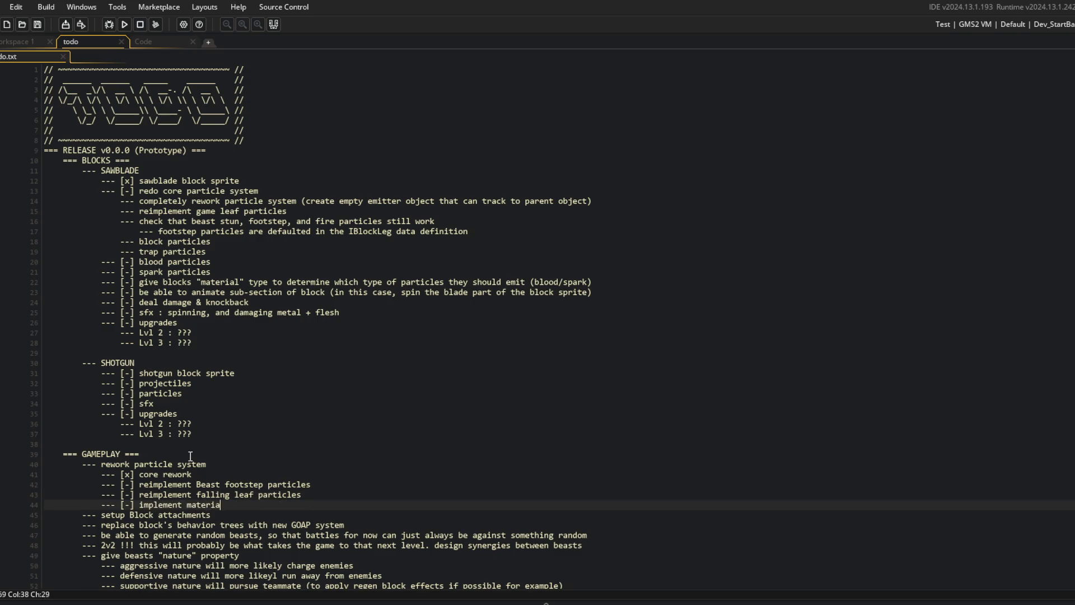
pyautogui.write('icles for dif')
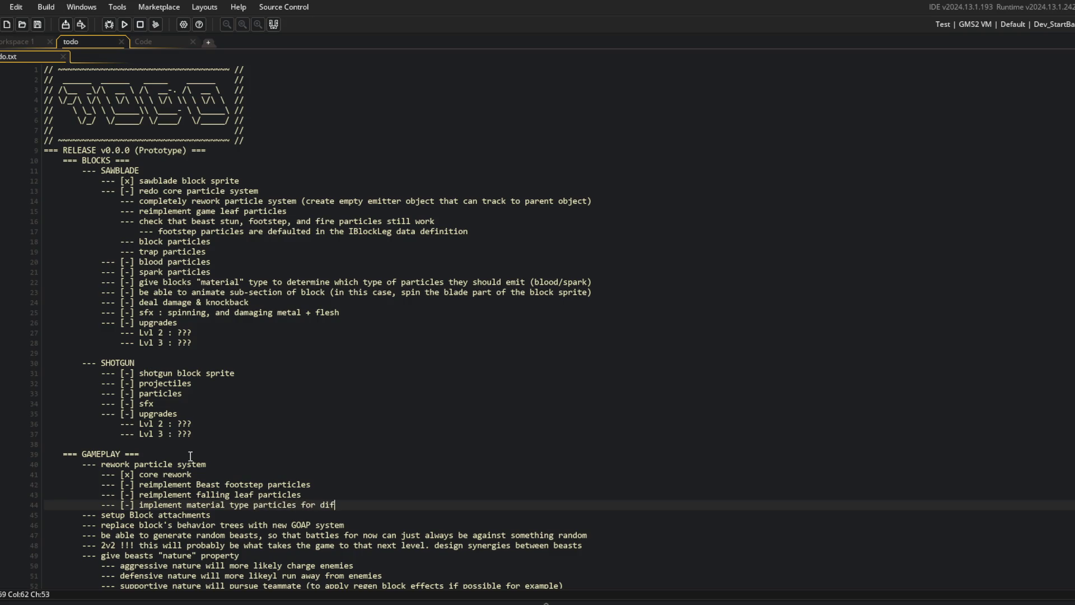
pyautogui.write('ferent block mati')
pyautogui.press('BackSpace')
pyautogui.write('erials')
# - Nest material examples 'flesh = blood' and 'metal = sparks' under the materials task
pyautogui.press('Return')
pyautogui.write('--- [-] ')
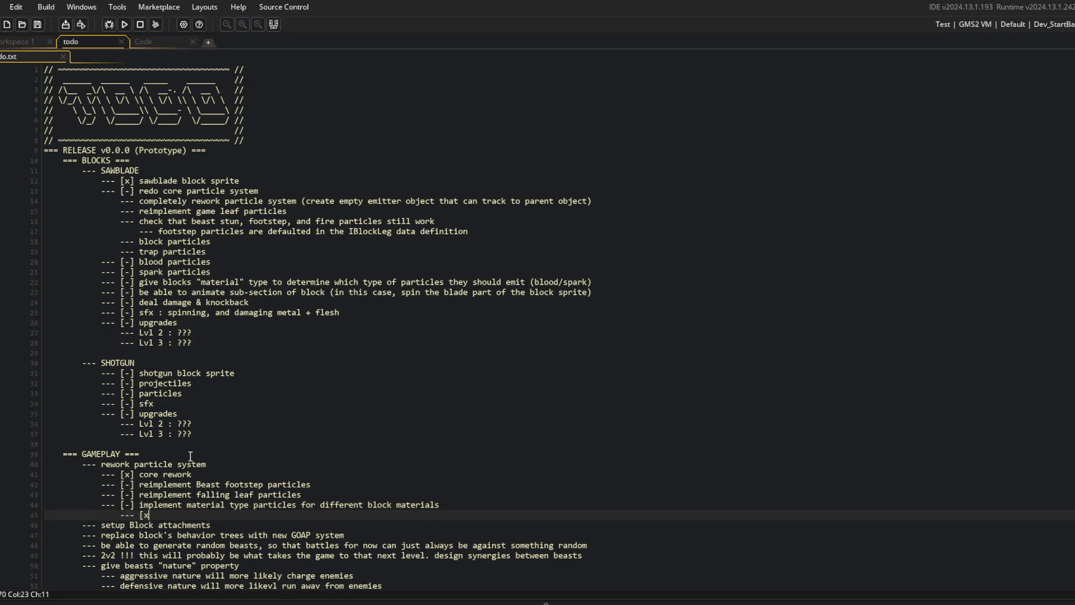
pyautogui.write('flesh')
pyautogui.hotkey('ctrl', 'd')
pyautogui.press('Up')
pyautogui.write('= blood')
pyautogui.press('Down')
pyautogui.hotkey('ctrl', 'BackSpace')
pyautogui.write('metal = sparks')
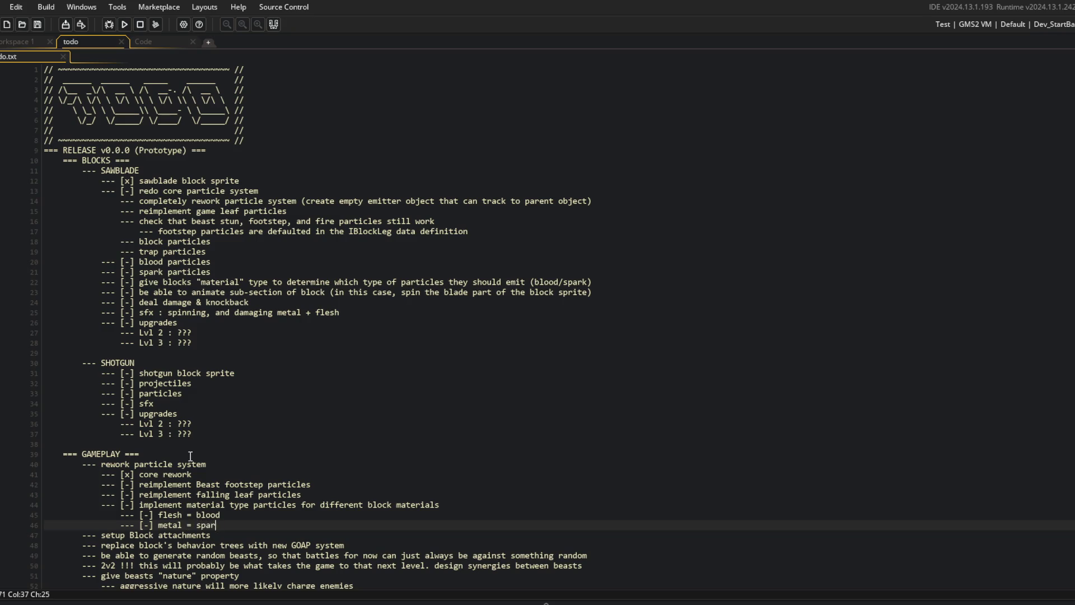
# - Add a 'stone = stones' example line, then cut it out again
pyautogui.hotkey('ctrl', 'd')
pyautogui.hotkey('ctrl', 'Left')
pyautogui.hotkey('ctrl', 'BackSpace')
pyautogui.hotkey('ctrl', 'BackSpace')
pyautogui.write('stone')
pyautogui.press('End')
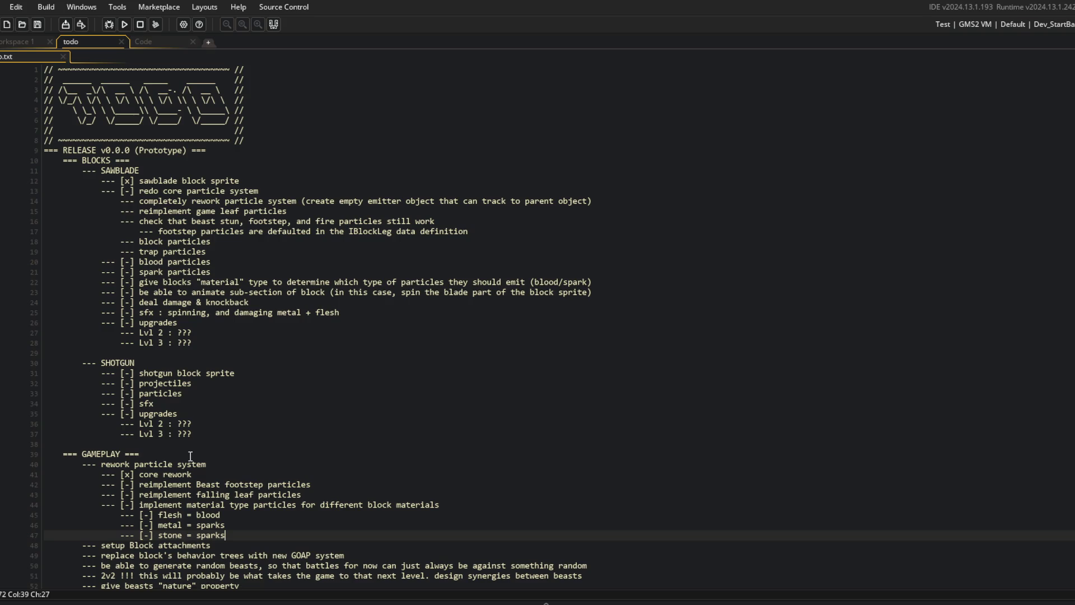
pyautogui.hotkey('ctrl', 'BackSpace')
pyautogui.write('stones')
pyautogui.click(413, 491)
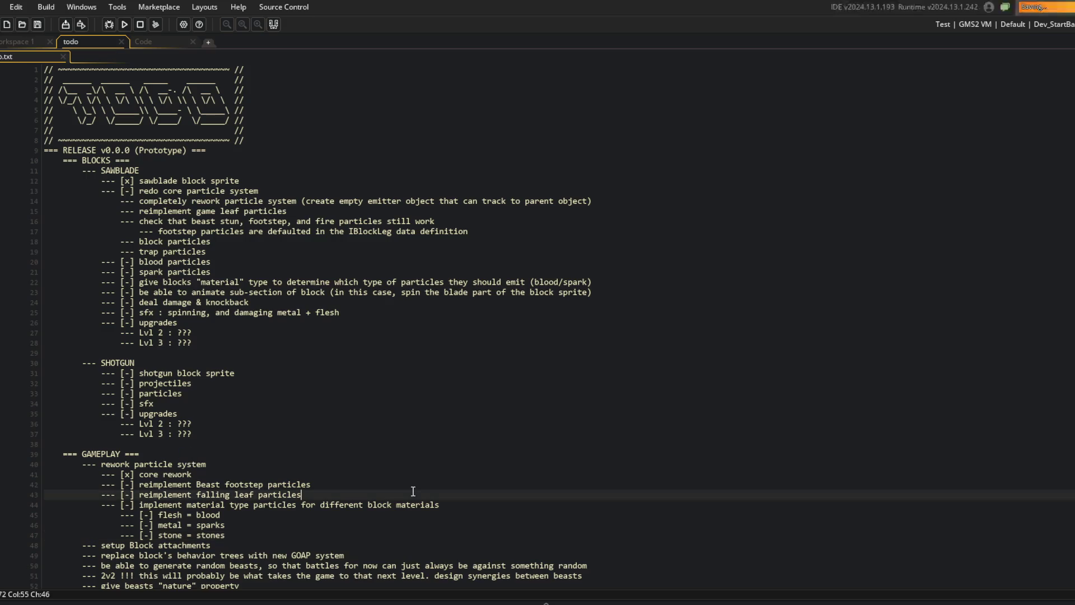
pyautogui.scroll(-5, 413, 491)
pyautogui.click(272, 392)
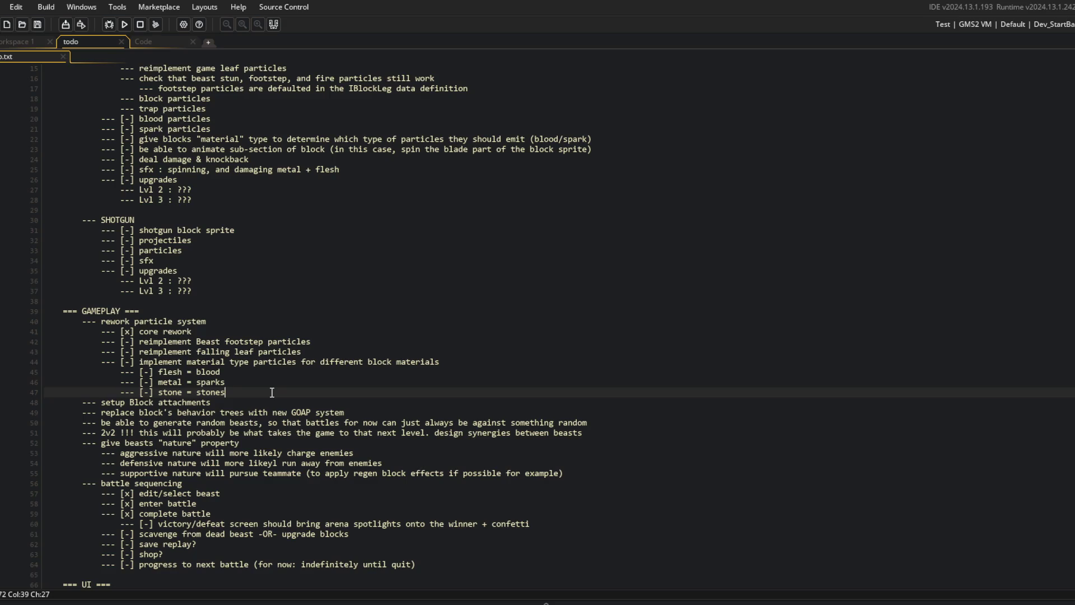
pyautogui.hotkey('ctrl', 'x')
pyautogui.press('Up')
# - Review the finished particle task list, then type the 'updated todo' commit in Command Prompt
pyautogui.click(173, 372)
pyautogui.press('Down')
pyautogui.click(267, 381)
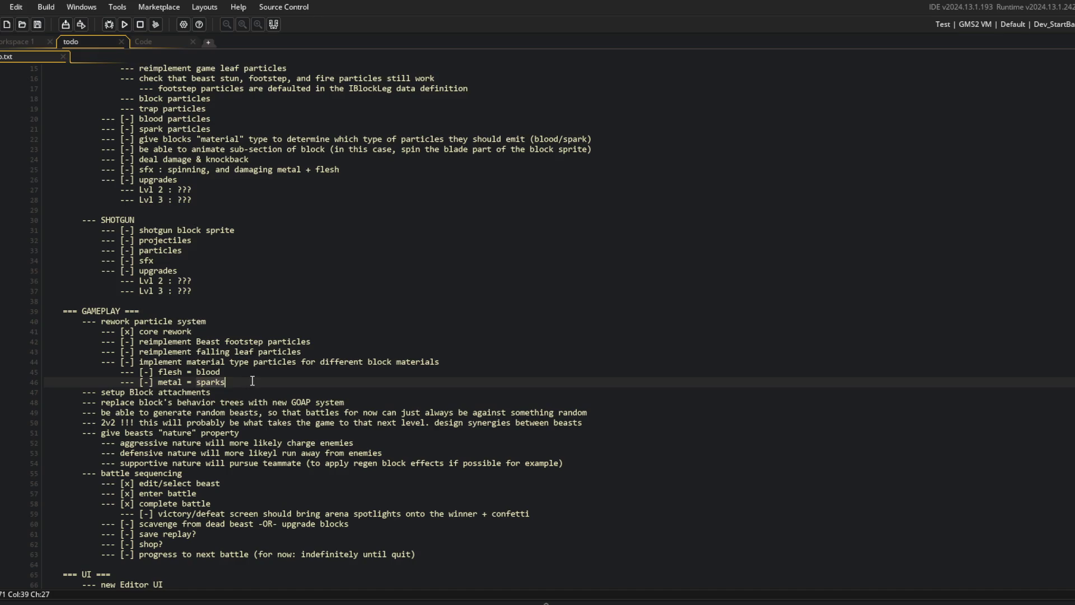
pyautogui.click(394, 402)
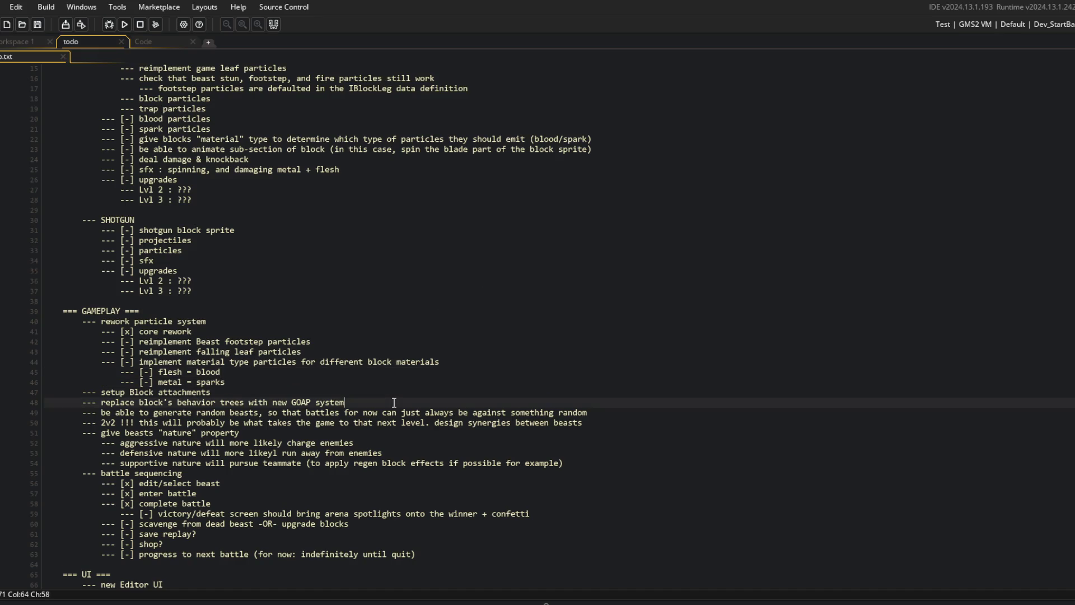
pyautogui.click(342, 362)
pyautogui.scroll(4, 355, 364)
pyautogui.click(359, 450)
pyautogui.scroll(-6, 338, 439)
pyautogui.click(257, 411)
pyautogui.click(174, 311)
pyautogui.click(378, 247)
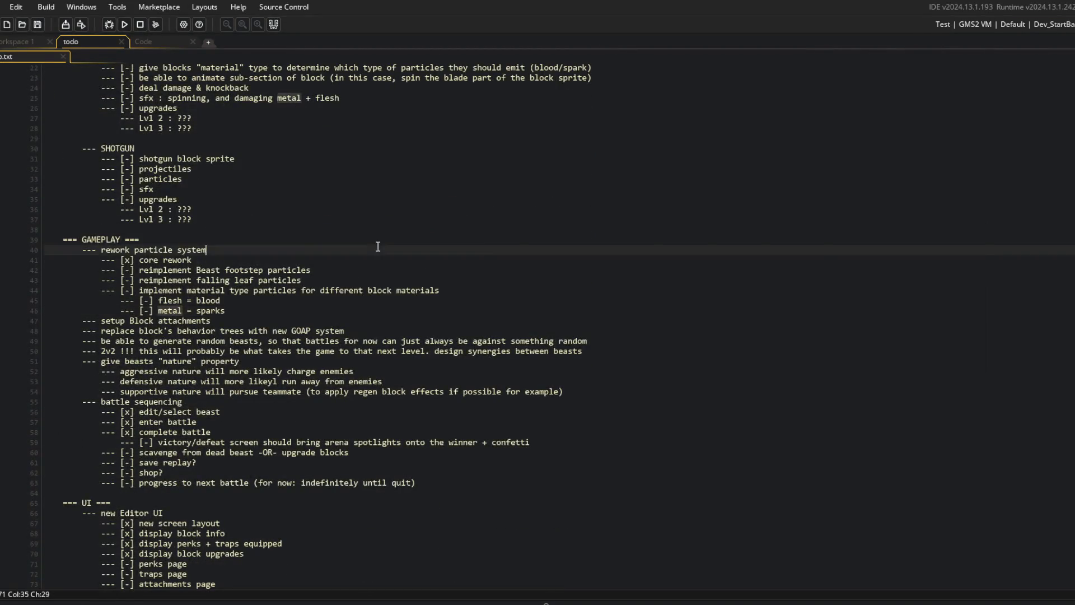
pyautogui.hotkey('alt', 'Tab')
pyautogui.write('git commit -m "updated todo"')
# - Run the "updated todo" commit and push it to the GitHub remote
pyautogui.press('Return')
pyautogui.write('git pu')
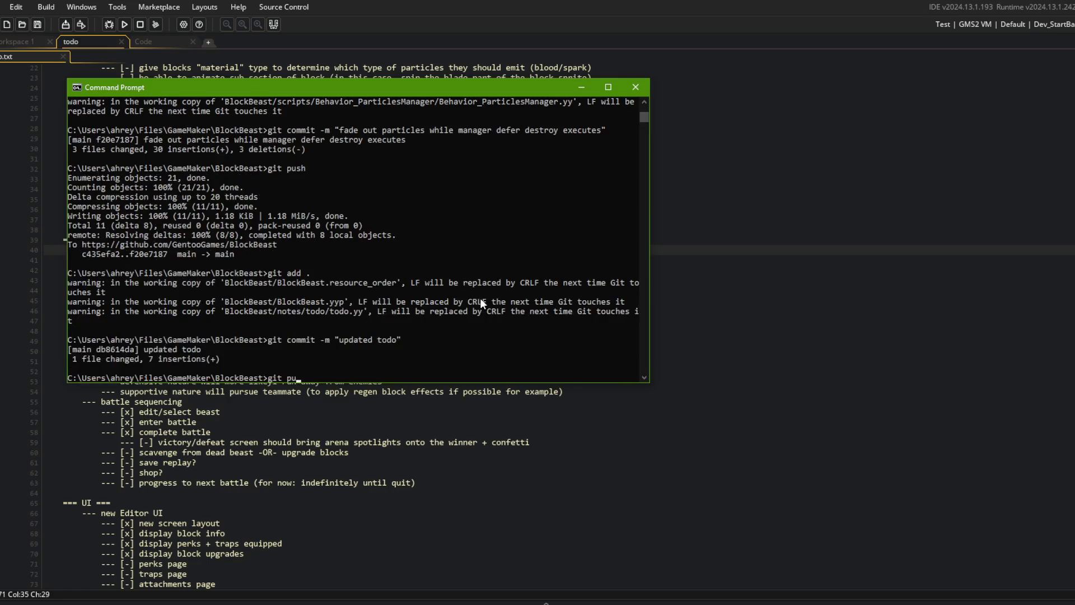
pyautogui.write('sh')
pyautogui.press('Return')
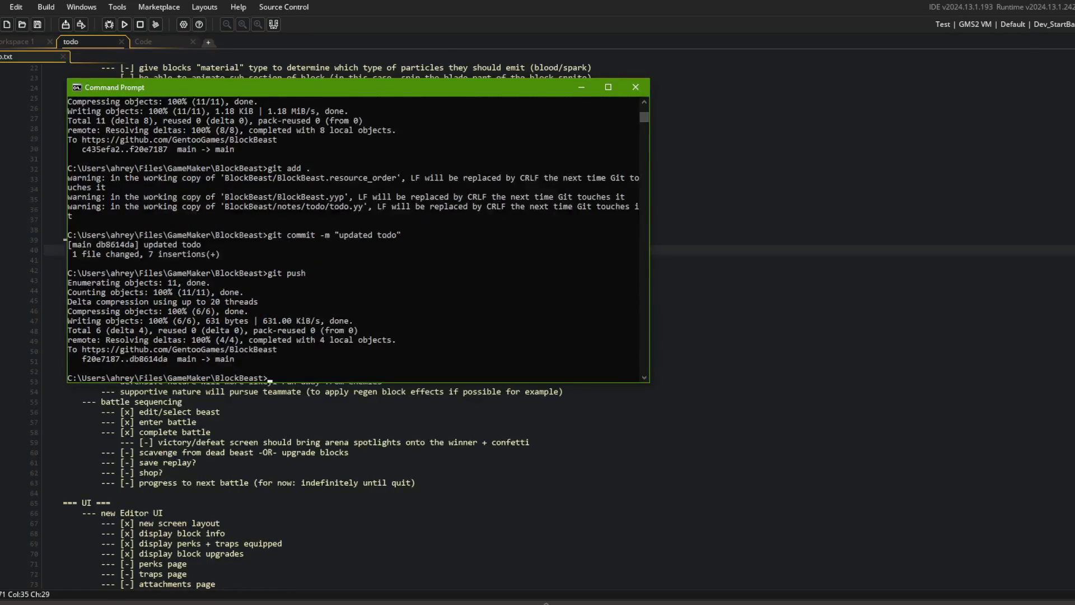
pyautogui.hotkey('alt', 'Tab')
# - Show the brb text overlay while away, then hide it again on returning
pyautogui.click(464, 411)
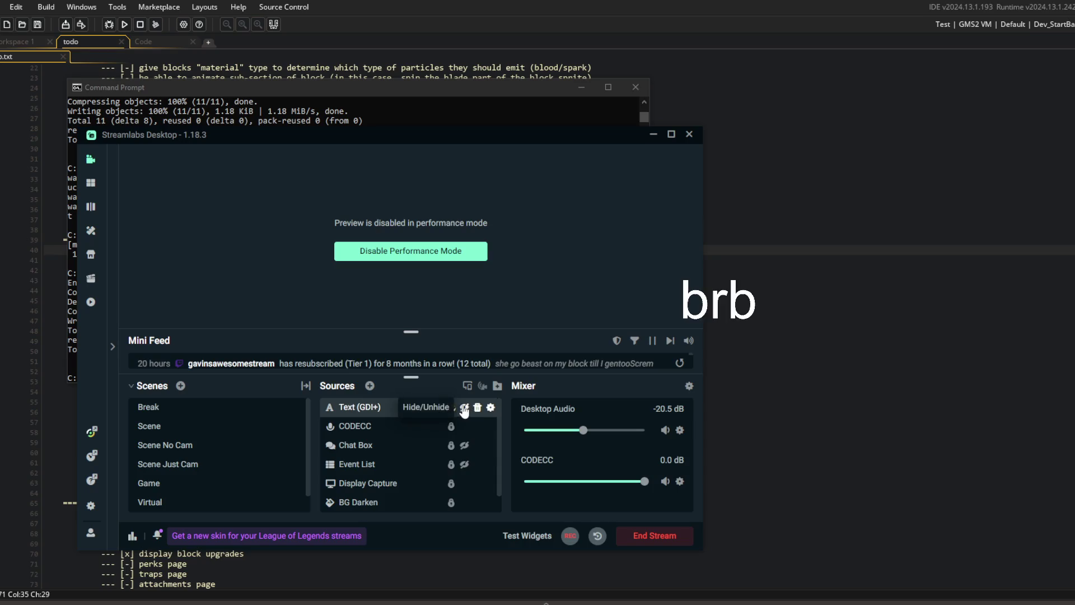
pyautogui.click(881, 298)
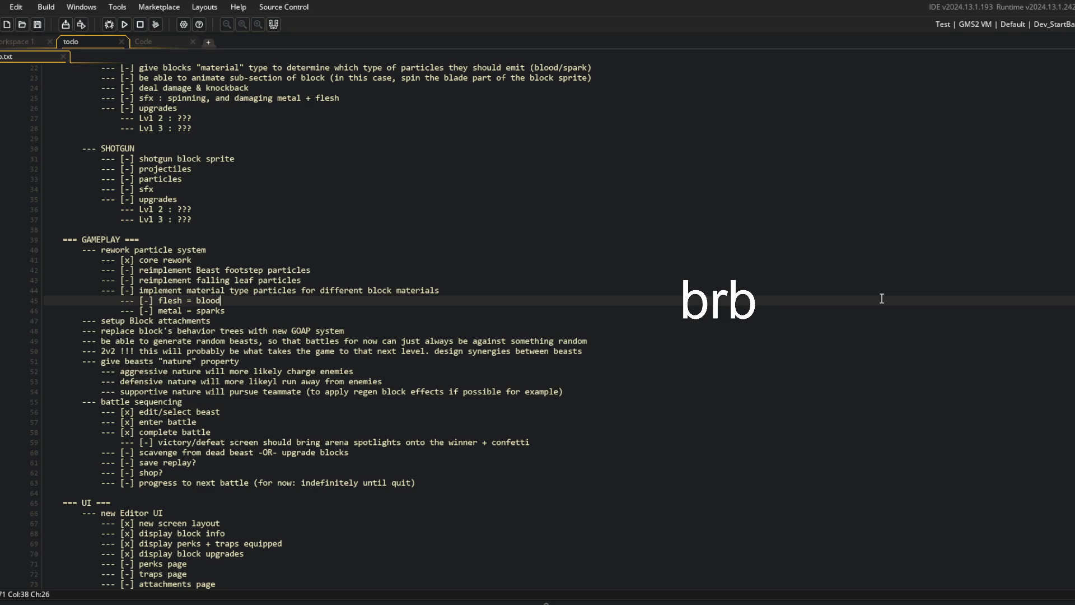
pyautogui.hotkey('alt', 'Tab')
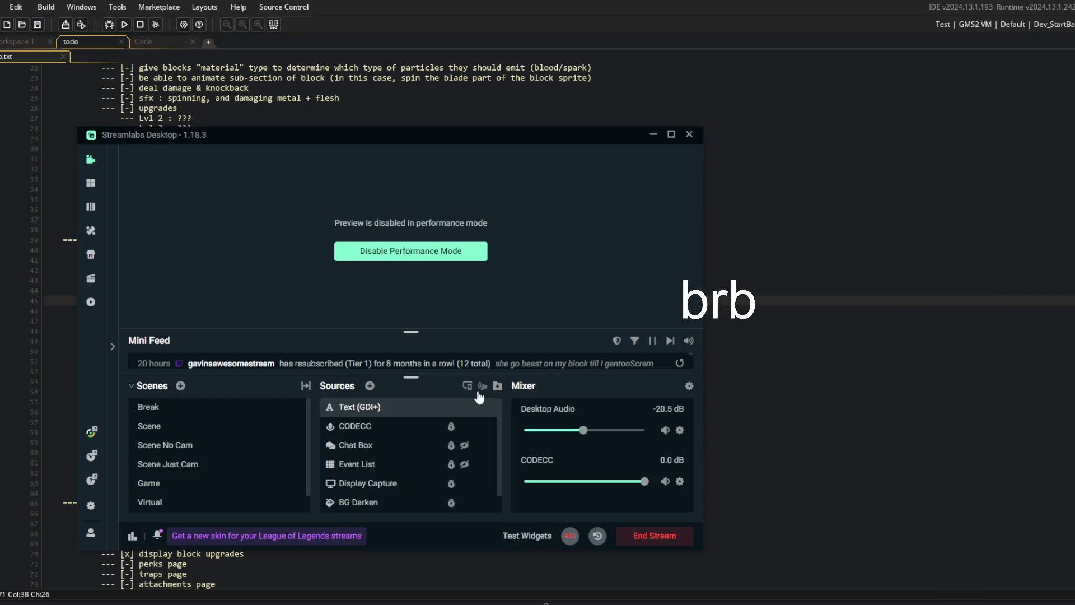
pyautogui.click(464, 407)
pyautogui.click(925, 407)
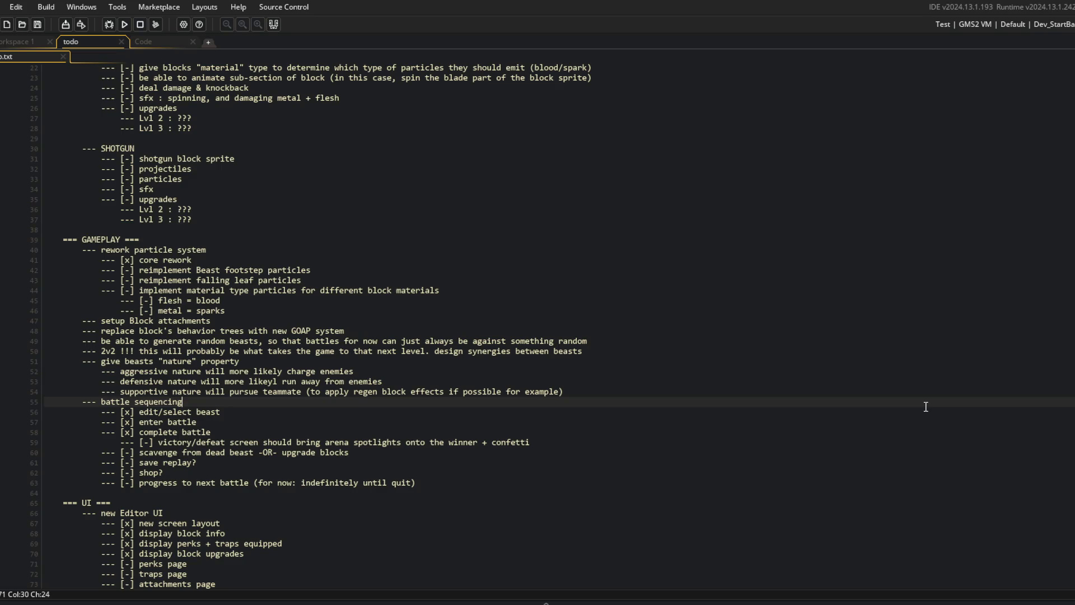
# - Search assets for 'particle' and open the global_particle_data_init script
pyautogui.press('Up')
pyautogui.press('Up')
pyautogui.press('Up')
pyautogui.press('End')
pyautogui.scroll(3, 467, 367)
pyautogui.scroll(4, 468, 367)
pyautogui.click(417, 291)
pyautogui.click(157, 43)
pyautogui.click(91, 44)
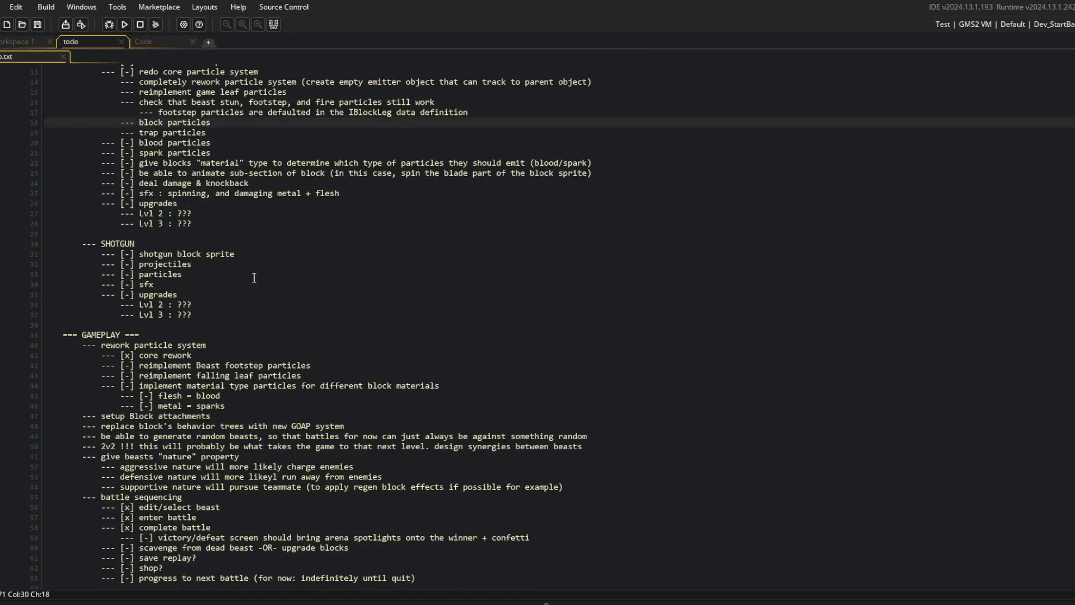
pyautogui.click(216, 174)
pyautogui.hotkey('ctrl', 't')
pyautogui.write('particle')
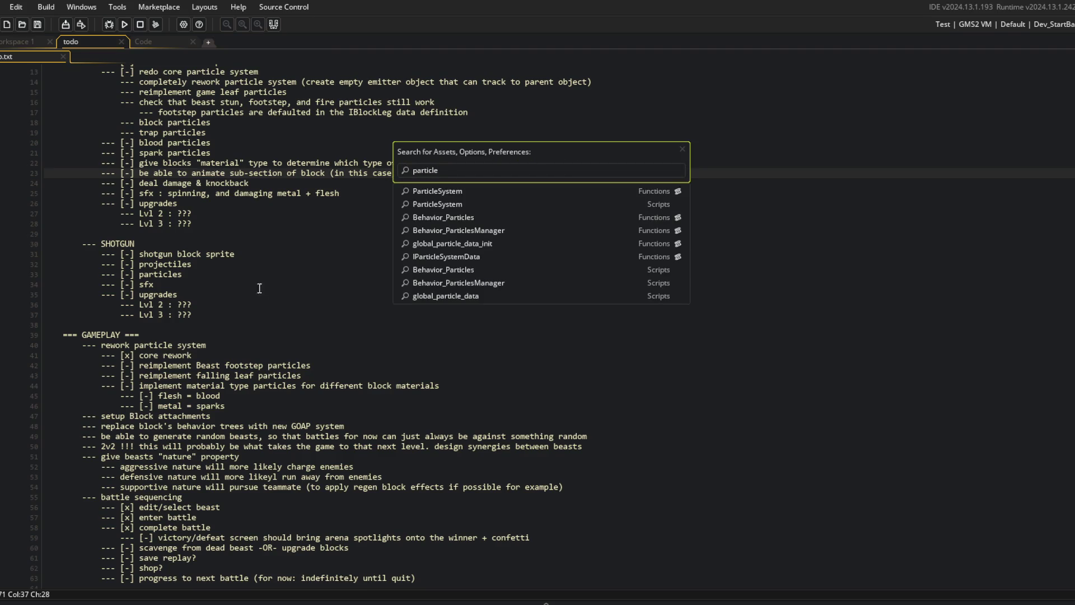
pyautogui.click(480, 244)
# - Review the IMPACT and BUBBLE definitions in global_particle_data, leaving the caret on FOOT_DUST_RIGHT
pyautogui.scroll(-6, 279, 224)
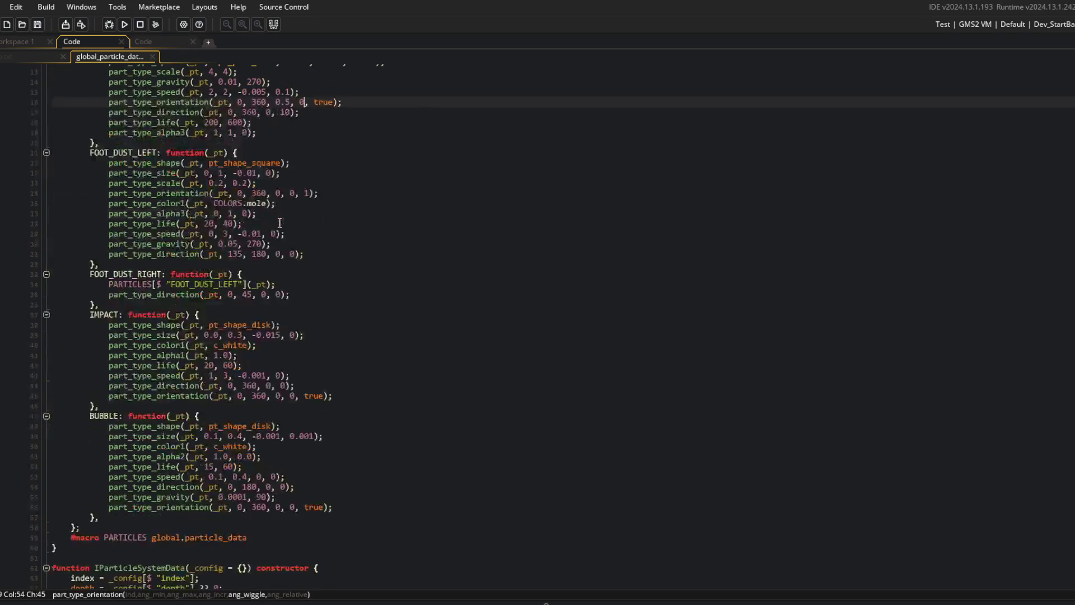
pyautogui.moveTo(57, 239); pyautogui.dragTo(311, 469)
pyautogui.click(312, 481)
pyautogui.click(306, 279)
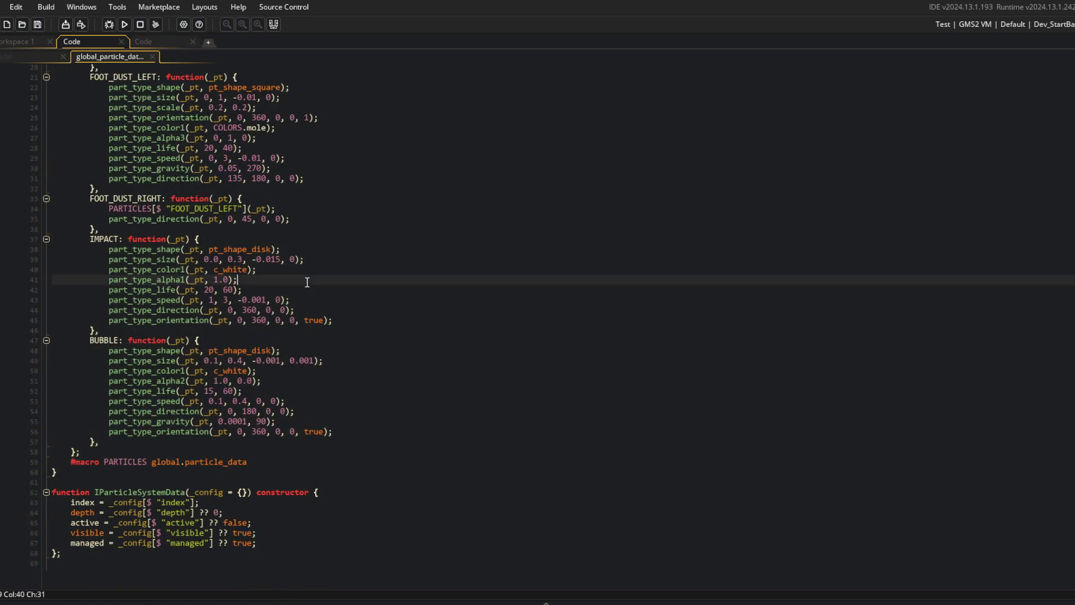
pyautogui.click(307, 198)
pyautogui.click(22, 56)
pyautogui.click(93, 59)
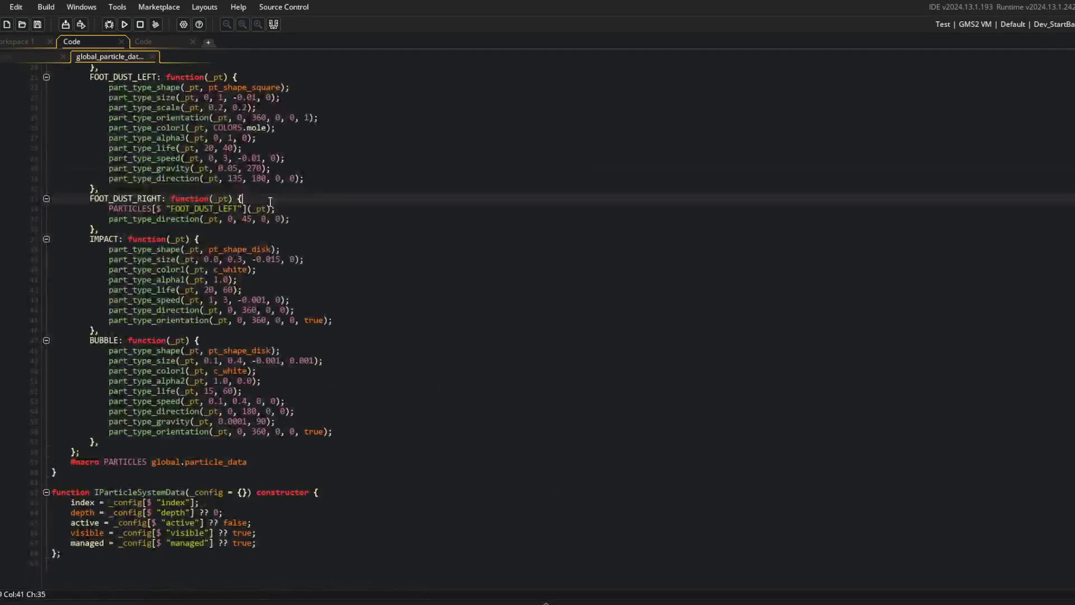
# - Show the Asset Browser beside the script and narrow its panel
pyautogui.press('F12')
pyautogui.scroll(6, 615, 325)
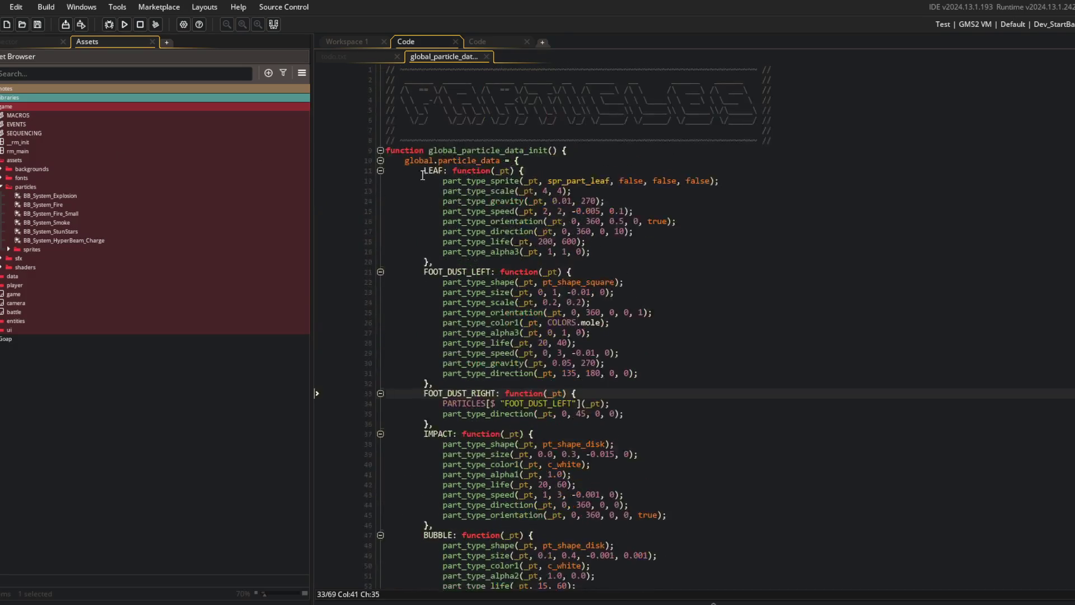
pyautogui.moveTo(311, 116); pyautogui.dragTo(171, 124)
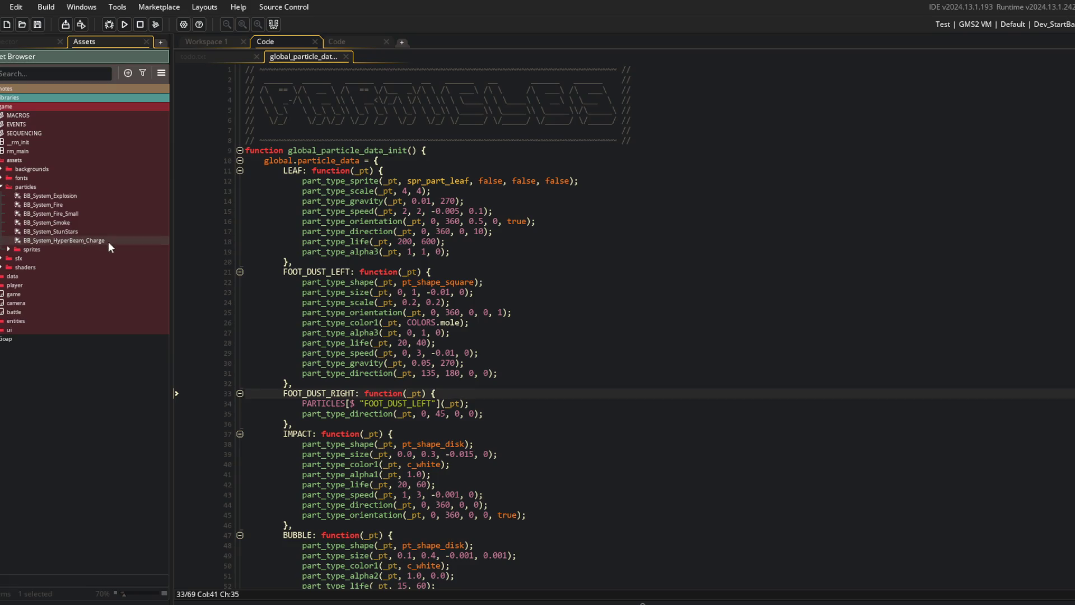
# - Add a group named 'blocks' inside the particles folder and move it to the top
pyautogui.rightClick(29, 186)
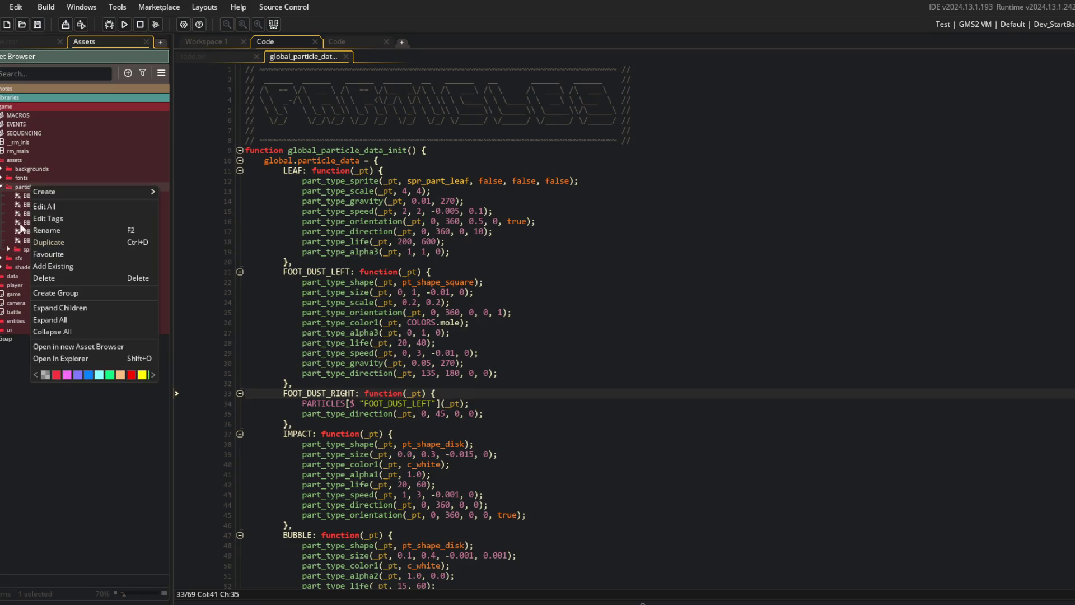
pyautogui.click(110, 291)
pyautogui.press('BackSpace')
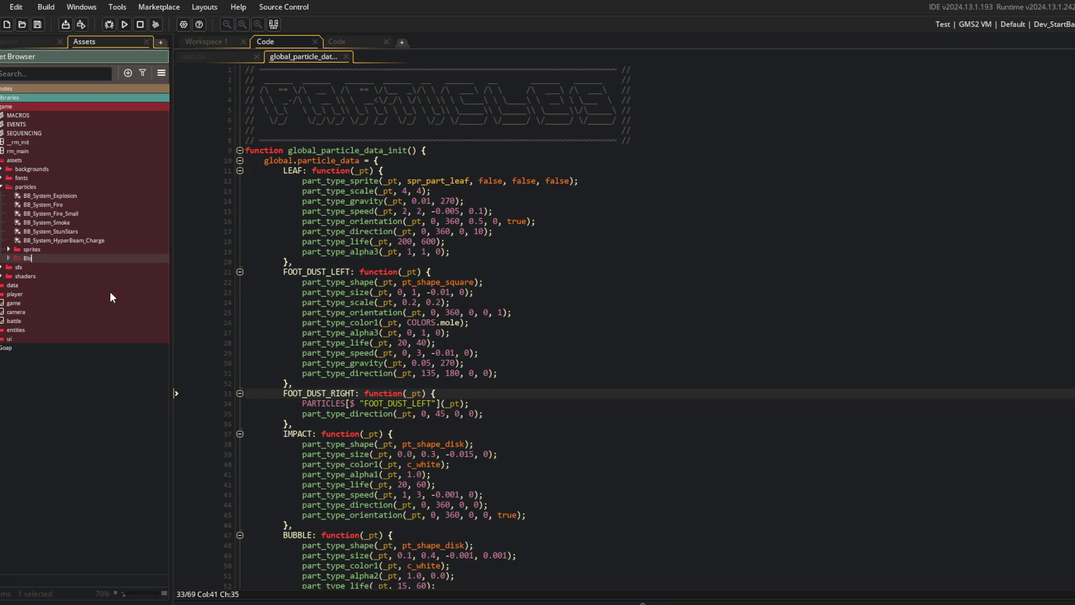
pyautogui.write('blocks')
pyautogui.press('Return')
pyautogui.moveTo(33, 258)
pyautogui.mouseDown()
pyautogui.moveTo(35, 201)
pyautogui.moveTo(45, 199)
pyautogui.mouseUp()
# - Delete the blocks group again and select BB_System_StunStars in particles
pyautogui.keyDown('shift'); pyautogui.click(54, 249); pyautogui.keyUp('shift')
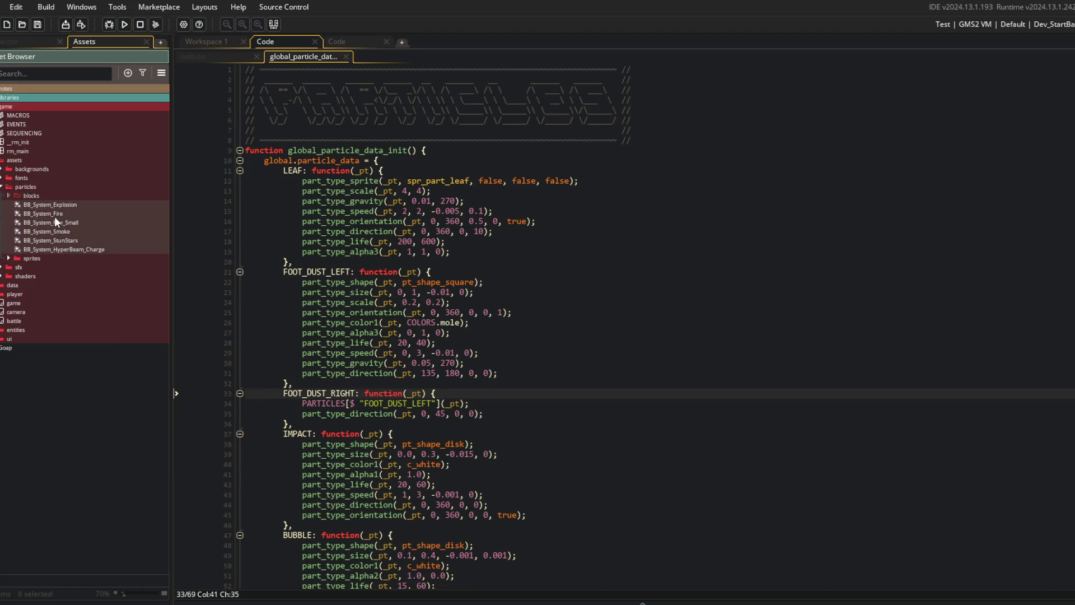
pyautogui.click(38, 193)
pyautogui.press('Delete')
pyautogui.press('Return')
pyautogui.click(56, 232)
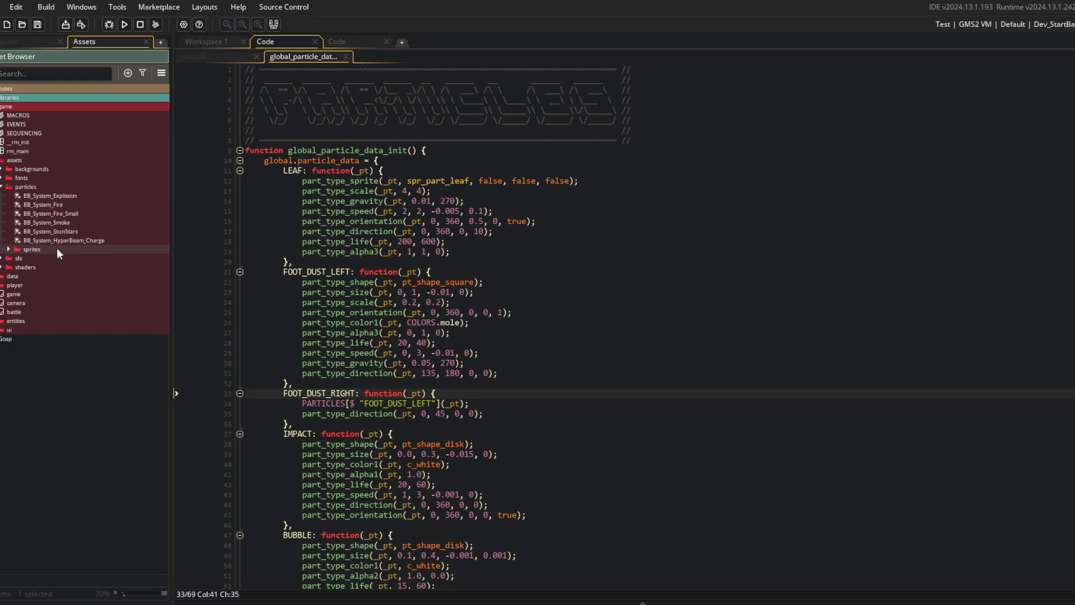
pyautogui.rightClick(66, 242)
# - Create a particle system named BB_System_BorderLeaves and bring up the emitter's Inspector
pyautogui.click(108, 264)
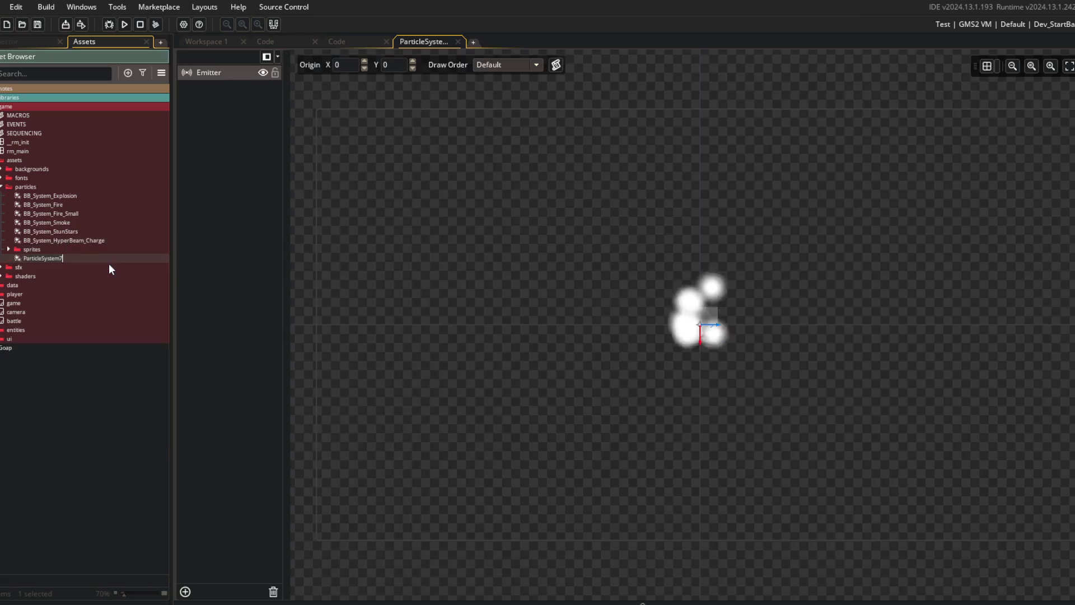
pyautogui.write('BB_Sy')
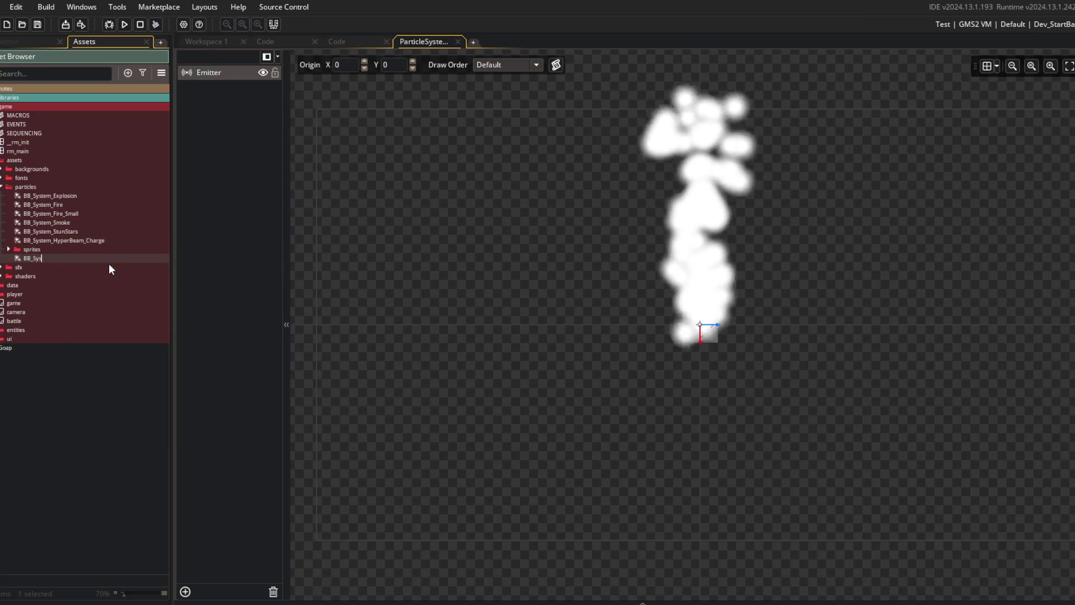
pyautogui.write('stem_BorderL')
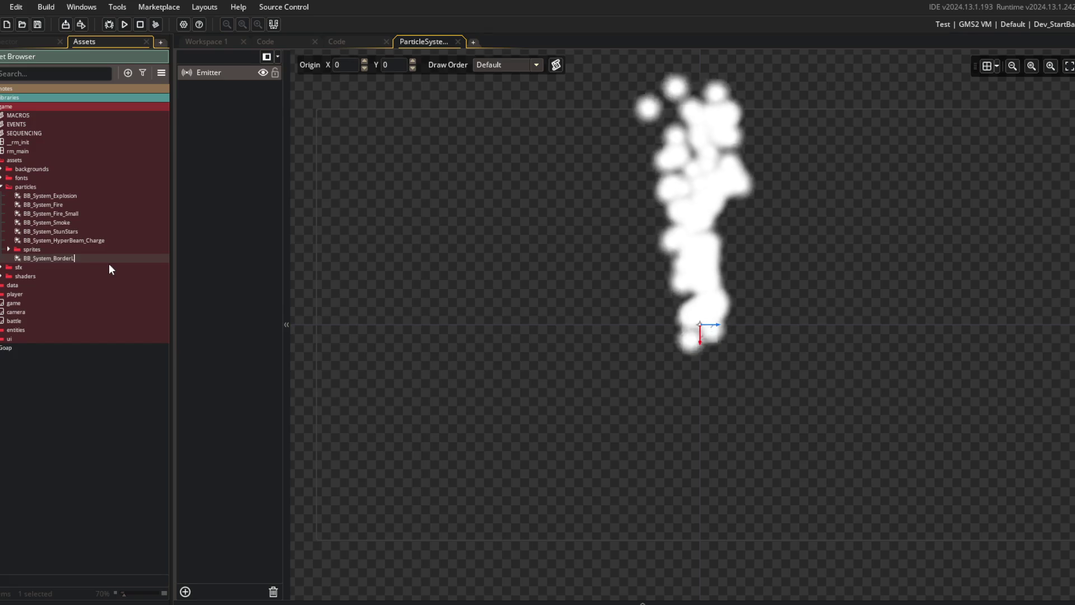
pyautogui.press('Return')
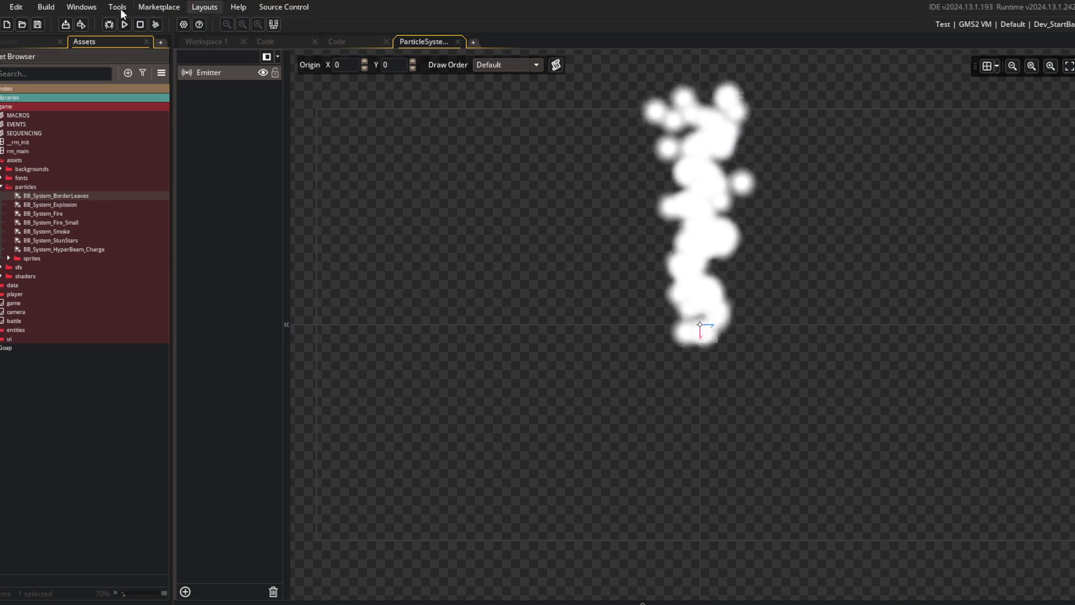
pyautogui.click(81, 7)
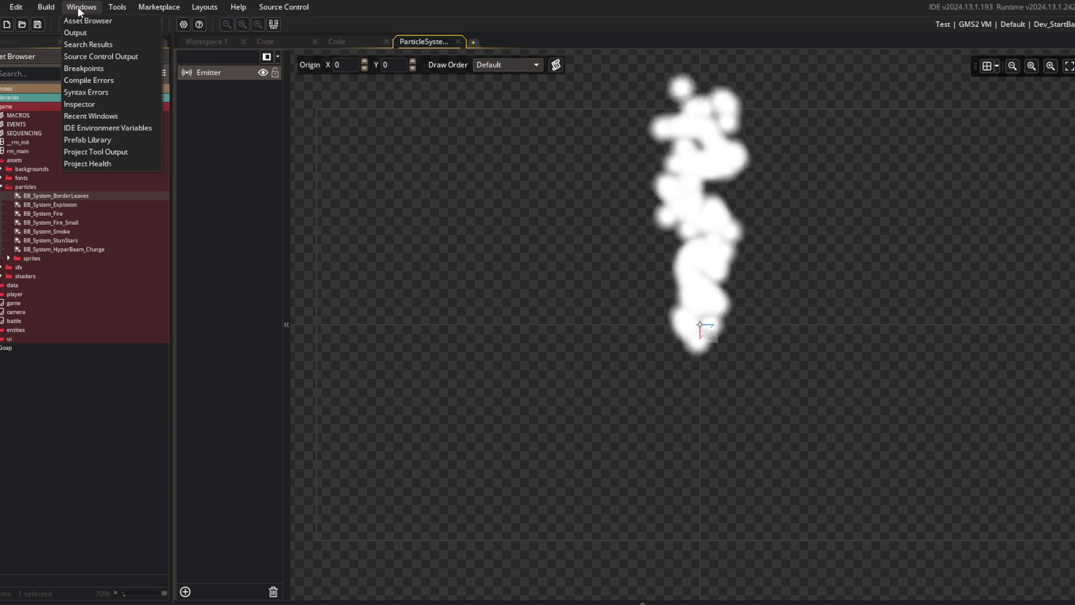
pyautogui.click(109, 104)
# - Dock the Inspector on the right side and narrow the asset list
pyautogui.moveTo(11, 42)
pyautogui.mouseDown()
pyautogui.moveTo(644, 336)
pyautogui.moveTo(1035, 280)
pyautogui.moveTo(1030, 269)
pyautogui.mouseUp()
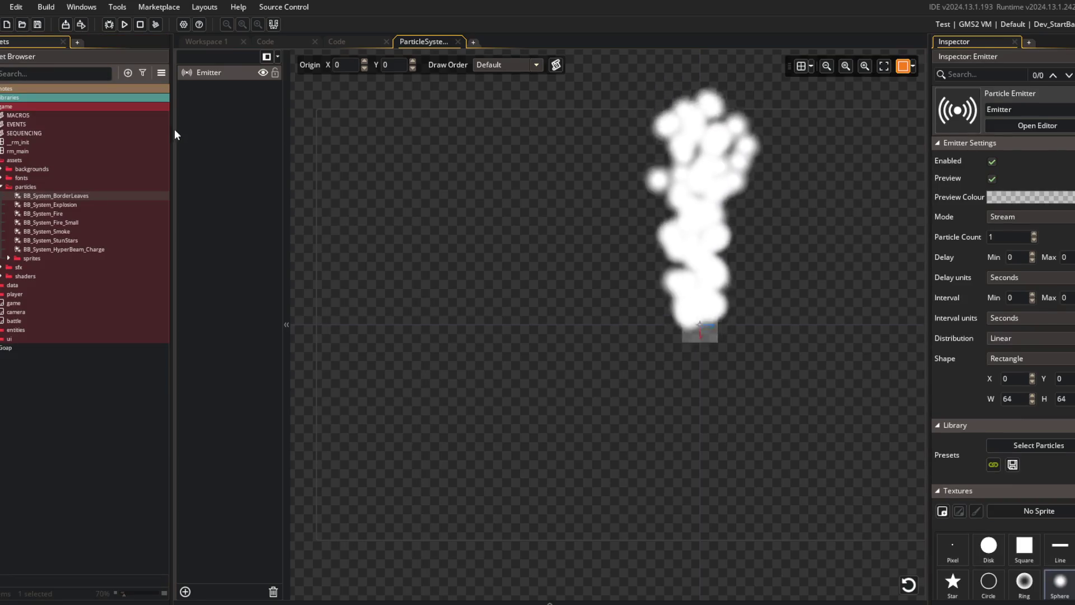
pyautogui.moveTo(170, 125); pyautogui.dragTo(98, 126)
pyautogui.moveTo(454, 150); pyautogui.dragTo(309, 234)
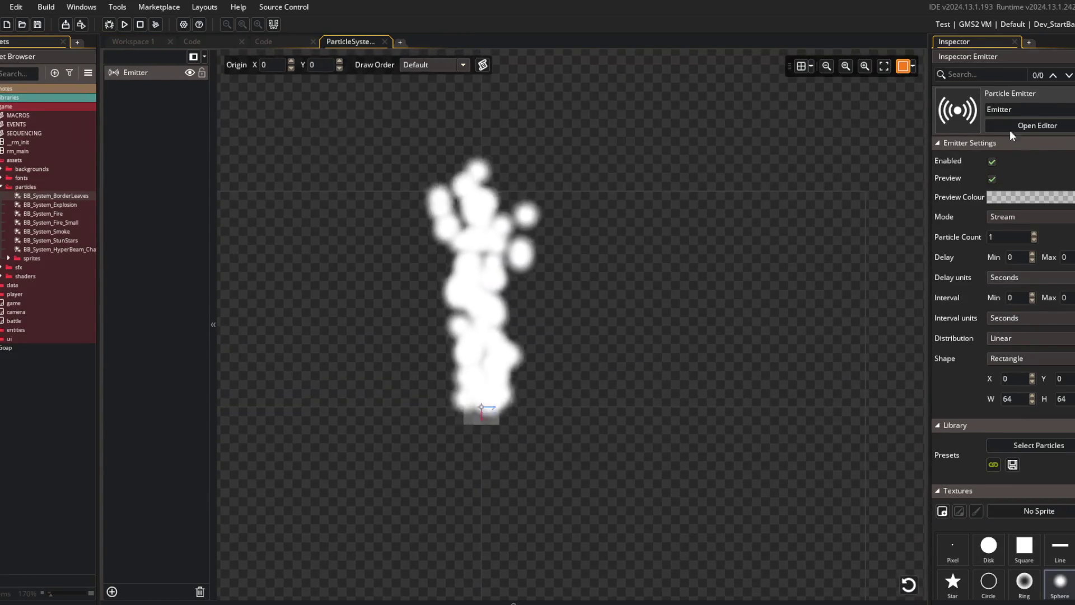
pyautogui.scroll(-3, 1016, 177)
pyautogui.scroll(-2, 986, 313)
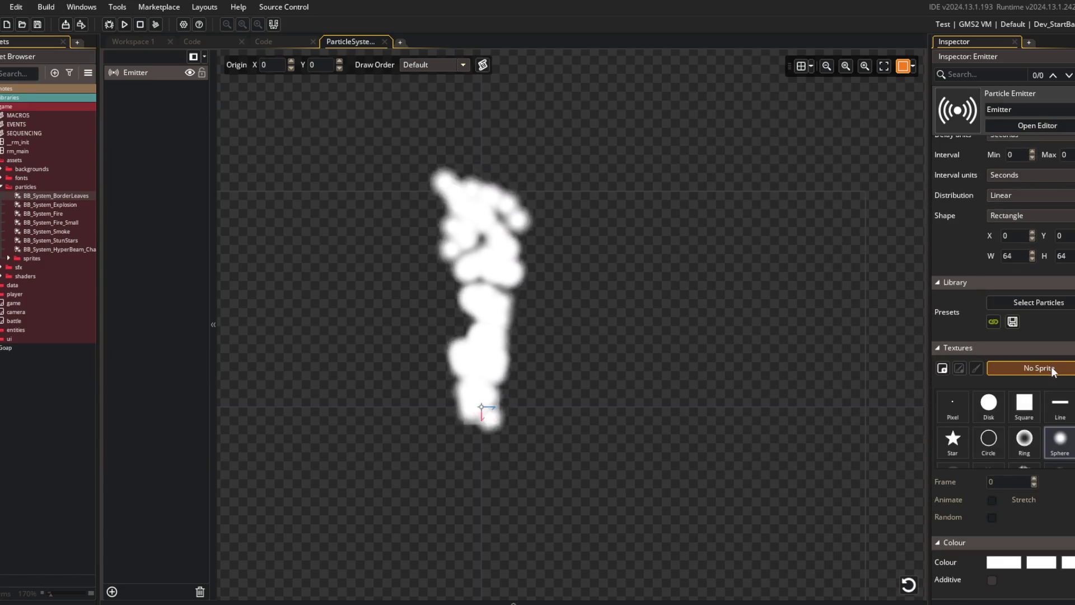
# - Set the emitter's particle texture to the spr_part_leaf sprite
pyautogui.click(1037, 368)
pyautogui.write('leaf')
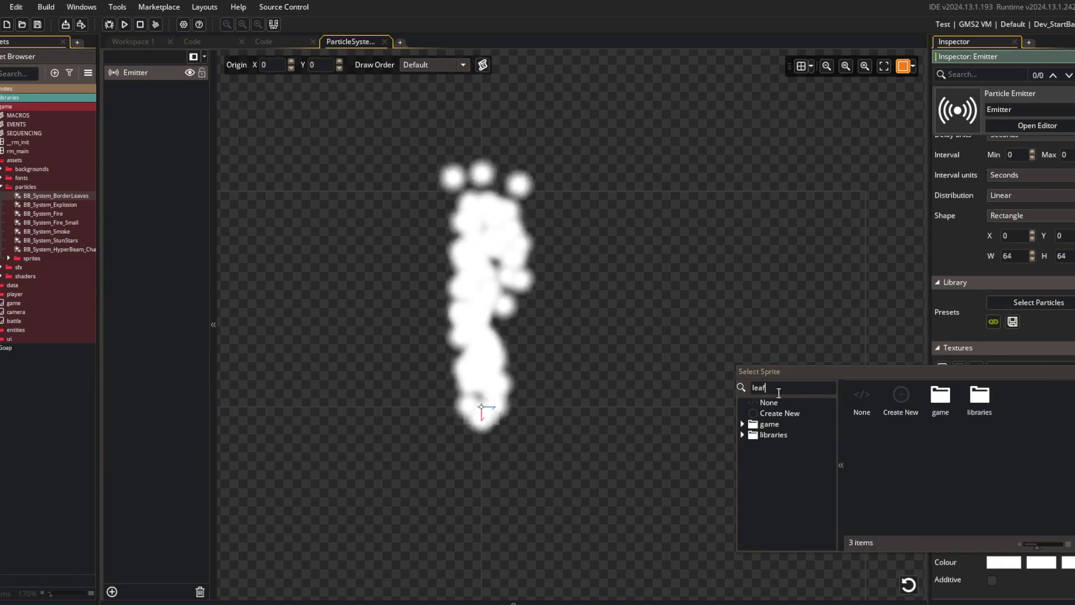
pyautogui.doubleClick(897, 400)
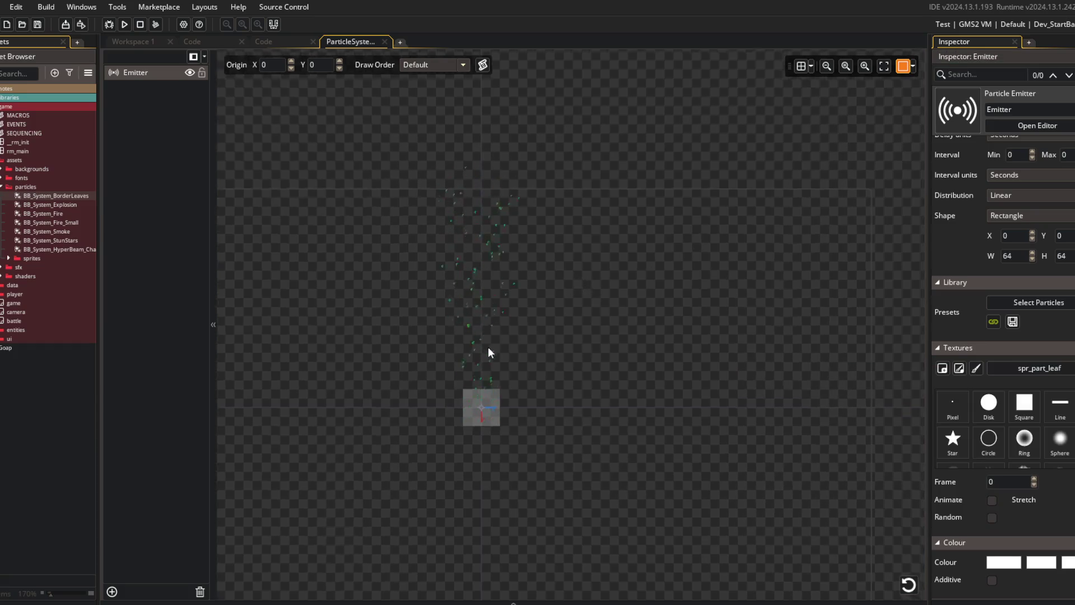
pyautogui.scroll(4, 487, 347)
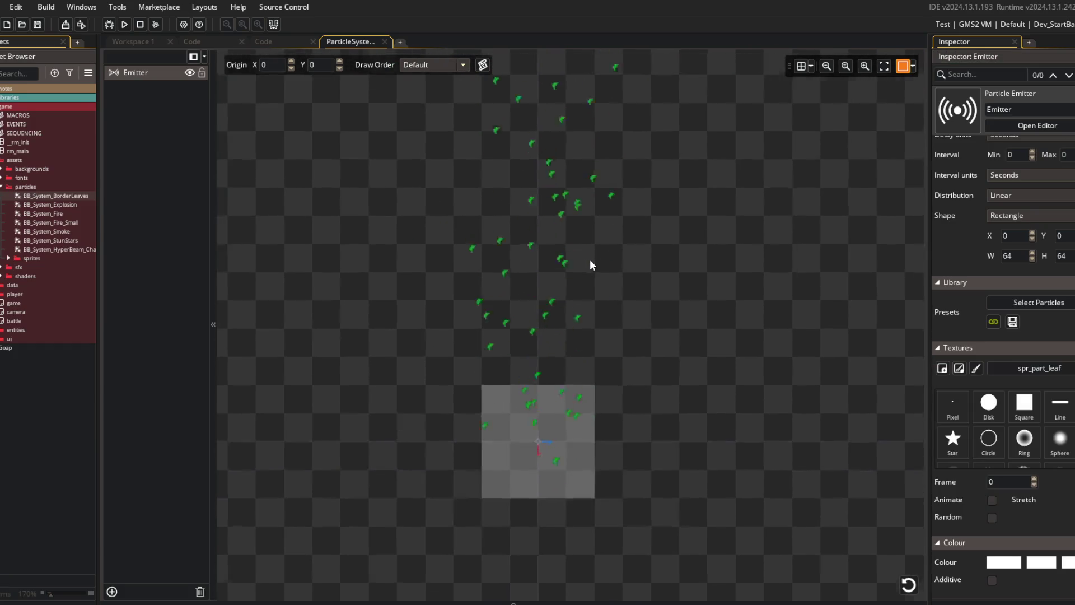
pyautogui.scroll(-2, 589, 258)
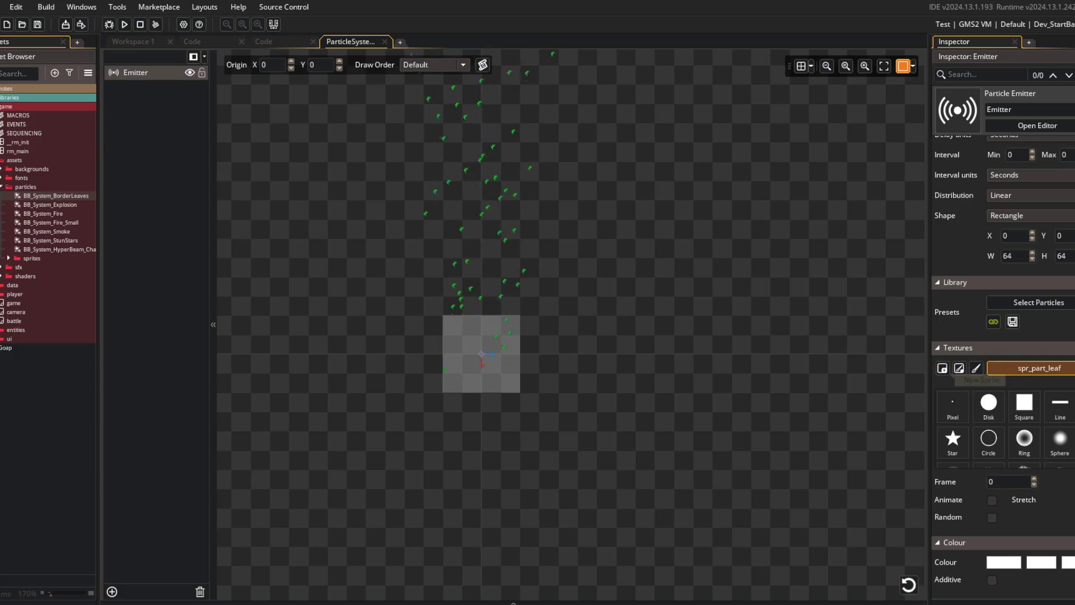
pyautogui.click(943, 370)
# - Close the sprite picker unchanged and give the emitter a gravity force of 0.1
pyautogui.press('Escape')
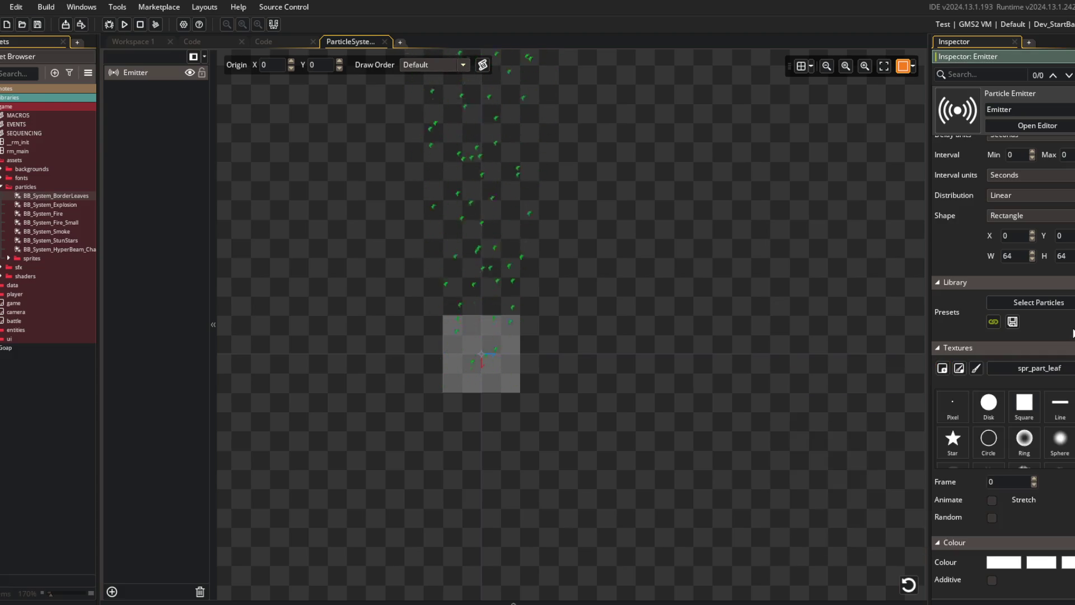
pyautogui.scroll(-5, 976, 479)
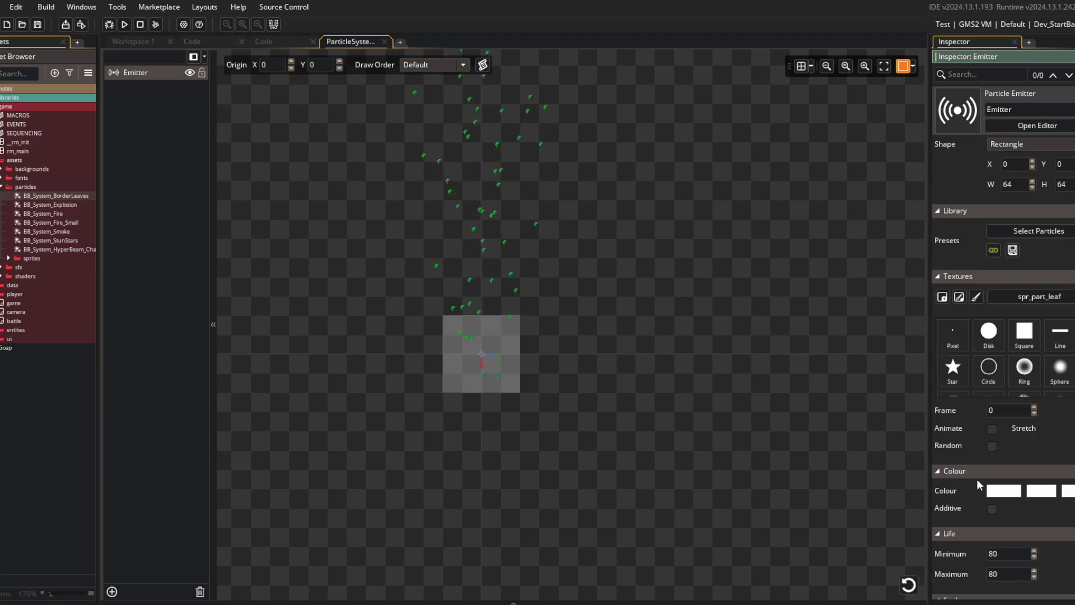
pyautogui.scroll(-14, 975, 478)
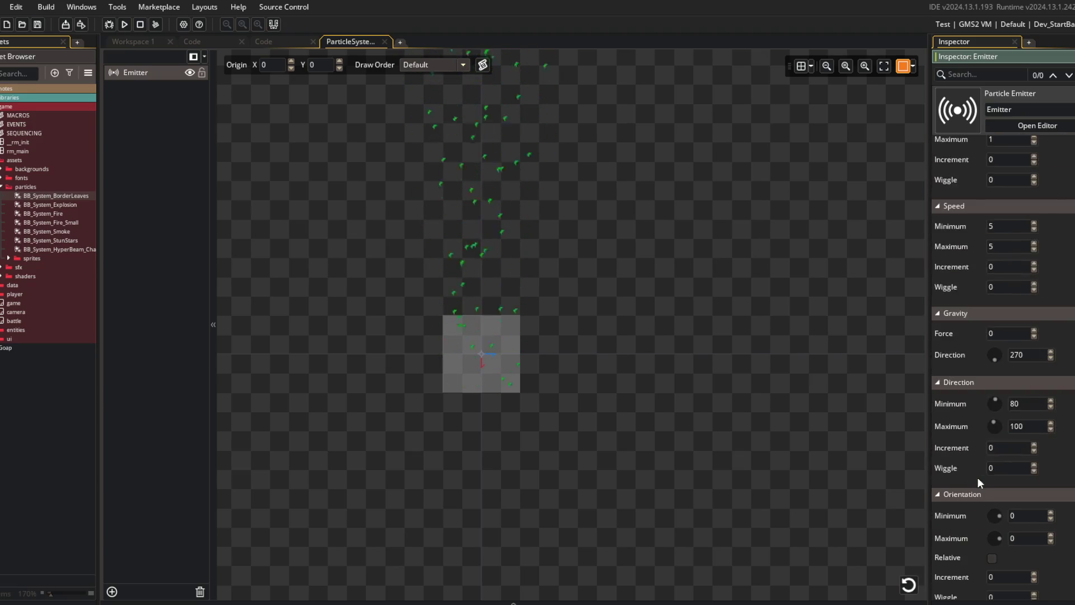
pyautogui.scroll(20, 976, 477)
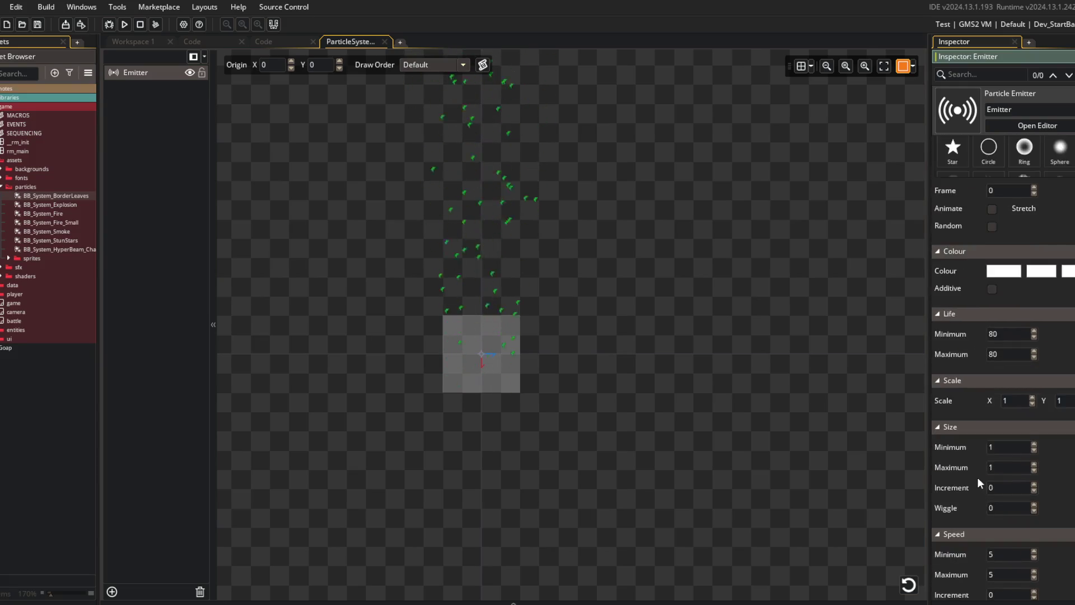
pyautogui.scroll(1, 978, 416)
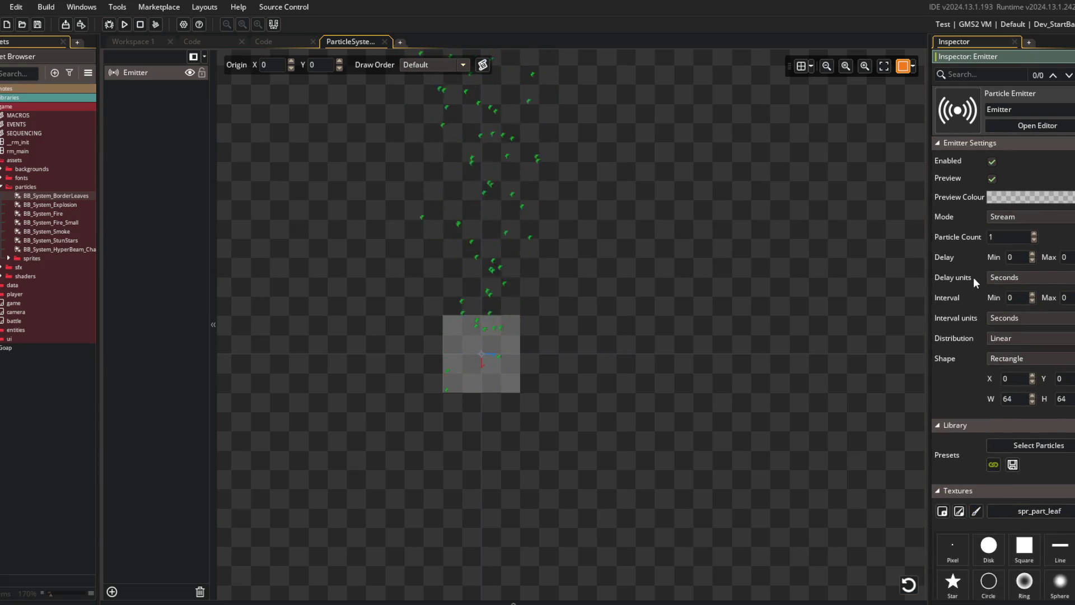
pyautogui.scroll(-13, 984, 290)
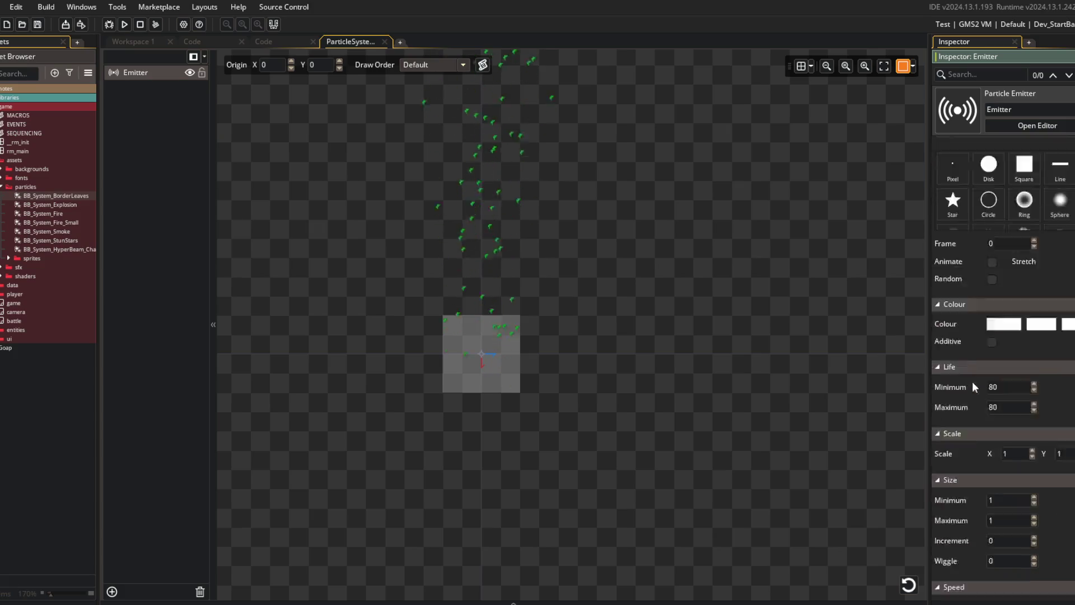
pyautogui.scroll(-5, 985, 427)
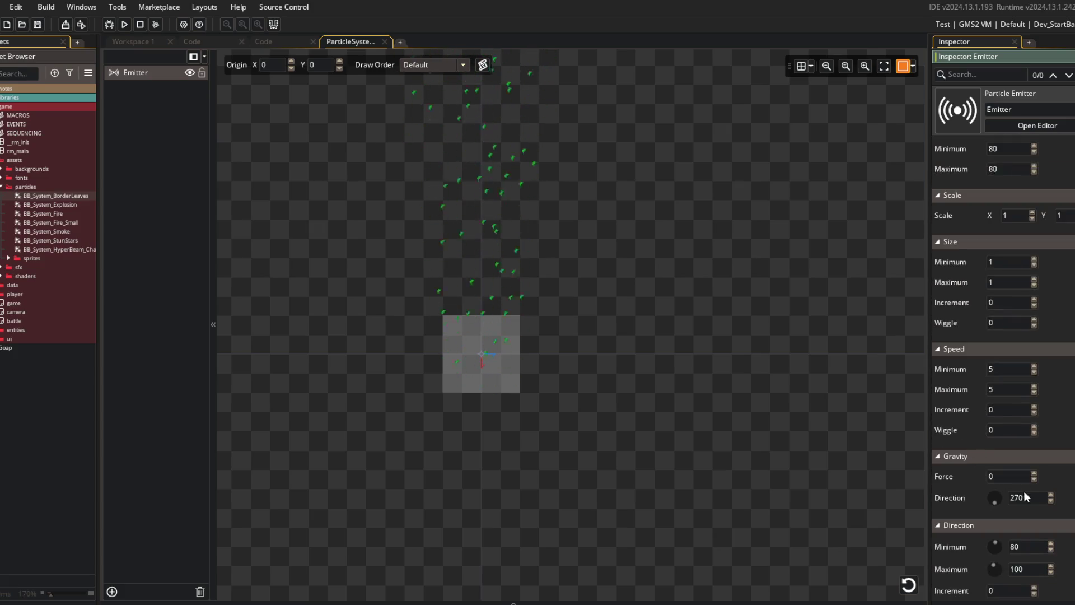
pyautogui.click(1033, 473)
pyautogui.scroll(3, 952, 277)
pyautogui.scroll(-6, 952, 277)
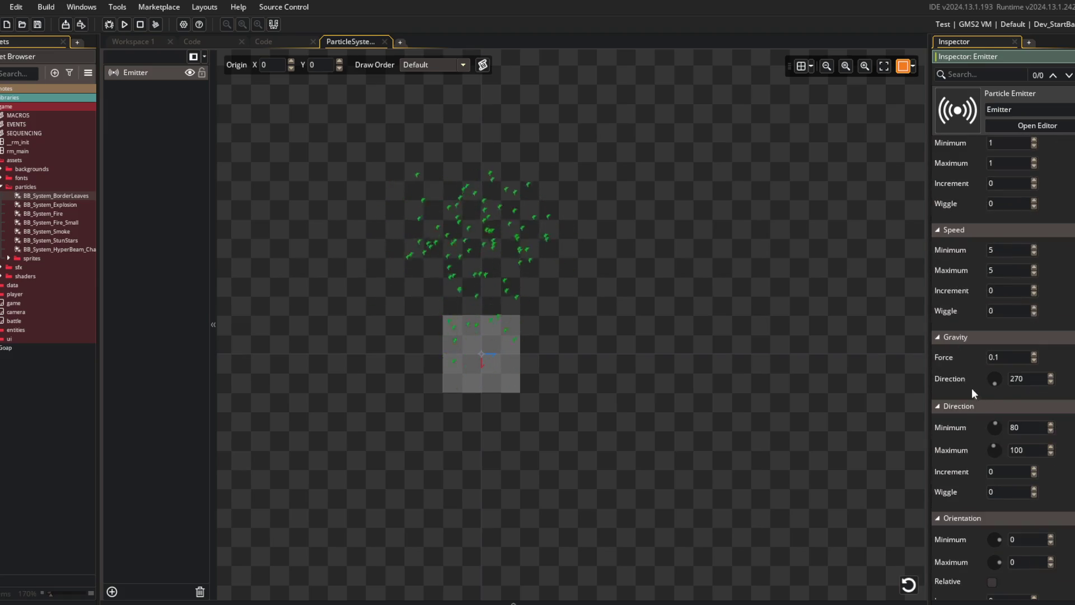
# - Point the emission direction downward, from 250 to 290 degrees
pyautogui.moveTo(992, 421)
pyautogui.mouseDown()
pyautogui.moveTo(1006, 444)
pyautogui.moveTo(981, 459)
pyautogui.mouseUp()
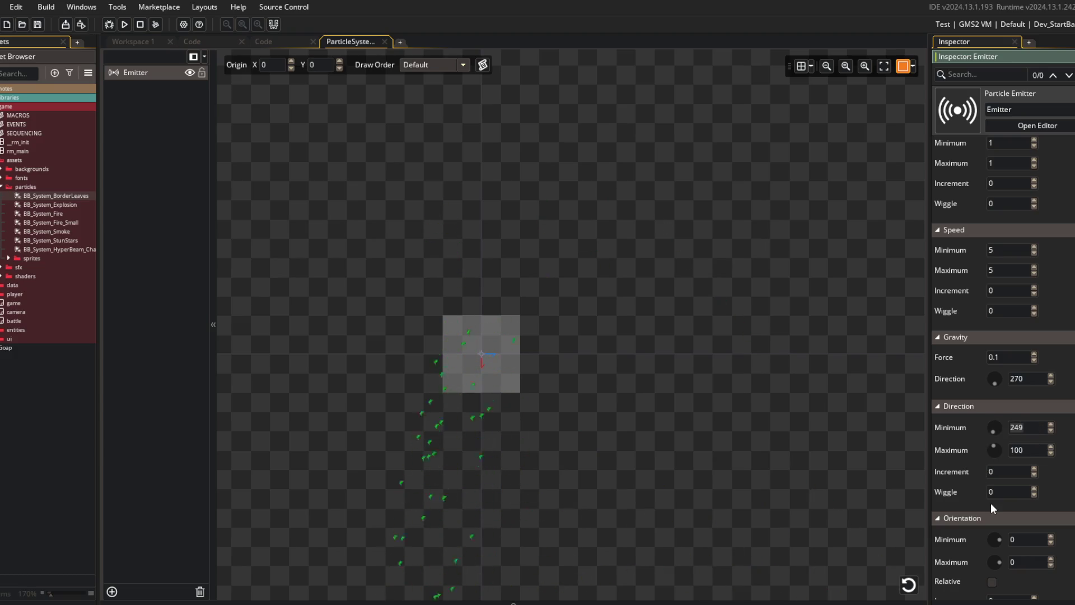
pyautogui.press('Up')
pyautogui.press('Tab')
pyautogui.write('290')
pyautogui.click(1028, 427)
# - Set both minimum and maximum particle speed to 0.1
pyautogui.doubleClick(1007, 250)
pyautogui.write('1')
pyautogui.press('Tab')
pyautogui.write('1')
pyautogui.click(1034, 253)
pyautogui.write('.1')
pyautogui.press('Tab')
pyautogui.write('0')
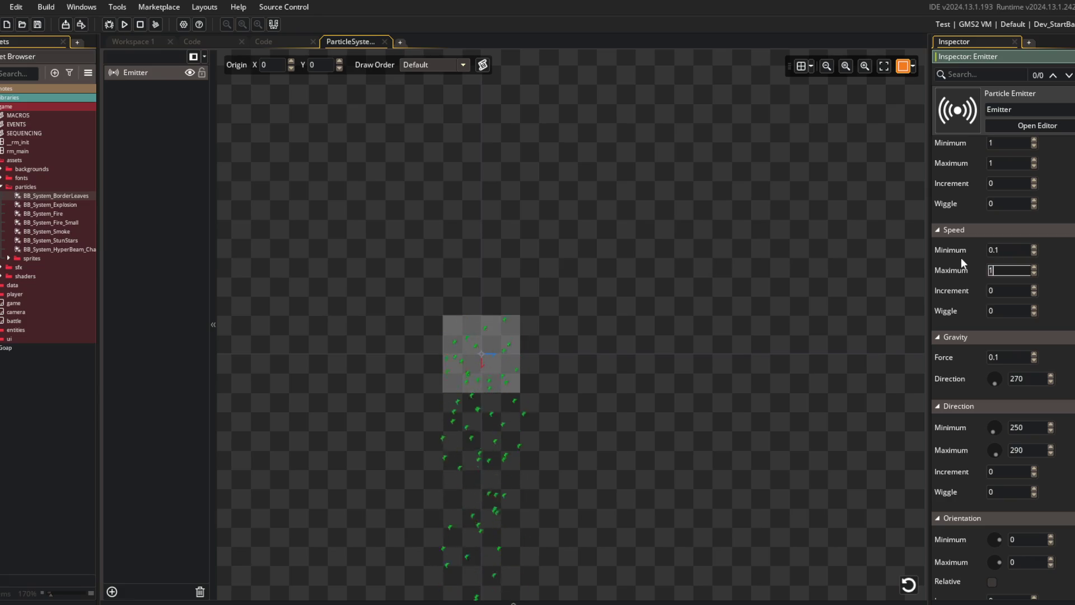
pyautogui.write('.1')
pyautogui.press('Return')
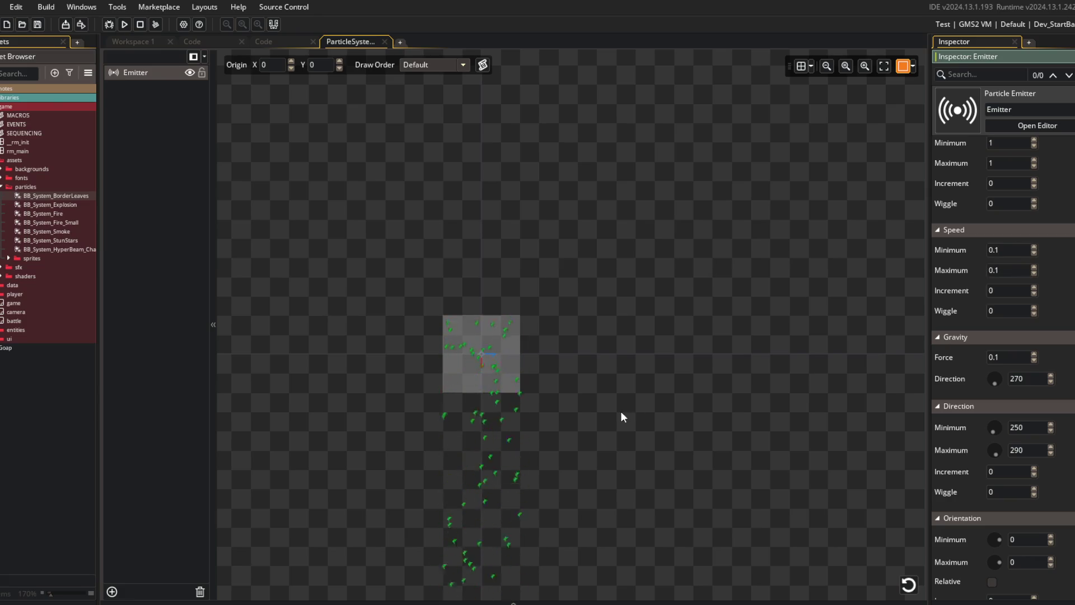
# - Set the speed increment to -0.05 and remove the gravity pull
pyautogui.scroll(2, 524, 408)
pyautogui.scroll(3, 524, 408)
pyautogui.moveTo(523, 294); pyautogui.dragTo(717, 378)
pyautogui.scroll(-4, 701, 372)
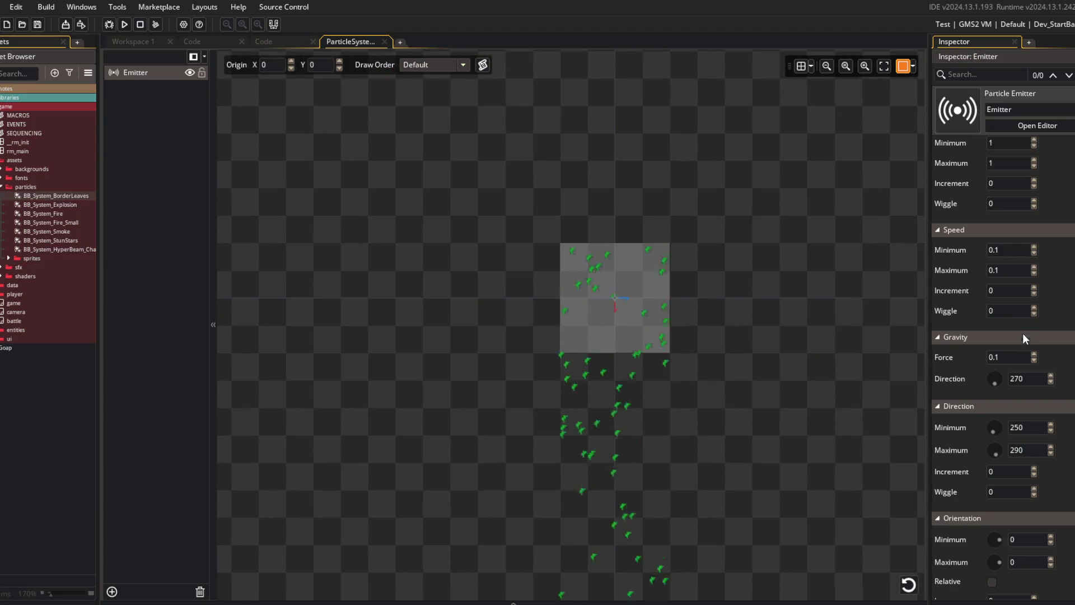
pyautogui.click(1005, 291)
pyautogui.write('-0.012')
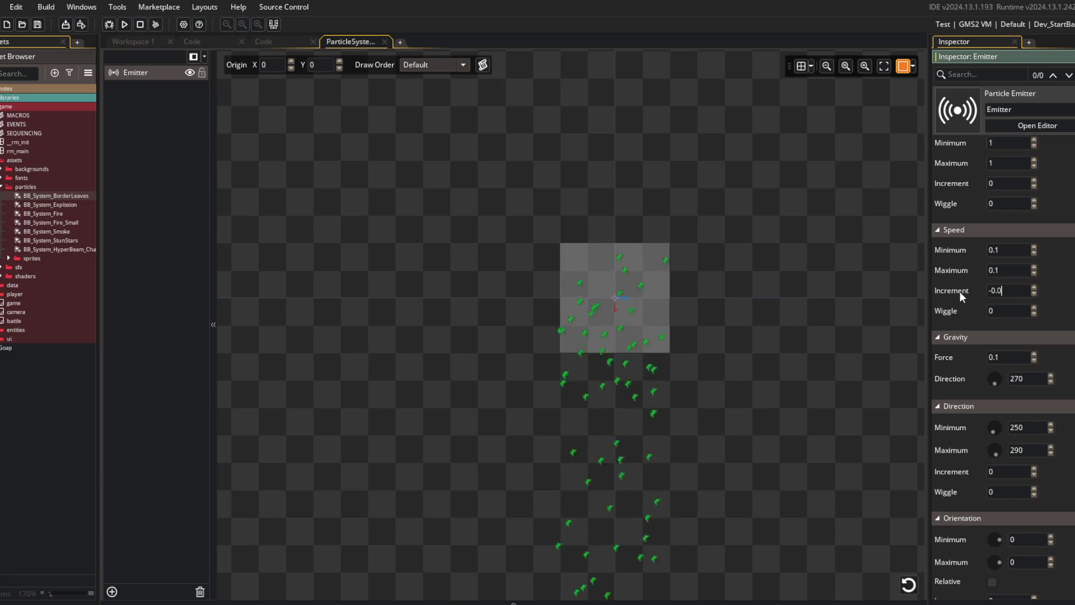
pyautogui.hotkey('ctrl', 'i')
pyautogui.hotkey('ctrl', 'i')
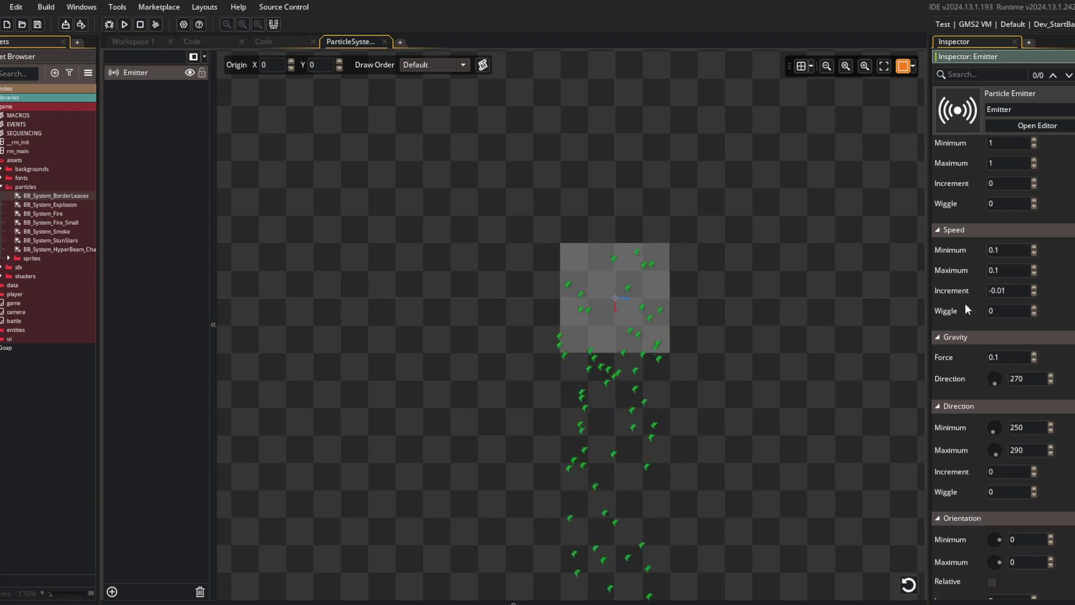
pyautogui.write('1')
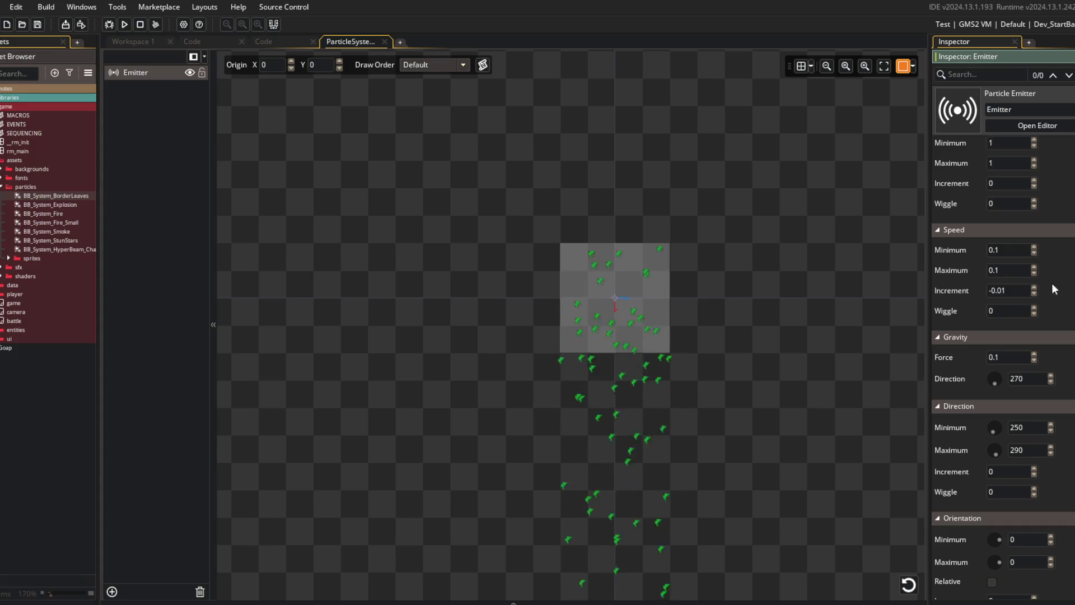
pyautogui.press('BackSpace')
pyautogui.press('BackSpace')
pyautogui.write('1')
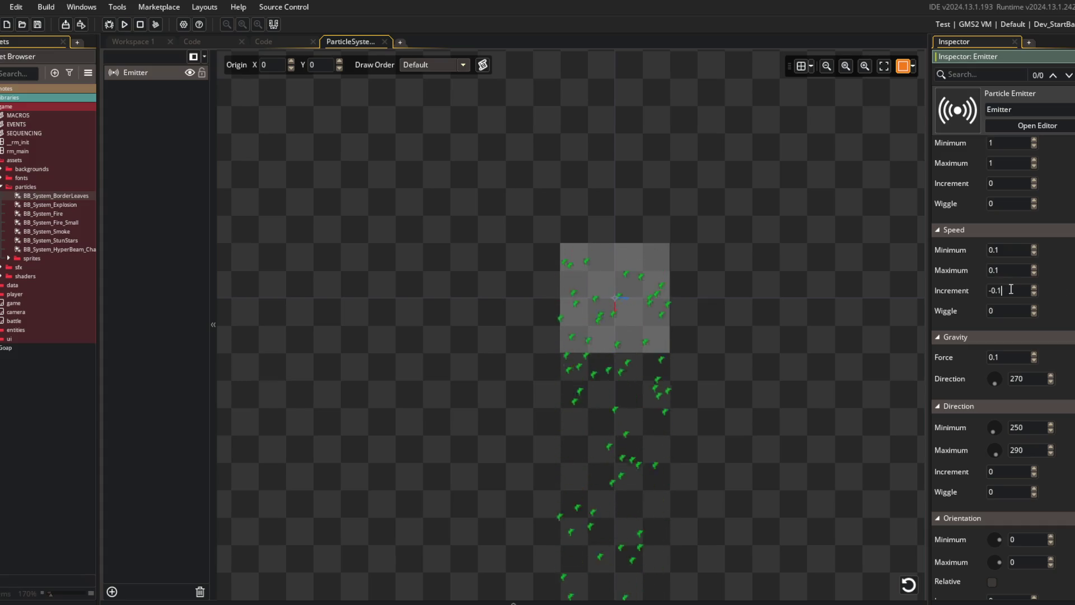
pyautogui.press('BackSpace')
pyautogui.press('BackSpace')
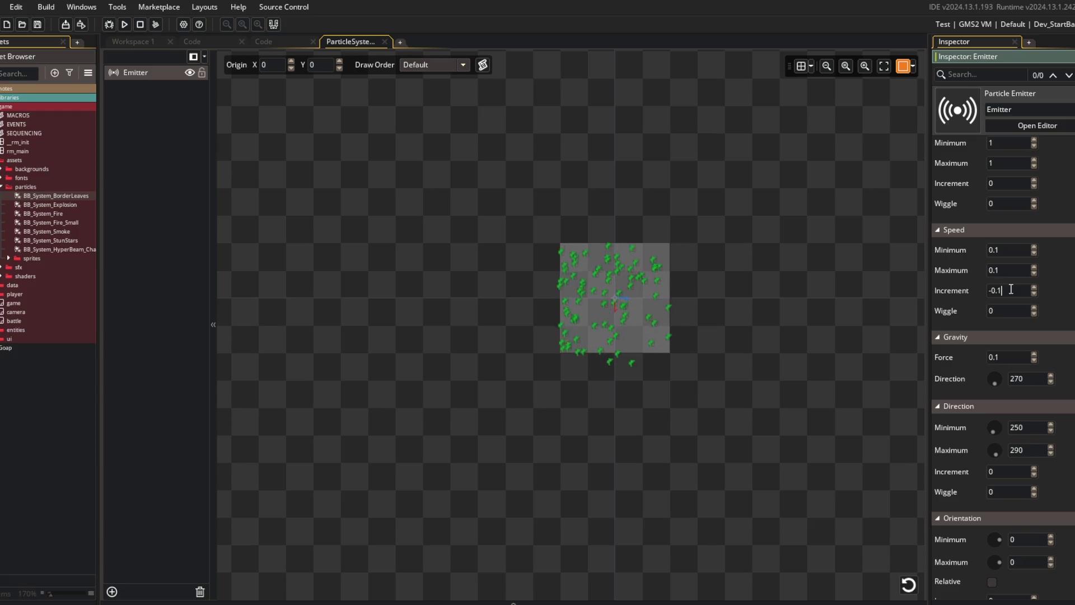
pyautogui.write('.05')
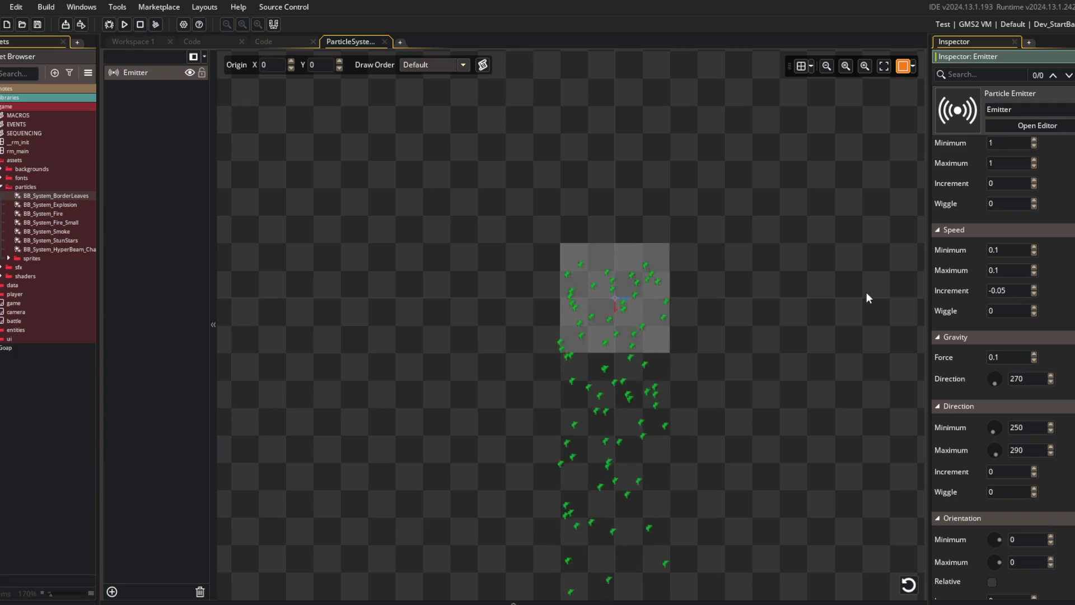
pyautogui.click(1033, 360)
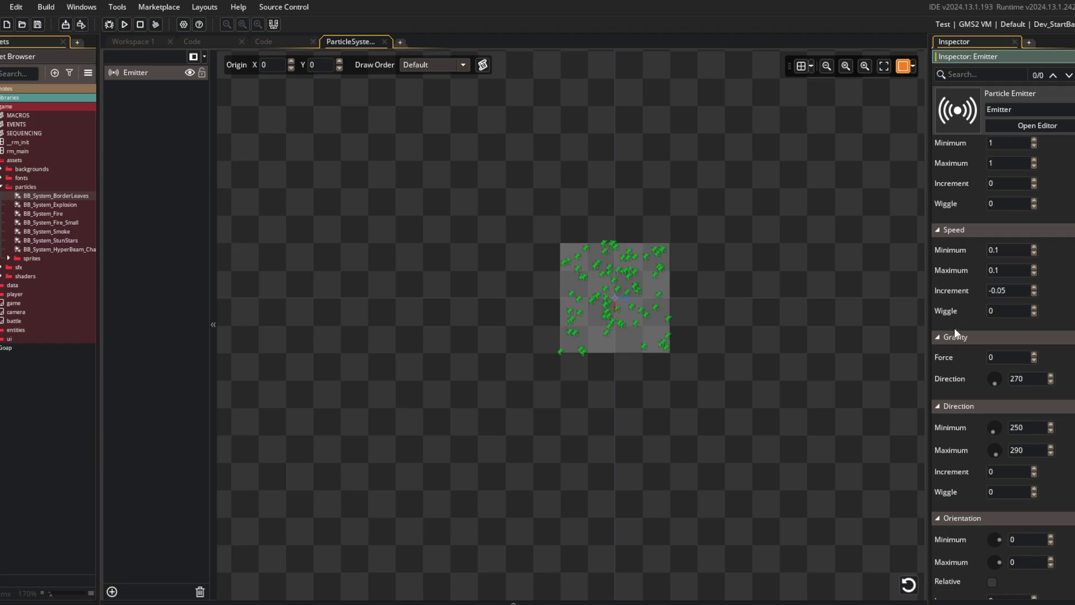
# - Restore gravity force to 0.1 and edit the speed increment toward -0.09
pyautogui.scroll(1, 943, 272)
pyautogui.scroll(2, 948, 253)
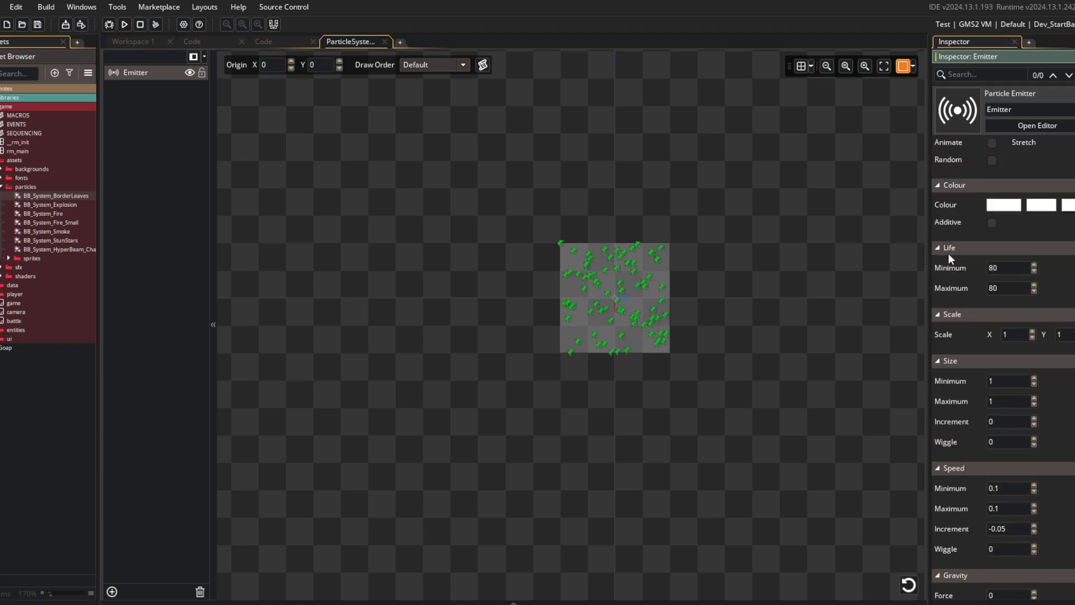
pyautogui.scroll(-5, 949, 253)
pyautogui.scroll(-1, 977, 376)
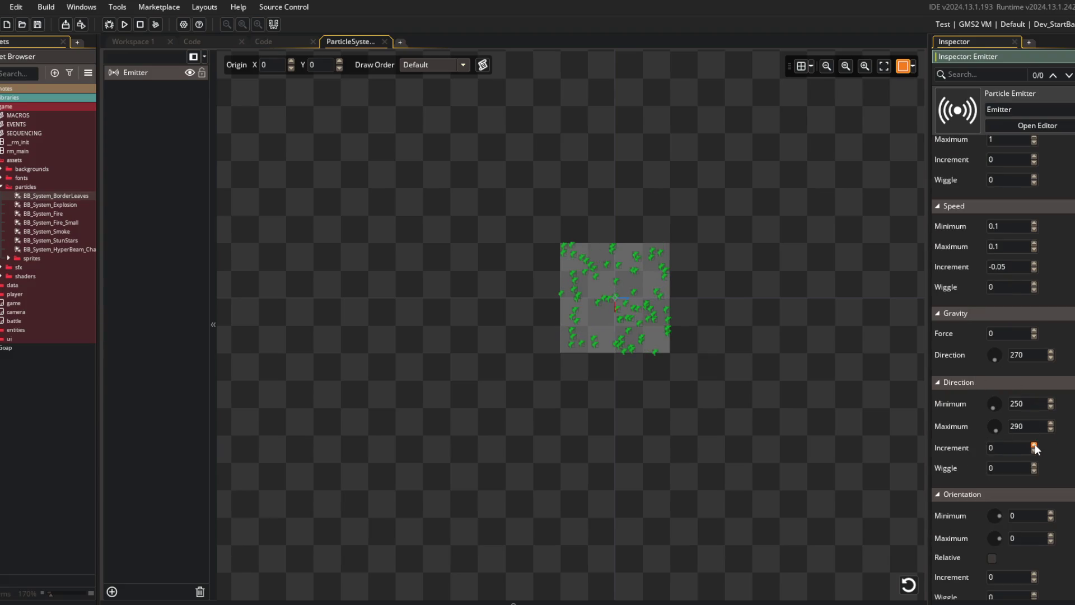
pyautogui.scroll(-1, 1025, 499)
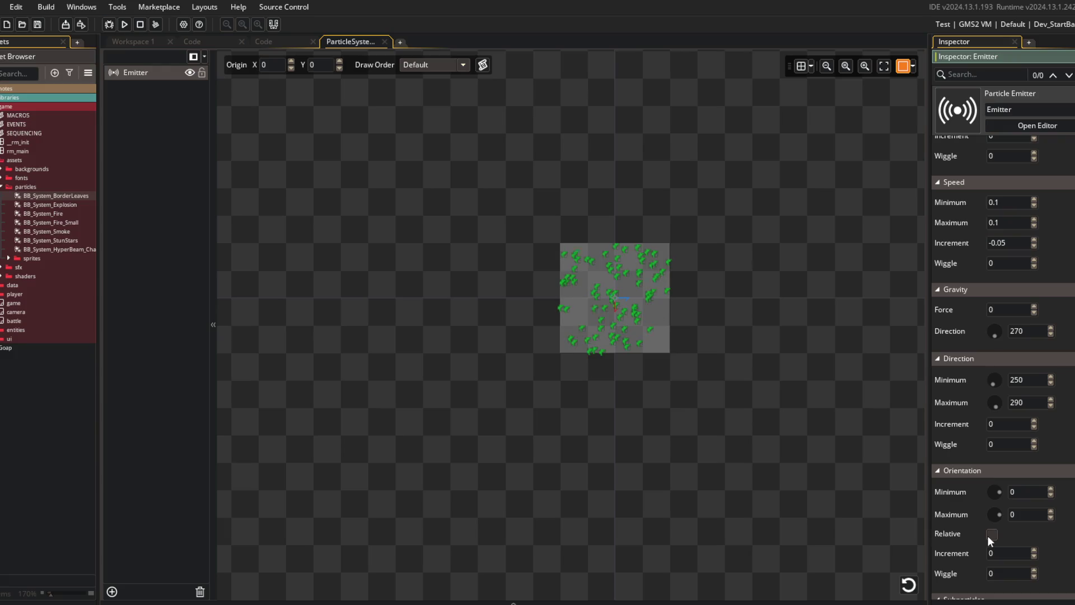
pyautogui.click(1034, 307)
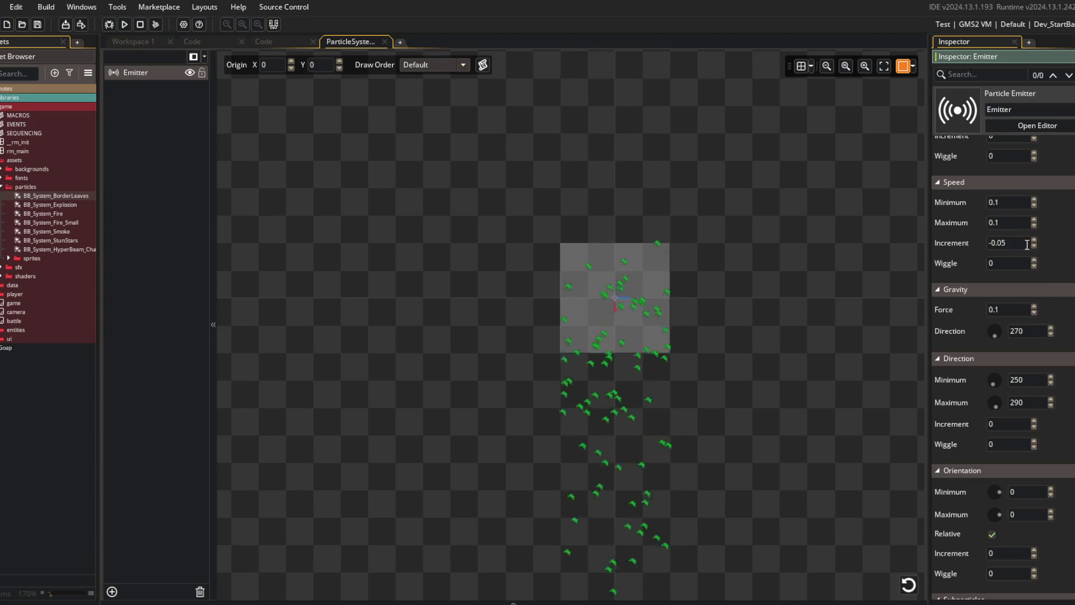
pyautogui.press('BackSpace')
pyautogui.press('BackSpace')
pyautogui.write('1')
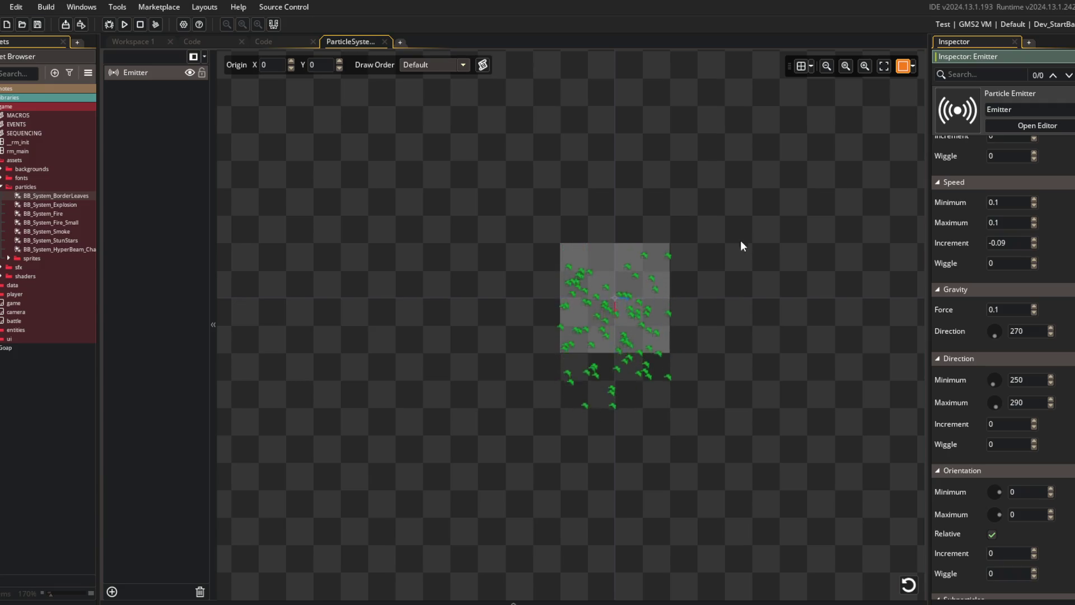
# - Set both maximum and minimum particle life to 1000
pyautogui.scroll(5, 1002, 336)
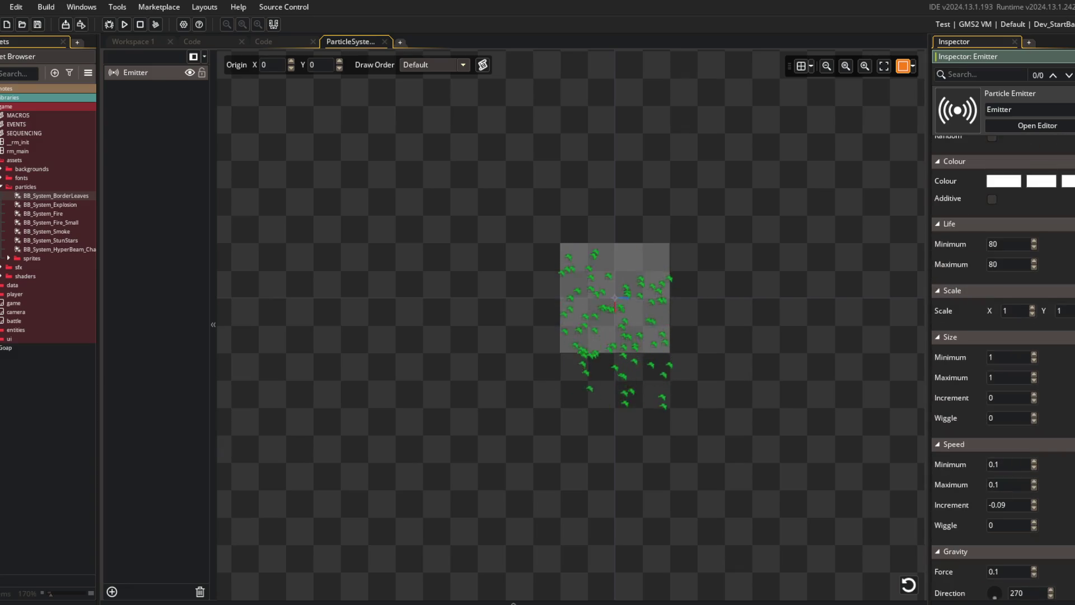
pyautogui.moveTo(1017, 264); pyautogui.dragTo(968, 269)
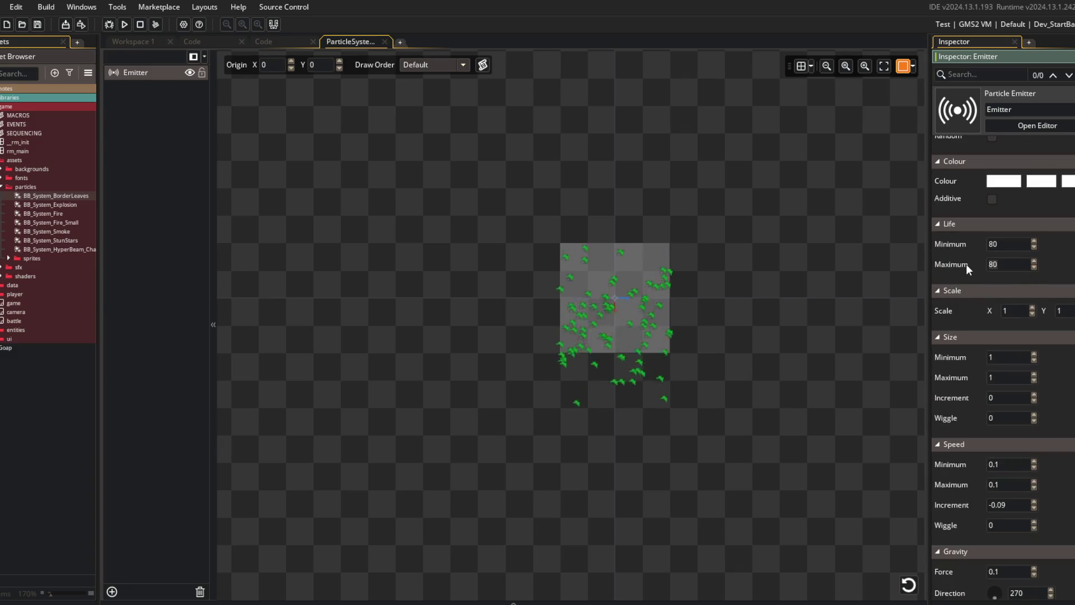
pyautogui.write('1000')
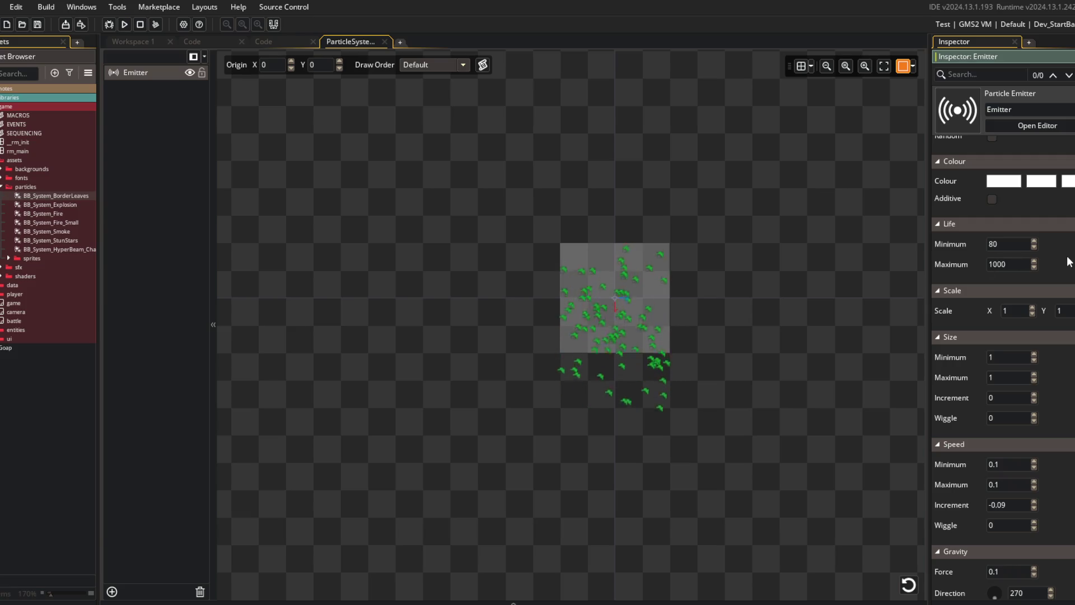
pyautogui.moveTo(1018, 245); pyautogui.dragTo(964, 253)
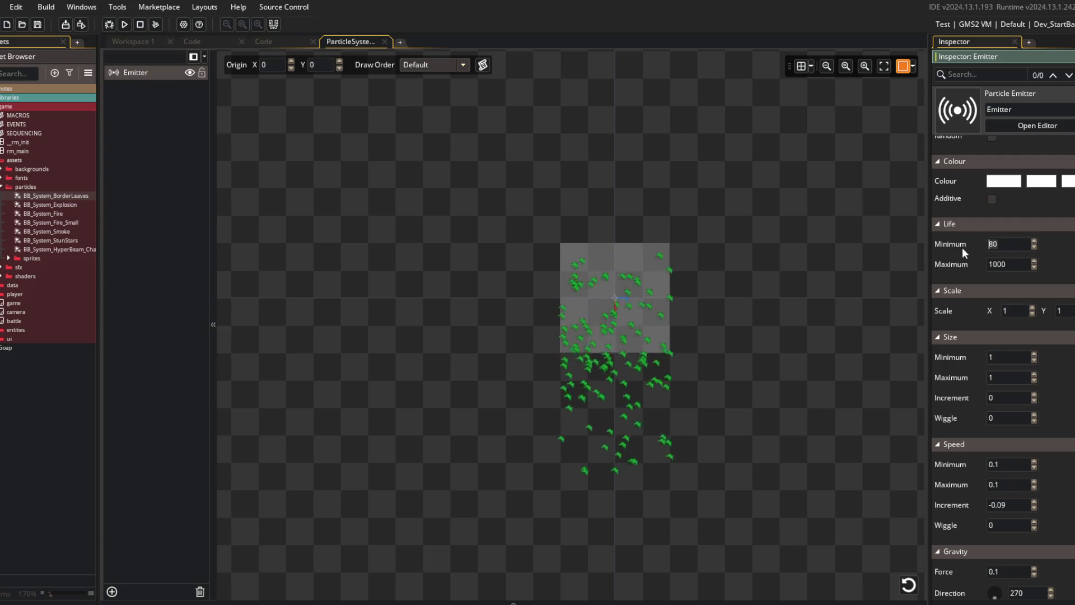
pyautogui.write('1000')
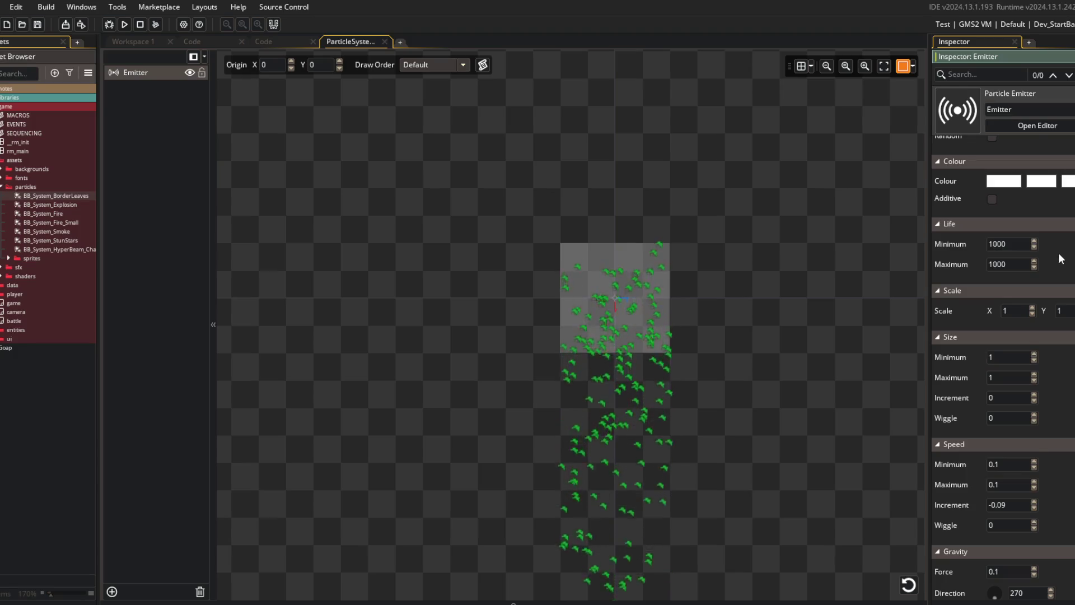
# - Make the third, end-of-life colour fully transparent with alpha 0
pyautogui.scroll(5, 1062, 261)
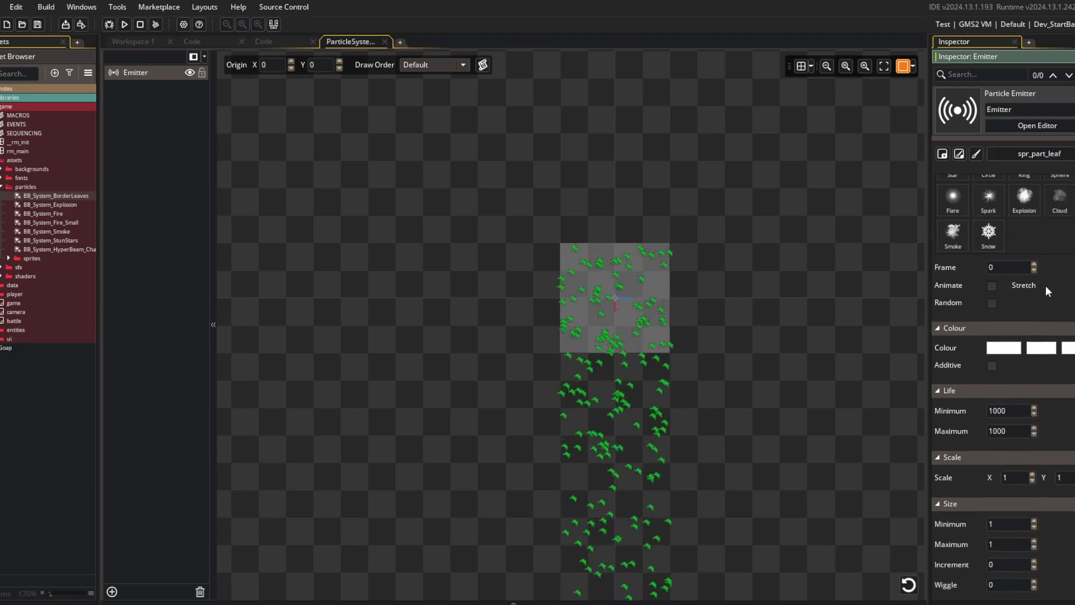
pyautogui.scroll(-3, 1046, 285)
pyautogui.scroll(1, 1047, 285)
pyautogui.click(1070, 255)
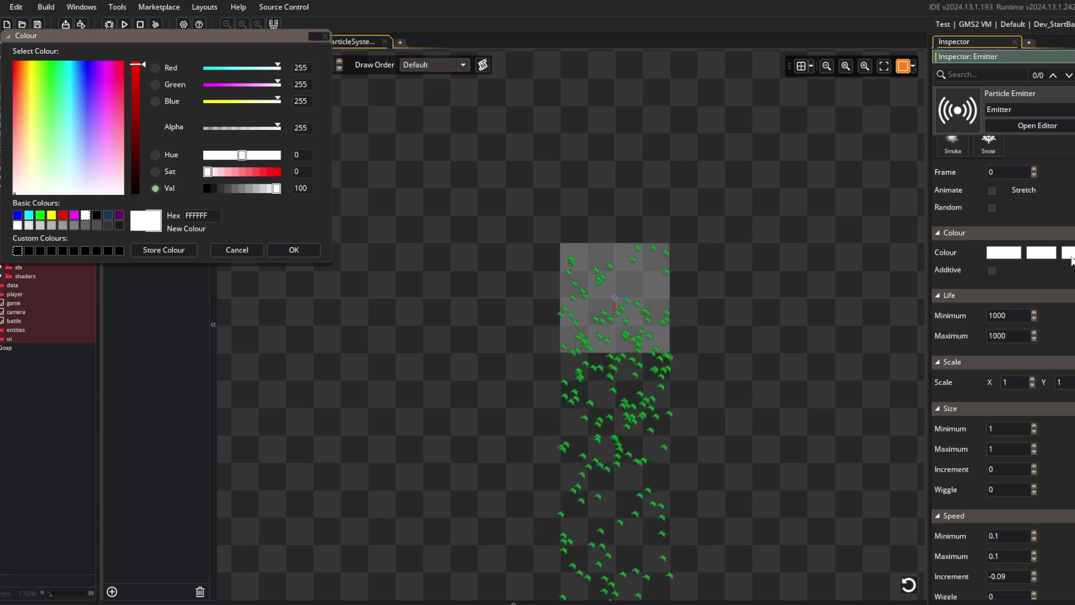
pyautogui.moveTo(278, 127); pyautogui.dragTo(145, 135)
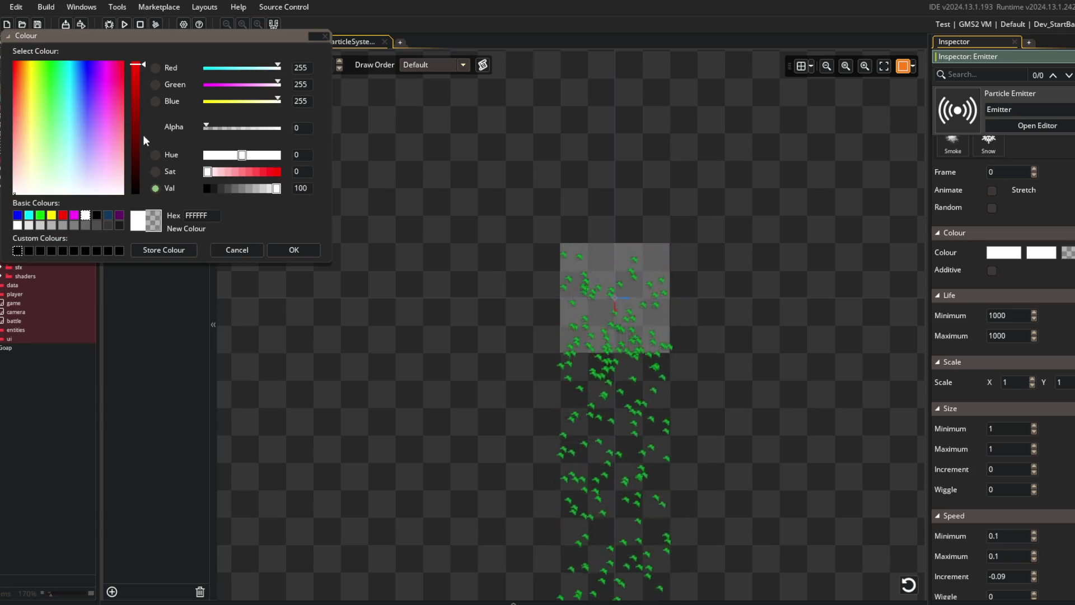
pyautogui.click(295, 248)
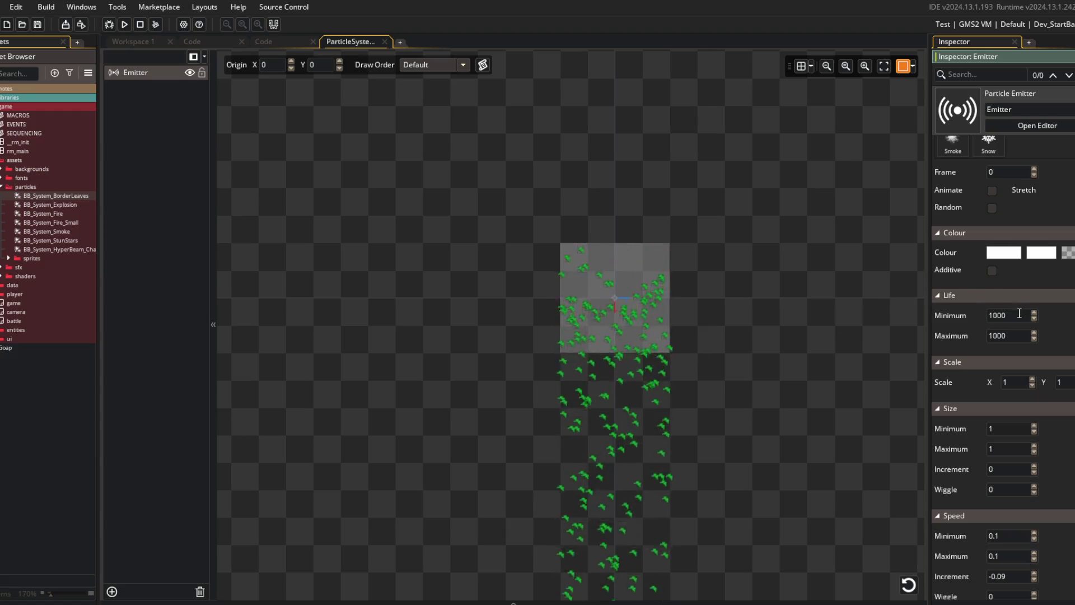
# - Set maximum and minimum particle life to 500
pyautogui.doubleClick(994, 335)
pyautogui.write('500')
pyautogui.doubleClick(991, 316)
pyautogui.write('500')
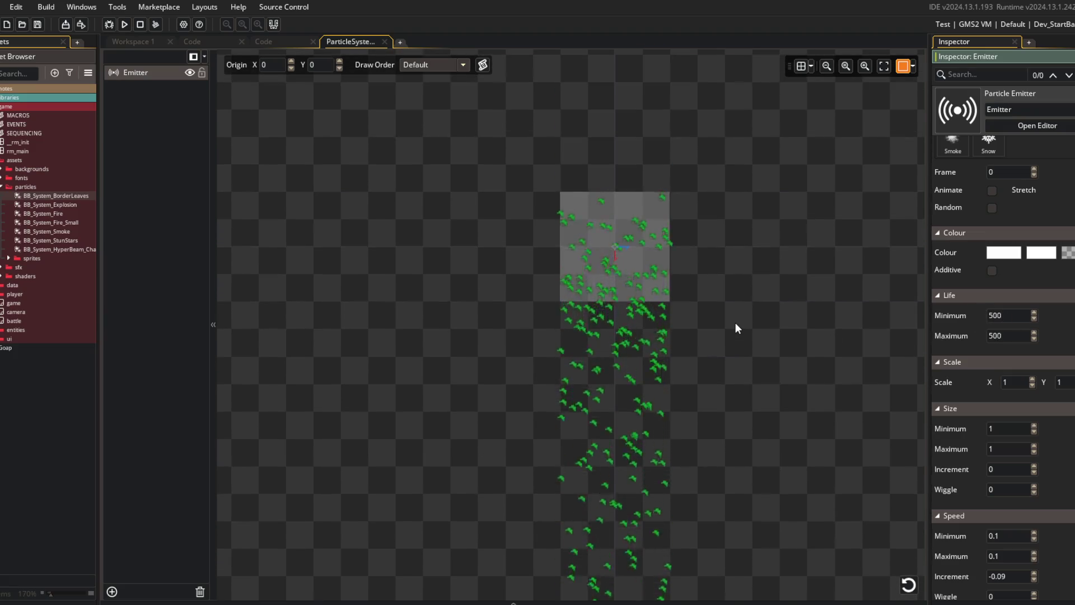
# - Recentre the preview on the emitter box and set both life values to 100
pyautogui.scroll(-2, 735, 329)
pyautogui.scroll(-1, 734, 323)
pyautogui.moveTo(754, 389)
pyautogui.mouseDown()
pyautogui.moveTo(684, 228)
pyautogui.moveTo(655, 233)
pyautogui.moveTo(666, 268)
pyautogui.mouseUp()
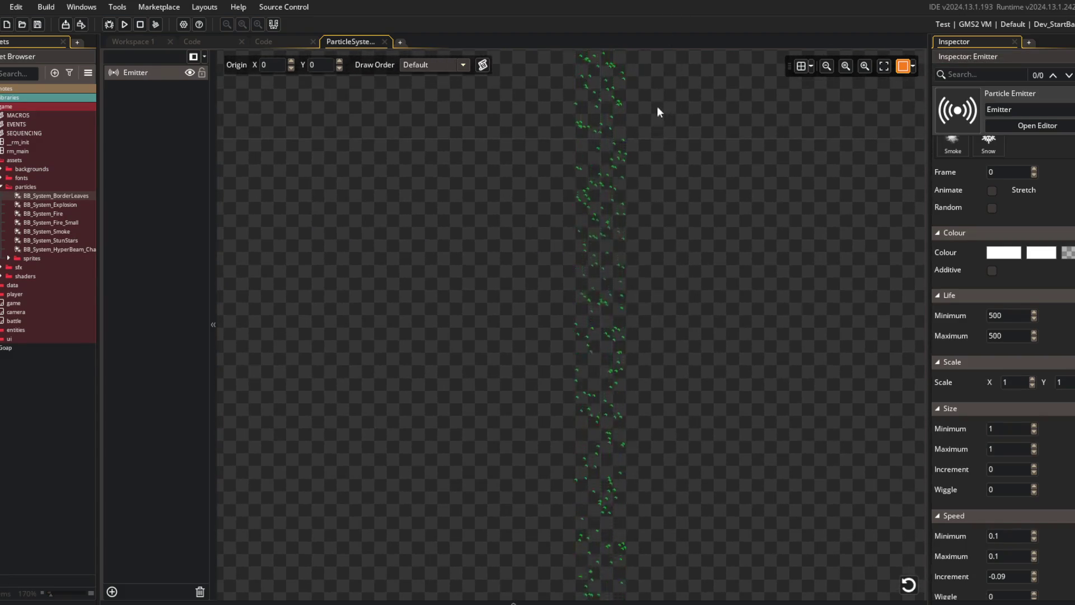
pyautogui.moveTo(656, 108); pyautogui.dragTo(650, 360)
pyautogui.scroll(2, 737, 298)
pyautogui.moveTo(612, 277); pyautogui.dragTo(665, 281)
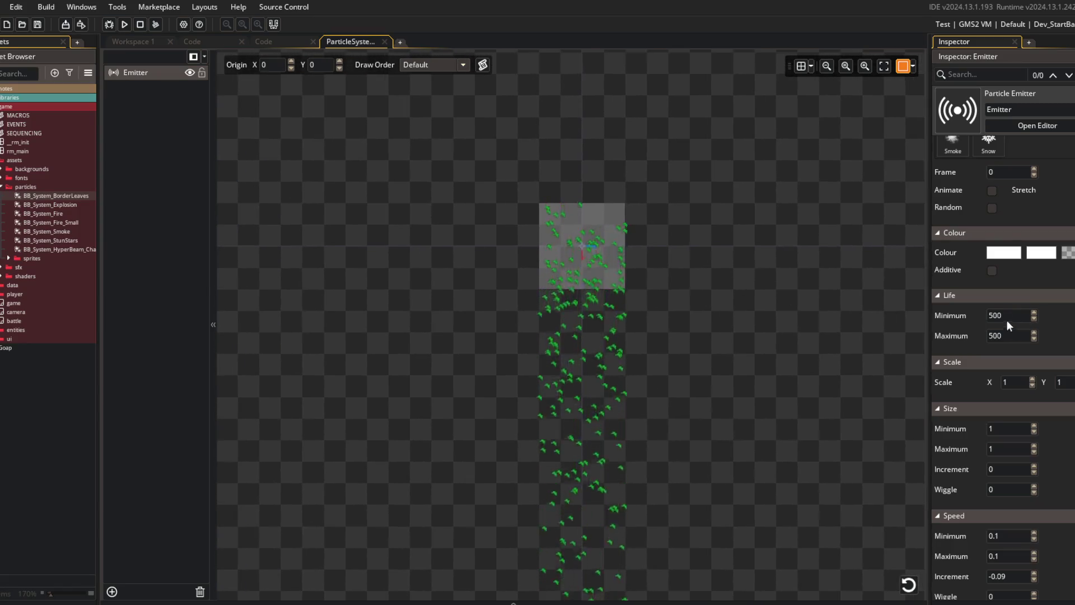
pyautogui.doubleClick(1006, 316)
pyautogui.write('100')
pyautogui.press('Tab')
pyautogui.write('100')
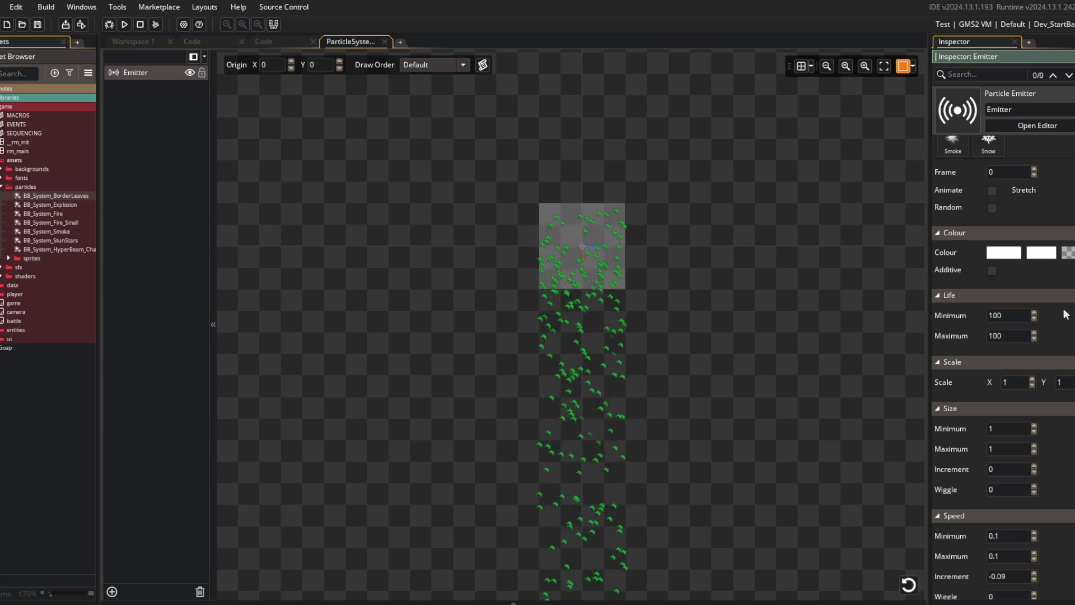
# - Raise maximum and minimum particle life to 300 with the spinners
pyautogui.moveTo(810, 358); pyautogui.dragTo(831, 246)
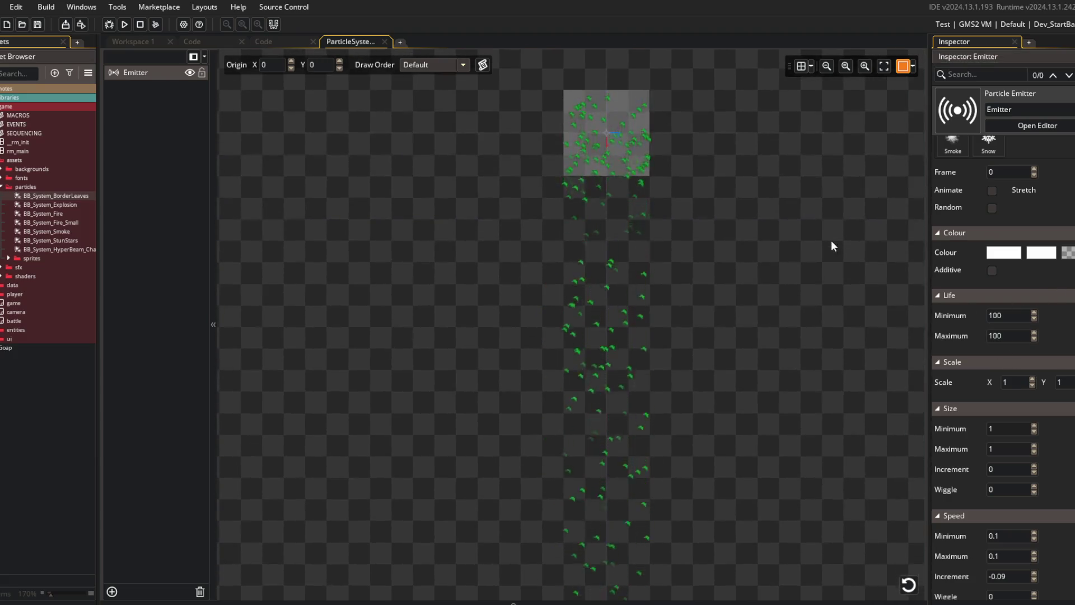
pyautogui.click(985, 315)
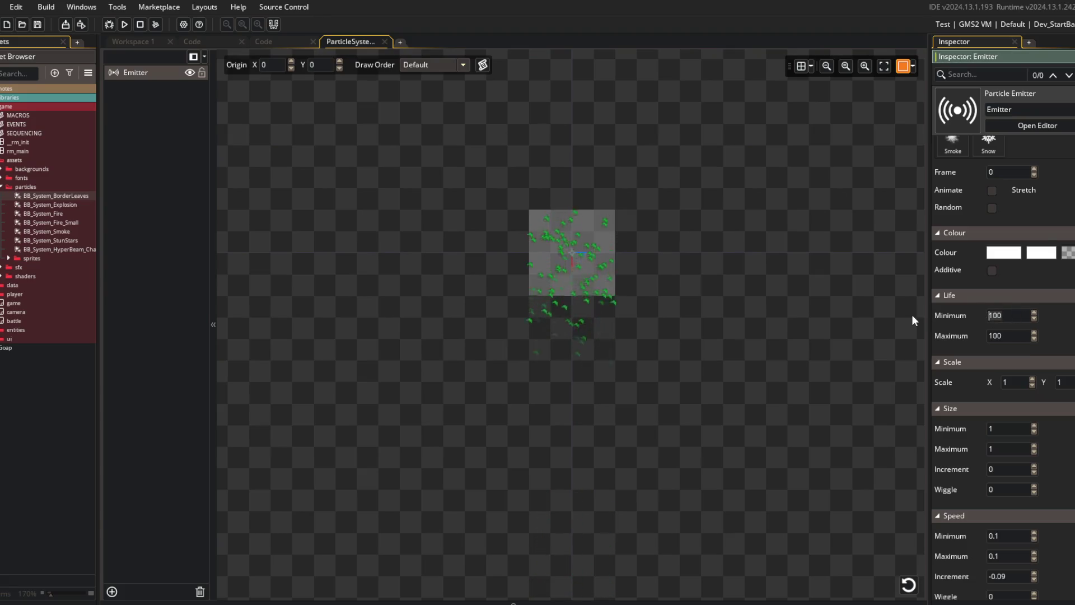
pyautogui.scroll(3, 561, 312)
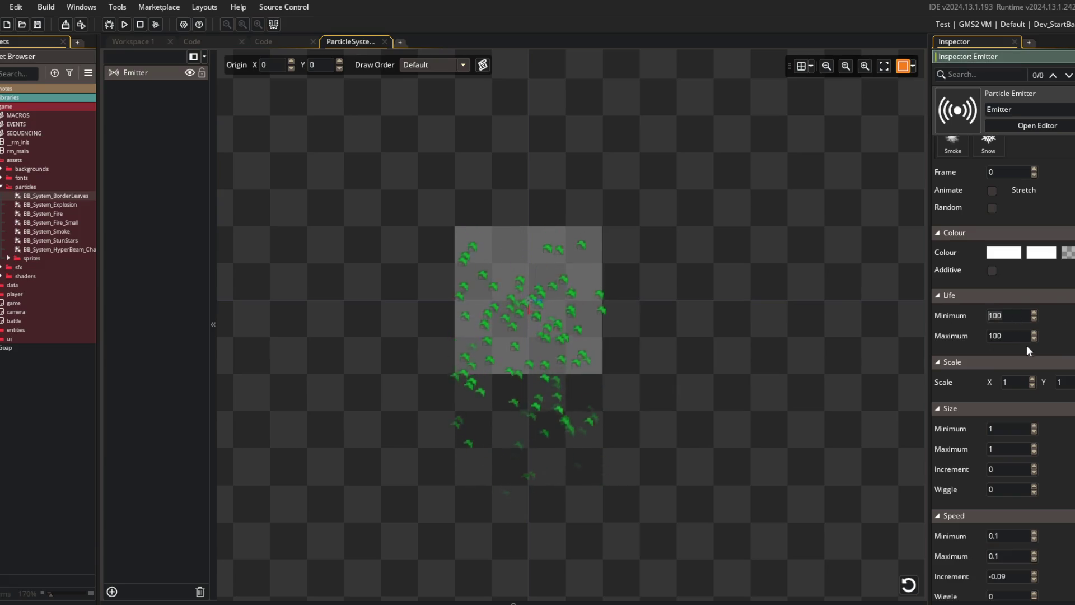
pyautogui.moveTo(965, 339); pyautogui.dragTo(1032, 343)
pyautogui.moveTo(955, 321); pyautogui.dragTo(1039, 344)
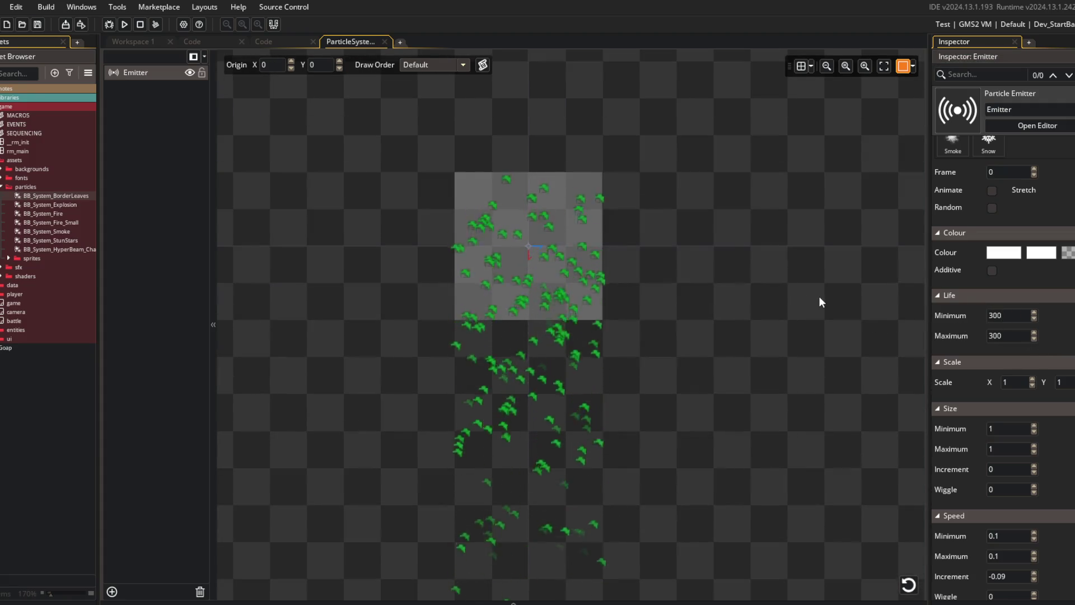
pyautogui.scroll(-3, 819, 296)
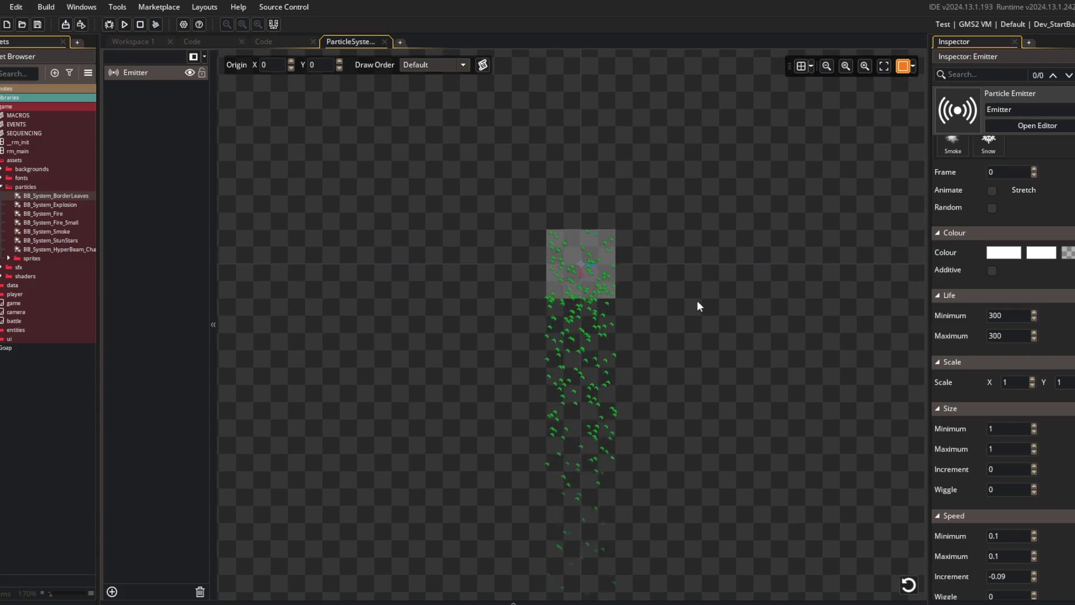
pyautogui.scroll(3, 632, 302)
pyautogui.scroll(-1, 649, 286)
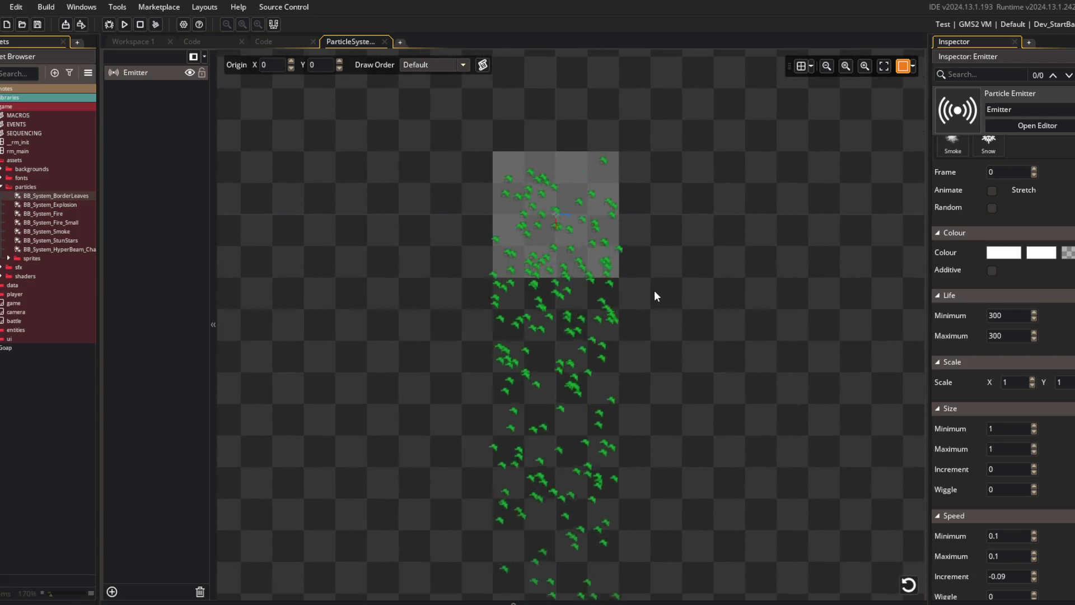
pyautogui.scroll(2, 656, 298)
pyautogui.scroll(-1, 657, 319)
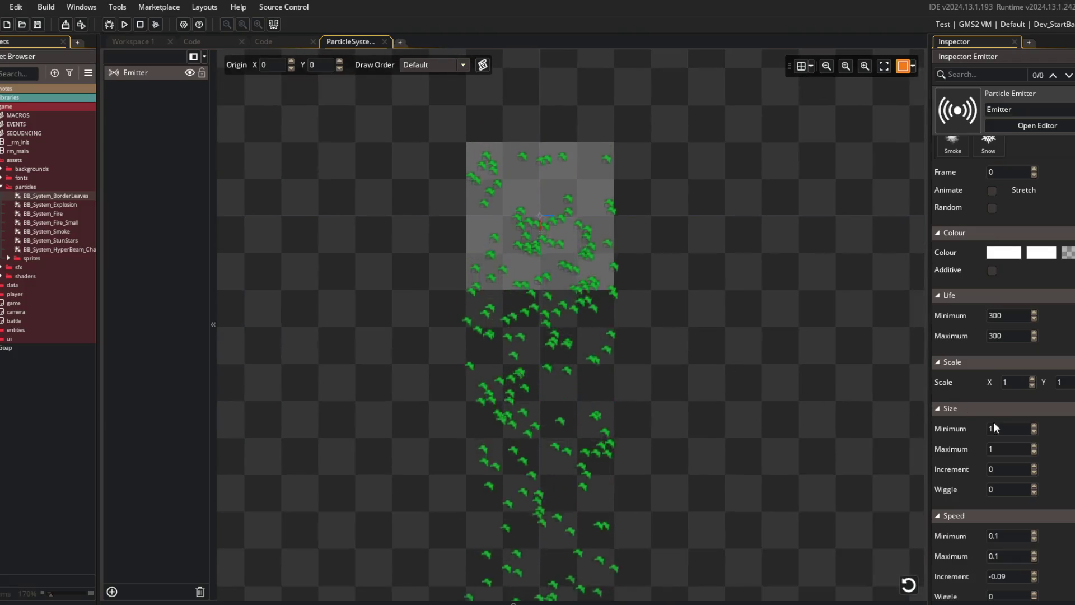
pyautogui.scroll(-1, 988, 419)
pyautogui.scroll(-6, 1055, 385)
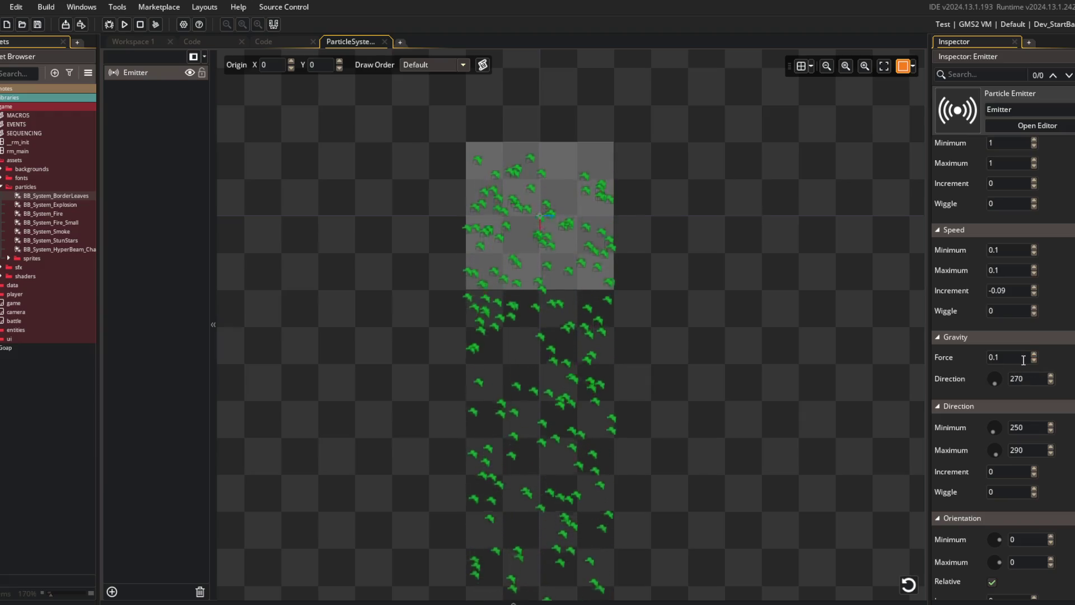
# - Bring gravity force down to 0 with its spinner arrows
pyautogui.click(1033, 355)
pyautogui.click(1034, 359)
pyautogui.click(1034, 359)
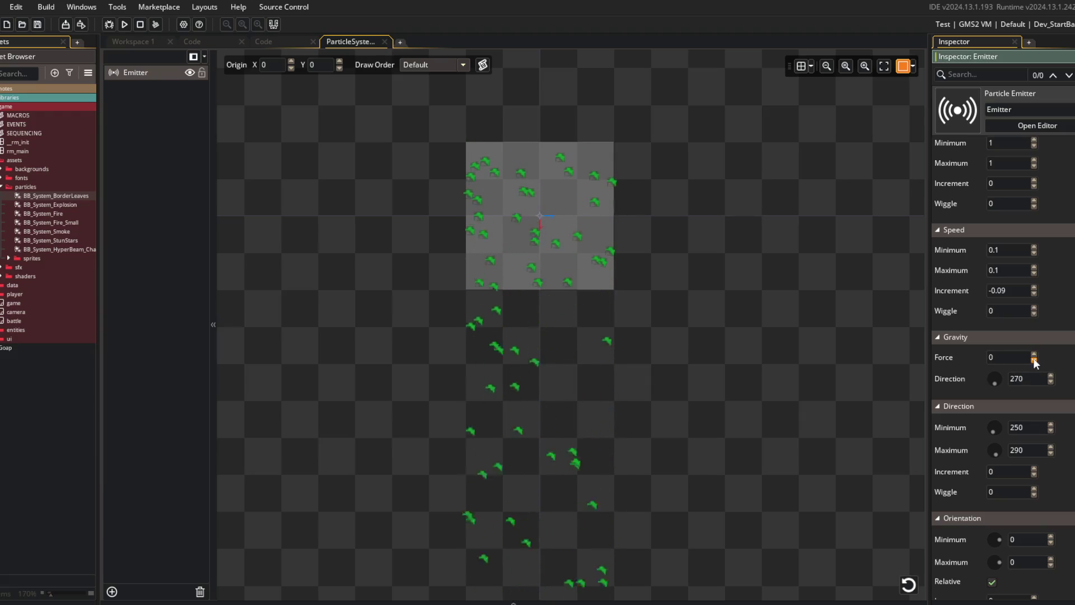
# - Enter 0.01 as the speed increment
pyautogui.scroll(1, 719, 319)
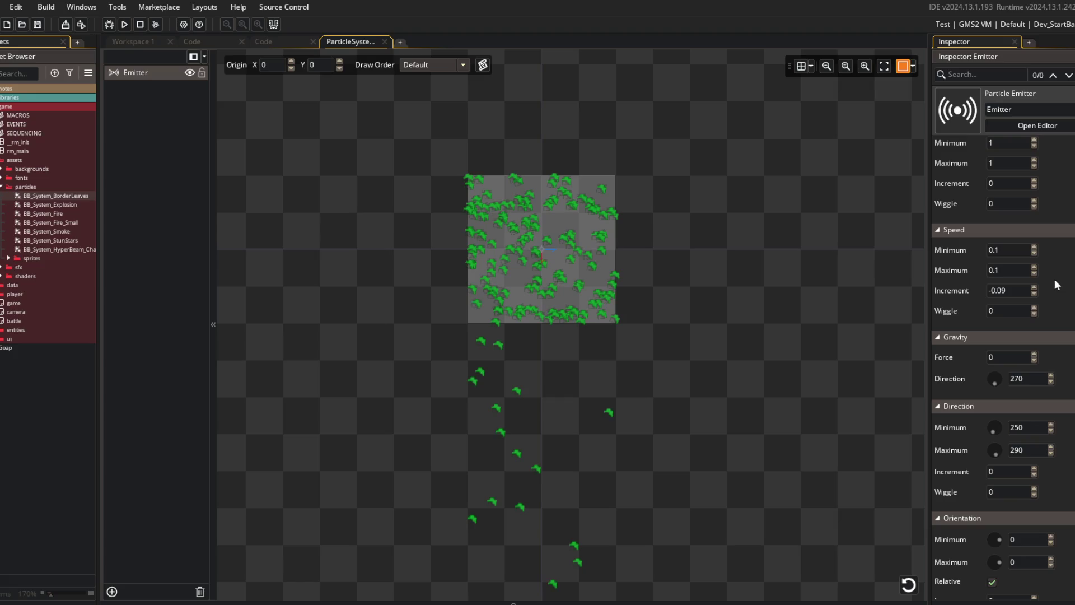
pyautogui.scroll(3, 1055, 297)
pyautogui.scroll(-4, 1056, 303)
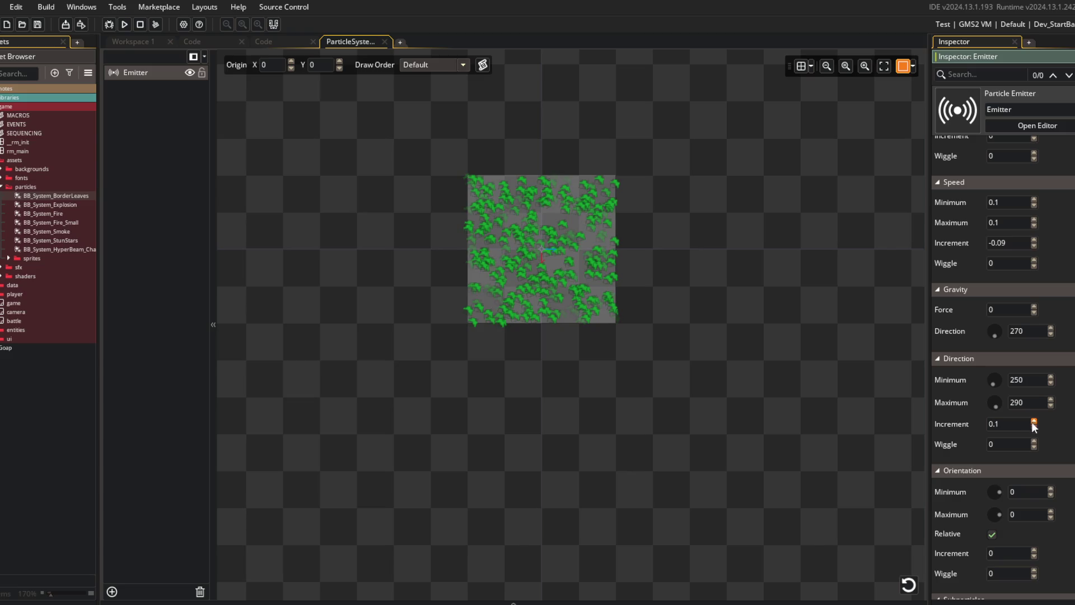
pyautogui.scroll(-2, 1034, 430)
pyautogui.scroll(4, 1044, 449)
pyautogui.scroll(8, 1045, 449)
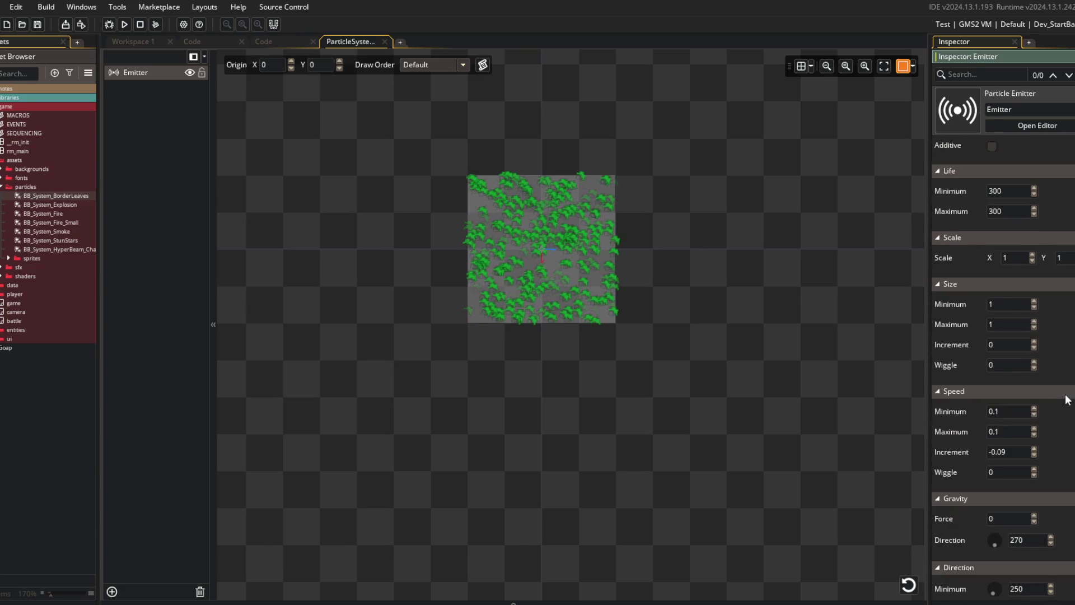
pyautogui.scroll(8, 996, 281)
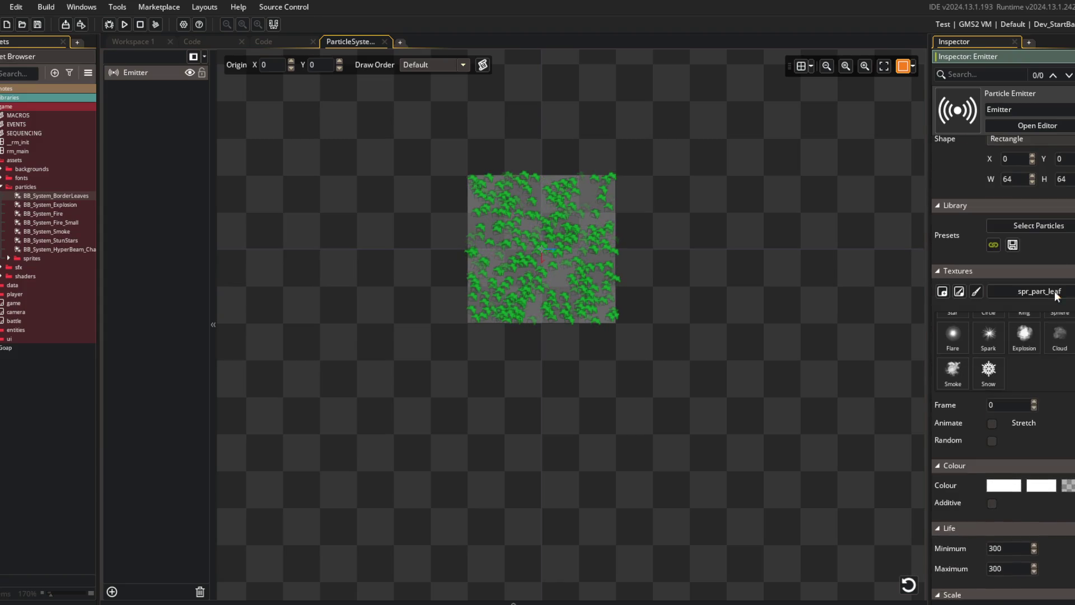
pyautogui.scroll(2, 970, 263)
pyautogui.scroll(-10, 970, 263)
pyautogui.scroll(-4, 969, 261)
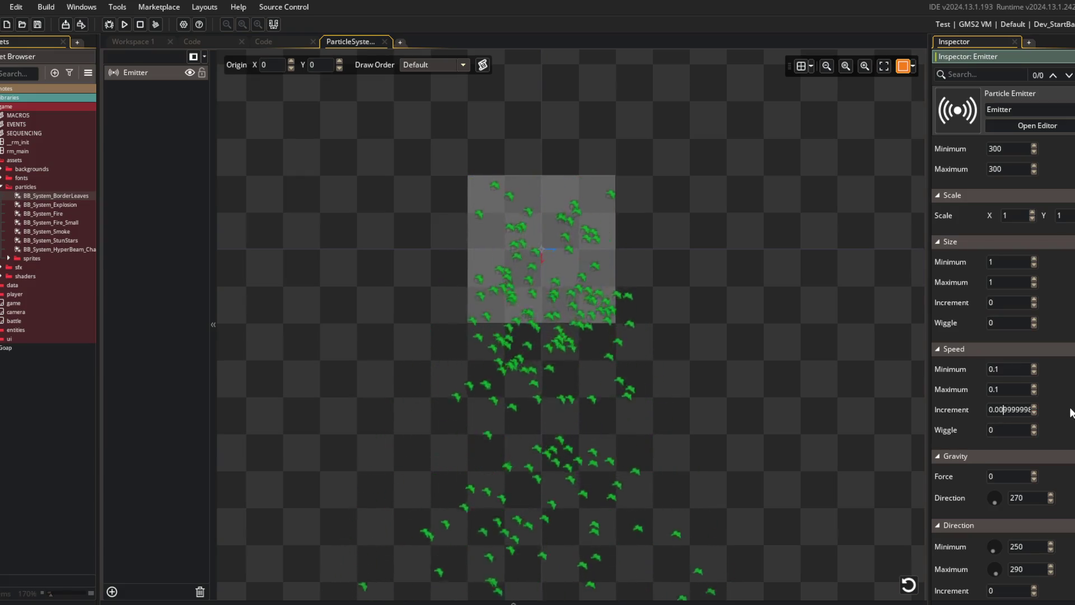
pyautogui.write('0.01')
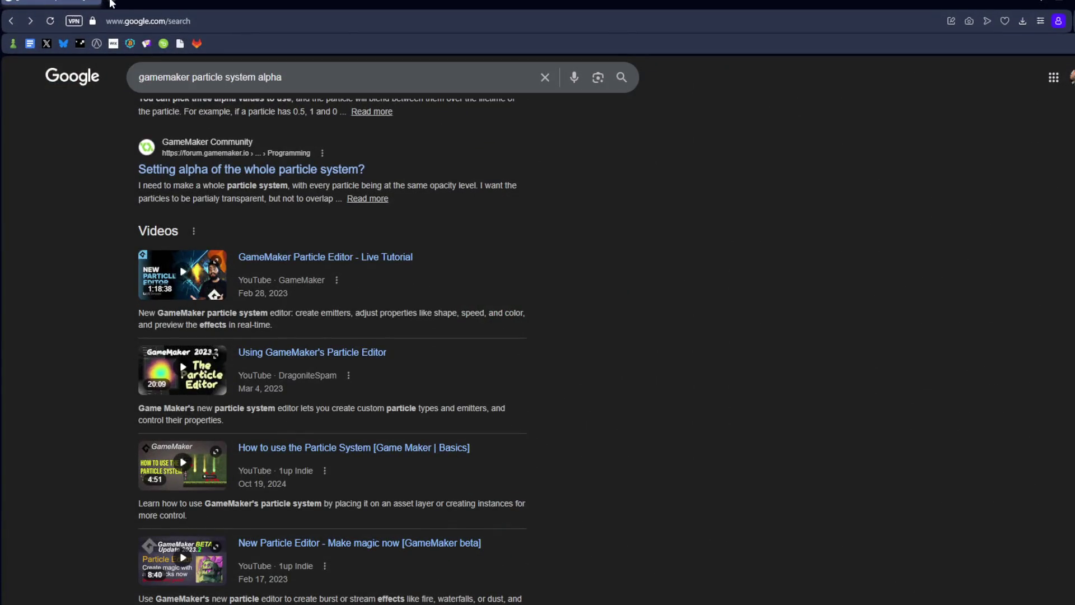
# - Search Google for 'gamemaker particle system alpha', then return to the particle editor
pyautogui.click(110, 2)
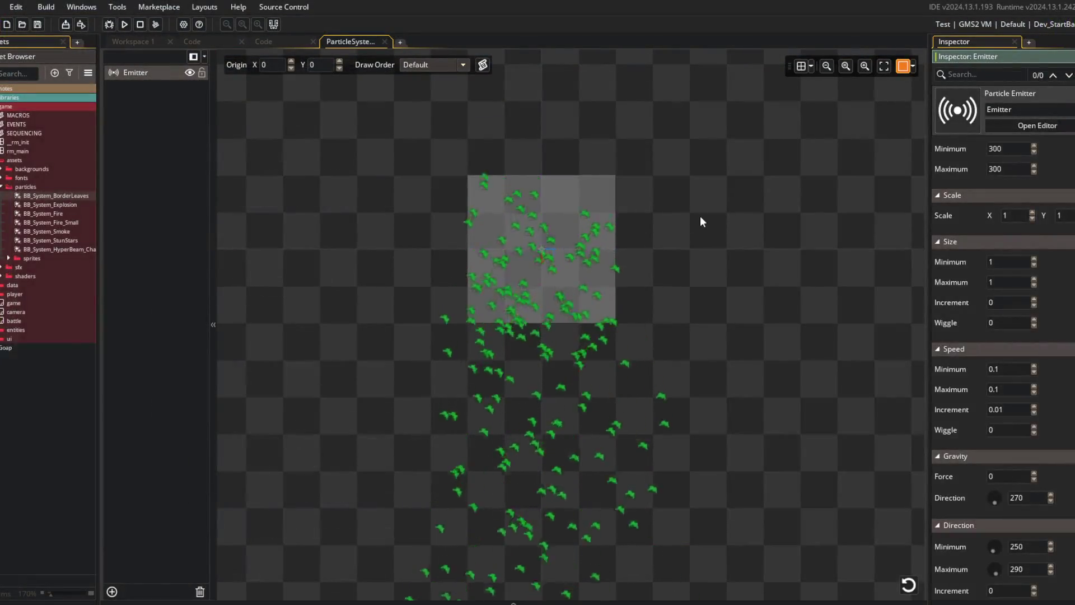
pyautogui.moveTo(700, 216); pyautogui.dragTo(635, 211)
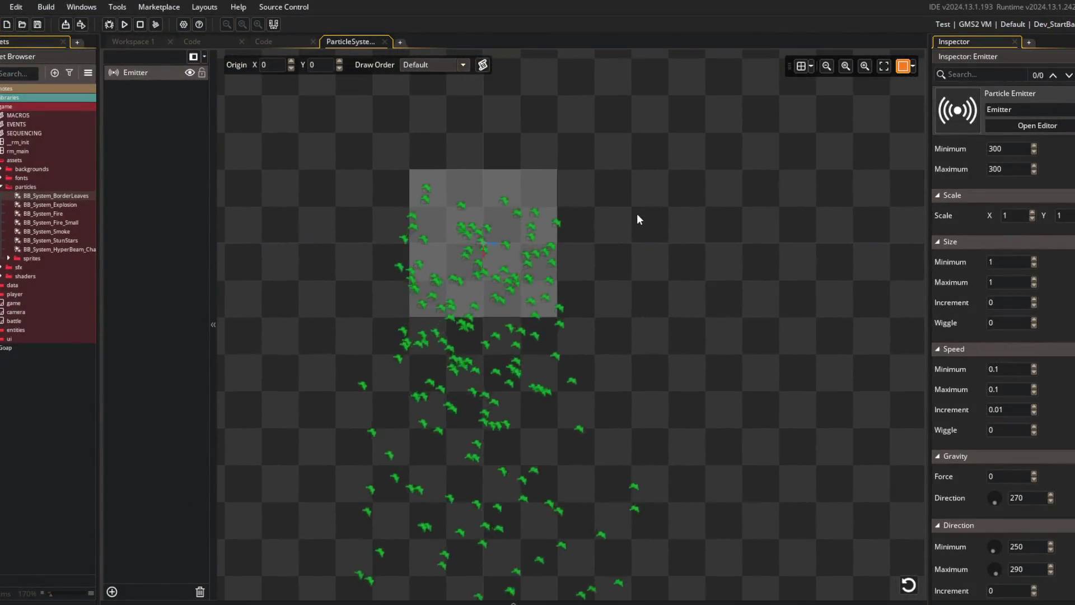
# - Try out speed increment values from -0.01 to -0.003
pyautogui.scroll(-2, 614, 269)
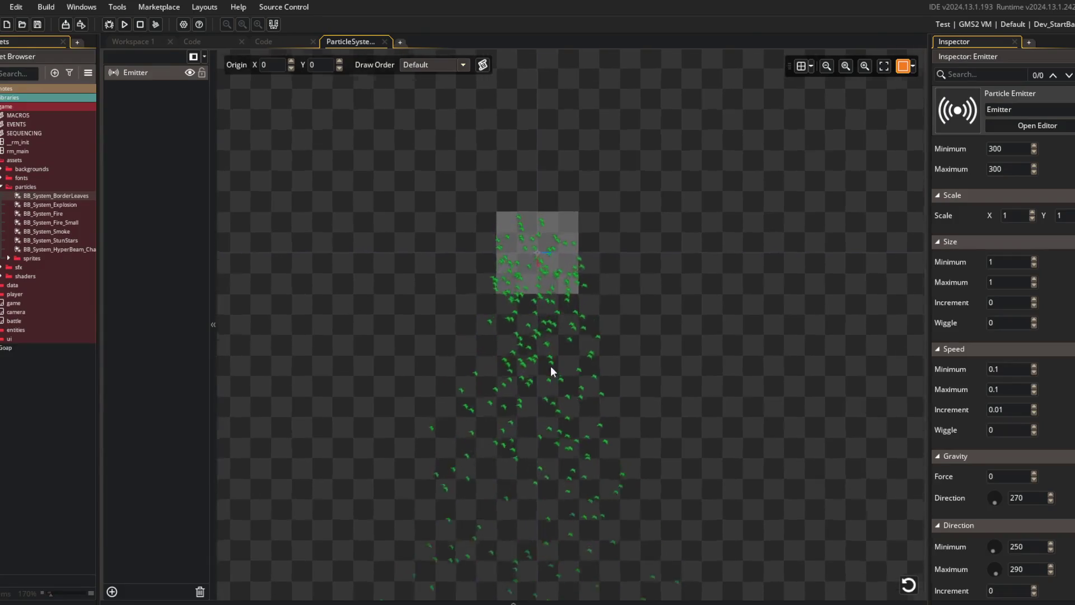
pyautogui.scroll(2, 550, 365)
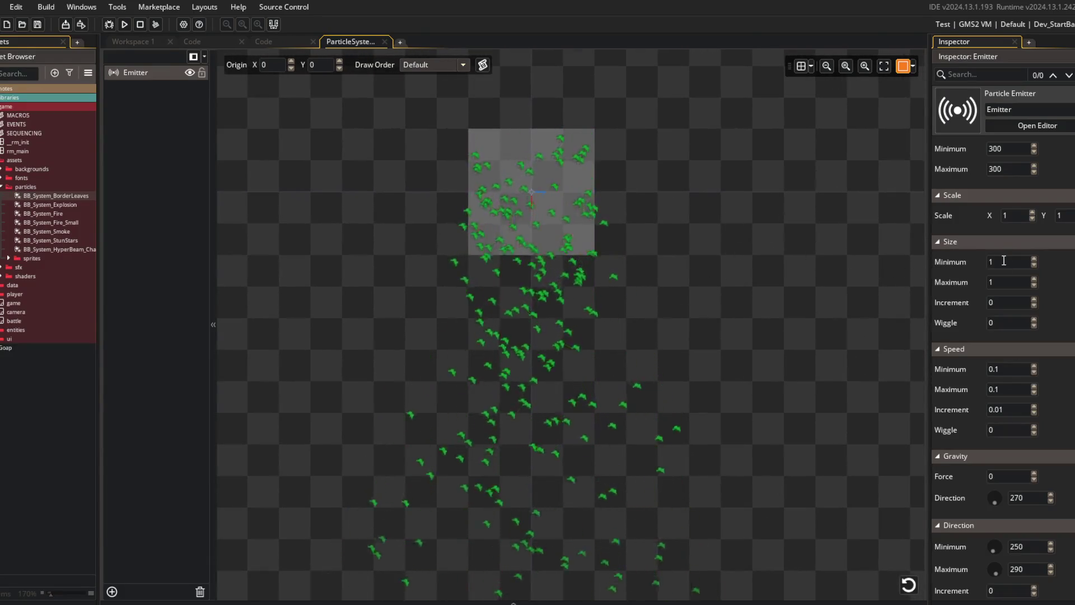
pyautogui.click(1034, 366)
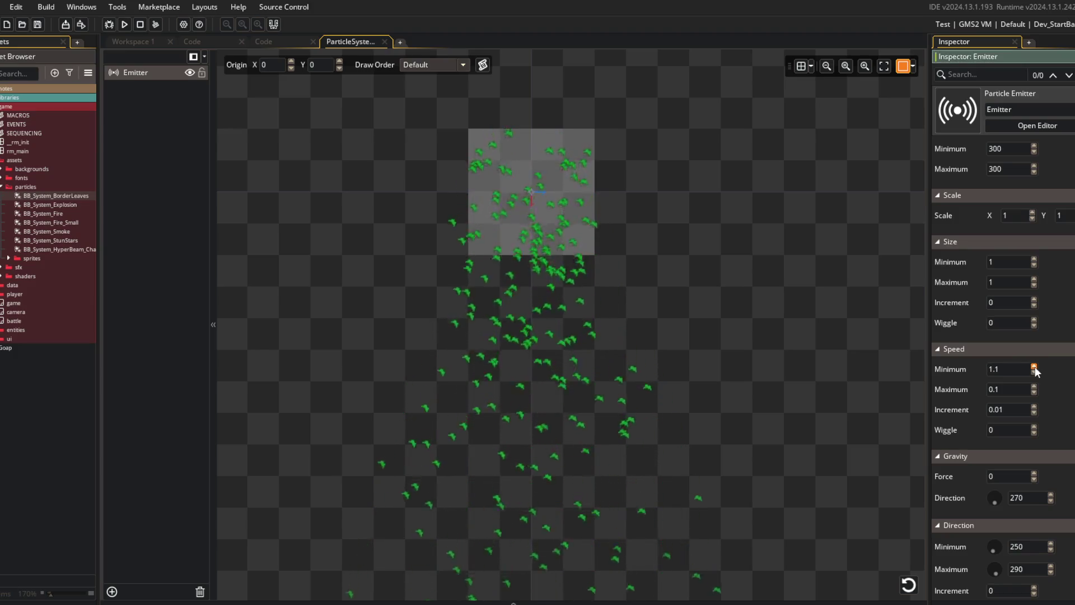
pyautogui.click(1035, 367)
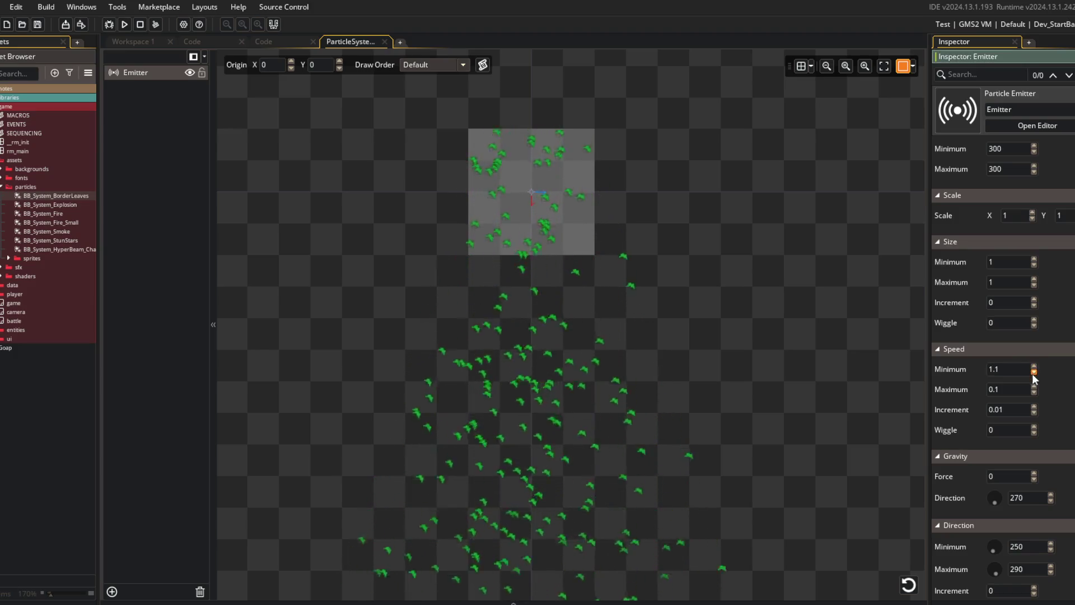
pyautogui.click(1027, 407)
pyautogui.write('-0.01')
pyautogui.press('Return')
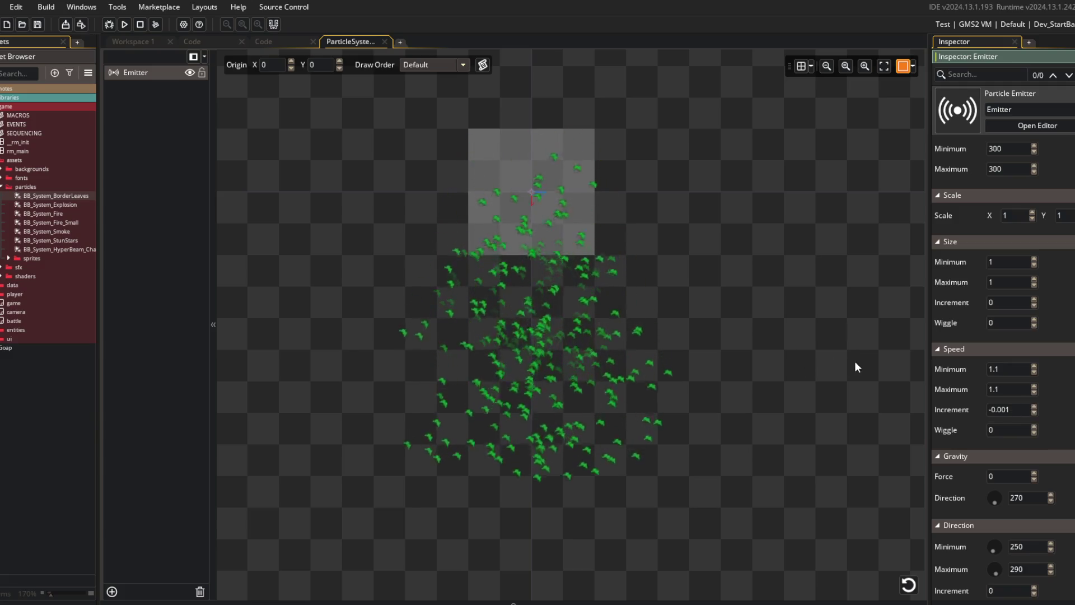
pyautogui.click(1008, 409)
pyautogui.press('BackSpace')
pyautogui.write('2')
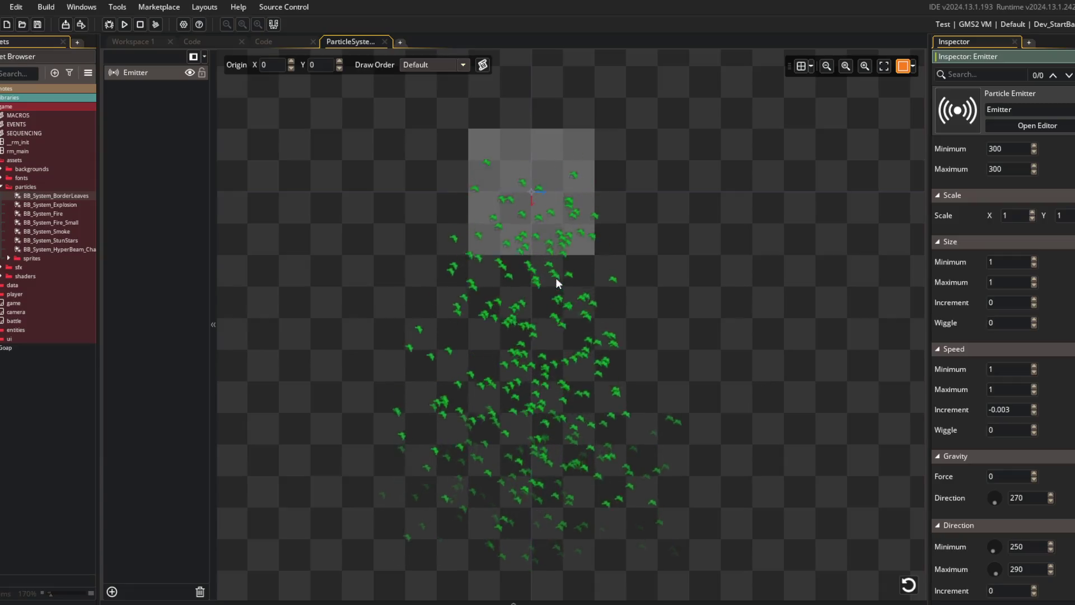
pyautogui.click(1007, 409)
pyautogui.press('BackSpace')
pyautogui.write('3')
pyautogui.click(1008, 390)
pyautogui.press('BackSpace')
pyautogui.press('BackSpace')
# - Set speed minimum 0.4, maximum 0.8 and increment -0.001, and apply the edits
pyautogui.click(1014, 368)
pyautogui.press('BackSpace')
pyautogui.press('BackSpace')
pyautogui.press('BackSpace')
pyautogui.write('0.8')
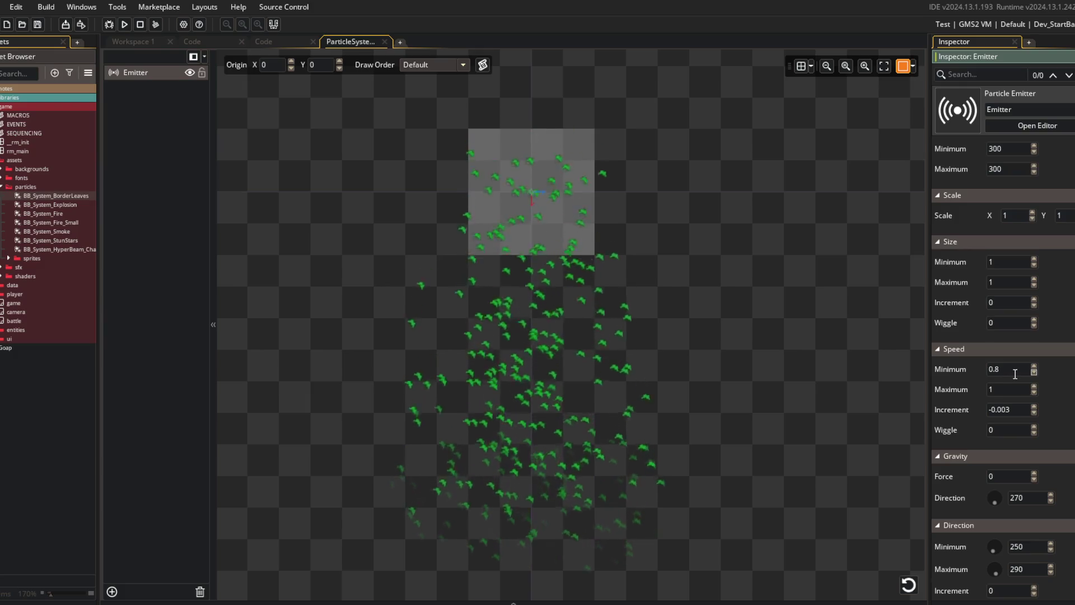
pyautogui.press('Tab')
pyautogui.write('0.9')
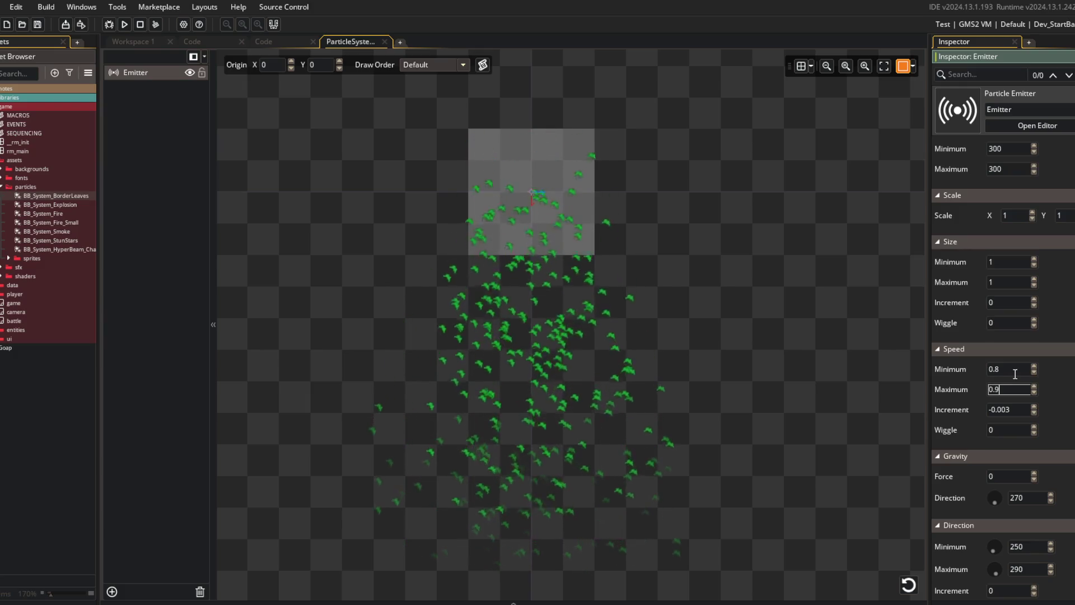
pyautogui.press('BackSpace')
pyautogui.write('8')
pyautogui.hotkey('shift', 'Tab')
pyautogui.write('0.4')
pyautogui.click(1015, 410)
pyautogui.press('BackSpace')
pyautogui.write('1')
pyautogui.click(761, 283)
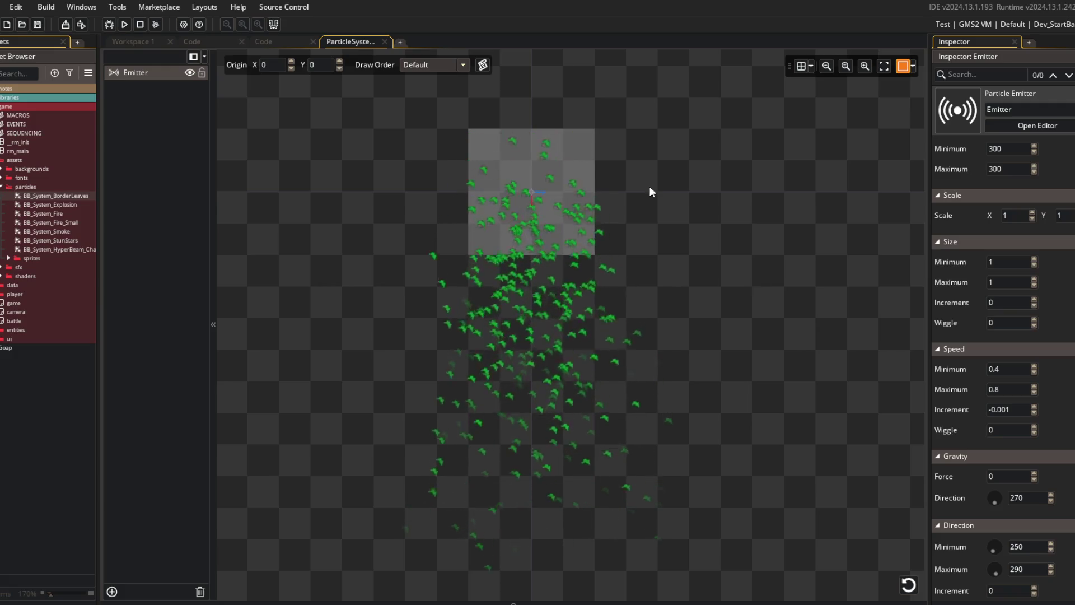
# - Set orientation increment 1 and wiggle 10, toggling Relative off and back on
pyautogui.moveTo(800, 223)
pyautogui.mouseDown()
pyautogui.moveTo(728, 283)
pyautogui.moveTo(760, 283)
pyautogui.mouseUp()
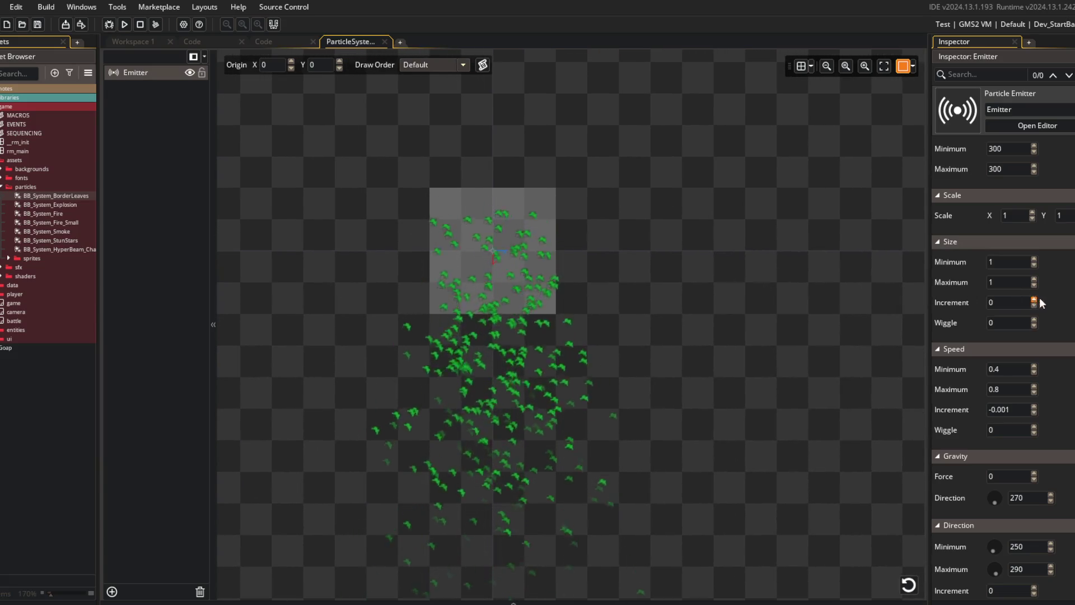
pyautogui.scroll(-5, 1037, 313)
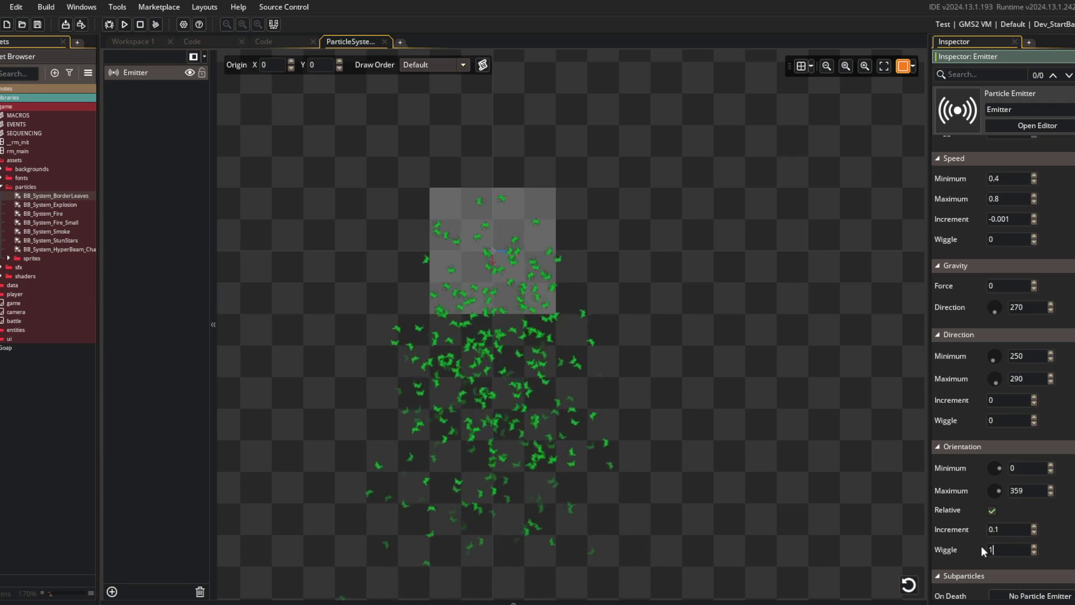
pyautogui.write('0')
pyautogui.moveTo(1013, 529); pyautogui.dragTo(980, 532)
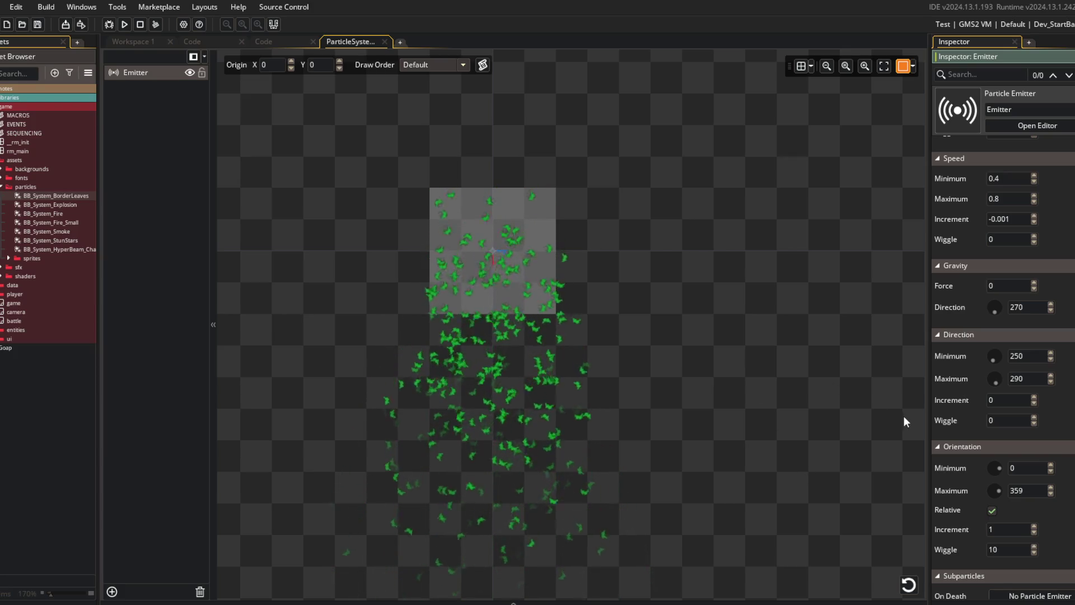
pyautogui.click(991, 511)
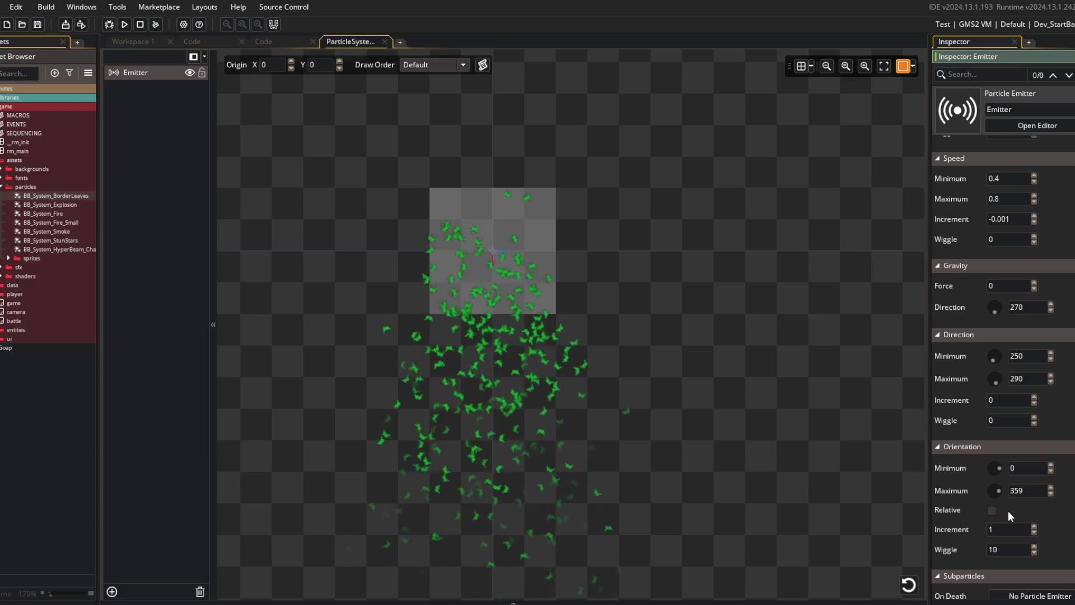
pyautogui.scroll(-1, 1008, 510)
pyautogui.scroll(1, 1007, 510)
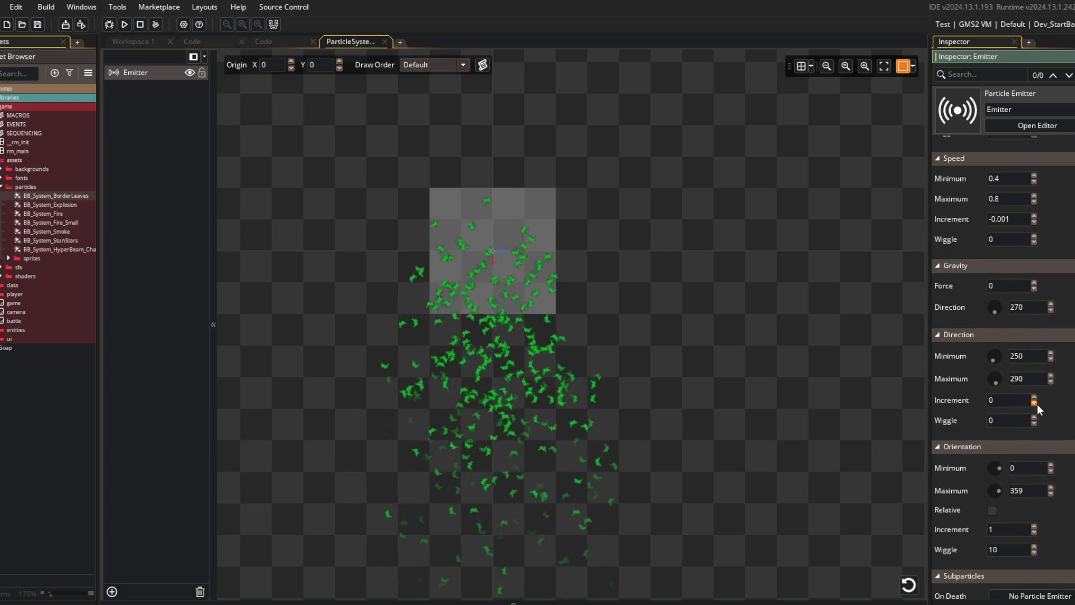
pyautogui.click(990, 511)
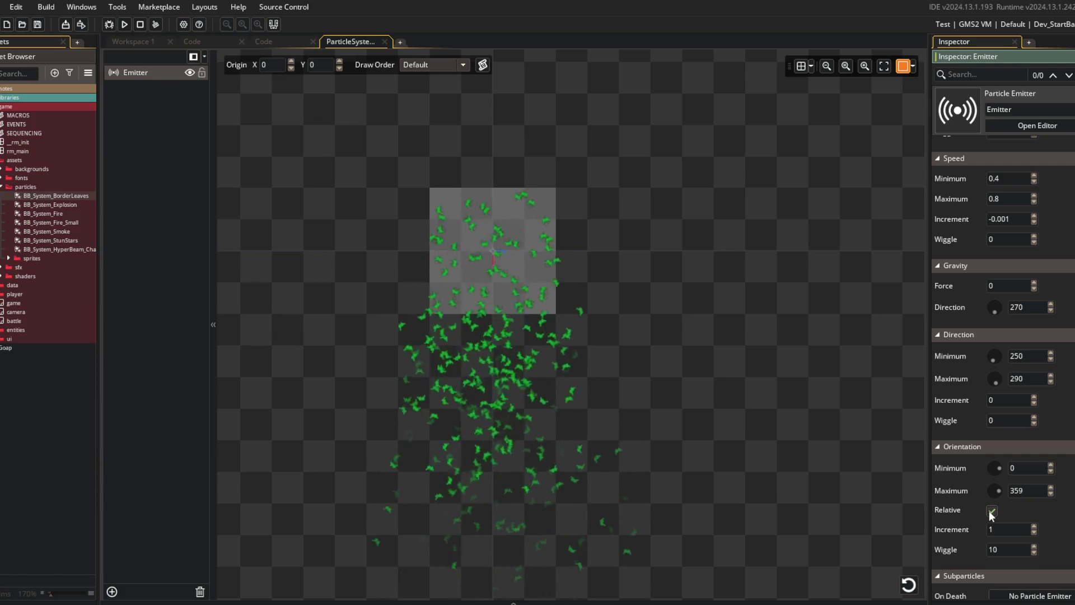
pyautogui.scroll(3, 1009, 406)
pyautogui.scroll(5, 1009, 403)
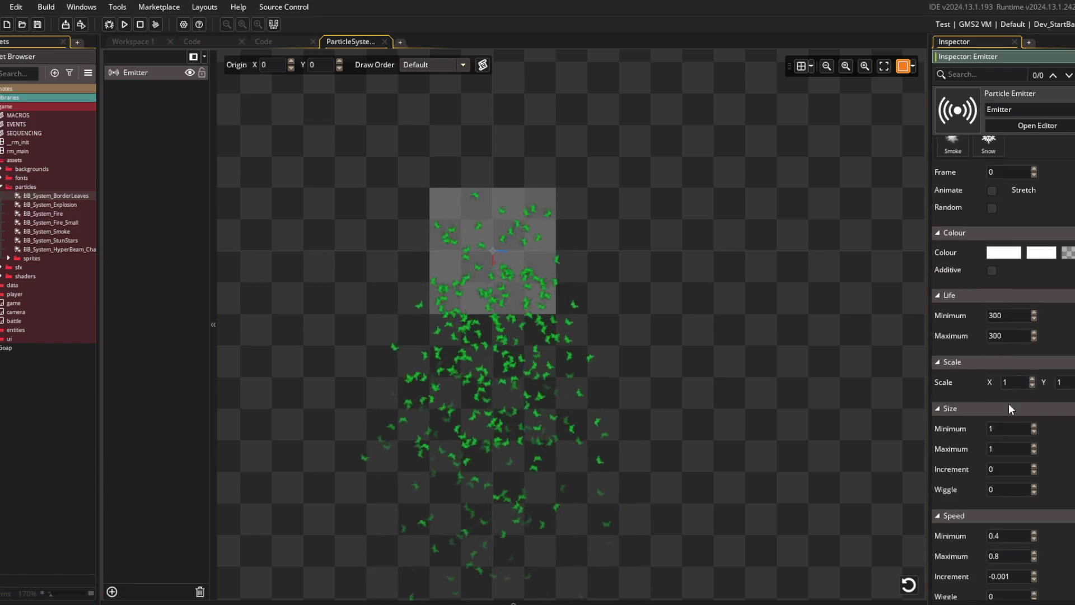
# - Lower the white starting colour's alpha to 50 and recentre the preview on the emitter
pyautogui.click(1003, 252)
pyautogui.moveTo(278, 127); pyautogui.dragTo(220, 127)
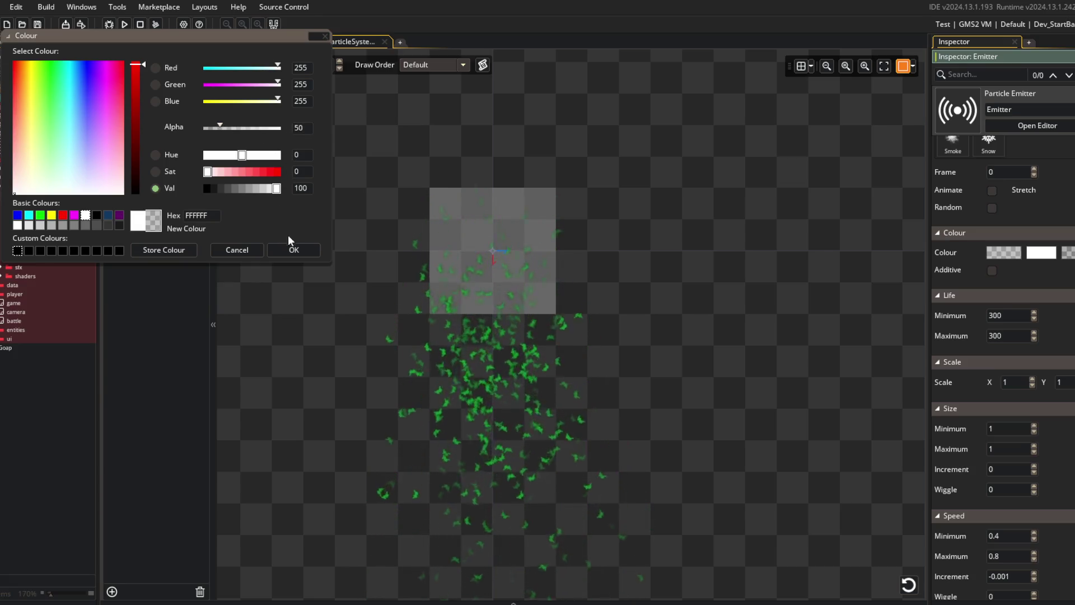
pyautogui.click(293, 250)
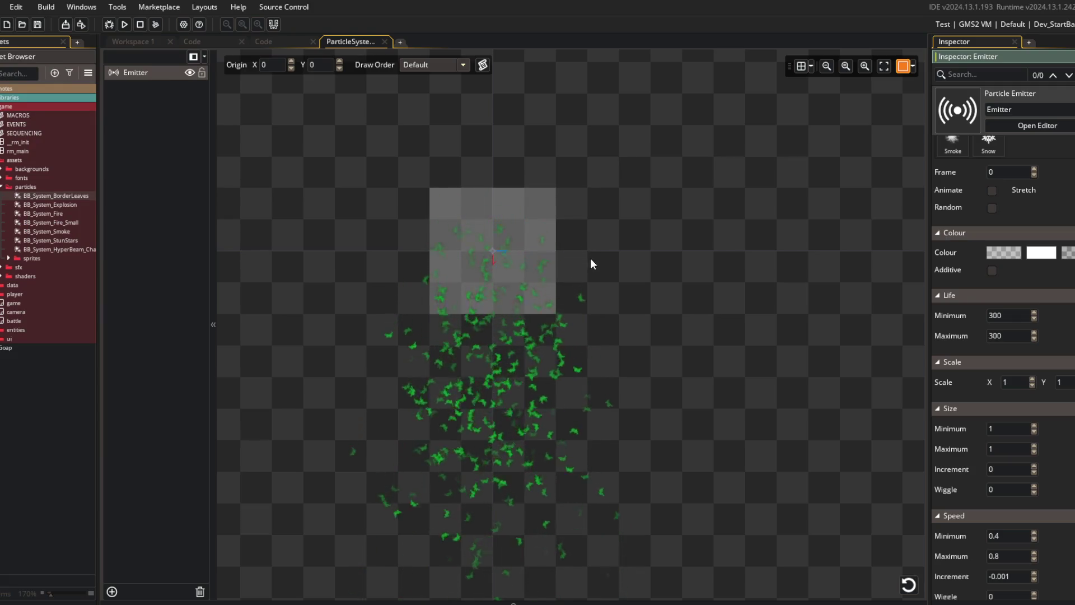
pyautogui.moveTo(590, 258); pyautogui.dragTo(615, 234)
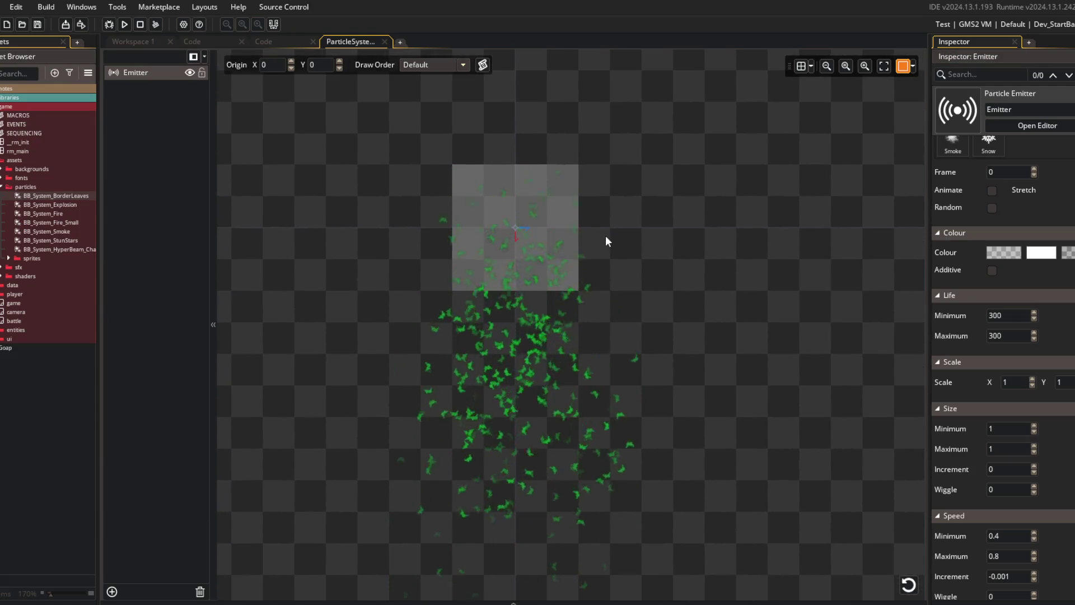
pyautogui.moveTo(767, 286)
pyautogui.mouseDown()
pyautogui.moveTo(722, 223)
pyautogui.moveTo(648, 257)
pyautogui.moveTo(748, 289)
pyautogui.mouseUp()
pyautogui.scroll(1, 688, 278)
pyautogui.scroll(3, 660, 273)
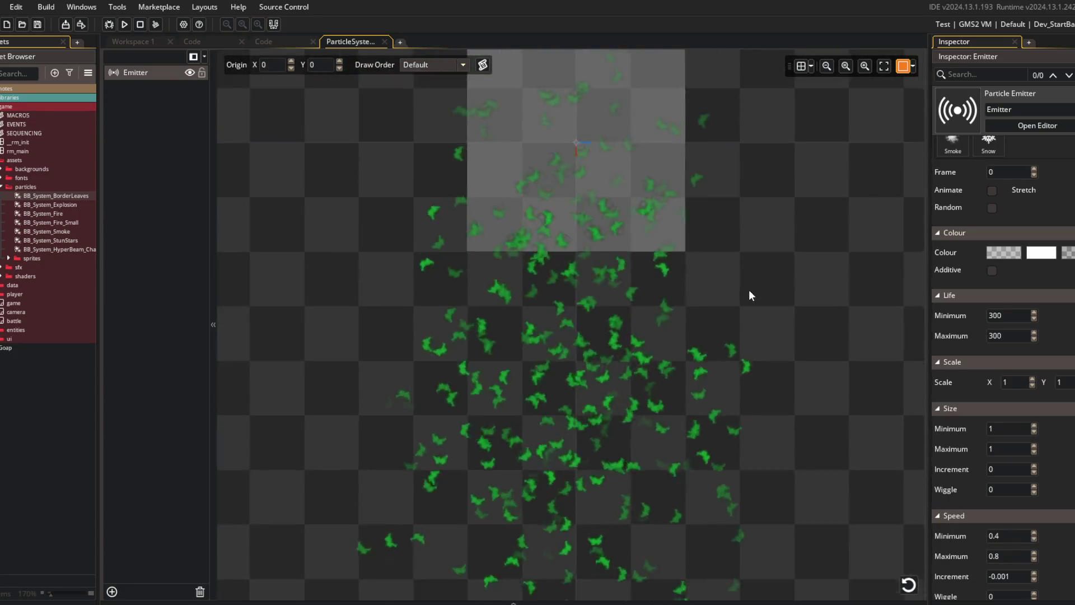
pyautogui.scroll(-4, 748, 289)
pyautogui.moveTo(793, 254); pyautogui.dragTo(748, 292)
# - Set the emitter shape's width to 128 and height to 32
pyautogui.scroll(8, 993, 227)
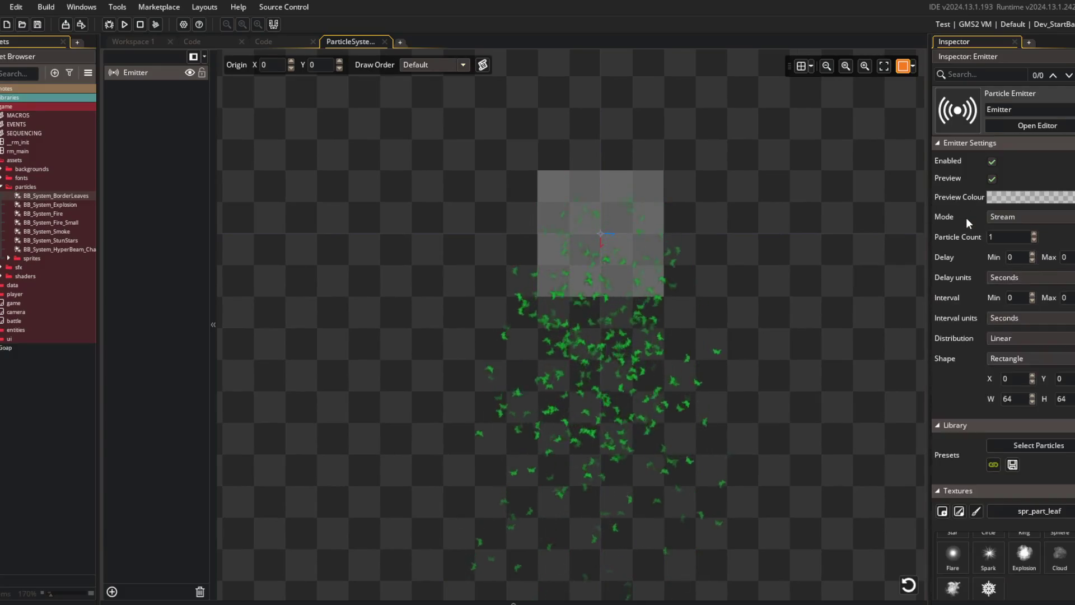
pyautogui.click(961, 396)
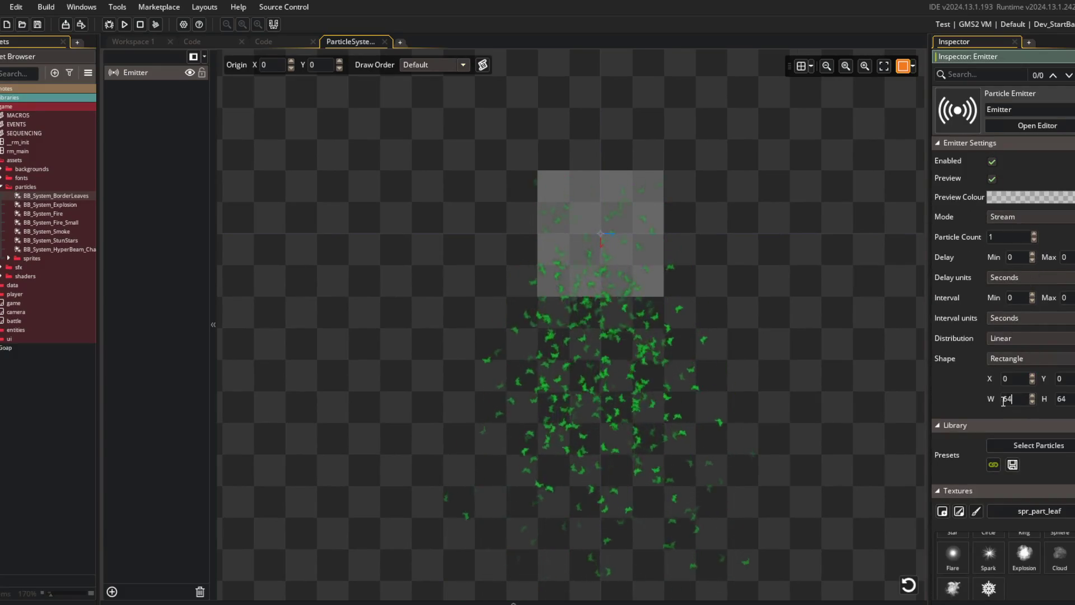
pyautogui.write('128')
pyautogui.press('Tab')
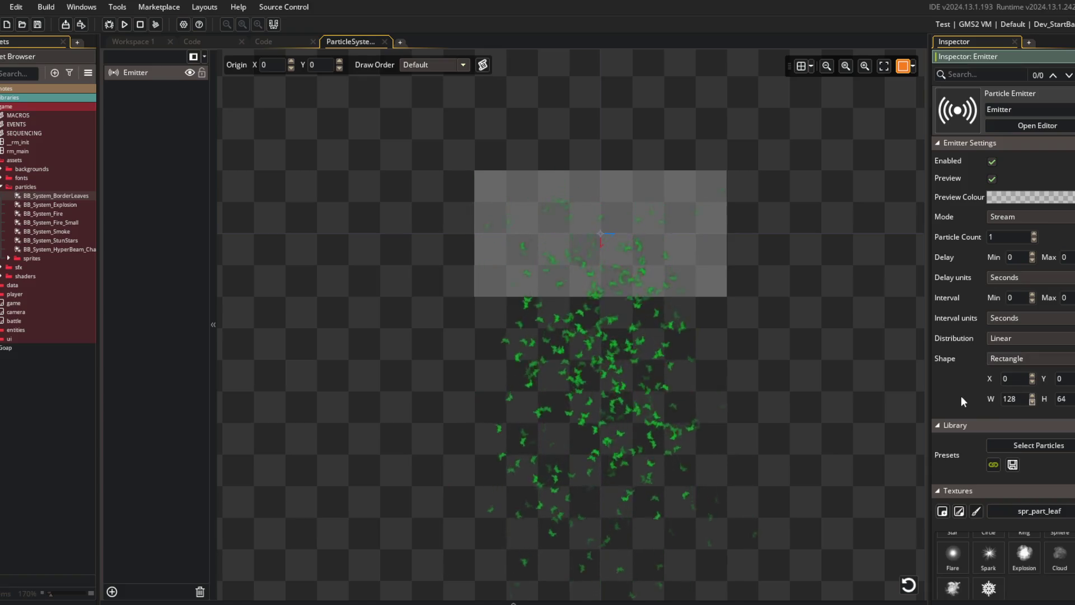
pyautogui.write('32')
pyautogui.press('Return')
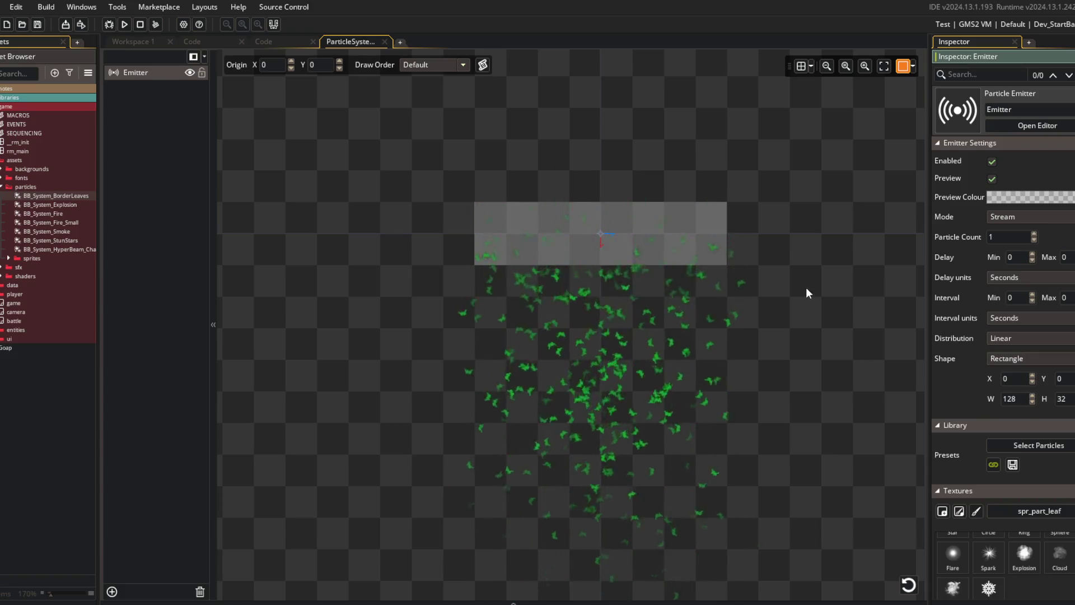
# - Reposition the preview, deselect the emitter box and zoom to inspect the falling leaves
pyautogui.moveTo(806, 293); pyautogui.dragTo(703, 283)
pyautogui.moveTo(582, 226); pyautogui.dragTo(581, 226)
pyautogui.click(592, 147)
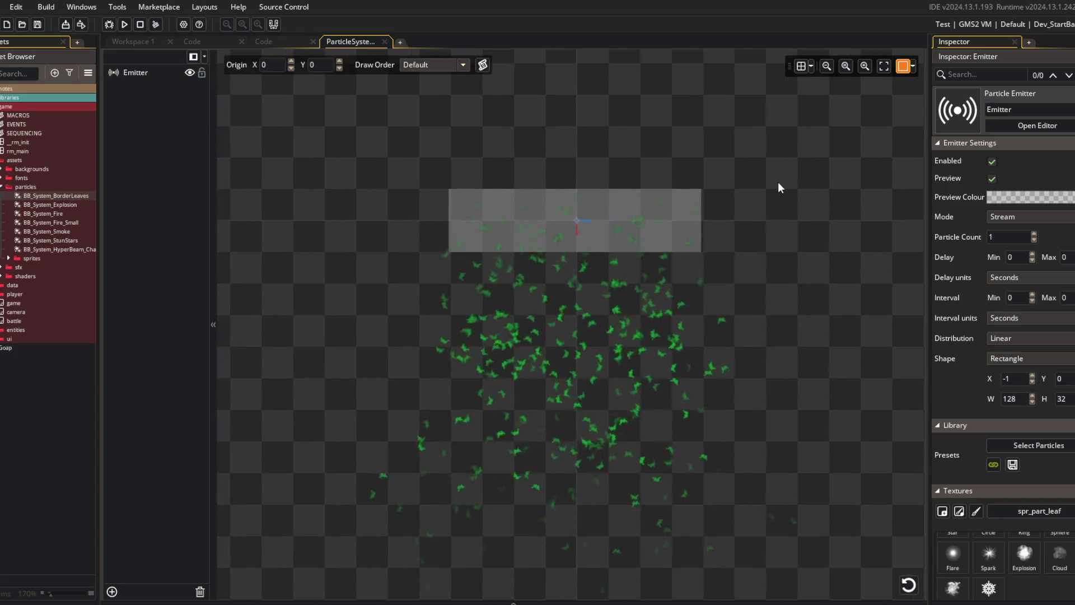
pyautogui.scroll(-2, 952, 370)
pyautogui.scroll(2, 943, 352)
pyautogui.scroll(-3, 940, 336)
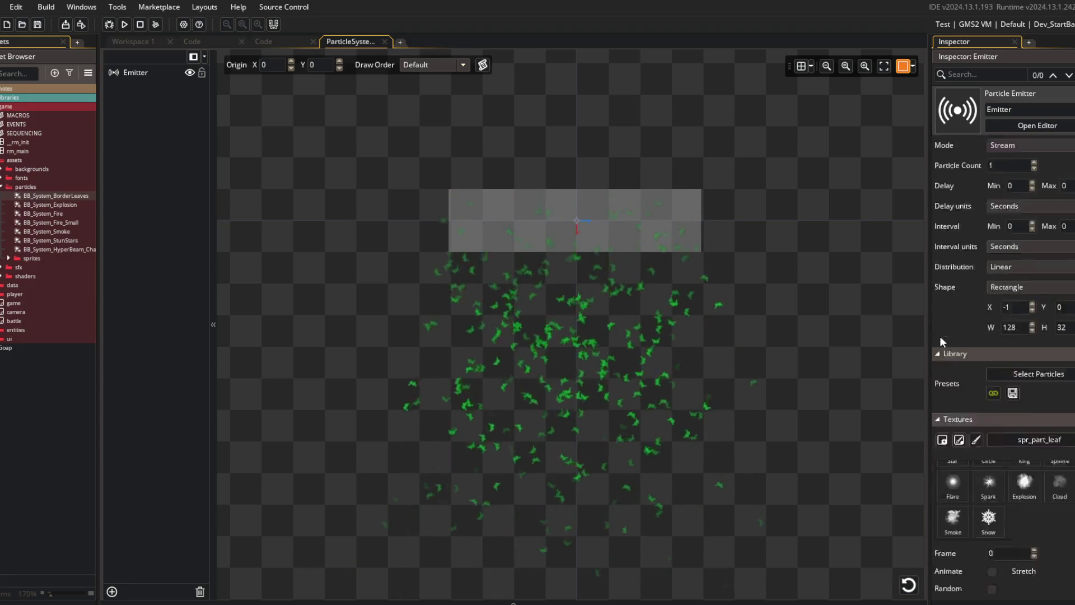
pyautogui.scroll(-2, 956, 334)
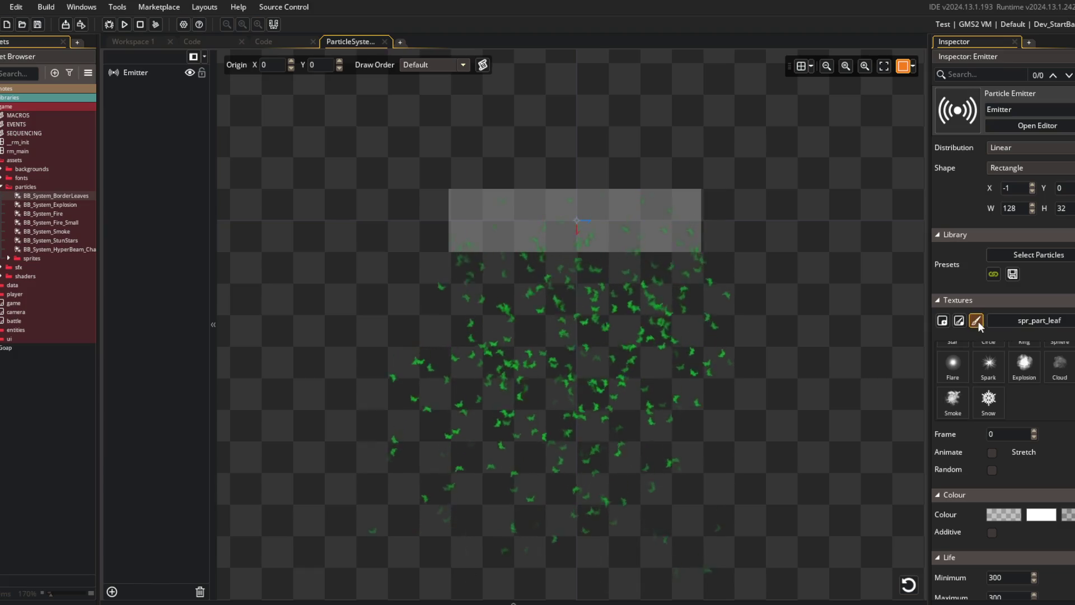
pyautogui.scroll(1, 1014, 390)
pyautogui.scroll(1, 1013, 385)
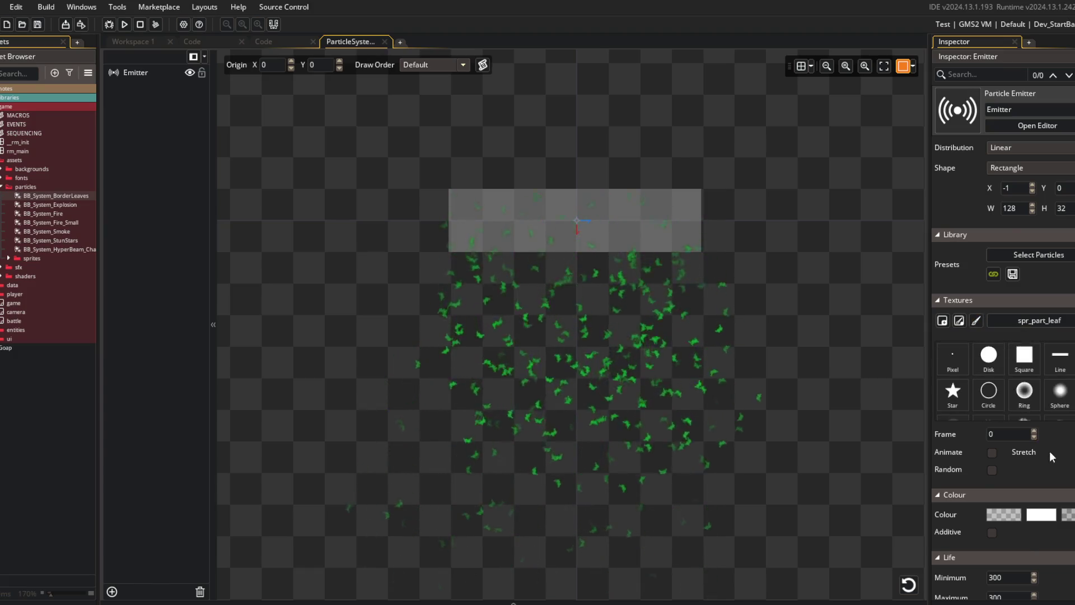
pyautogui.scroll(-4, 1048, 451)
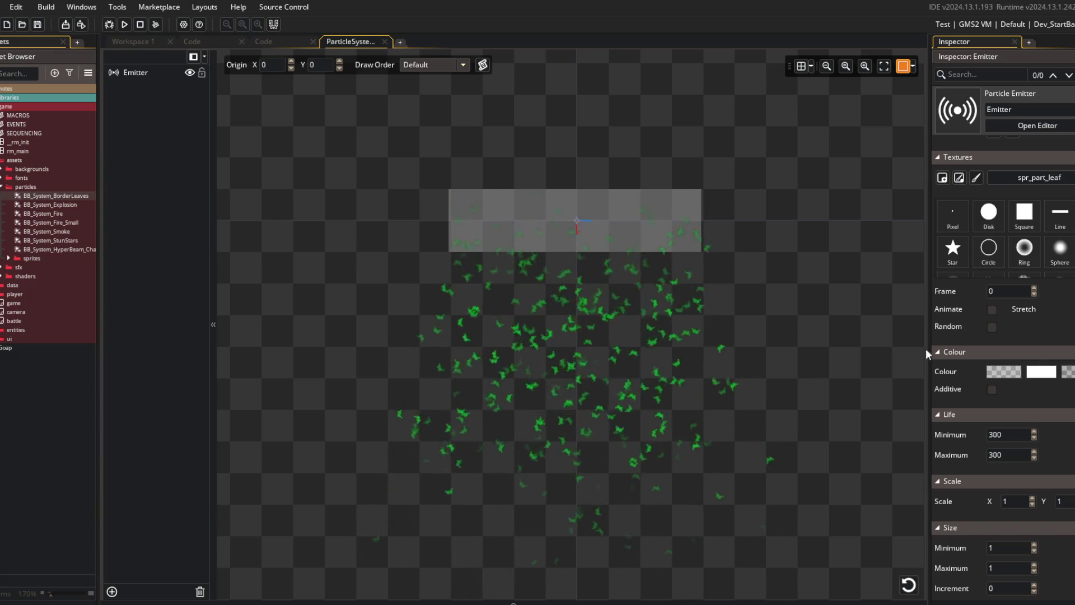
pyautogui.scroll(-4, 1051, 415)
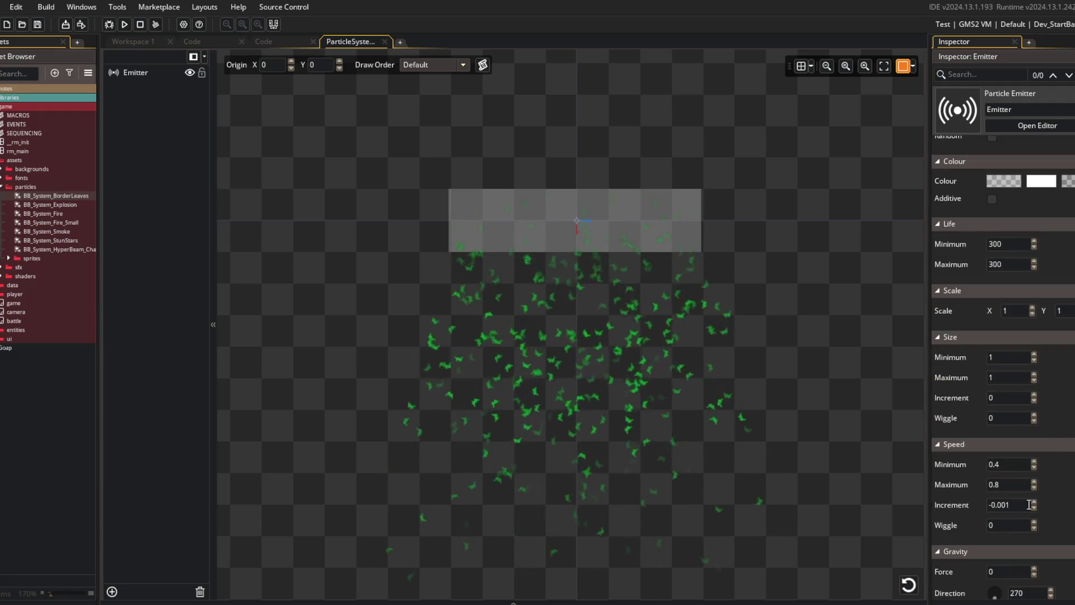
# - Change the speed increment to -0.0015 and set minimum speed to 0.5
pyautogui.click(1022, 505)
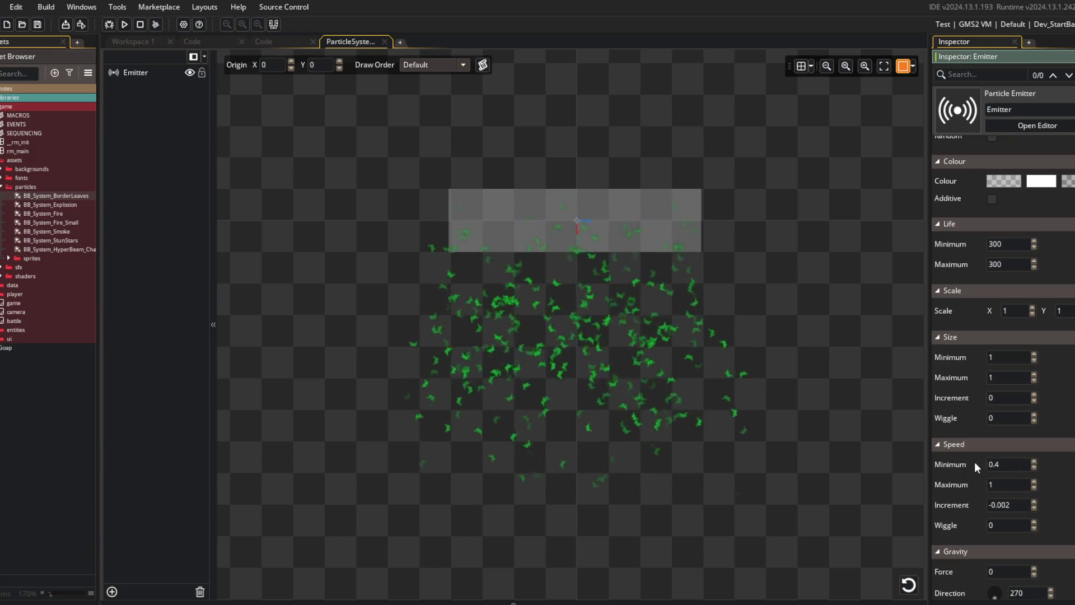
pyautogui.click(1015, 504)
pyautogui.press('BackSpace')
pyautogui.write('15')
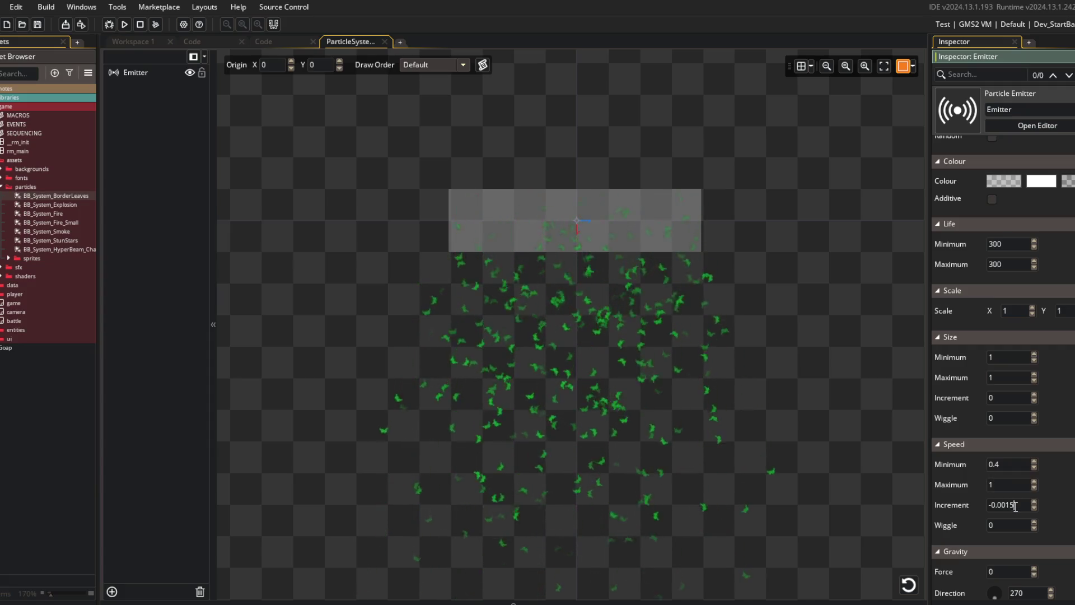
pyautogui.click(1011, 464)
pyautogui.press('BackSpace')
pyautogui.press('BackSpace')
pyautogui.press('BackSpace')
pyautogui.write('1')
pyautogui.press('Return')
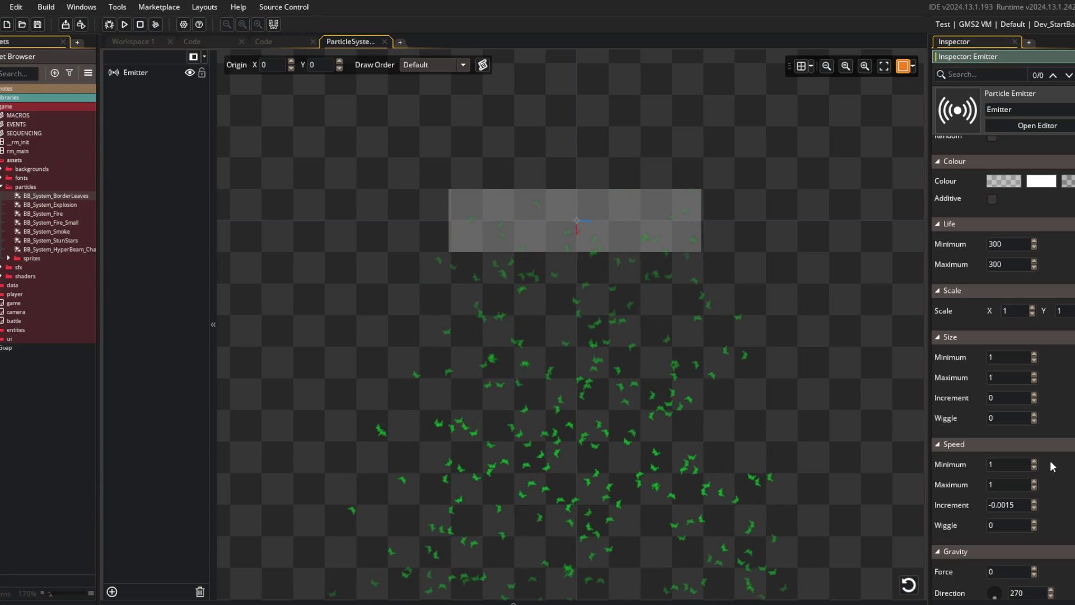
pyautogui.moveTo(771, 399)
pyautogui.mouseDown()
pyautogui.moveTo(744, 303)
pyautogui.moveTo(728, 322)
pyautogui.moveTo(806, 337)
pyautogui.mouseUp()
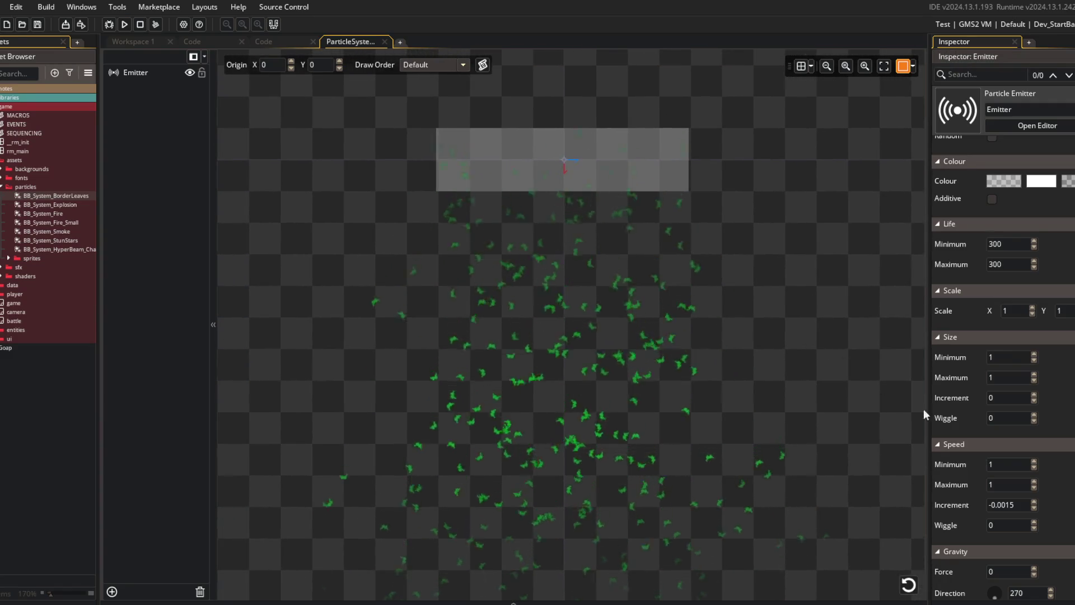
pyautogui.doubleClick(994, 464)
pyautogui.write('0.5')
pyautogui.press('Return')
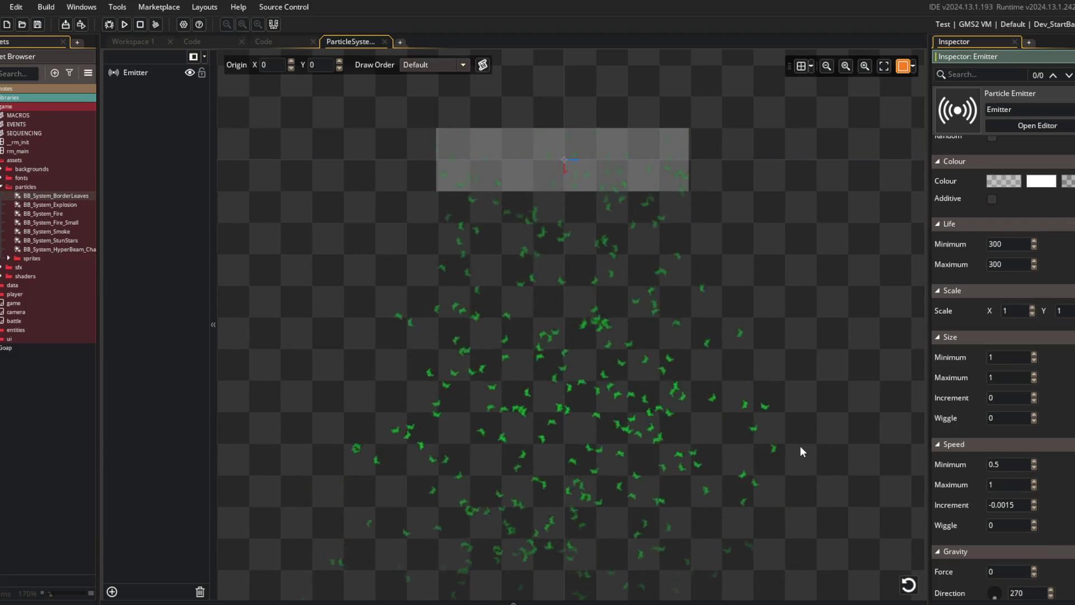
# - Set the speed wiggle to -0.01
pyautogui.click(1034, 528)
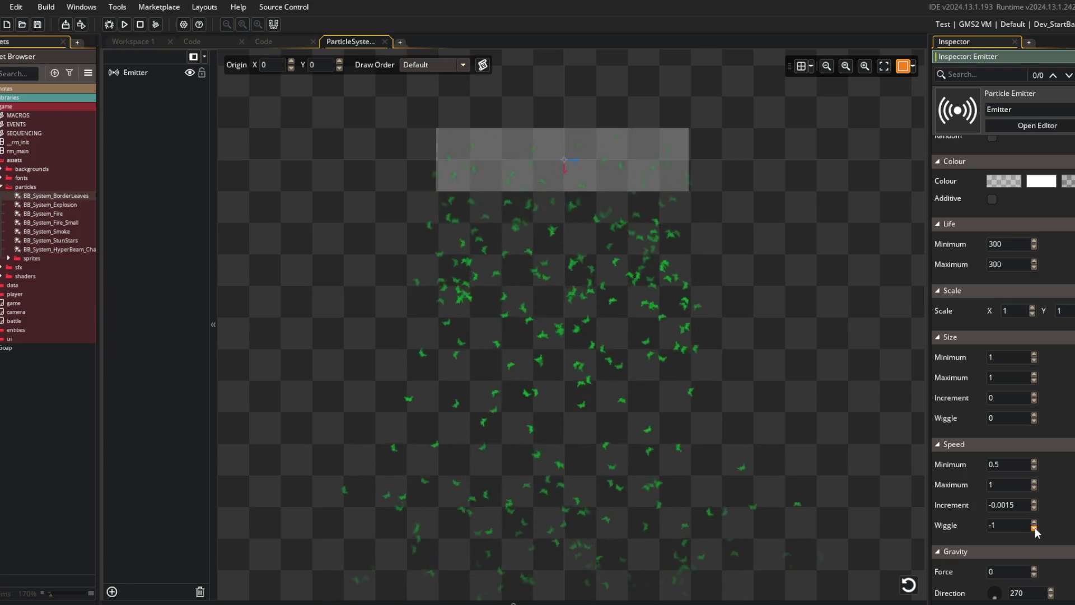
pyautogui.doubleClick(992, 525)
pyautogui.write('0')
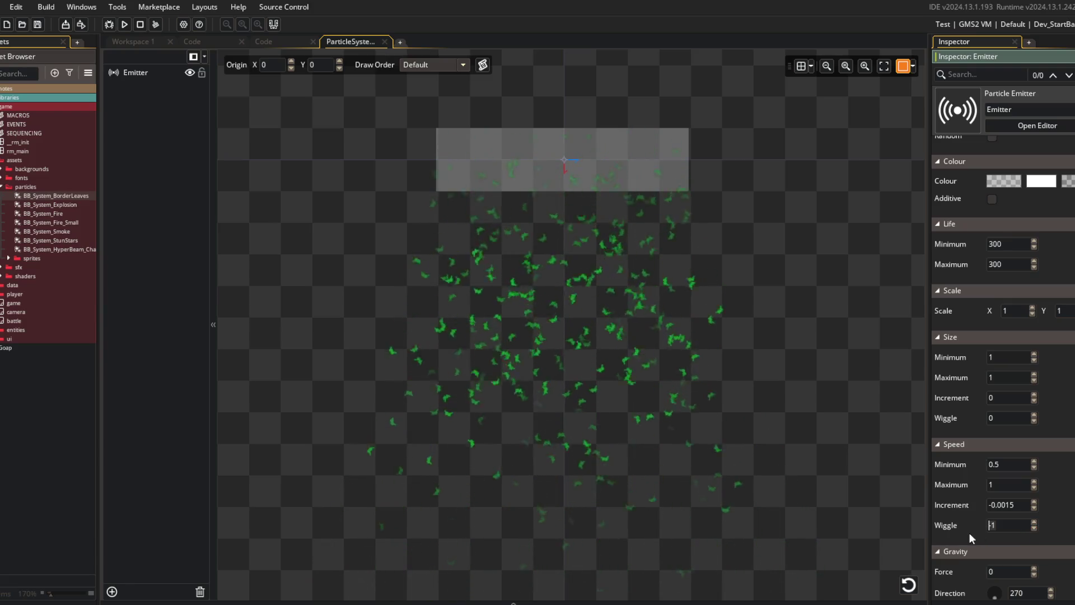
pyautogui.write('.001')
pyautogui.press('Return')
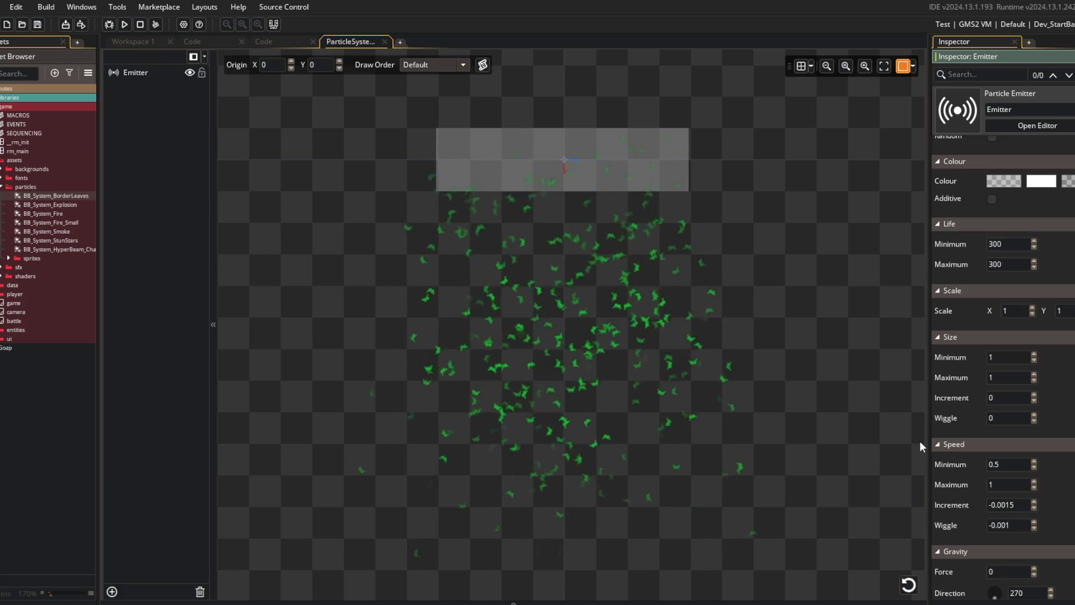
pyautogui.click(1018, 521)
pyautogui.press('BackSpace')
pyautogui.press('BackSpace')
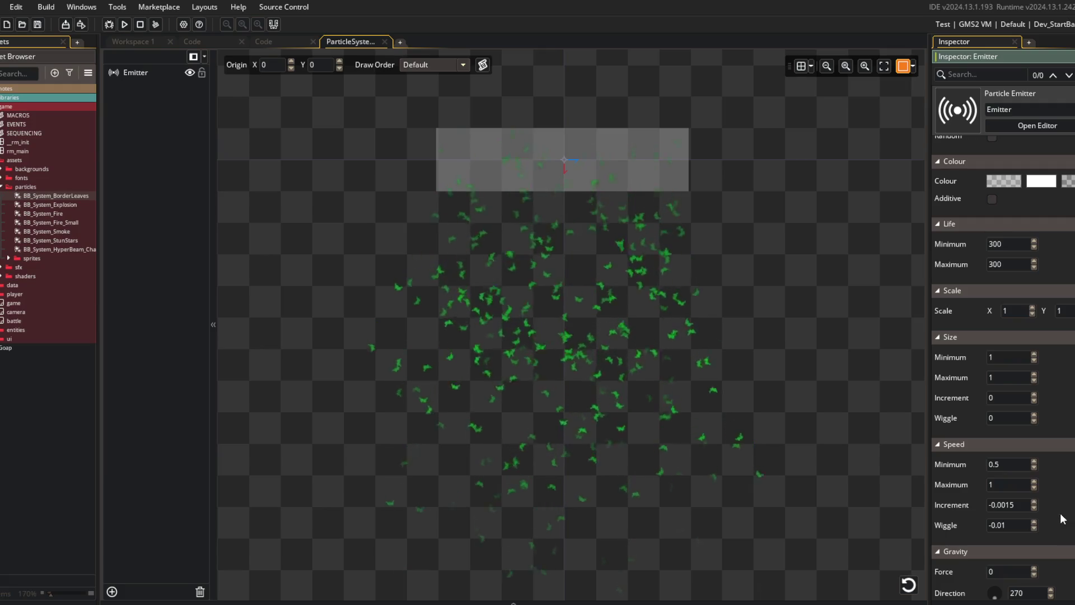
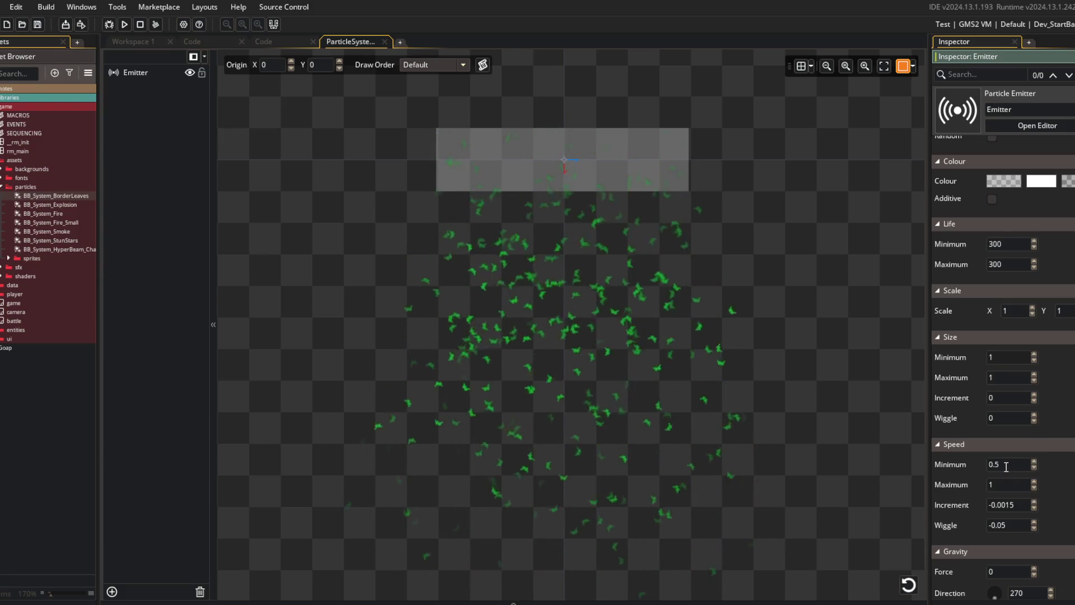
# - Try trial values in the emitter's Speed minimum, maximum, increment and wiggle fields
pyautogui.press('BackSpace')
pyautogui.write('0')
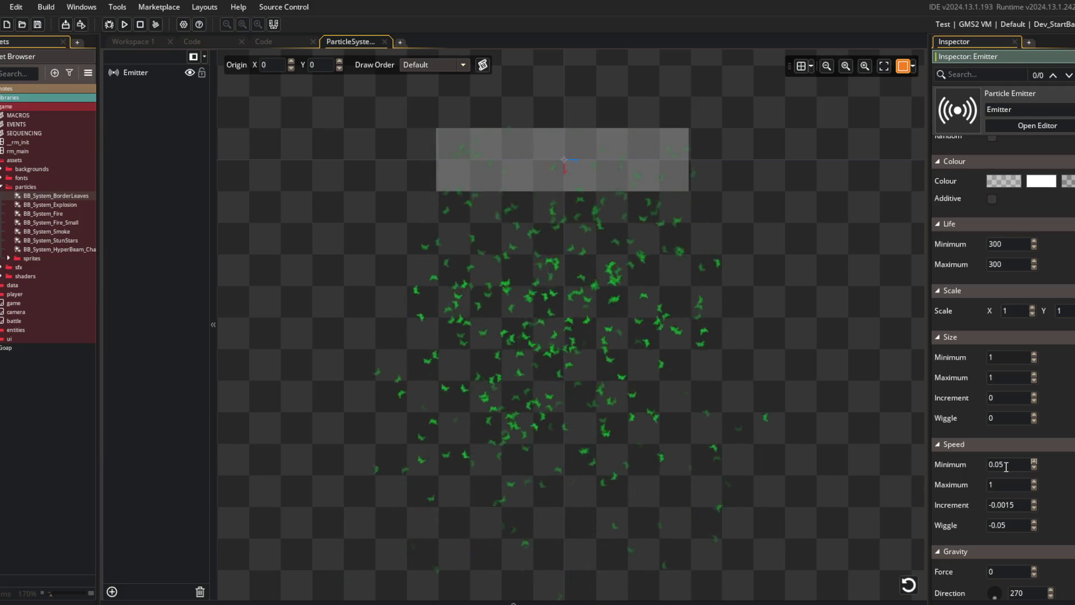
pyautogui.write('5')
pyautogui.press('Tab')
pyautogui.write('0.1')
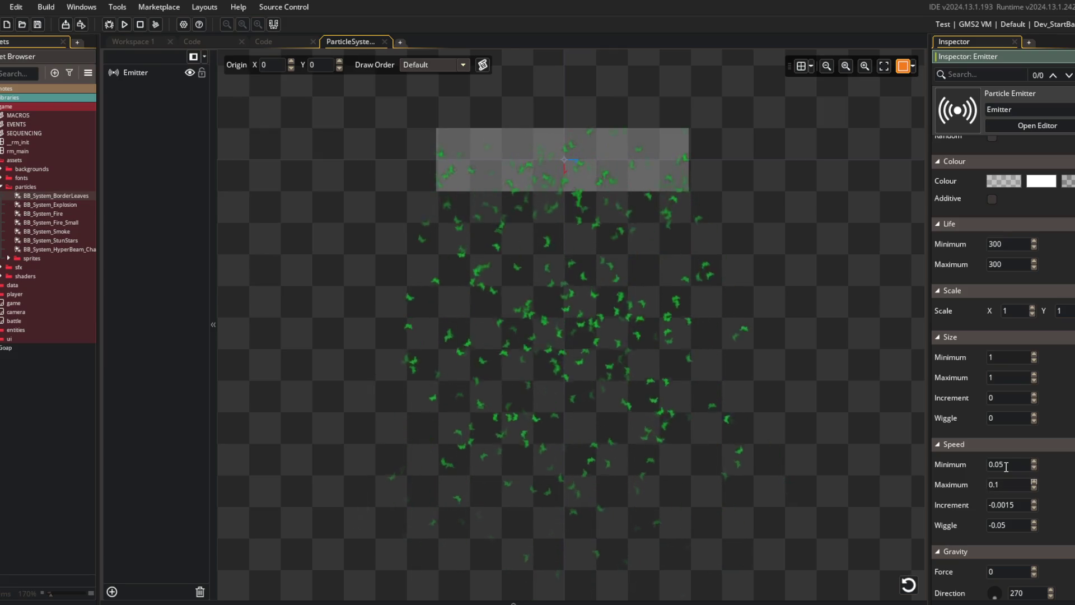
pyautogui.click(1006, 506)
pyautogui.write('-0.0005')
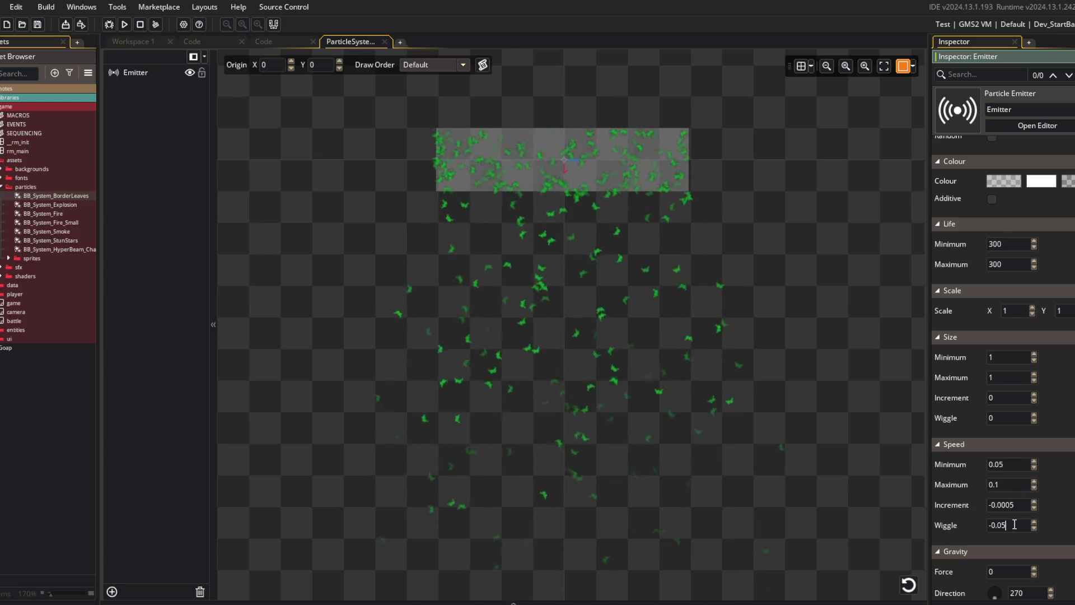
pyautogui.click(1002, 525)
pyautogui.write('0')
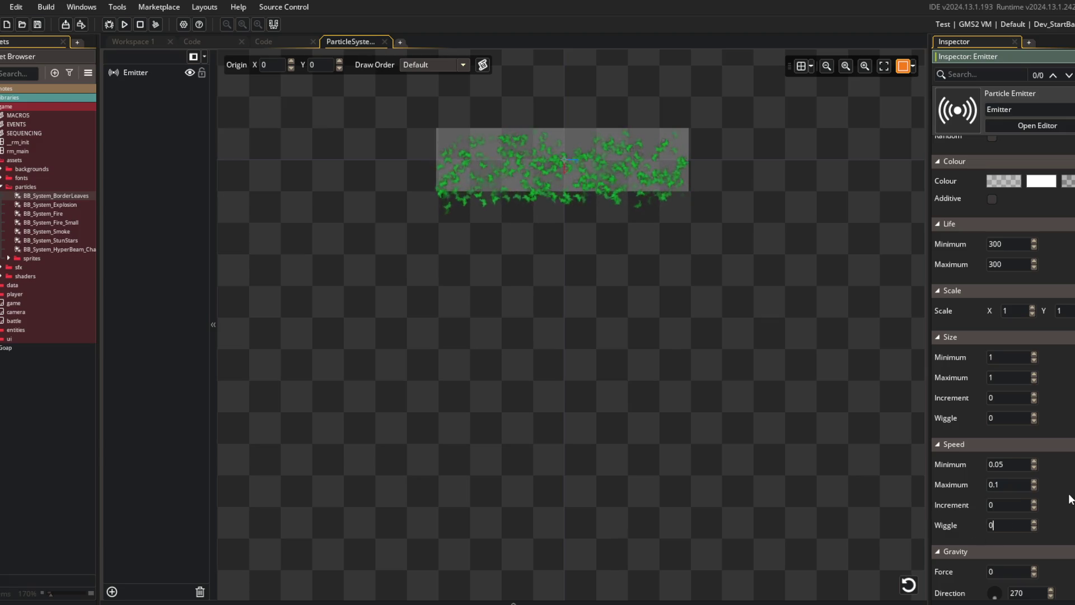
pyautogui.click(713, 260)
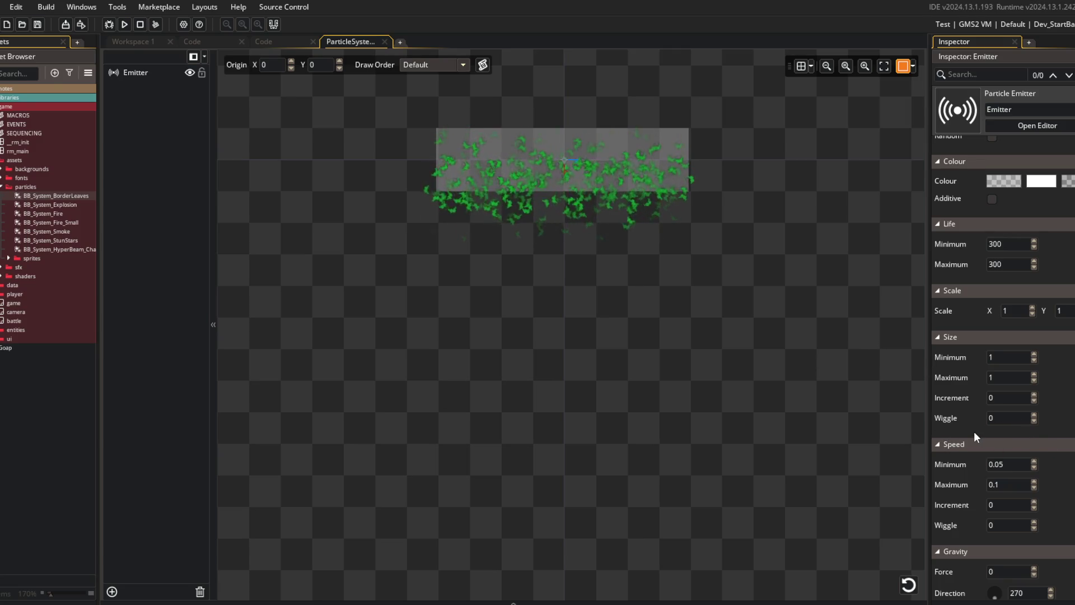
pyautogui.click(1022, 464)
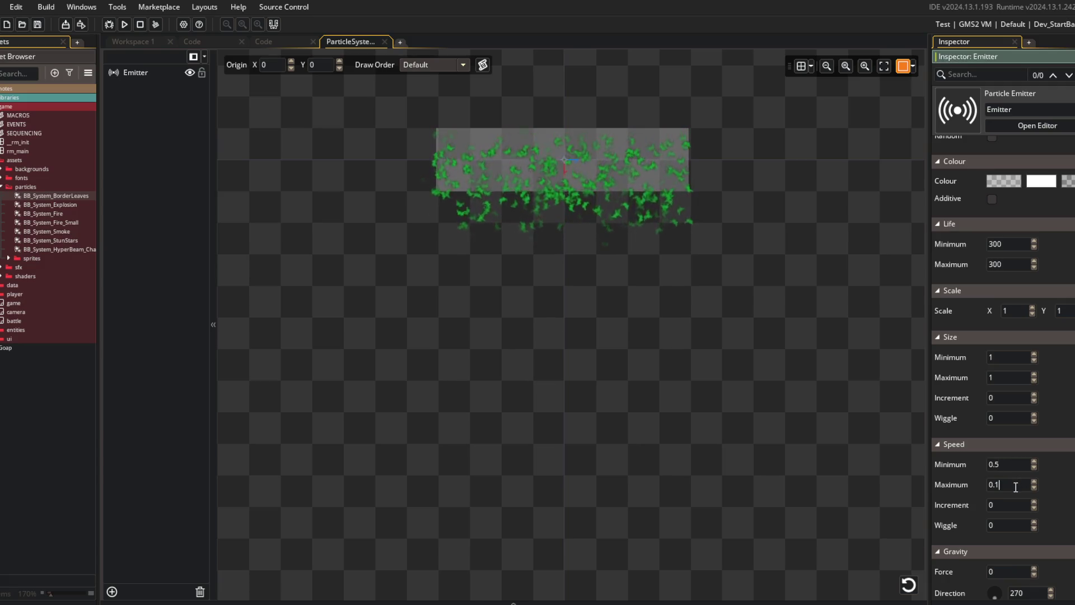
pyautogui.write('1')
pyautogui.press('BackSpace')
pyautogui.write('0.1')
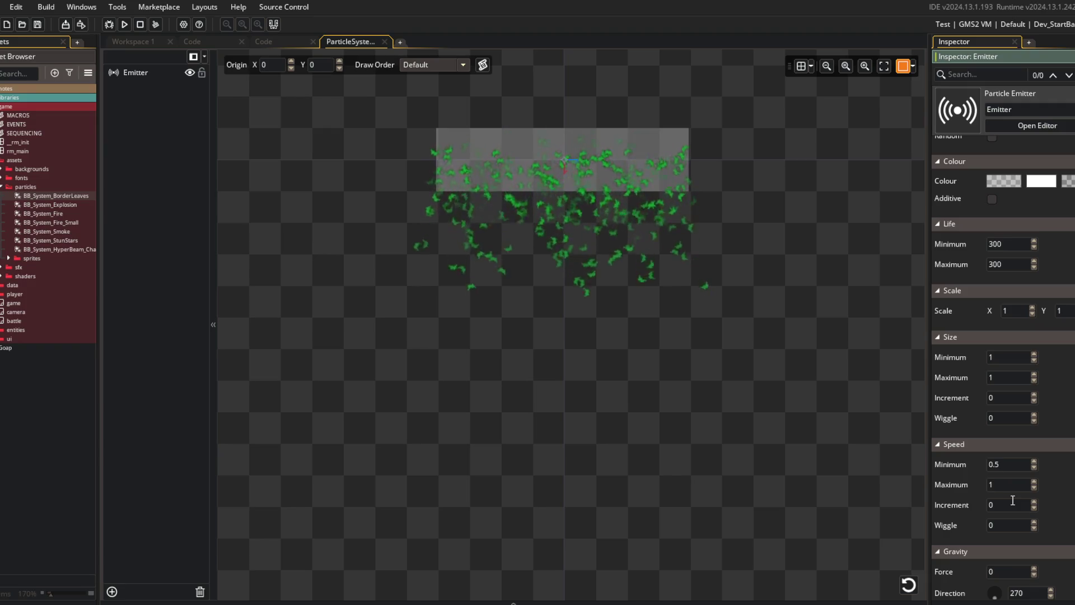
pyautogui.click(1010, 505)
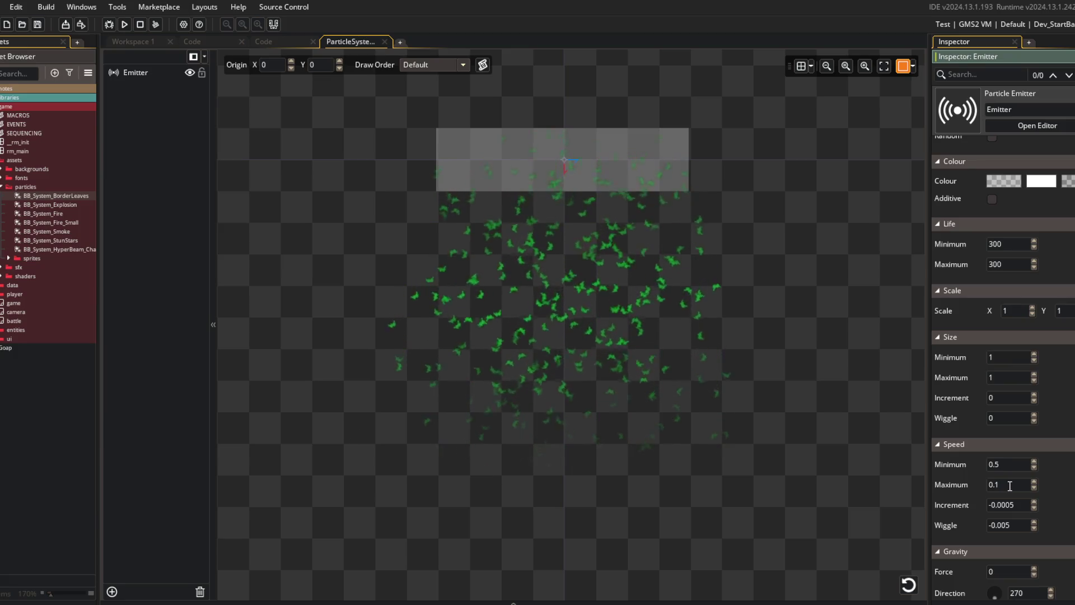
pyautogui.click(834, 382)
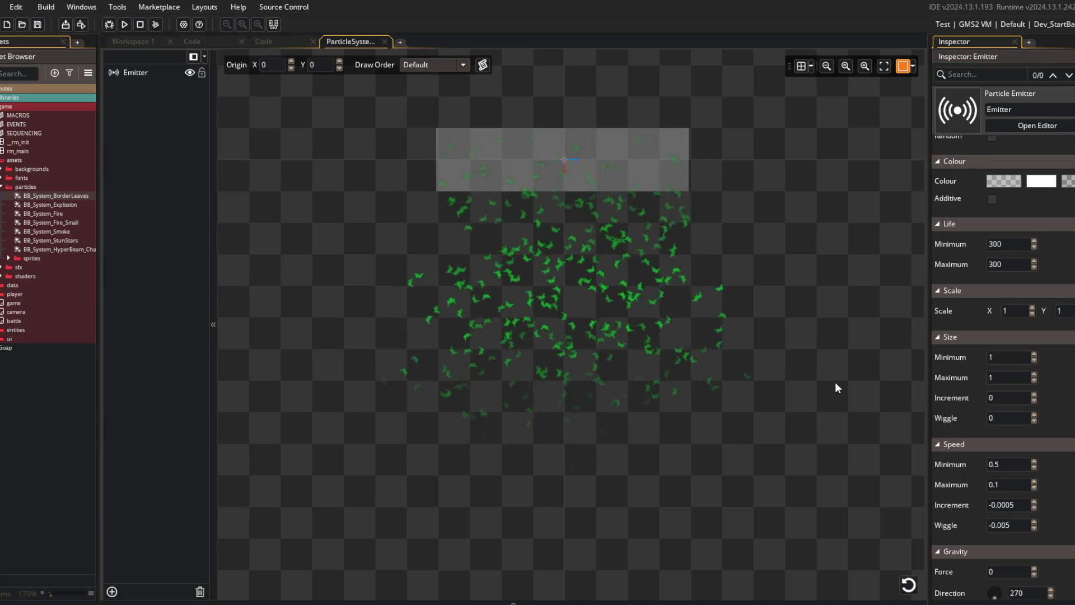
# - Enter Speed minimum 0.25, maximum 0.05, increment -0.00025 and wiggle -0.0025
pyautogui.click(995, 464)
pyautogui.write('0.25')
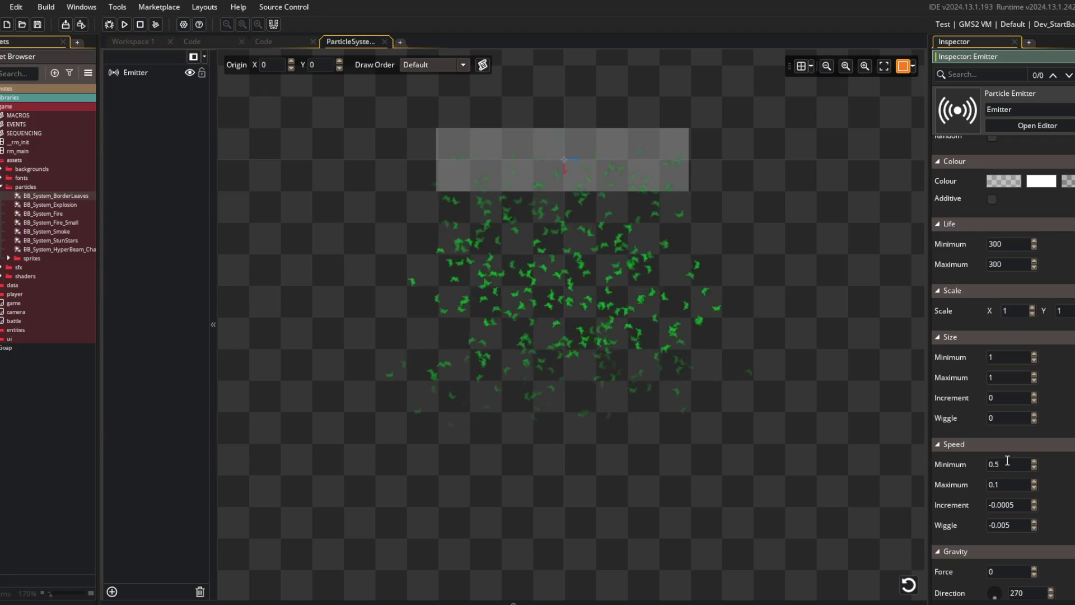
pyautogui.click(1008, 484)
pyautogui.write('0.05')
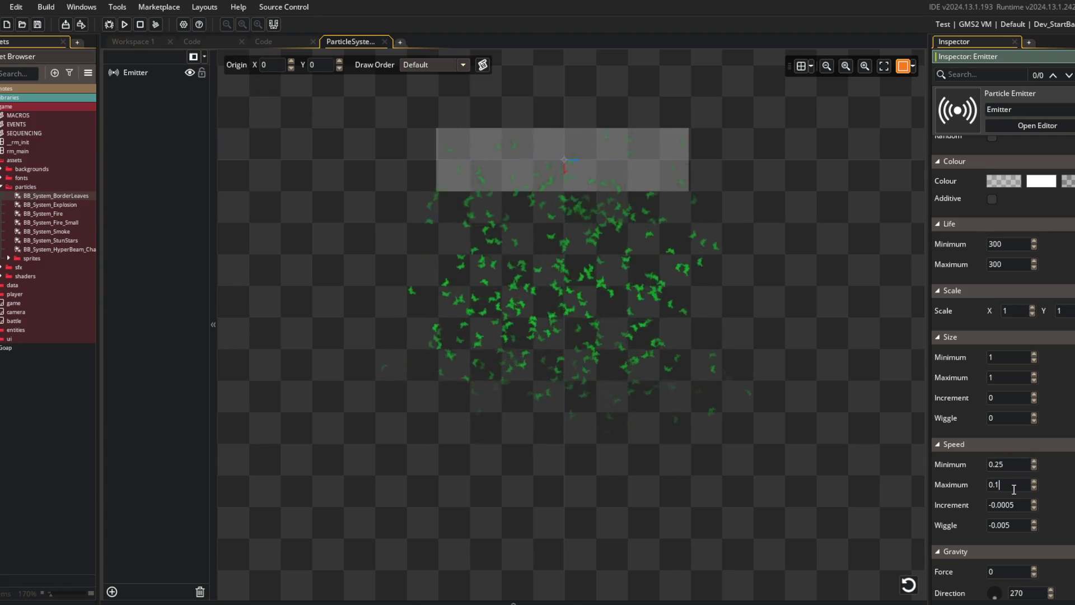
pyautogui.click(1018, 505)
pyautogui.write('-0.00025')
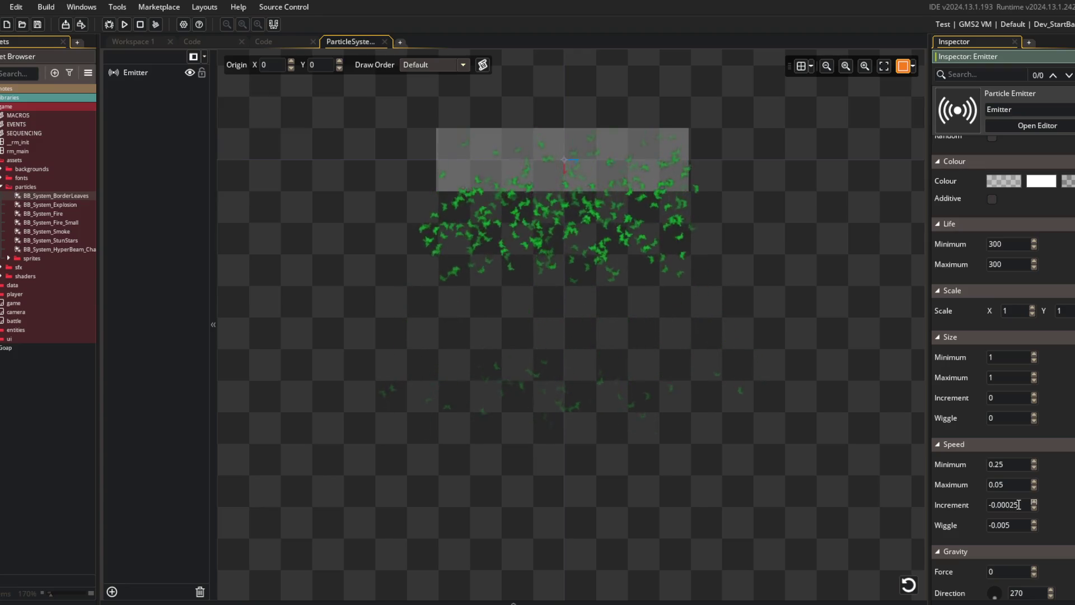
pyautogui.click(1024, 526)
pyautogui.press('BackSpace')
pyautogui.write('25')
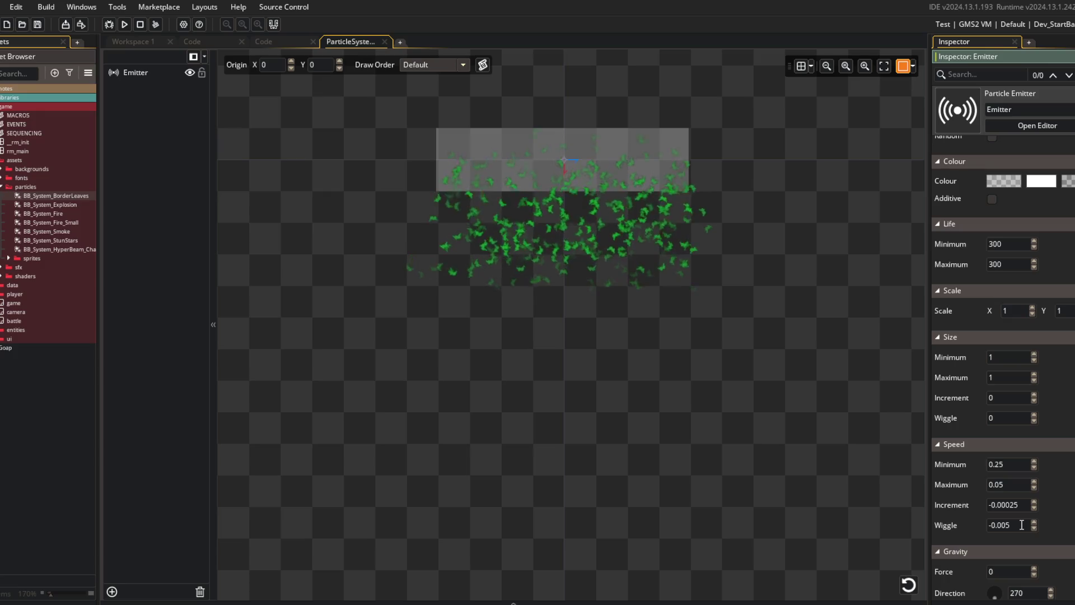
pyautogui.click(784, 369)
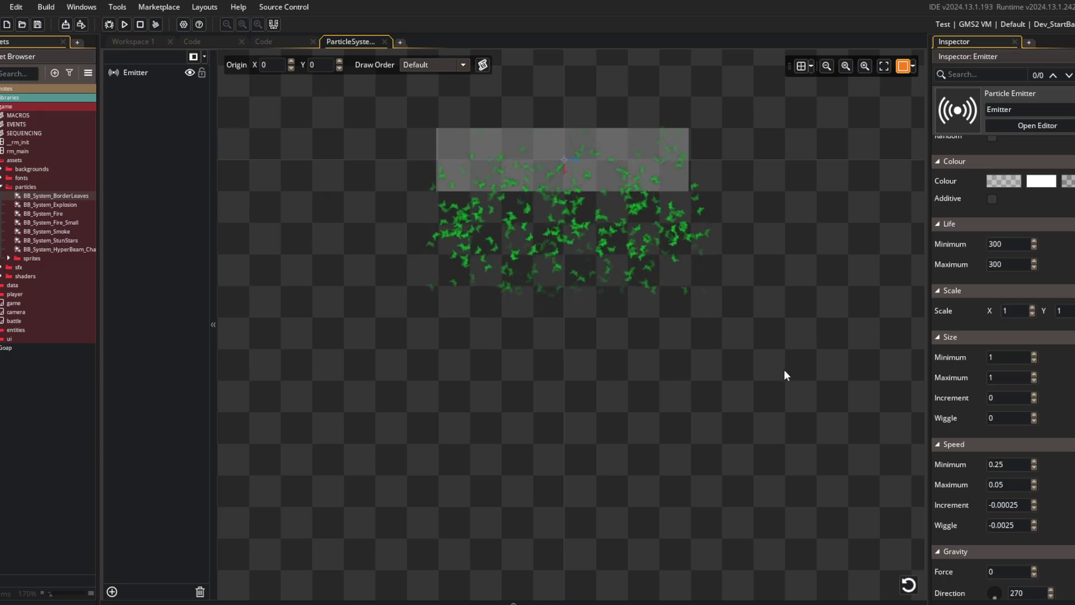
pyautogui.scroll(1, 645, 244)
# - Keep the emitter in stream mode and measure its delay in frames
pyautogui.scroll(3, 643, 241)
pyautogui.moveTo(643, 241)
pyautogui.mouseDown()
pyautogui.moveTo(771, 338)
pyautogui.moveTo(679, 347)
pyautogui.mouseUp()
pyautogui.scroll(-2, 771, 339)
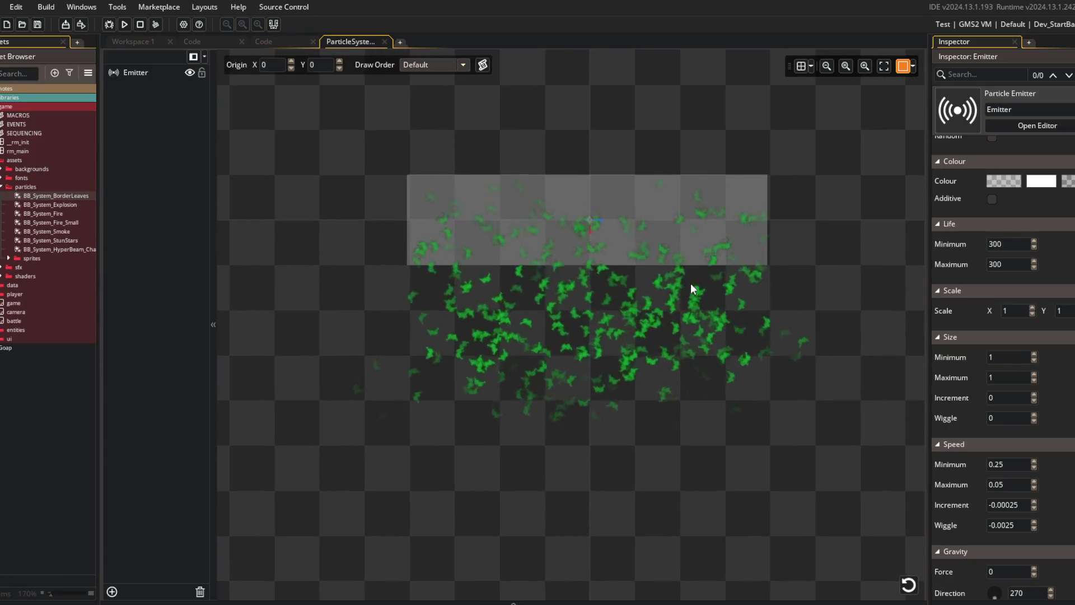
pyautogui.scroll(10, 954, 311)
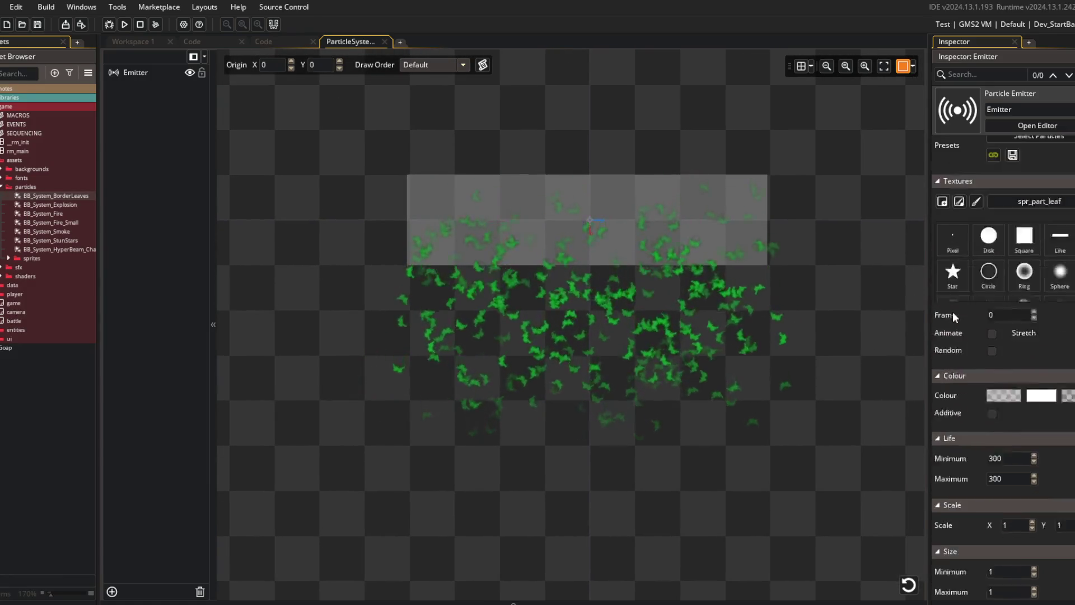
pyautogui.scroll(2, 971, 261)
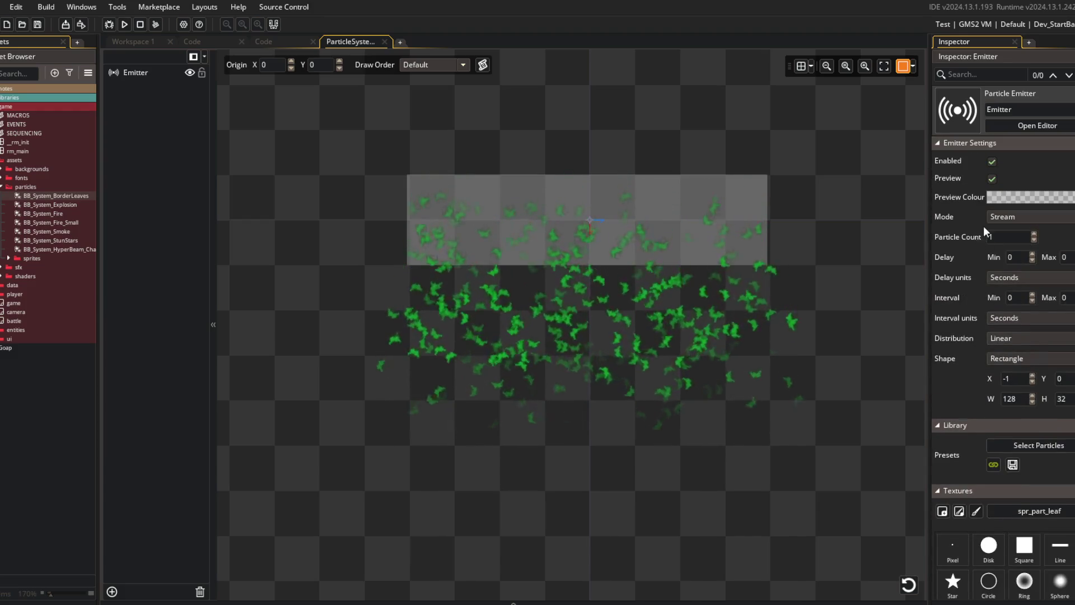
pyautogui.click(1002, 217)
pyautogui.click(1009, 217)
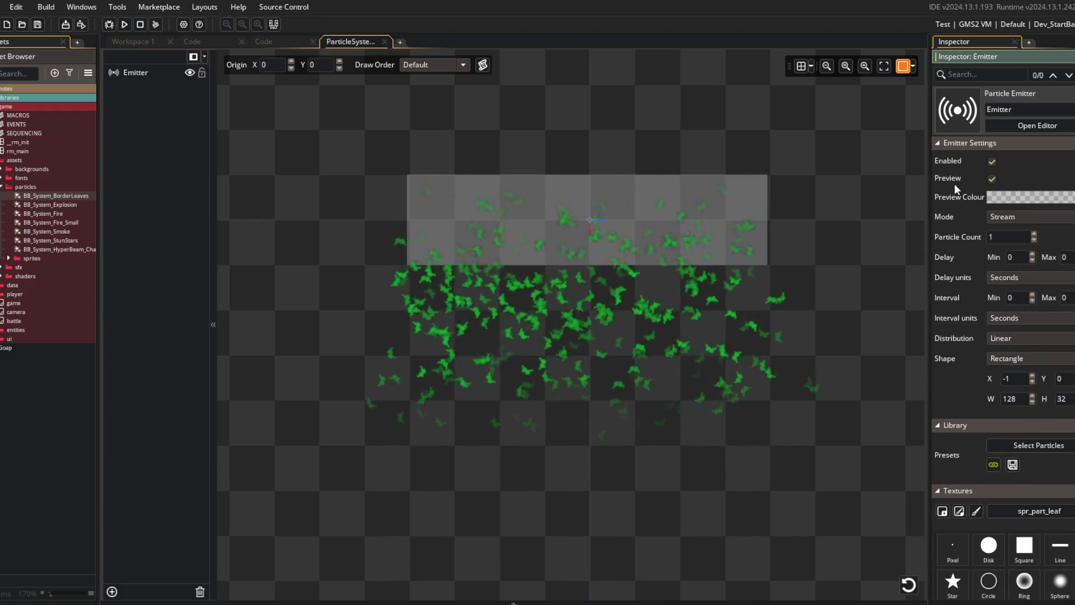
pyautogui.click(1033, 277)
pyautogui.click(1018, 301)
pyautogui.click(1032, 254)
pyautogui.click(1072, 254)
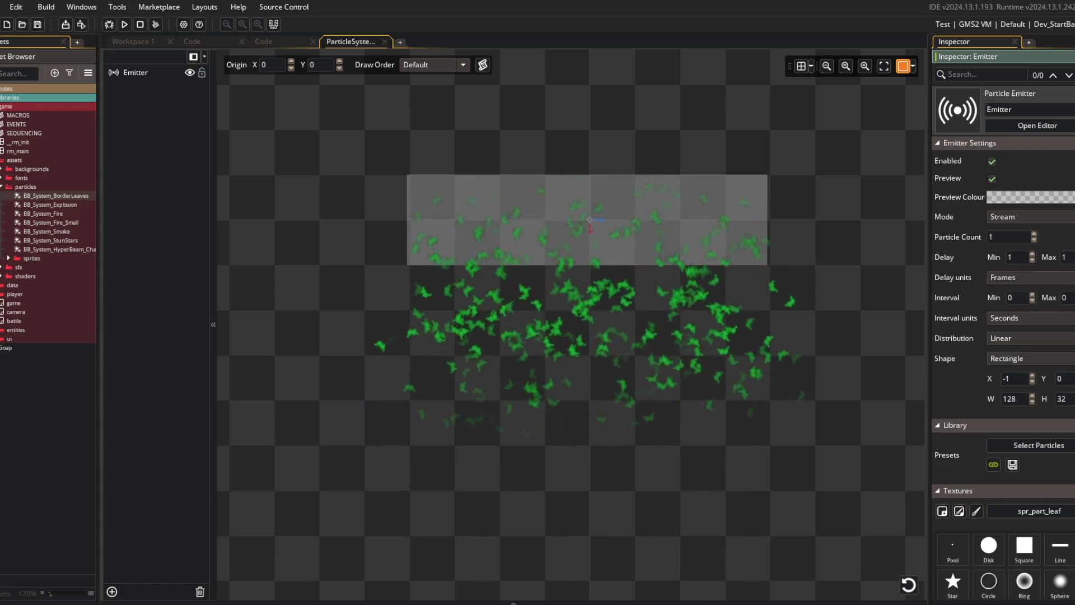
pyautogui.write('0')
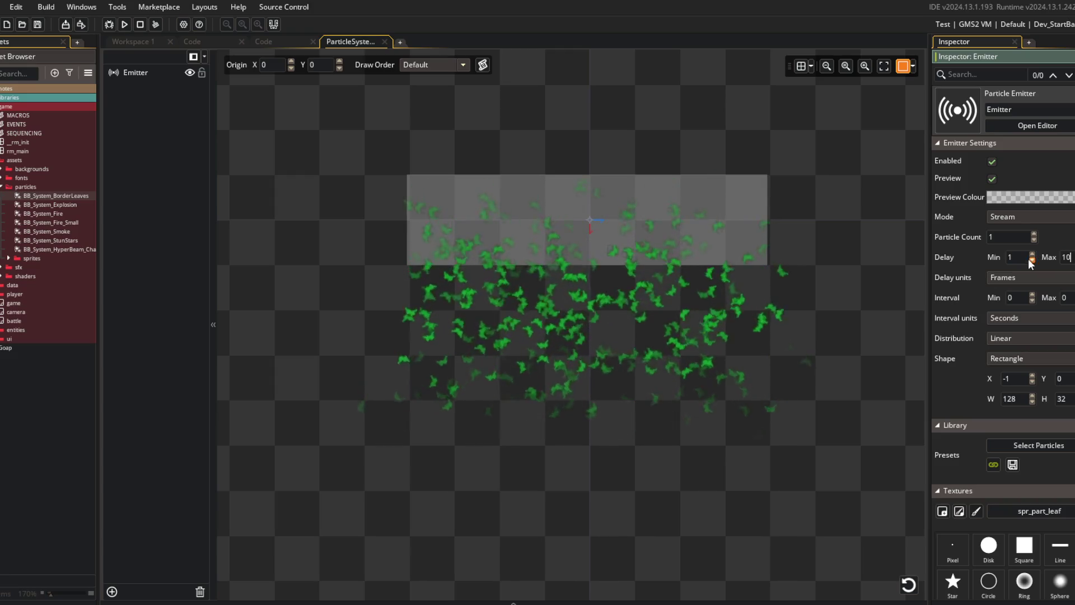
pyautogui.write('5')
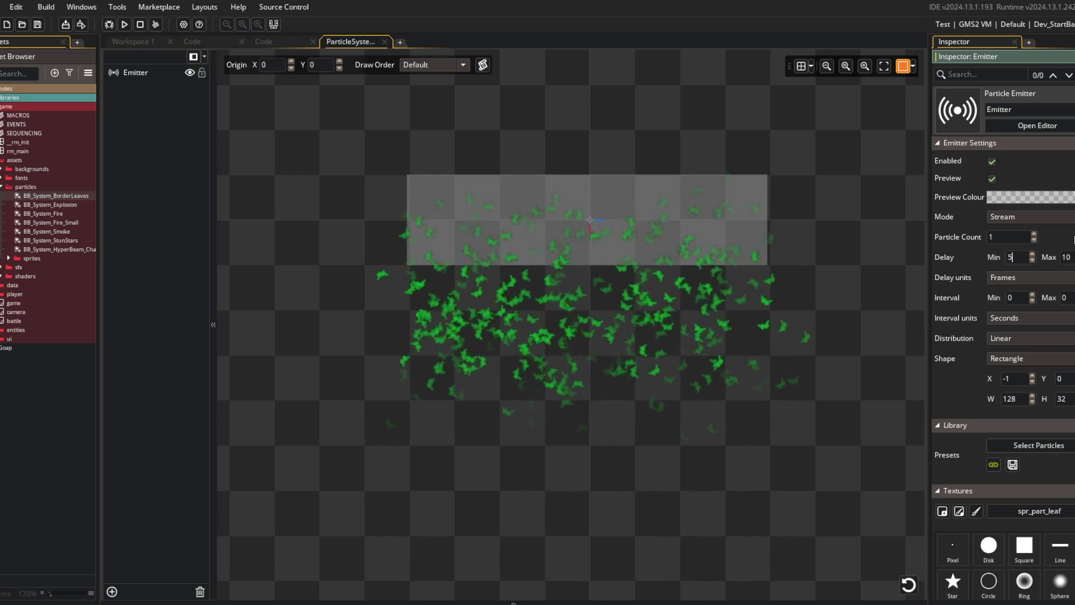
pyautogui.moveTo(856, 251); pyautogui.dragTo(808, 290)
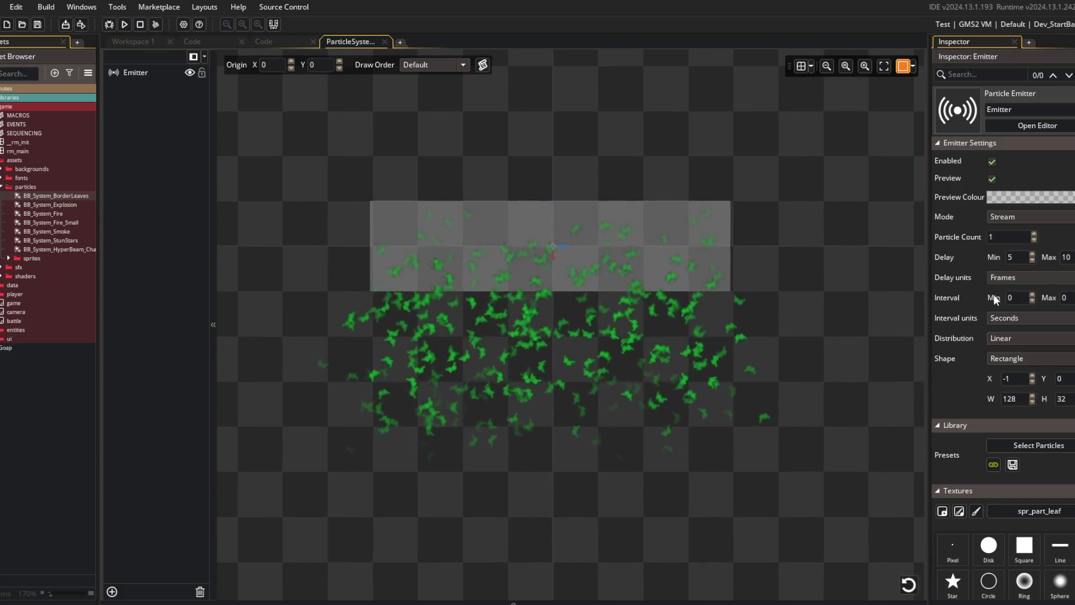
# - Measure the spawn interval in frames, with delay 0 and interval 0–25 frames
pyautogui.click(1000, 318)
pyautogui.click(1006, 340)
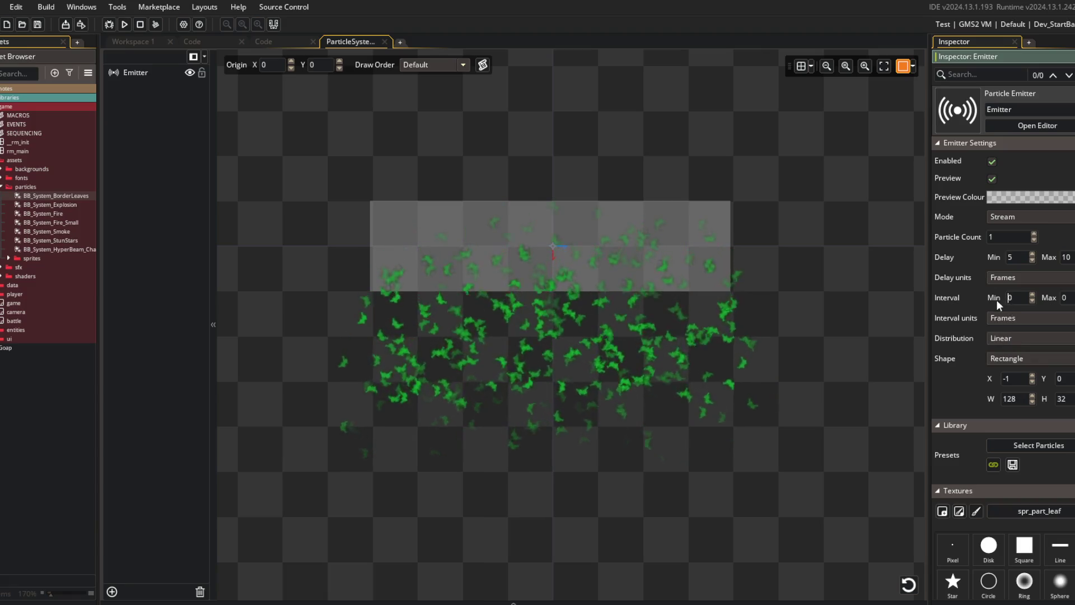
pyautogui.click(1050, 297)
pyautogui.write('30')
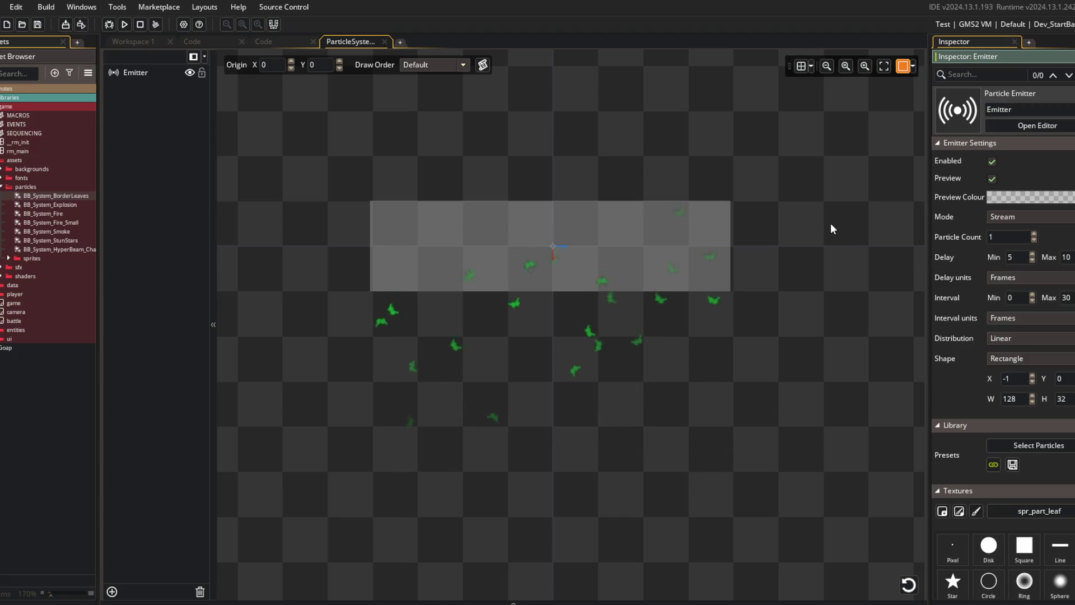
pyautogui.moveTo(869, 227); pyautogui.dragTo(823, 260)
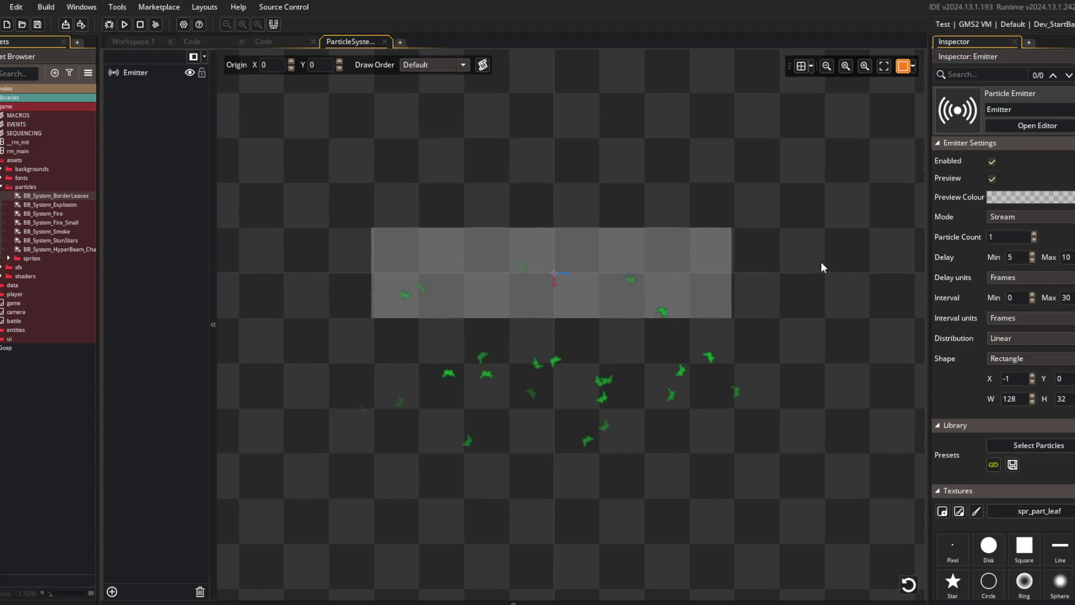
pyautogui.click(1002, 257)
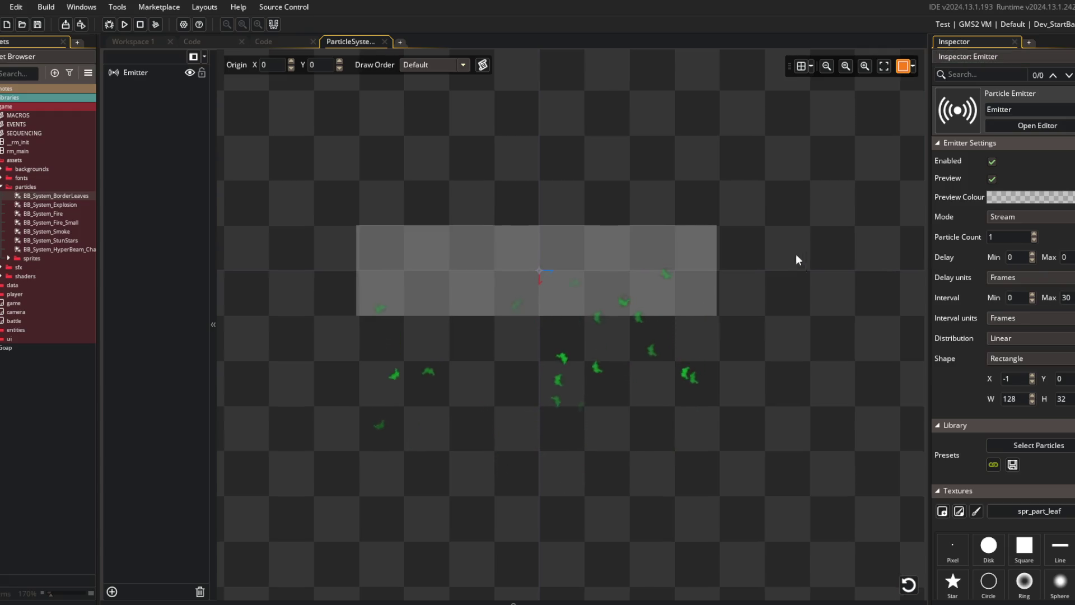
pyautogui.moveTo(797, 256); pyautogui.dragTo(791, 243)
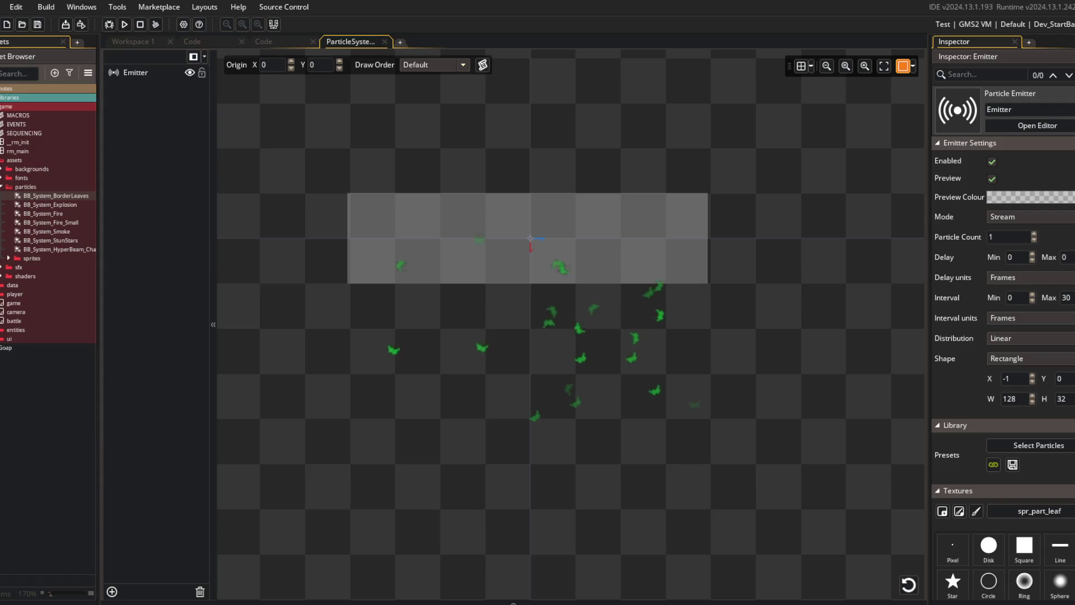
pyautogui.click(1032, 300)
pyautogui.press('Tab')
pyautogui.write('25')
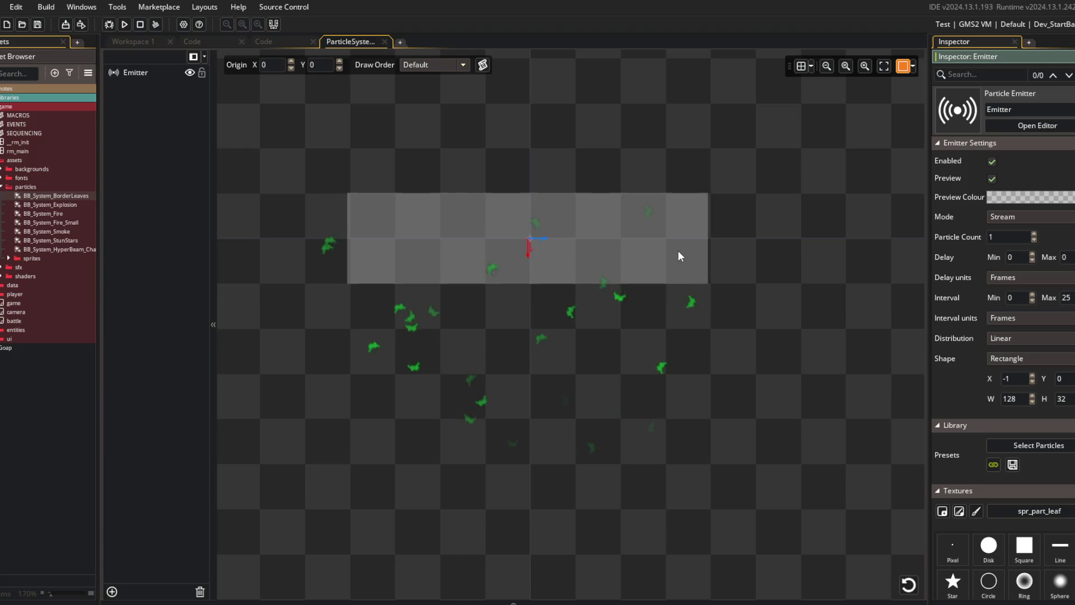
pyautogui.moveTo(679, 256); pyautogui.dragTo(732, 247)
pyautogui.scroll(-1, 720, 268)
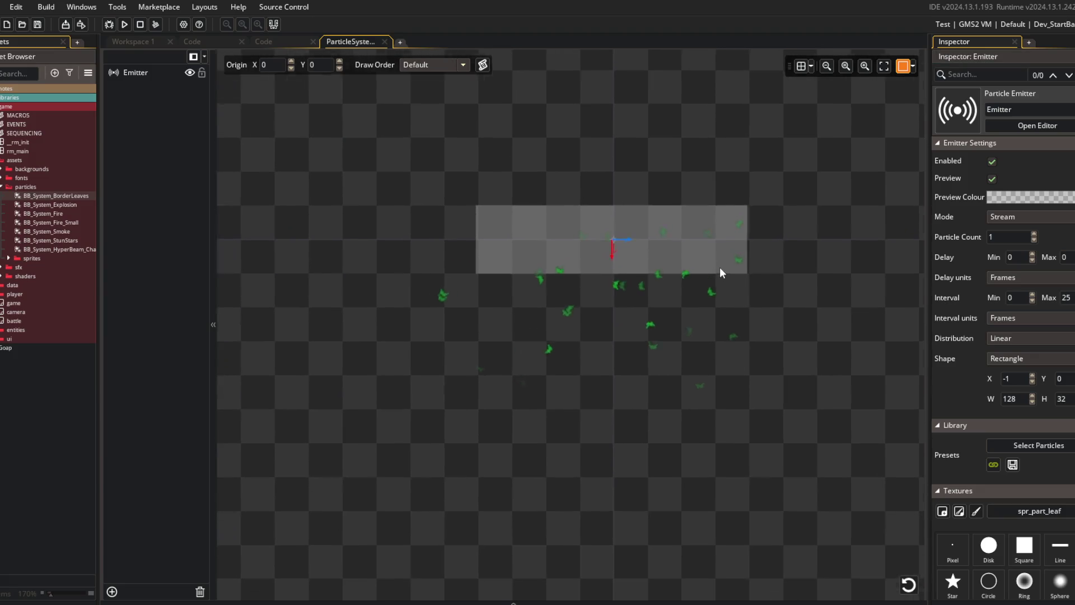
# - Set leaf Speed minimum 0.4, maximum 0.1, increment -0.0002 and wiggle -0.05
pyautogui.scroll(-5, 949, 321)
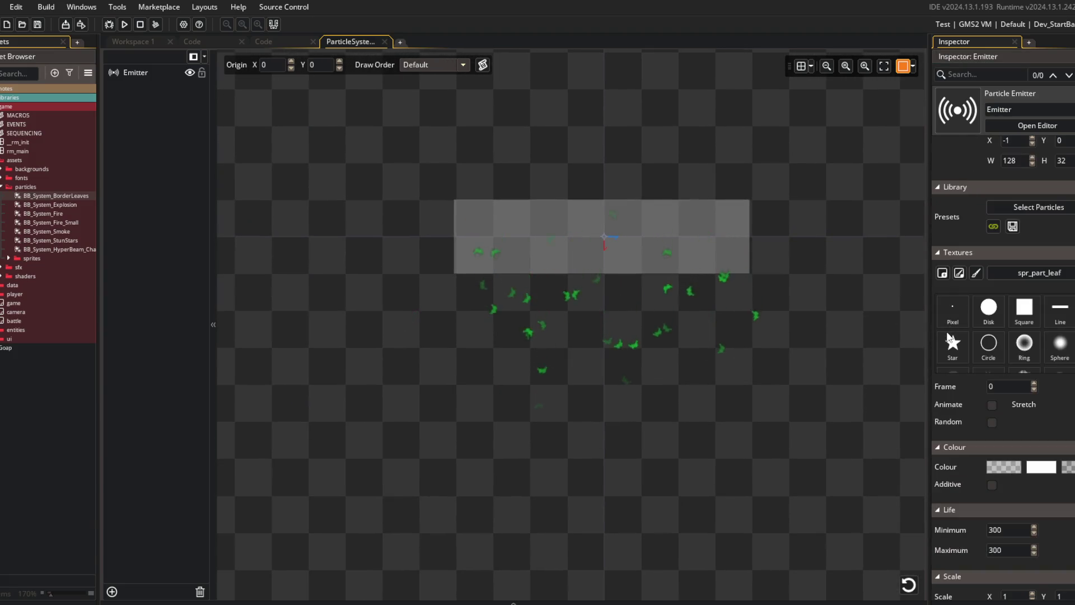
pyautogui.scroll(-5, 962, 442)
pyautogui.scroll(-1, 963, 442)
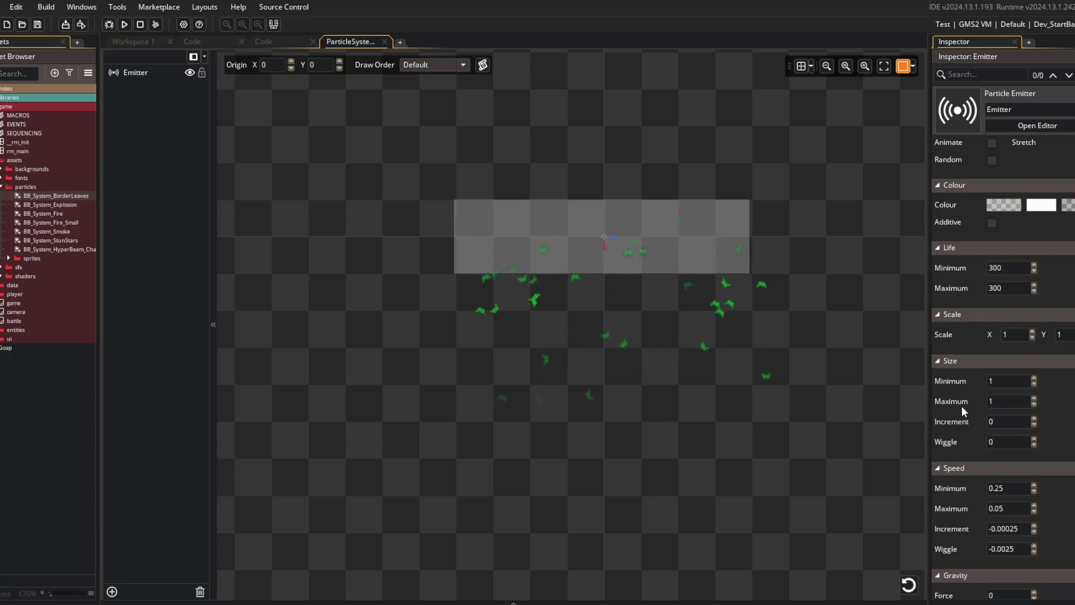
pyautogui.scroll(-2, 962, 411)
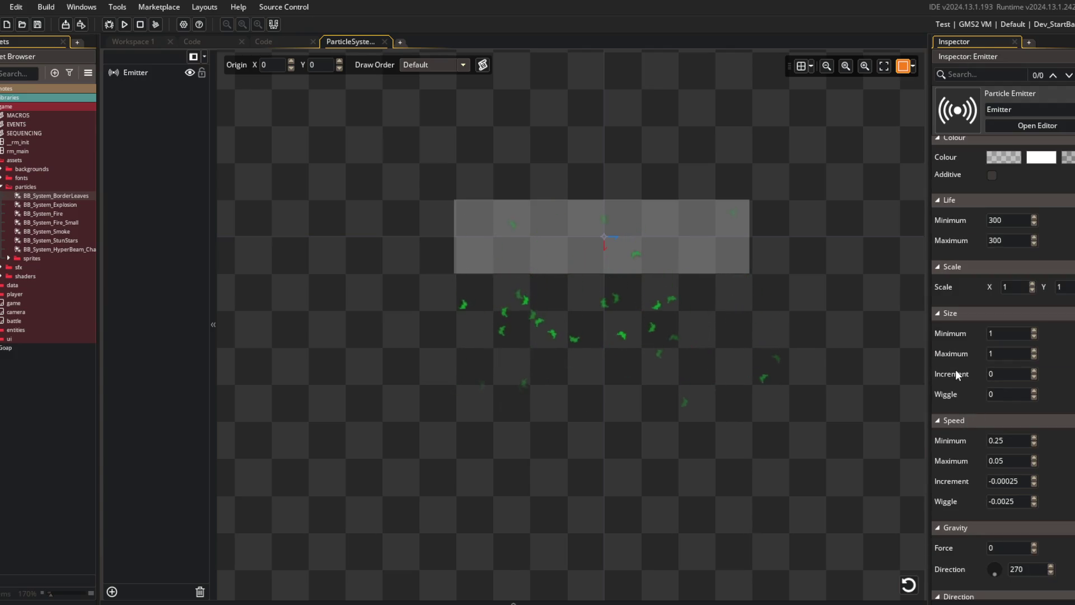
pyautogui.scroll(-1, 956, 378)
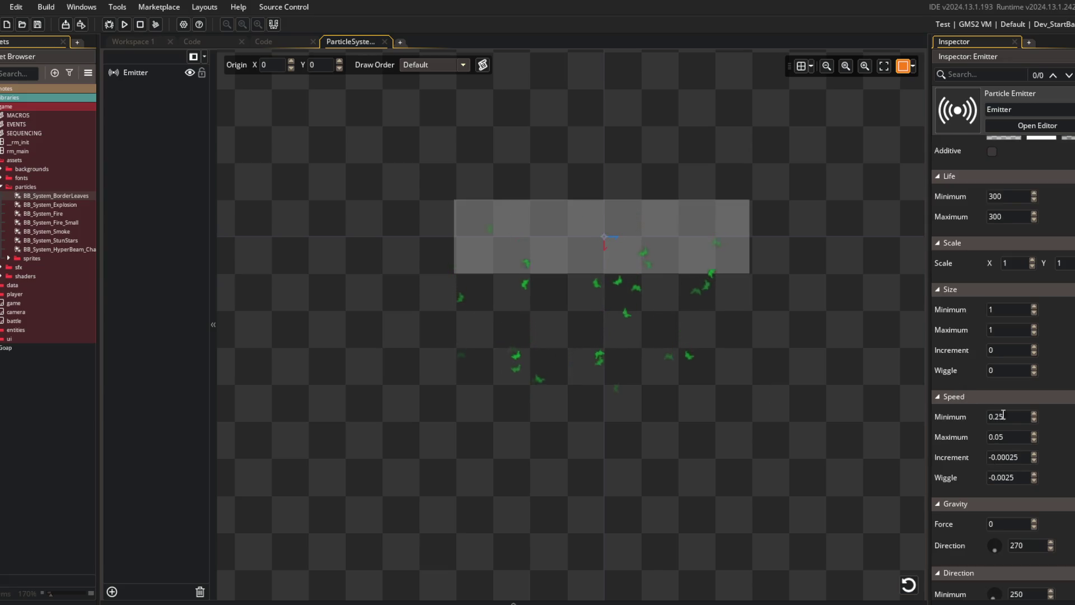
pyautogui.click(1021, 477)
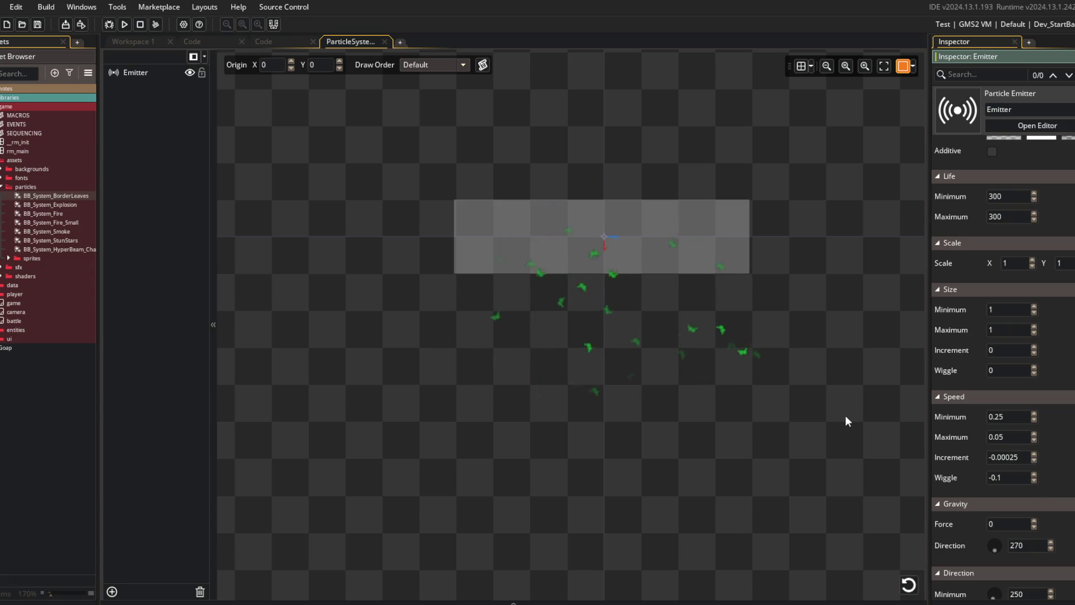
pyautogui.write('-0.1')
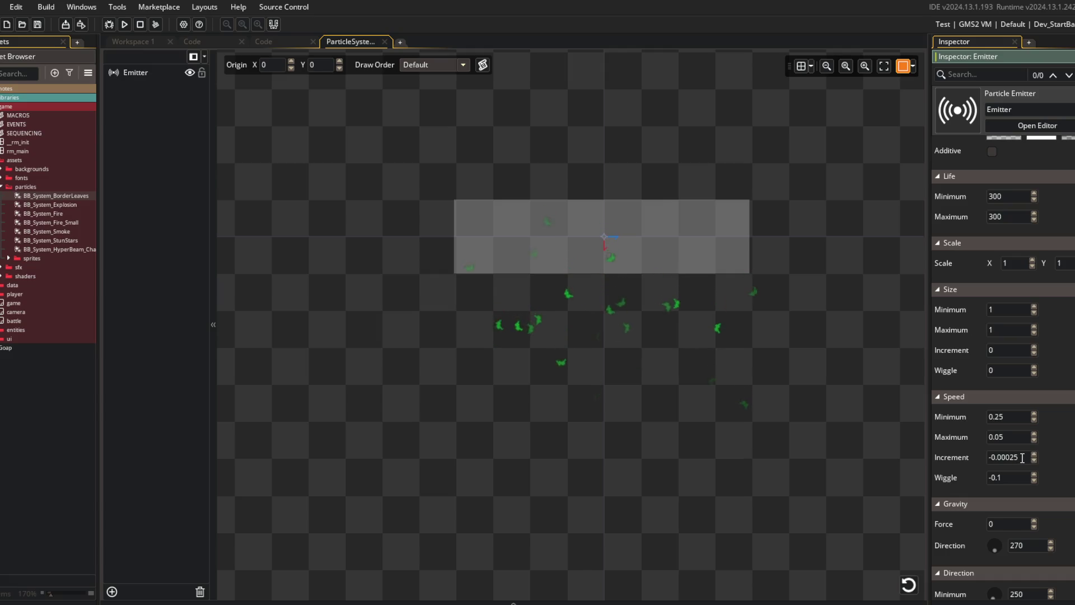
pyautogui.press('BackSpace')
pyautogui.click(1013, 435)
pyautogui.write('8')
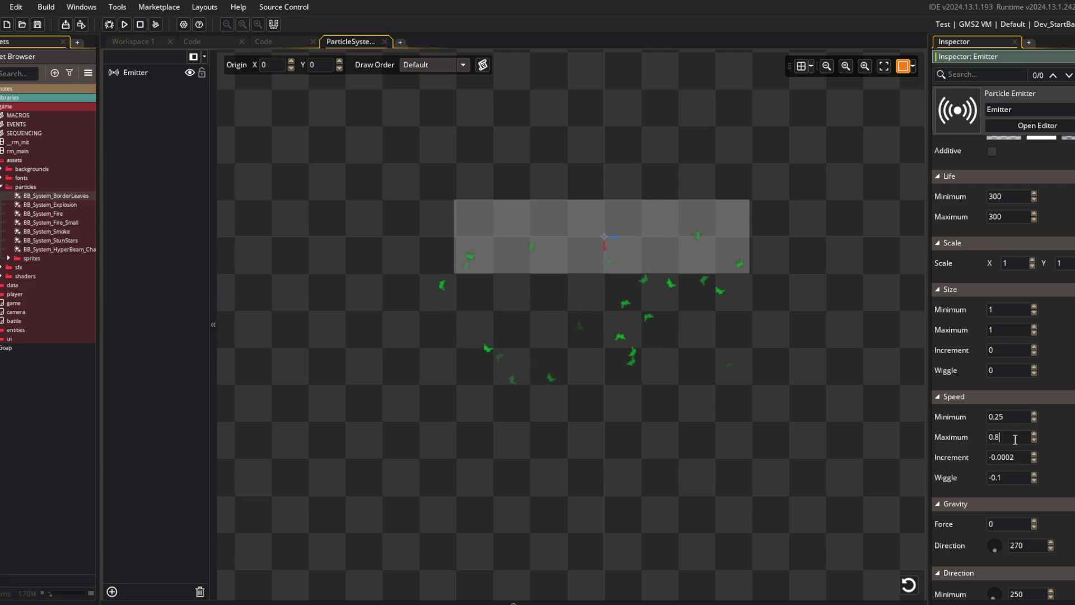
pyautogui.press('BackSpace')
pyautogui.write('1')
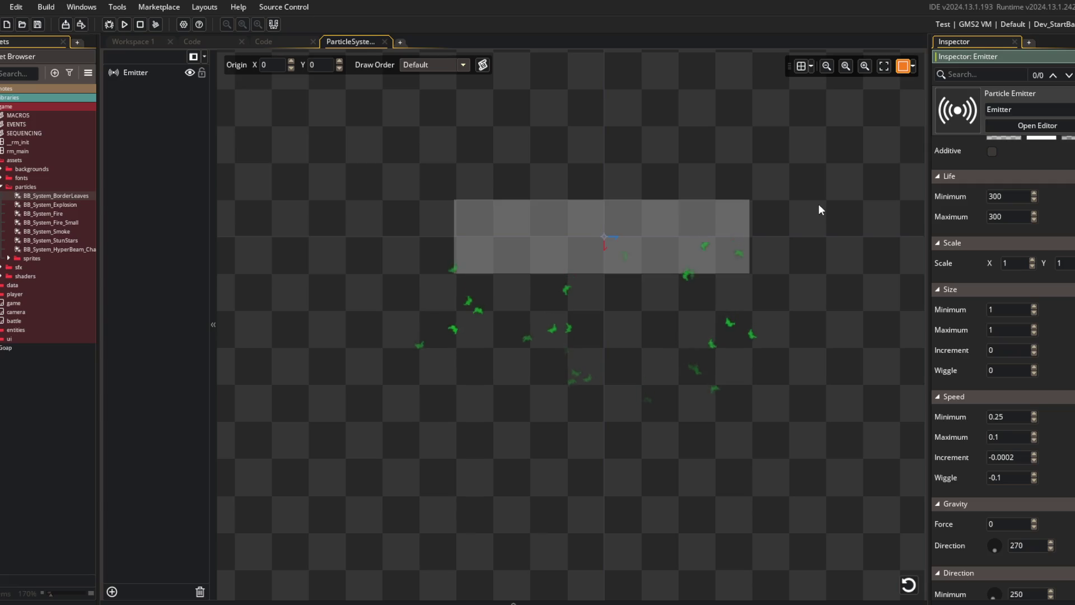
pyautogui.doubleClick(1012, 417)
pyautogui.write('0.4')
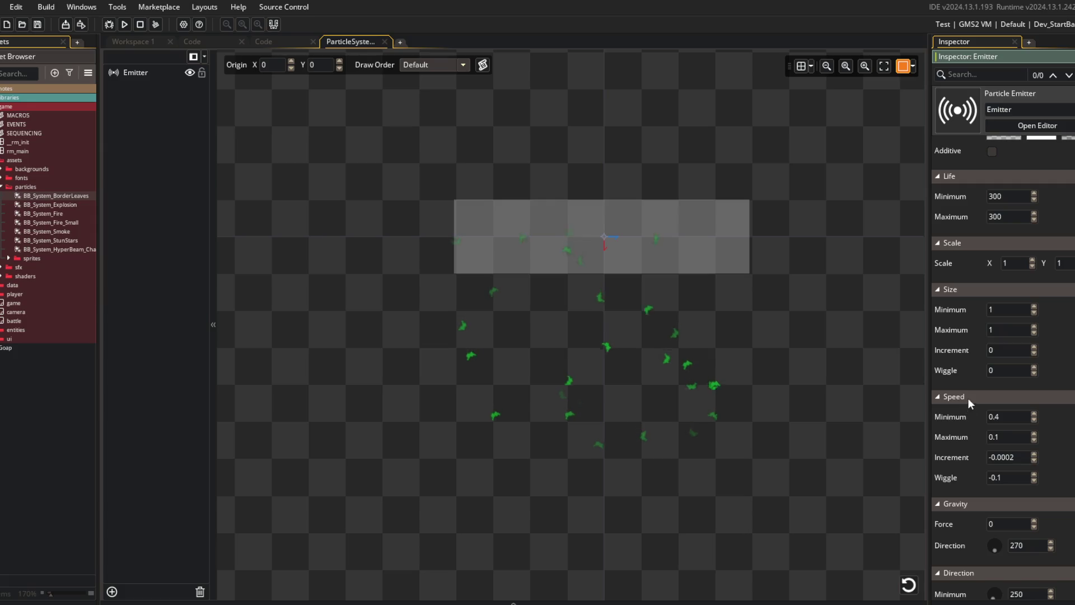
pyautogui.click(1007, 474)
pyautogui.press('BackSpace')
pyautogui.write('05')
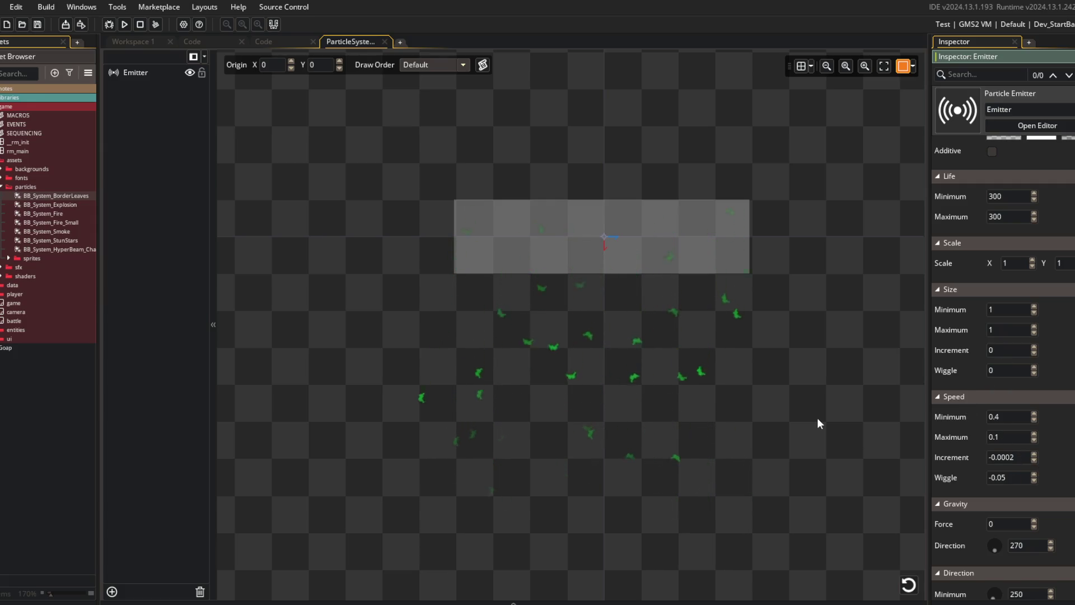
# - Set the leaf emitter's Orientation wiggle to 5
pyautogui.scroll(-5, 985, 437)
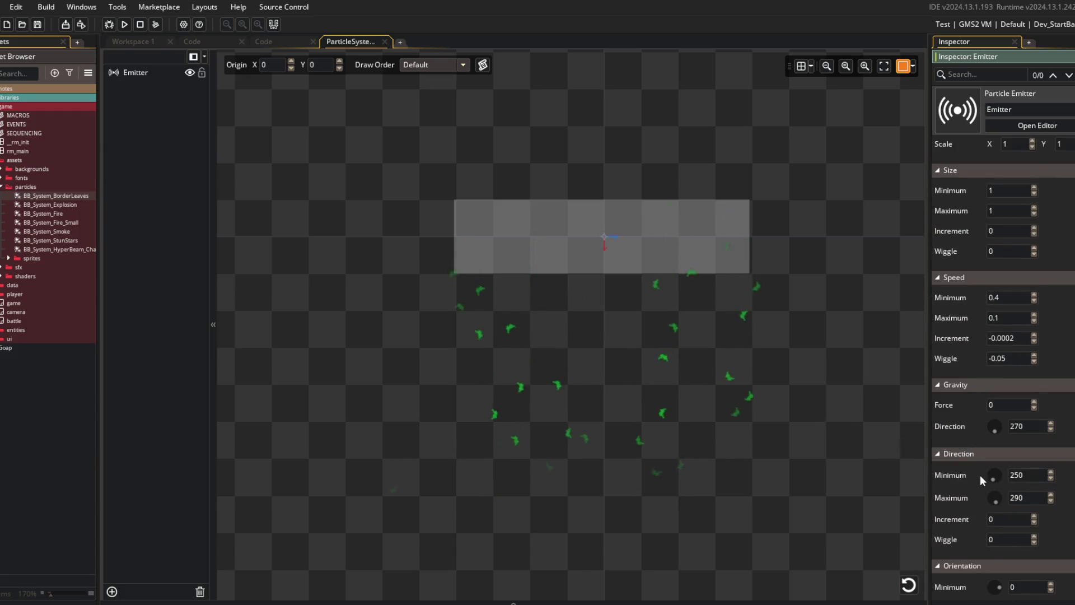
pyautogui.scroll(-2, 949, 492)
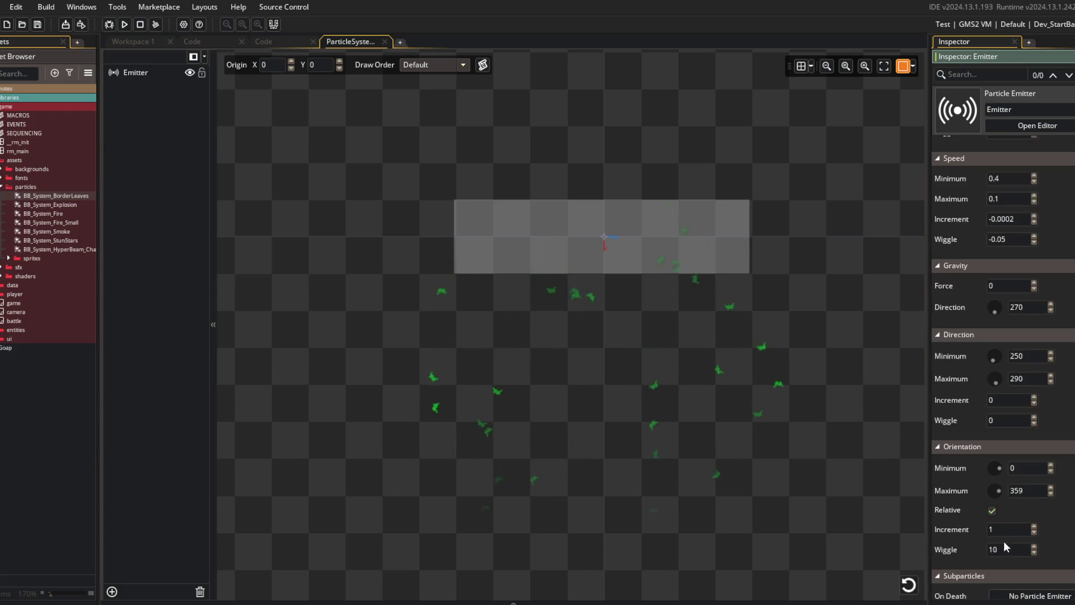
pyautogui.doubleClick(1002, 549)
pyautogui.write('5')
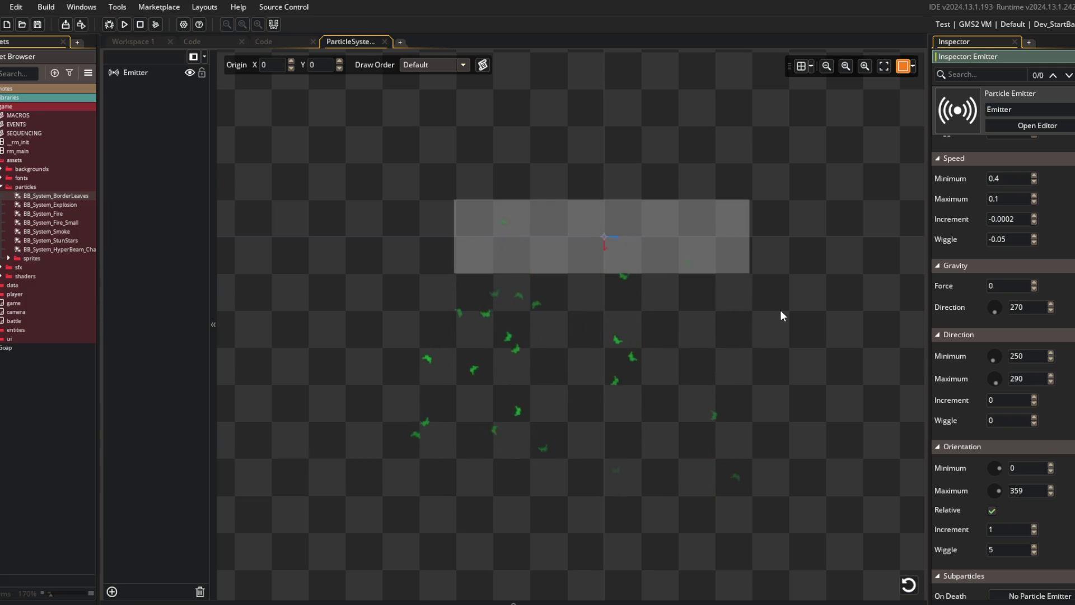
pyautogui.moveTo(698, 153)
pyautogui.mouseDown()
pyautogui.moveTo(624, 161)
pyautogui.moveTo(718, 147)
pyautogui.mouseUp()
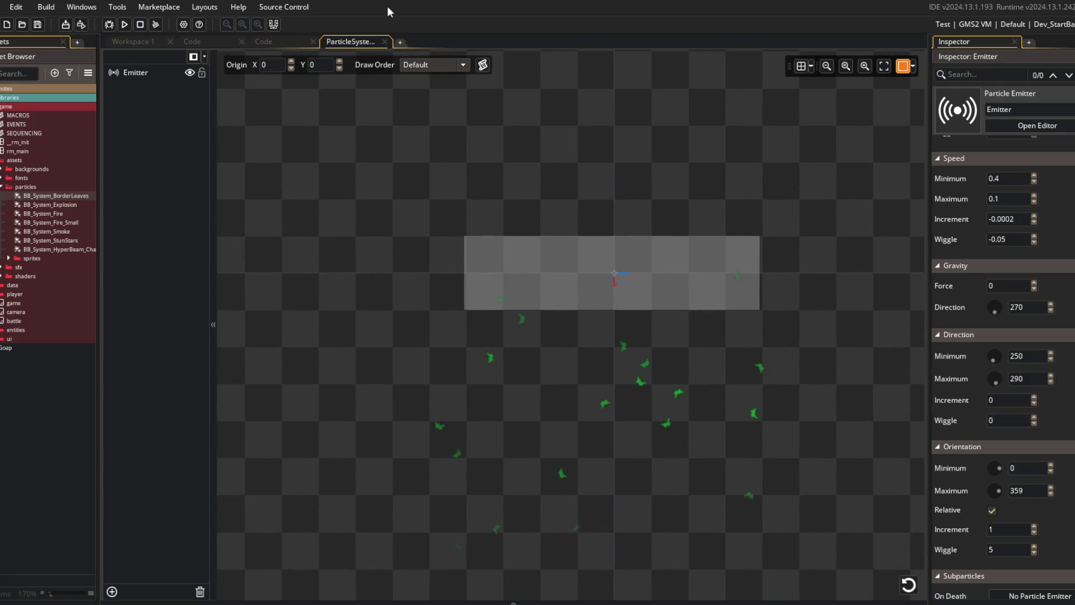
pyautogui.click(129, 42)
# - Open the game object's Create code and fold the Behavior_Lifecycle block
pyautogui.hotkey('ctrl', 't')
pyautogui.write('game')
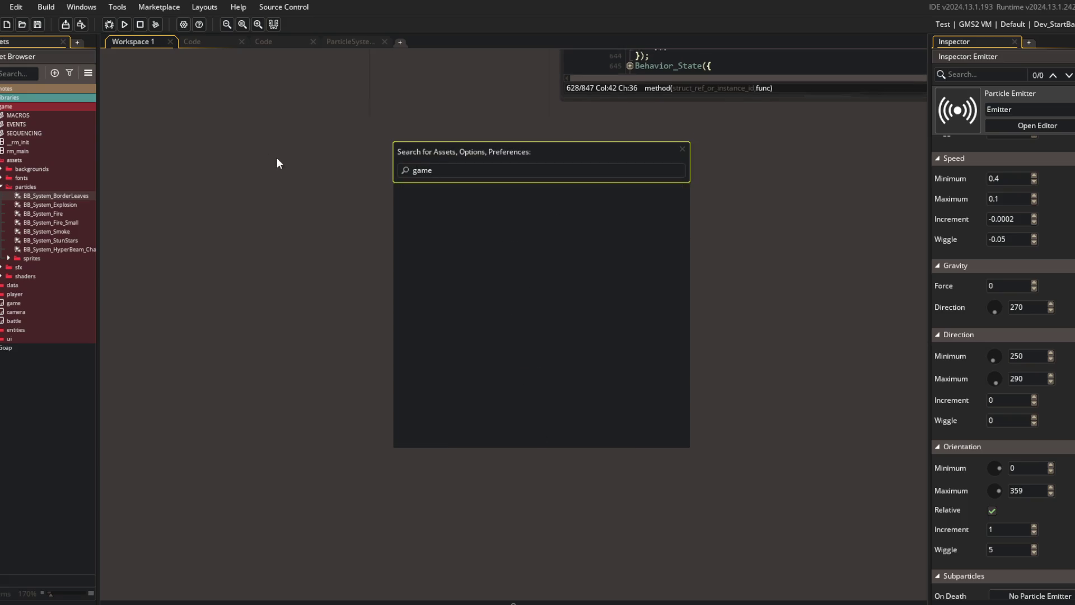
pyautogui.press('Return')
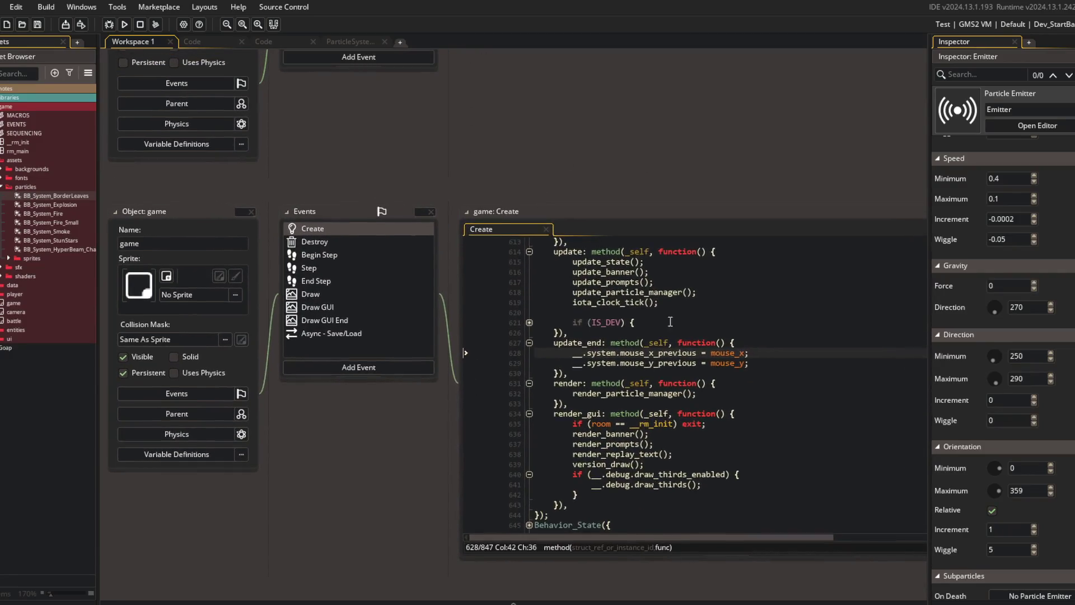
pyautogui.scroll(4, 700, 349)
pyautogui.click(700, 349)
pyautogui.hotkey('ctrl', '[')
pyautogui.press('Up')
pyautogui.press('Down')
pyautogui.press('Up')
pyautogui.press('Up')
pyautogui.press('Down')
pyautogui.press('Up')
pyautogui.press('Down')
pyautogui.press('Down')
# - Write a Behavior_Particles block with a leaves system using BB_System_BorderLeaves
pyautogui.press('Return')
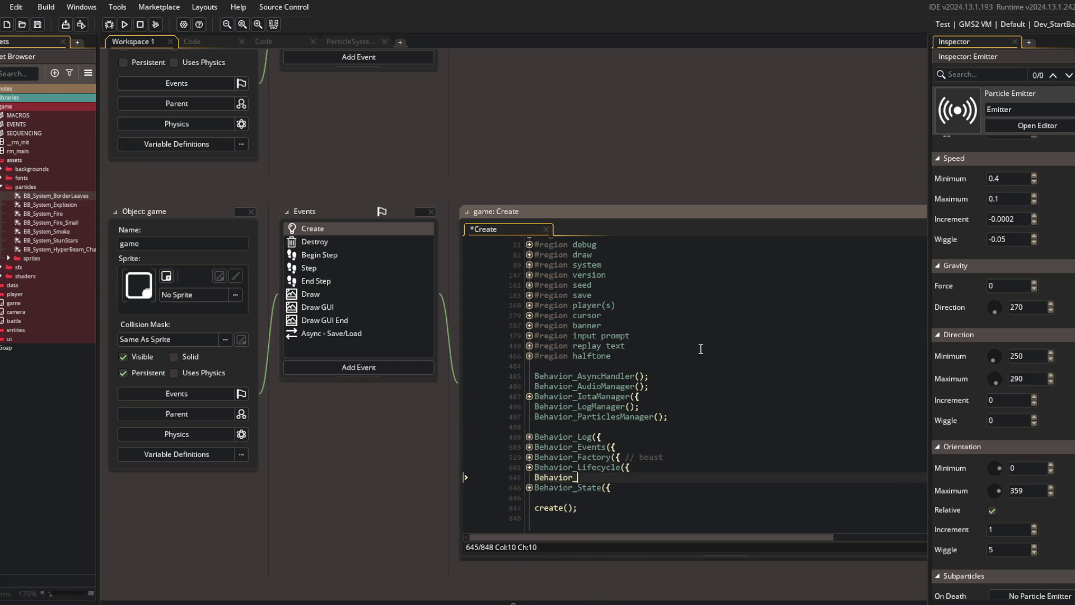
pyautogui.write('Particles({')
pyautogui.press('Return')
pyautogui.press('Return')
pyautogui.write('});')
pyautogui.press('Up')
pyautogui.write('systems: {')
pyautogui.press('Return')
pyautogui.press('Return')
pyautogui.write('},')
pyautogui.press('Up')
pyautogui.write('aves: {')
pyautogui.press('Return')
pyautogui.press('Return')
pyautogui.write('},')
pyautogui.press('Up')
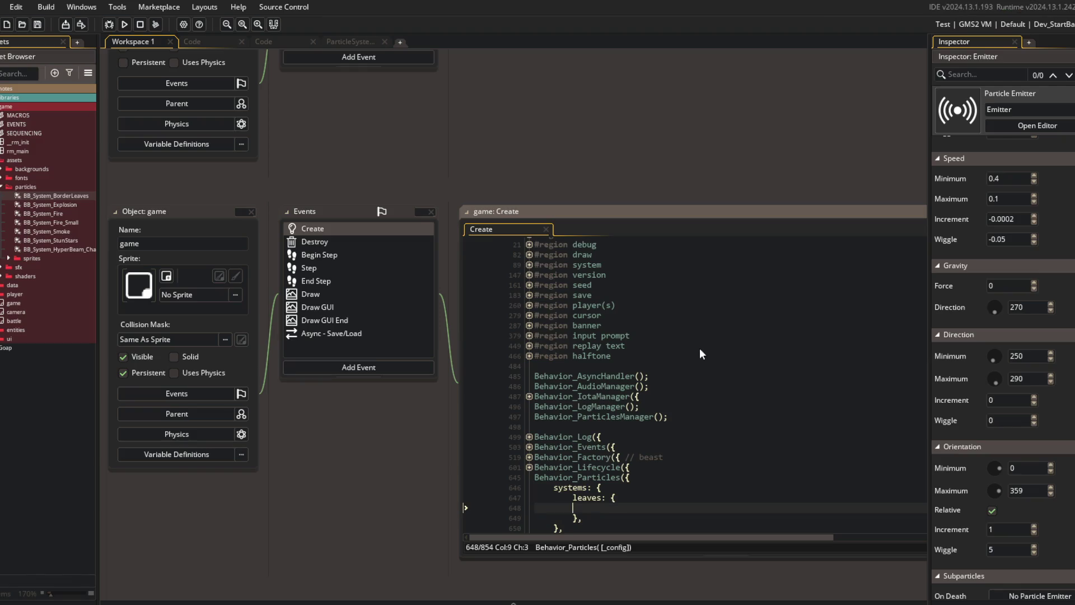
pyautogui.write('system: BB_System')
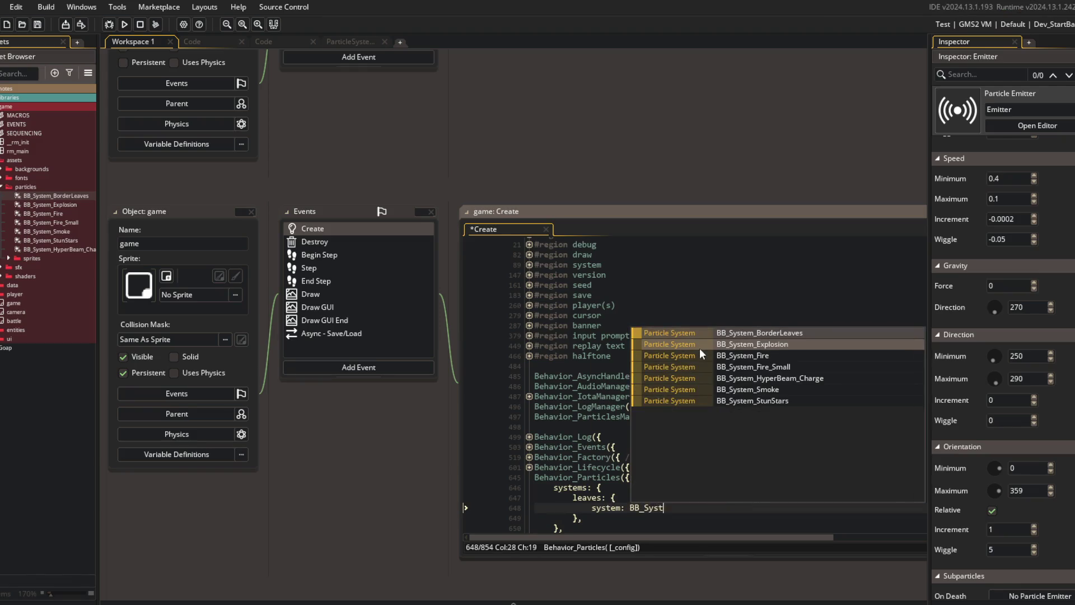
pyautogui.press('Return')
pyautogui.write(',')
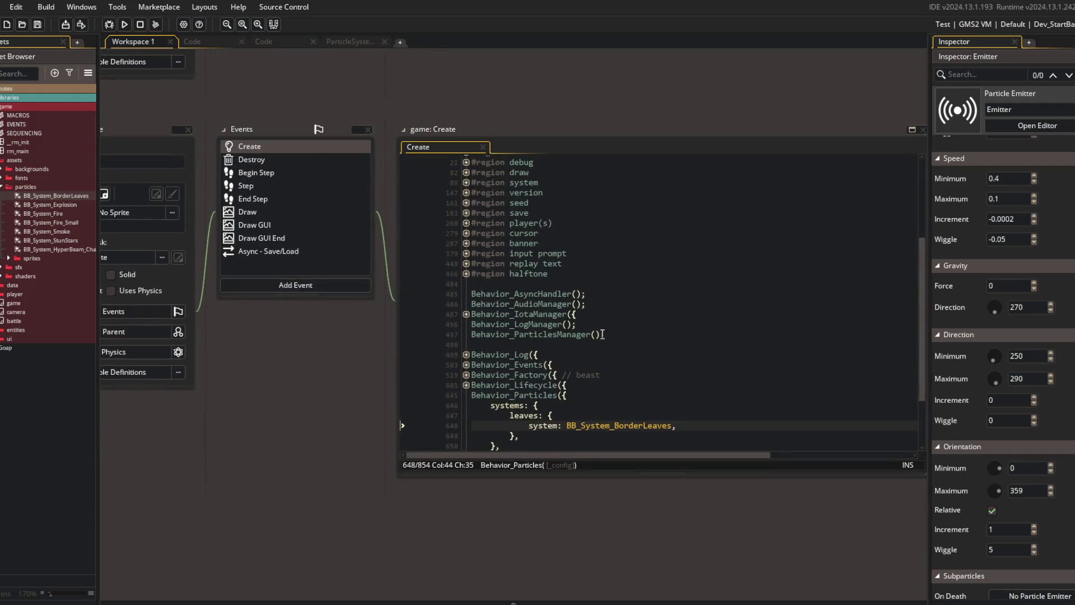
# - Cut the Behavior_Particles block back out and open the ui_border object
pyautogui.click(599, 406)
pyautogui.hotkey('shift', 'Down')
pyautogui.hotkey('shift', 'Down')
pyautogui.hotkey('shift', 'Down')
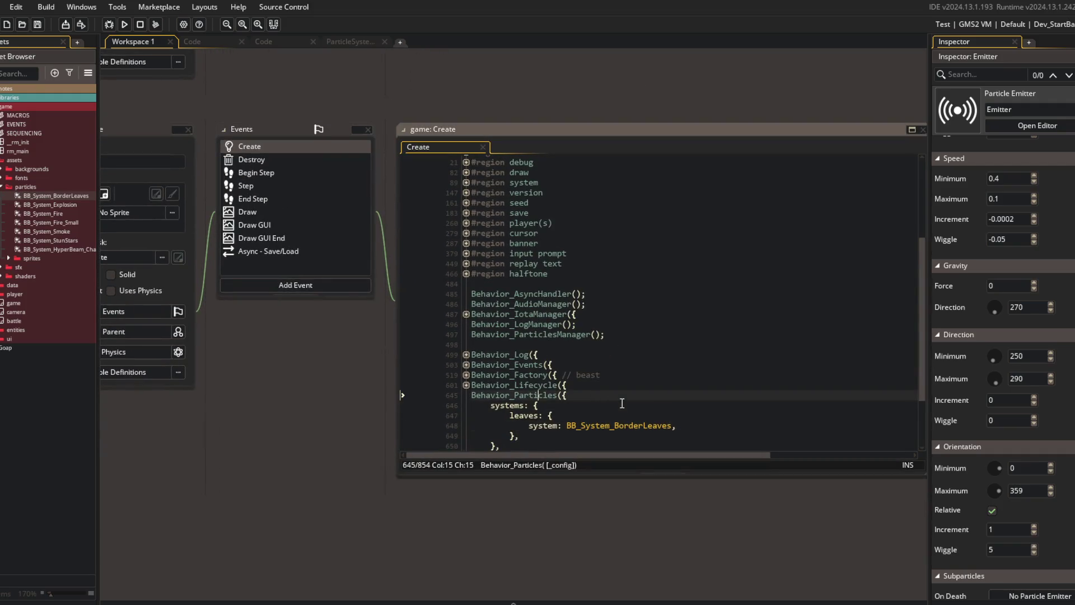
pyautogui.press('BackSpace')
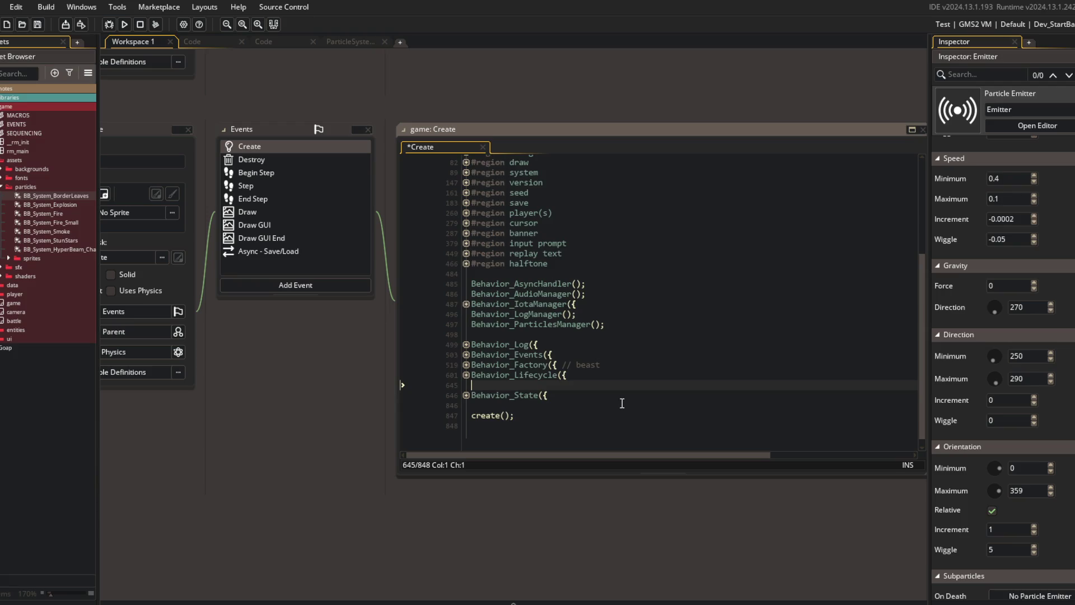
pyautogui.hotkey('ctrl', 't')
pyautogui.write('r')
pyautogui.press('Return')
pyautogui.click(350, 220)
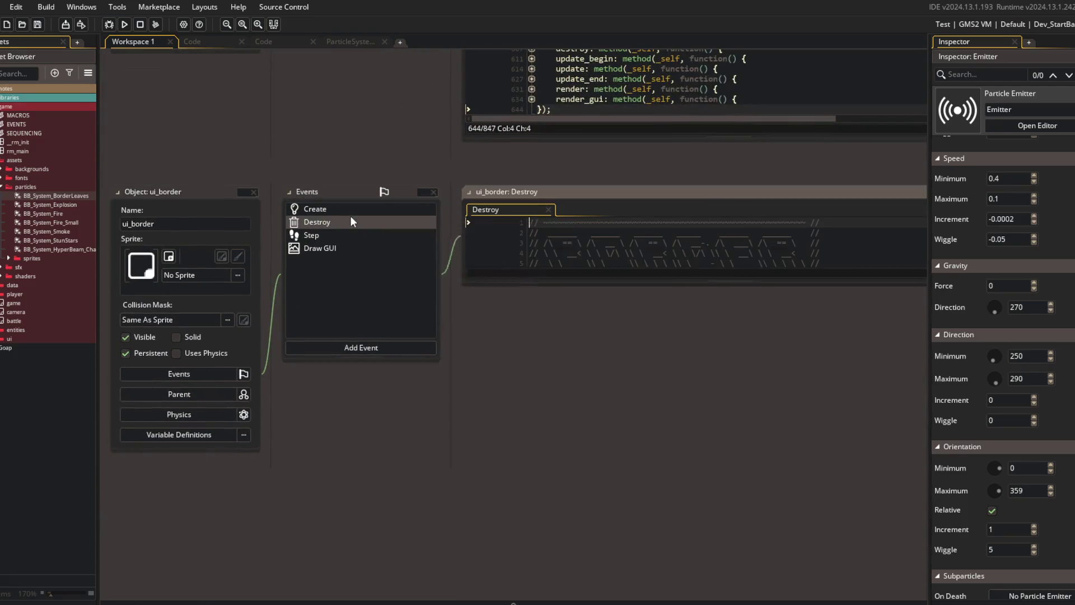
# - Paste the leaves Behavior_Particles block into ui_border's Create code after Behavior_Log
pyautogui.click(342, 207)
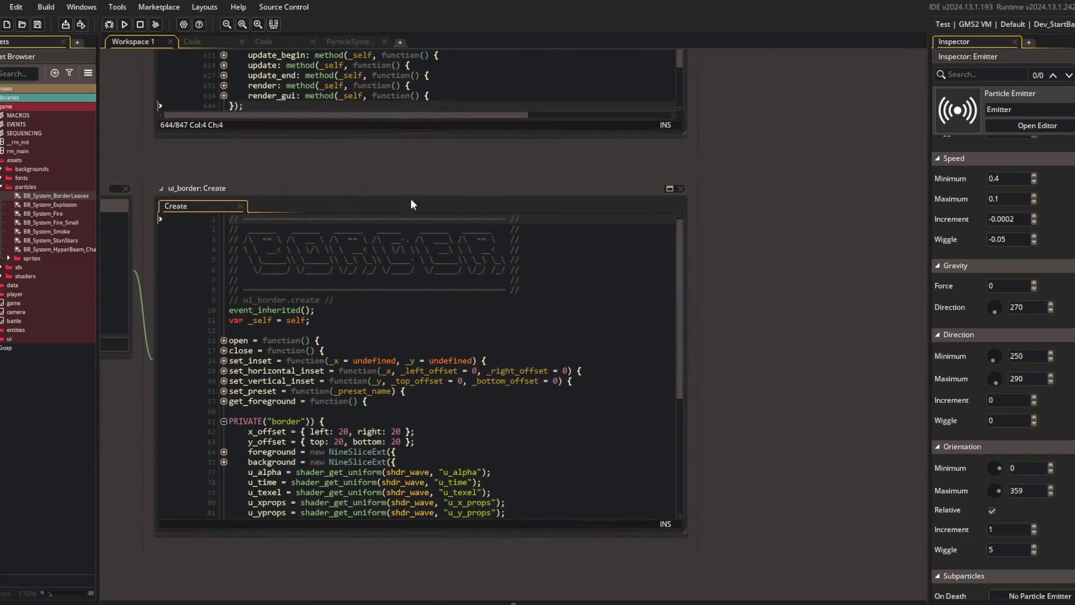
pyautogui.click(669, 188)
pyautogui.click(385, 261)
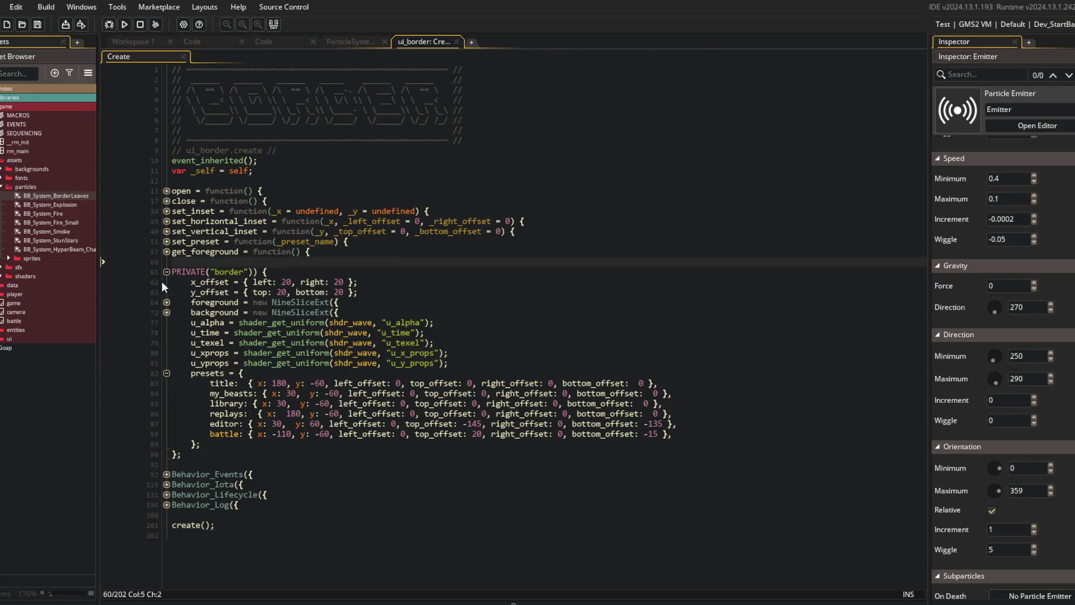
pyautogui.click(167, 272)
pyautogui.click(333, 314)
pyautogui.press('Down')
pyautogui.press('Down')
pyautogui.write('Behavior_Particles({ \tsystems: { \t\tleaves: { \t\t\tsystem: BB_System_BorderLeaves, \t\t}, \t}, });')
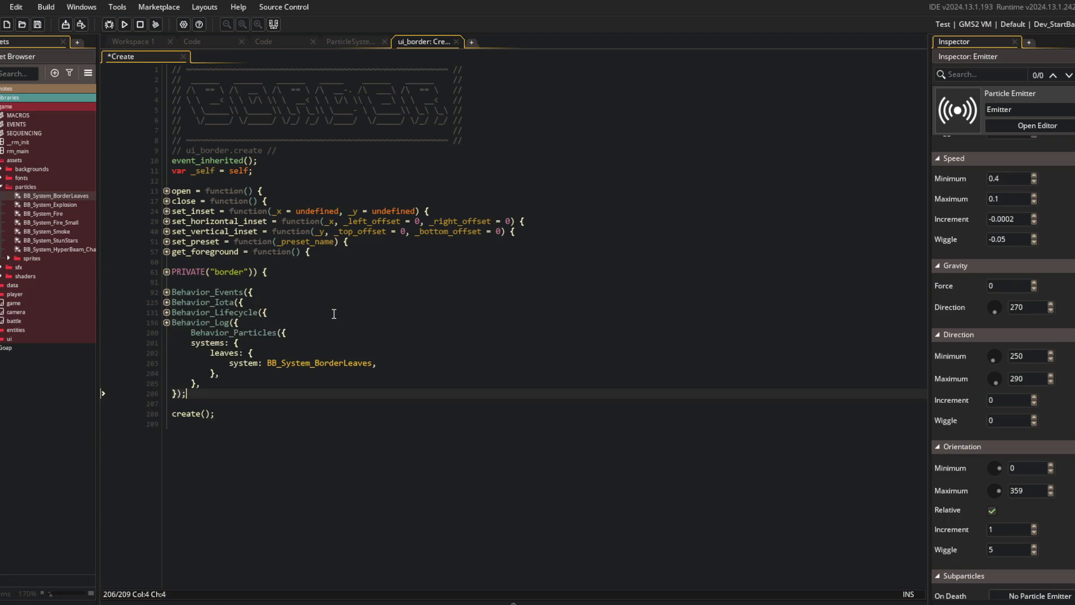
# - Add visible: true under the leaves system entry
pyautogui.press('Down')
pyautogui.press('Down')
pyautogui.press('Down')
pyautogui.press('End')
pyautogui.press('Return')
pyautogui.write('le: true,')
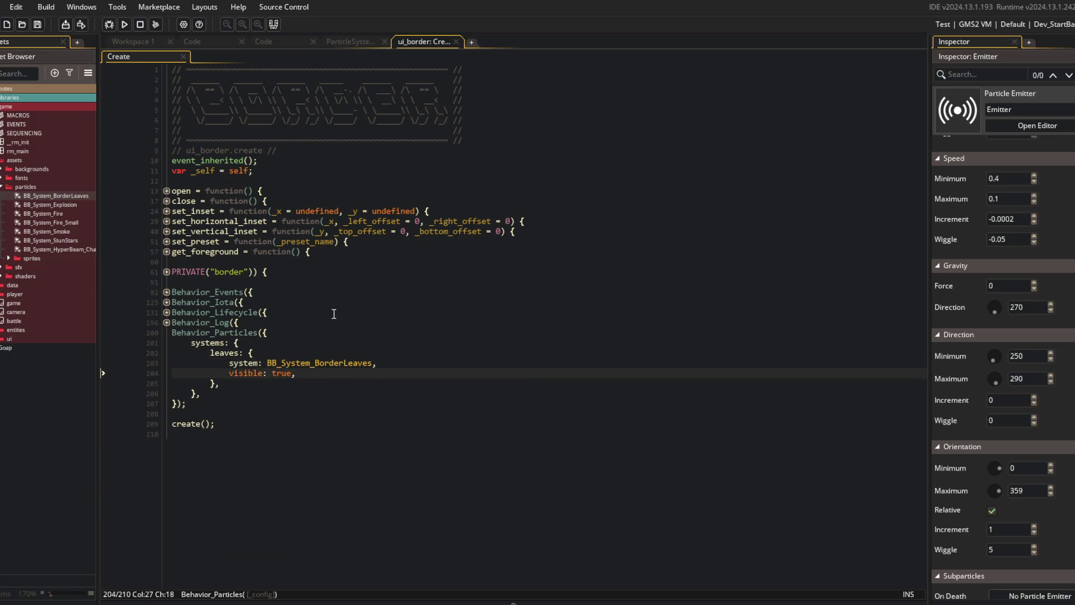
pyautogui.press('Return')
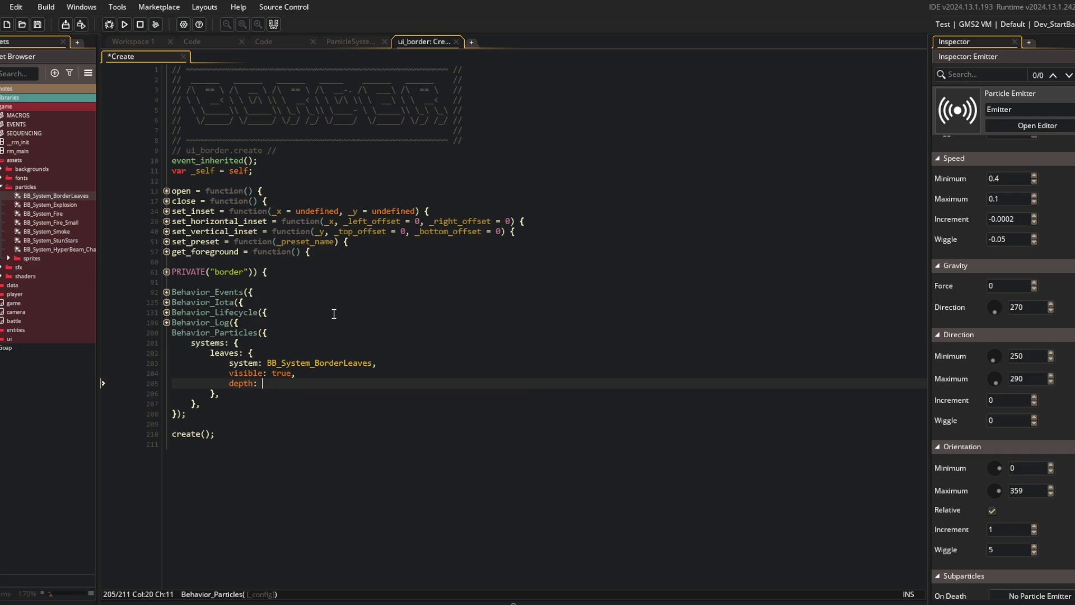
# - Add depth, x SURF_W * 0.5 and y 0 entries to the leaves system
pyautogui.click(334, 314)
pyautogui.click(330, 343)
pyautogui.press('Down')
pyautogui.press('Down')
pyautogui.press('Down')
pyautogui.press('Down')
pyautogui.press('End')
pyautogui.press('Return')
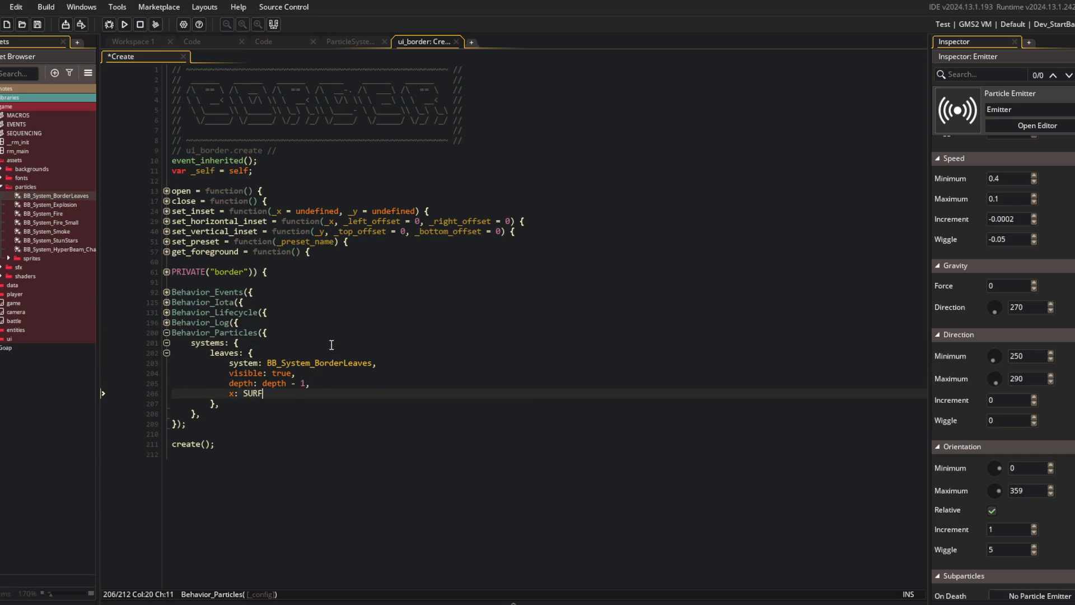
pyautogui.press('Return')
pyautogui.write('y: 0,')
pyautogui.click(331, 343)
pyautogui.click(388, 312)
pyautogui.click(330, 325)
pyautogui.click(297, 339)
pyautogui.click(347, 272)
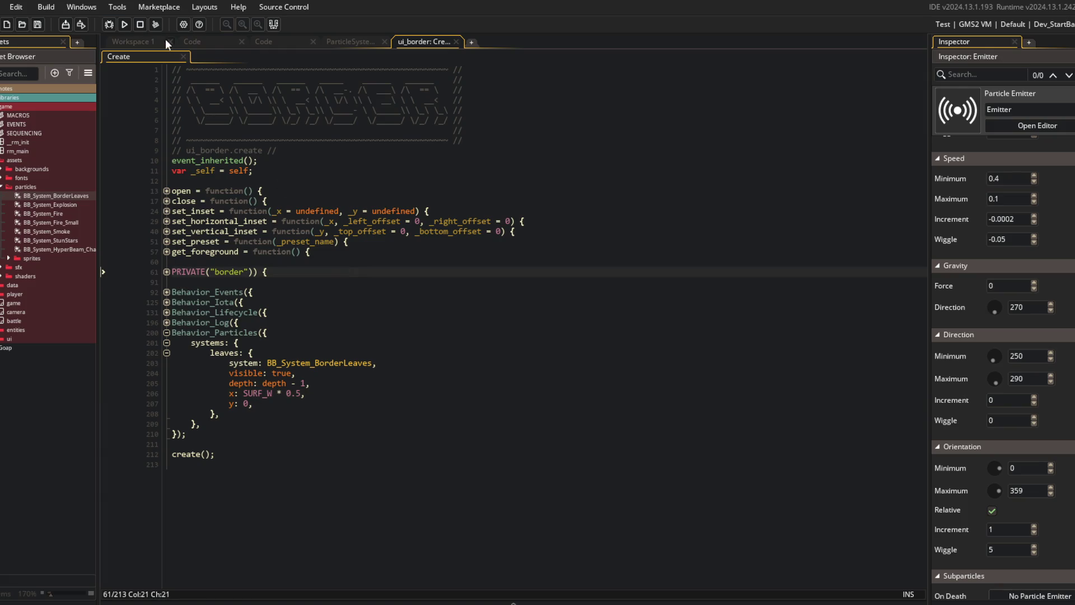
pyautogui.doubleClick(16, 152)
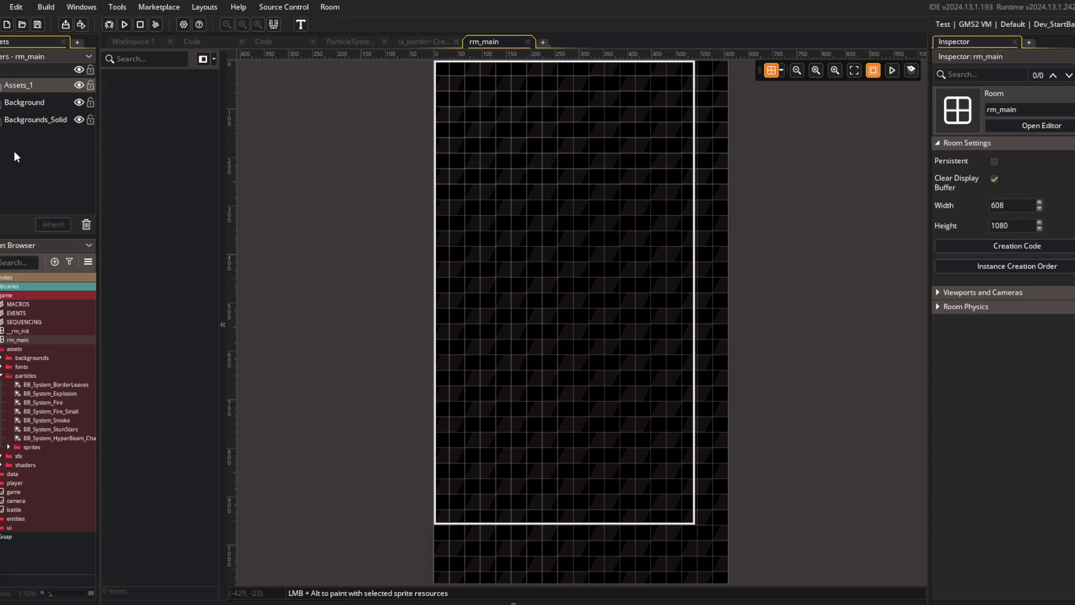
# - Set the leaf emitter's Shape W to 500 in the ParticleSystem editor
pyautogui.middleClick(489, 42)
pyautogui.click(419, 43)
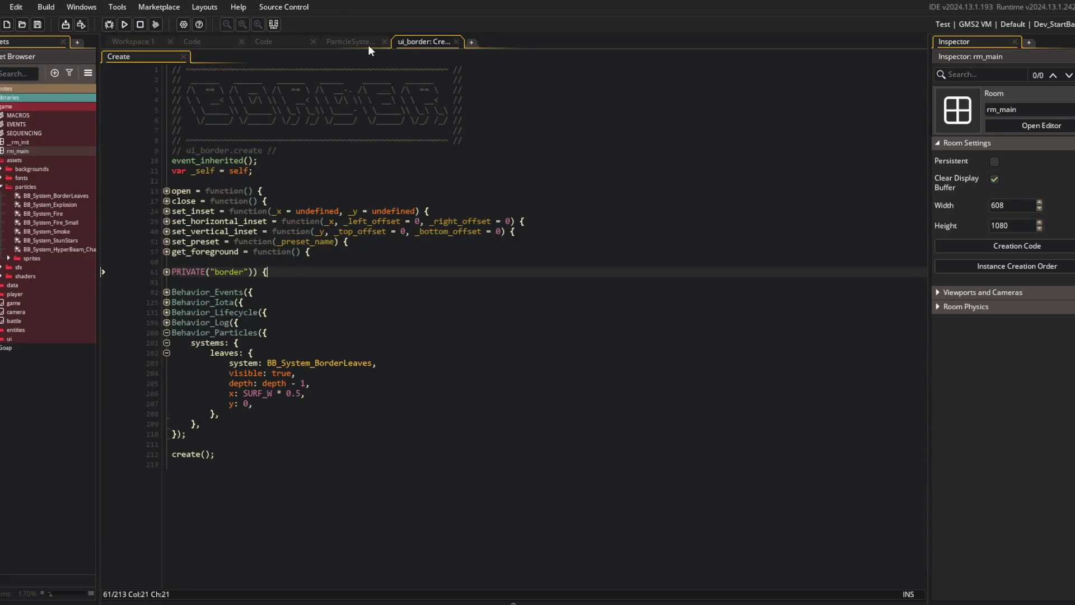
pyautogui.click(350, 41)
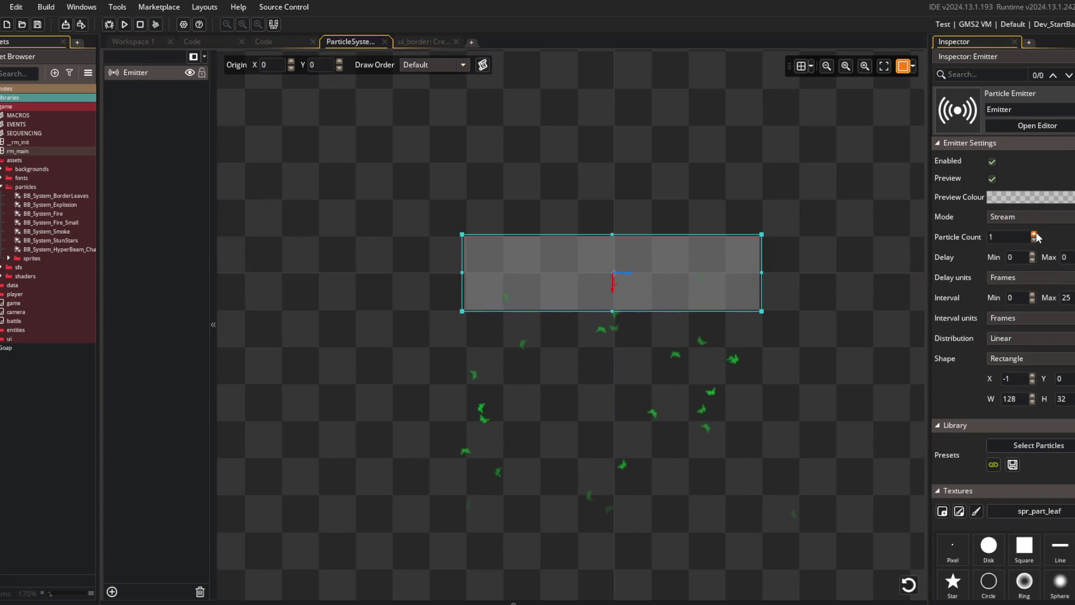
pyautogui.scroll(-2, 1050, 341)
pyautogui.doubleClick(1011, 327)
pyautogui.write('60')
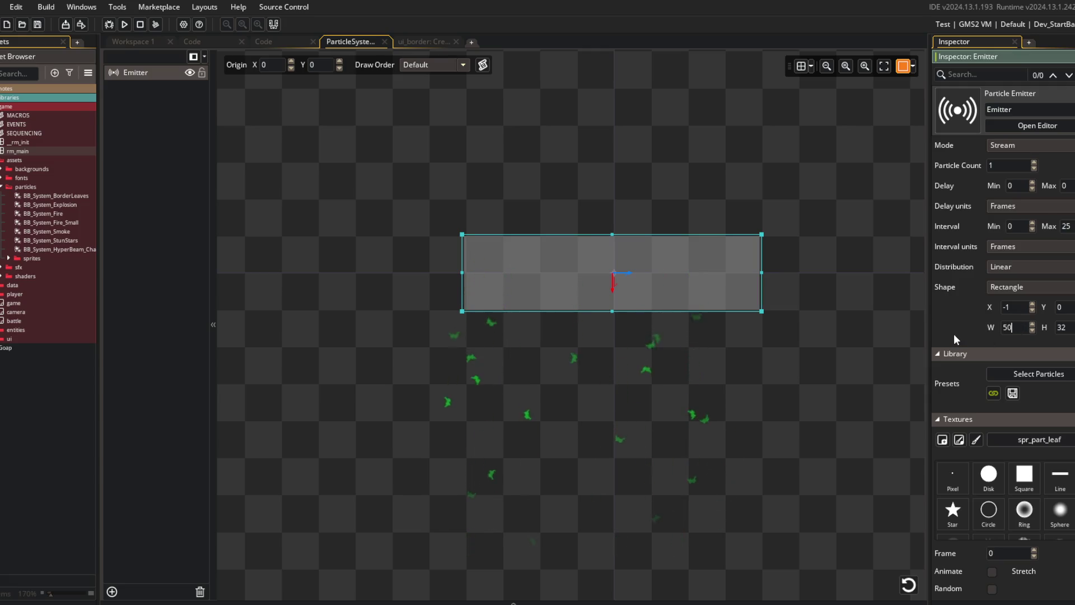
pyautogui.write('0')
pyautogui.scroll(-3, 711, 192)
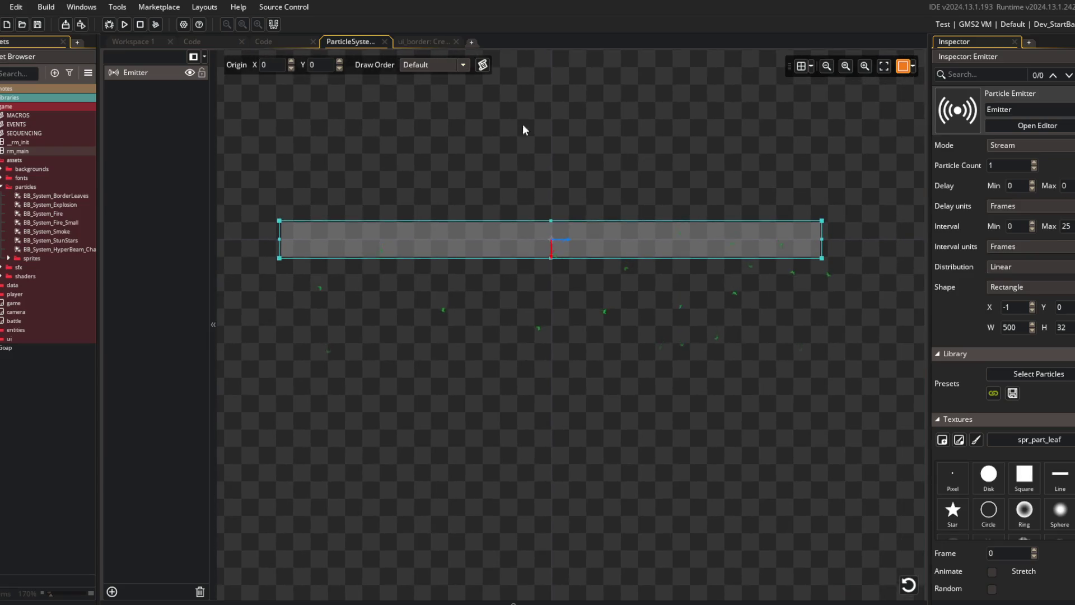
pyautogui.click(421, 42)
# - Set the leaves config to x: room_width * 0.5 and y: -30 in ui_border's Create code
pyautogui.click(309, 394)
pyautogui.write(',')
pyautogui.hotkey('shift', 'Home')
pyautogui.write('room_s')
pyautogui.press('BackSpace')
pyautogui.write('w')
pyautogui.press('Return')
pyautogui.write('*')
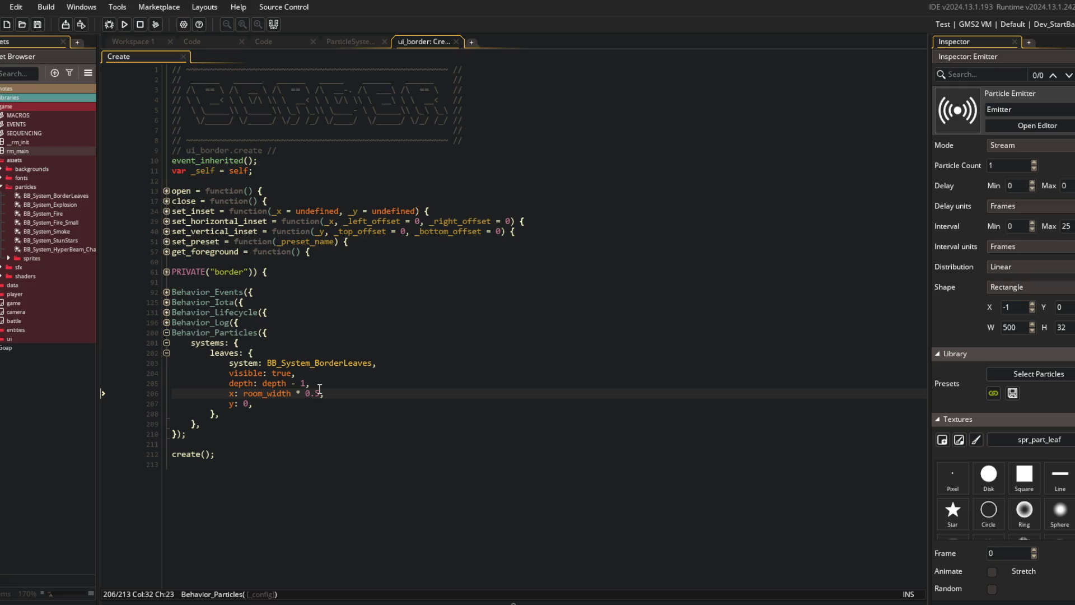
pyautogui.press('Down')
pyautogui.press('Down')
pyautogui.press('Down')
pyautogui.press('Up')
pyautogui.press('Up')
pyautogui.press('Up')
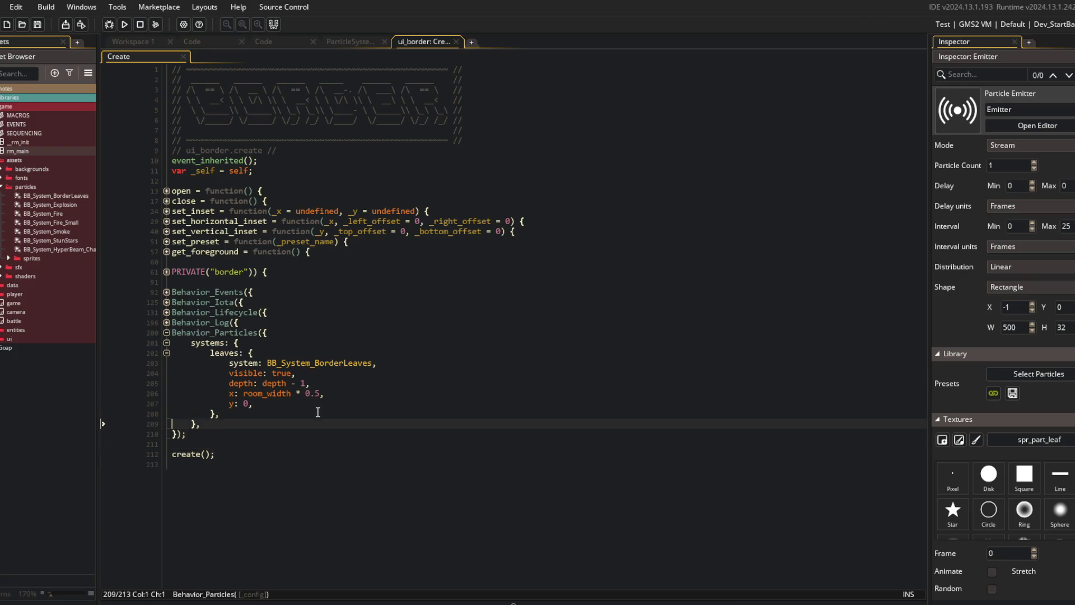
pyautogui.write('50')
pyautogui.write('30')
# - Add particles_destroy("leaves"); after cleanup_event in the border's destroy method and save
pyautogui.click(374, 313)
pyautogui.click(322, 298)
pyautogui.press('Down')
pyautogui.press('Down')
pyautogui.press('Down')
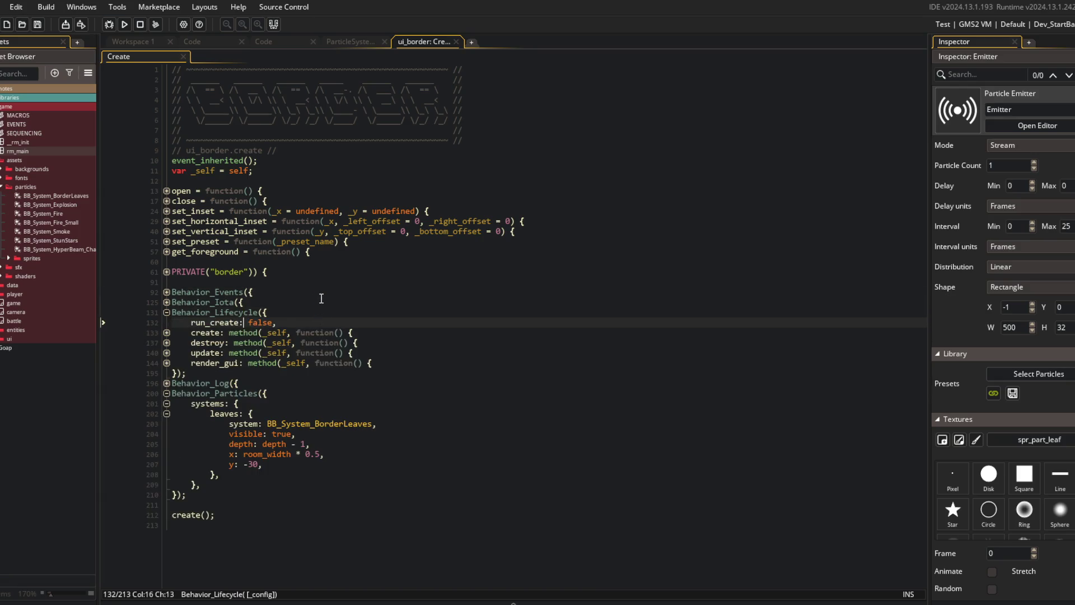
pyautogui.press('Up')
pyautogui.press('Down')
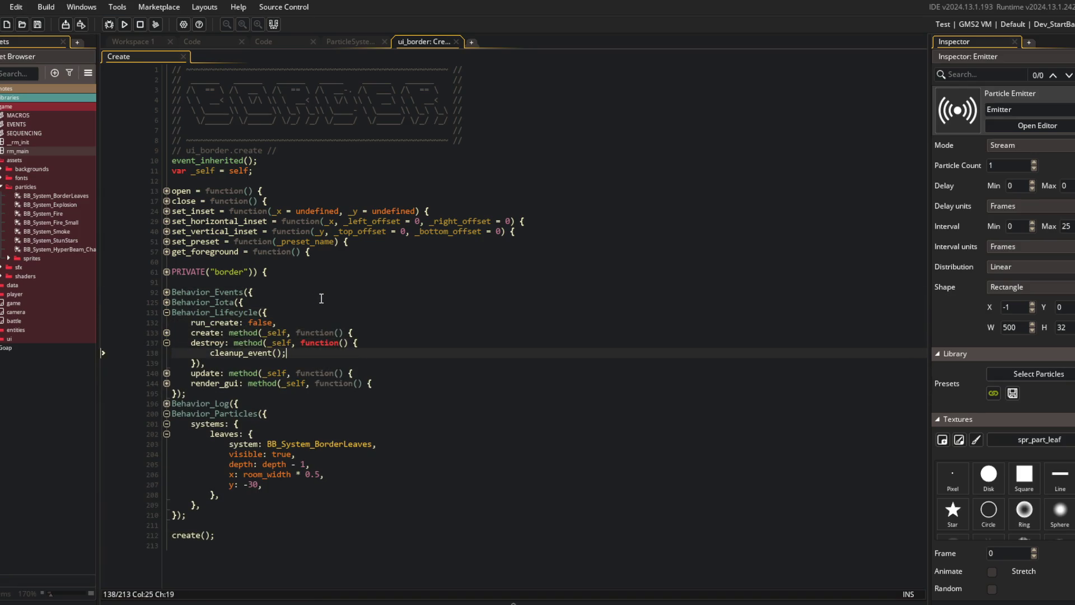
pyautogui.press('End')
pyautogui.press('Return')
pyautogui.write('cleanup_parti')
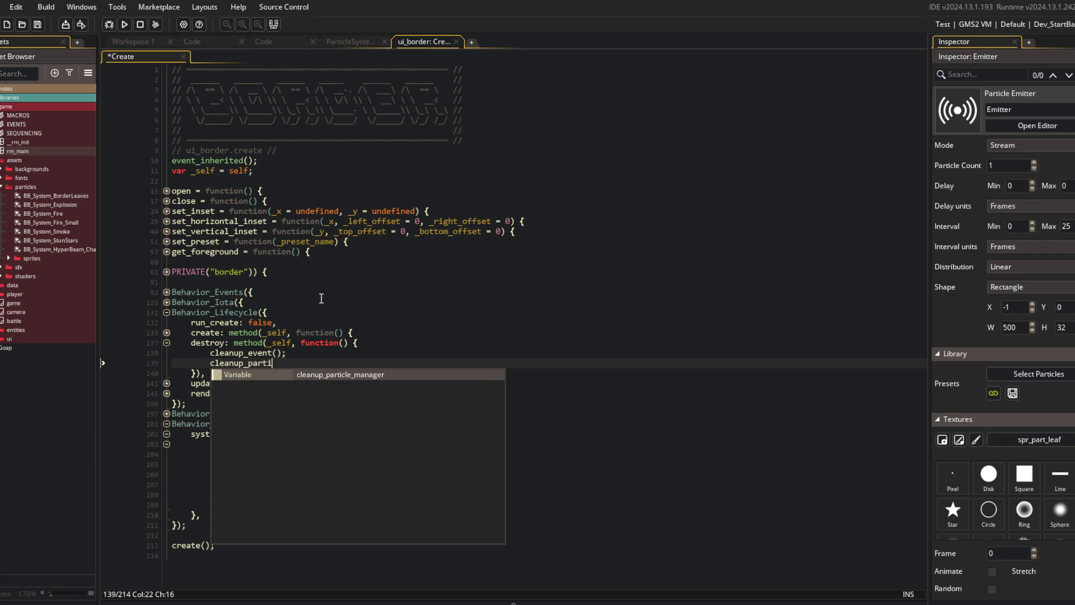
pyautogui.write('cles();')
pyautogui.hotkey('shift', 'Home')
pyautogui.press('BackSpace')
pyautogui.write('par')
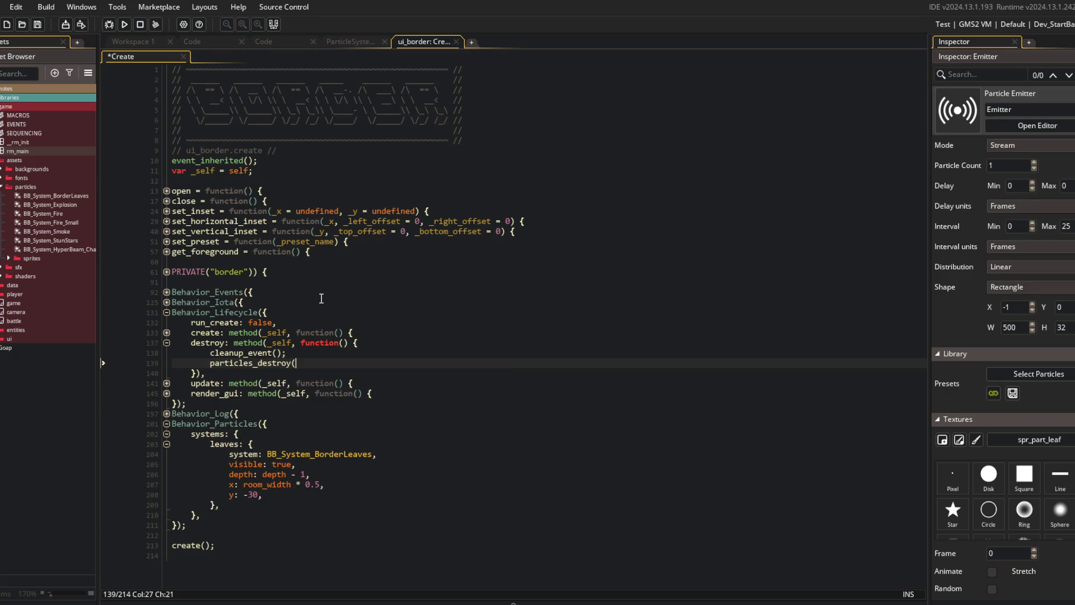
pyautogui.write(';')
pyautogui.hotkey('ctrl', 's')
# - Jump to the Behavior_Particles script definition with F12
pyautogui.click(229, 423)
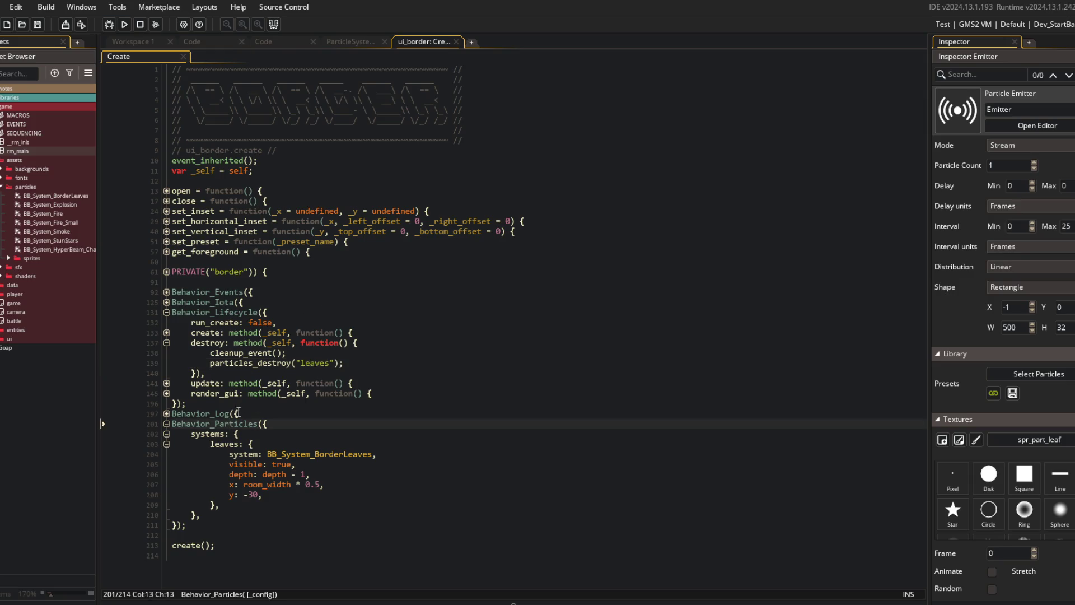
pyautogui.press('F12')
pyautogui.rightClick(329, 280)
# - Show Behavior_Particles in a second column, rename the destroy call to particles_system_destroy, and run the game
pyautogui.click(392, 470)
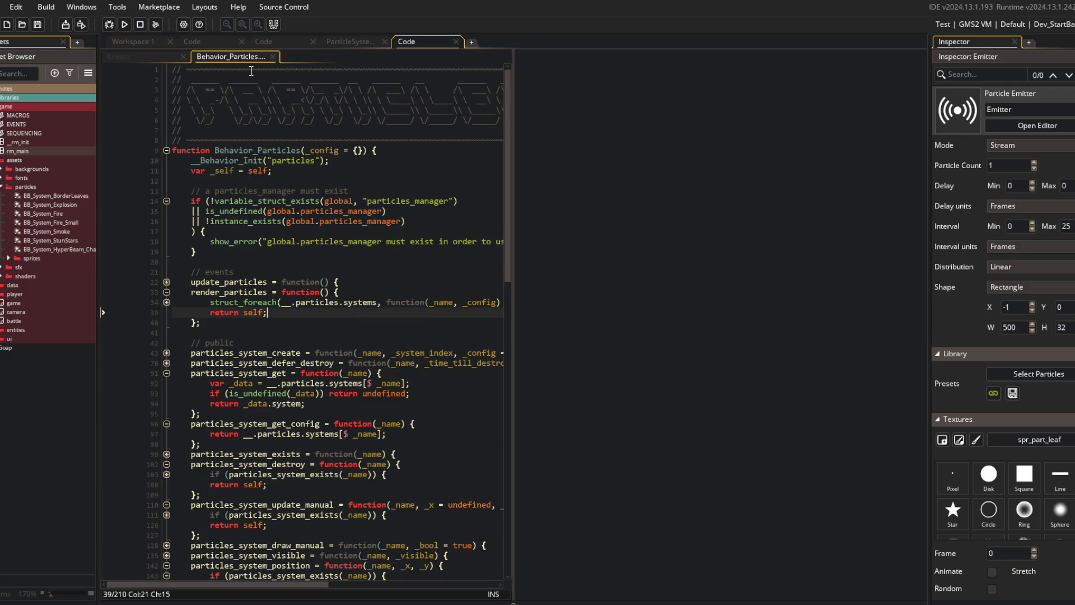
pyautogui.moveTo(236, 56); pyautogui.dragTo(700, 89)
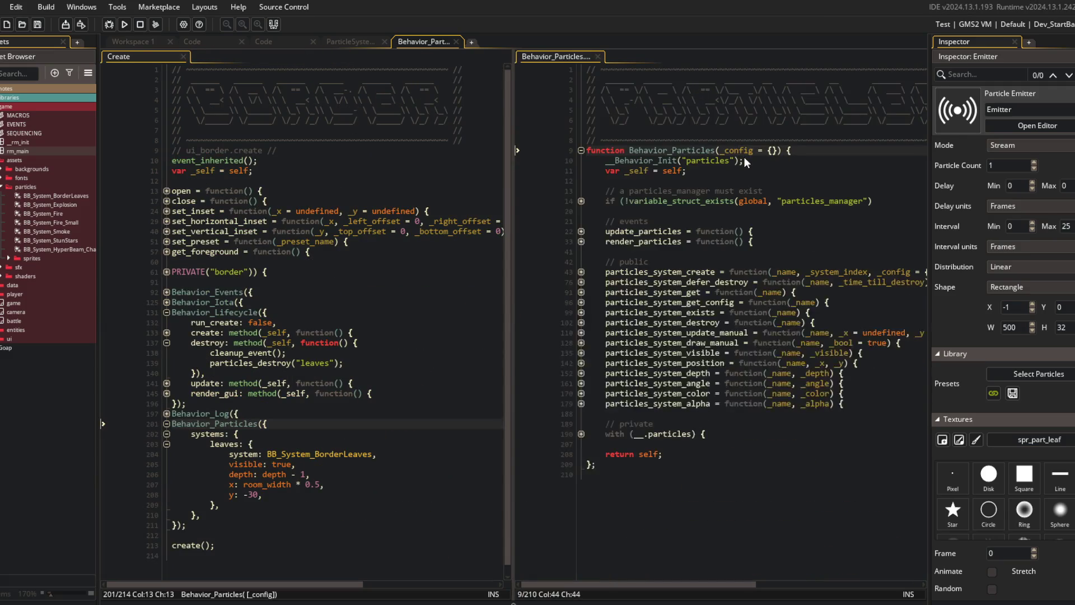
pyautogui.click(719, 322)
pyautogui.click(274, 393)
pyautogui.click(253, 363)
pyautogui.write('system_')
pyautogui.click(431, 340)
pyautogui.click(406, 366)
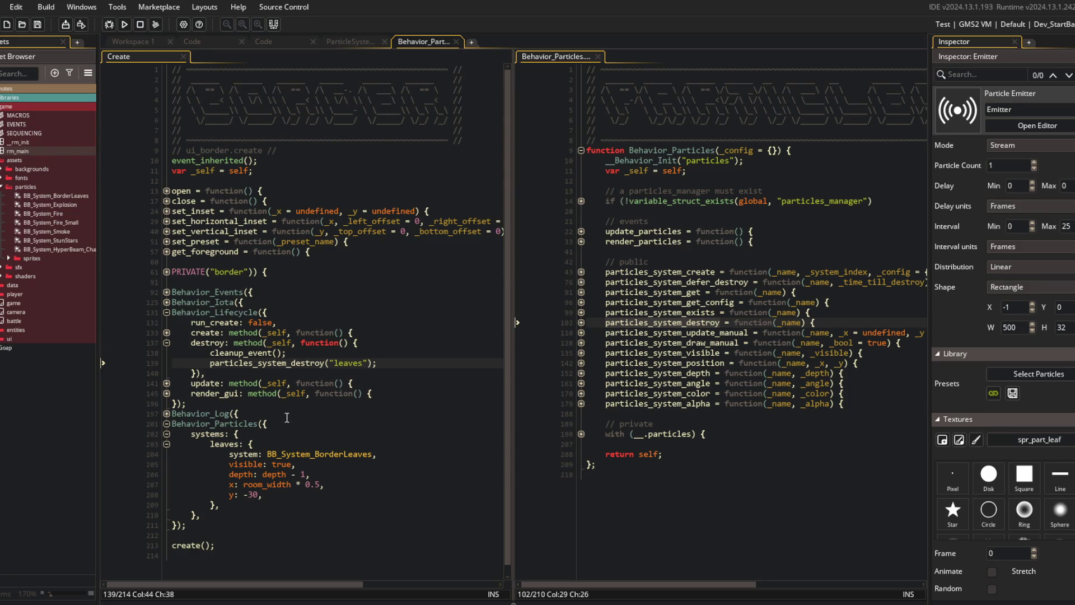
pyautogui.click(285, 302)
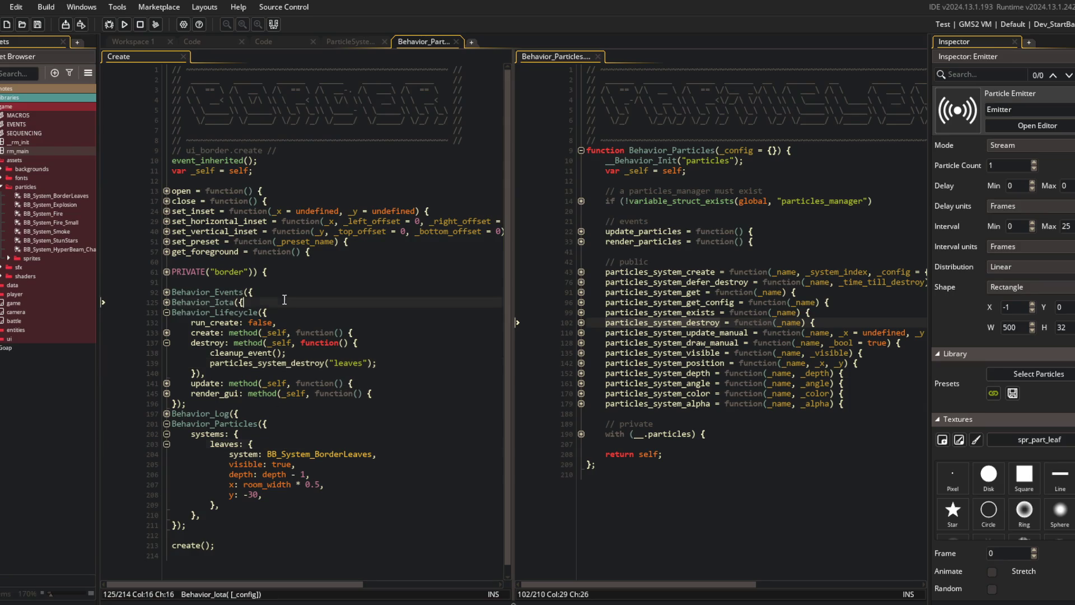
pyautogui.click(125, 25)
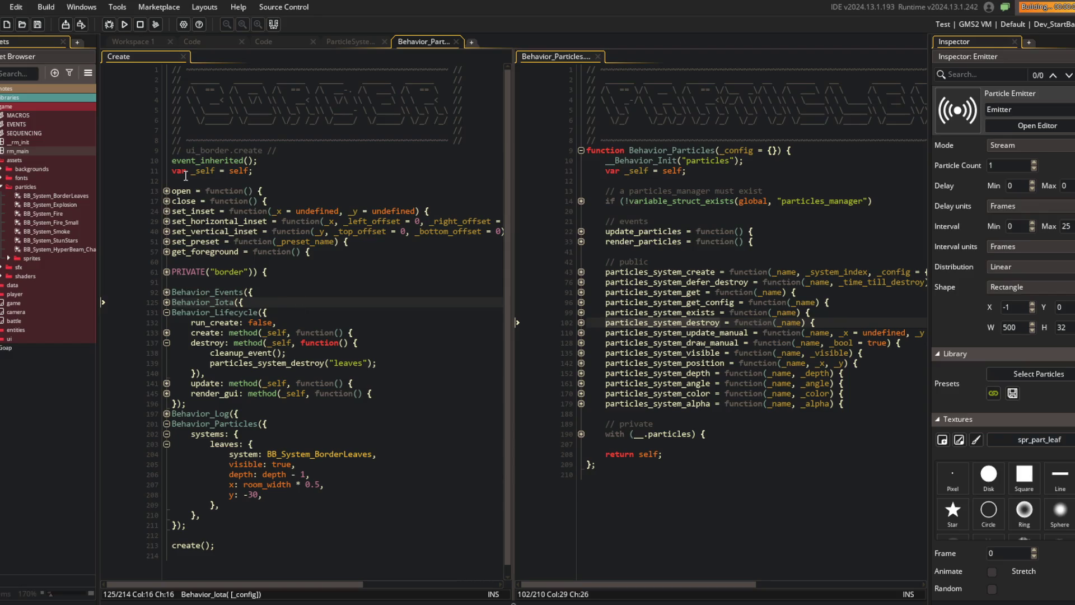
# - Add update_particles() to the update method and a new render method calling update_particles(), then save
pyautogui.doubleClick(626, 231)
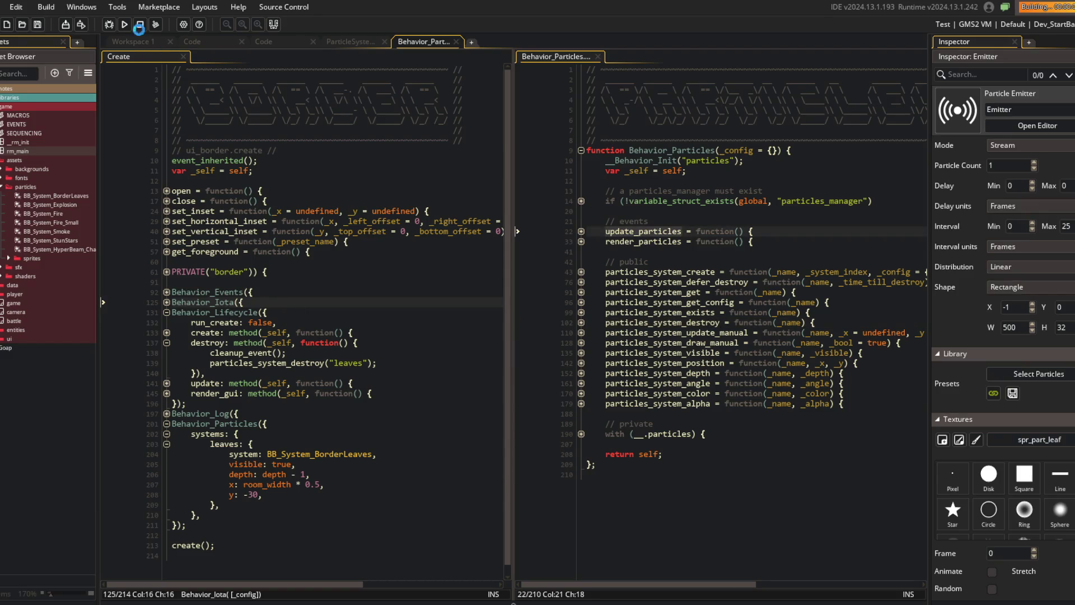
pyautogui.press('Down')
pyautogui.press('Down')
pyautogui.press('Down')
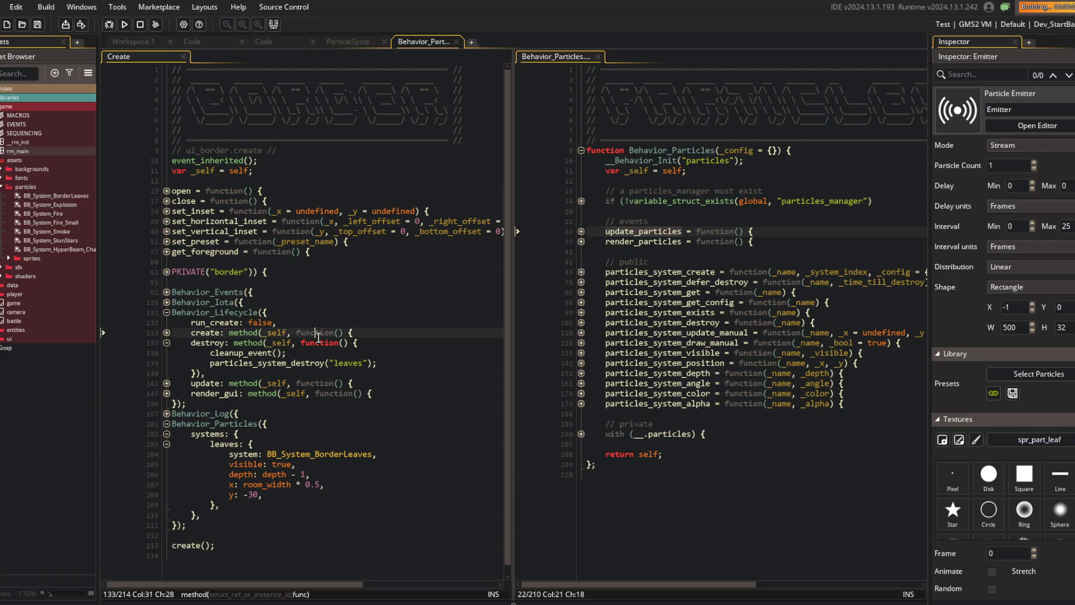
pyautogui.press('Down')
pyautogui.press('Down')
pyautogui.press('Down')
pyautogui.press('End')
pyautogui.press('Return')
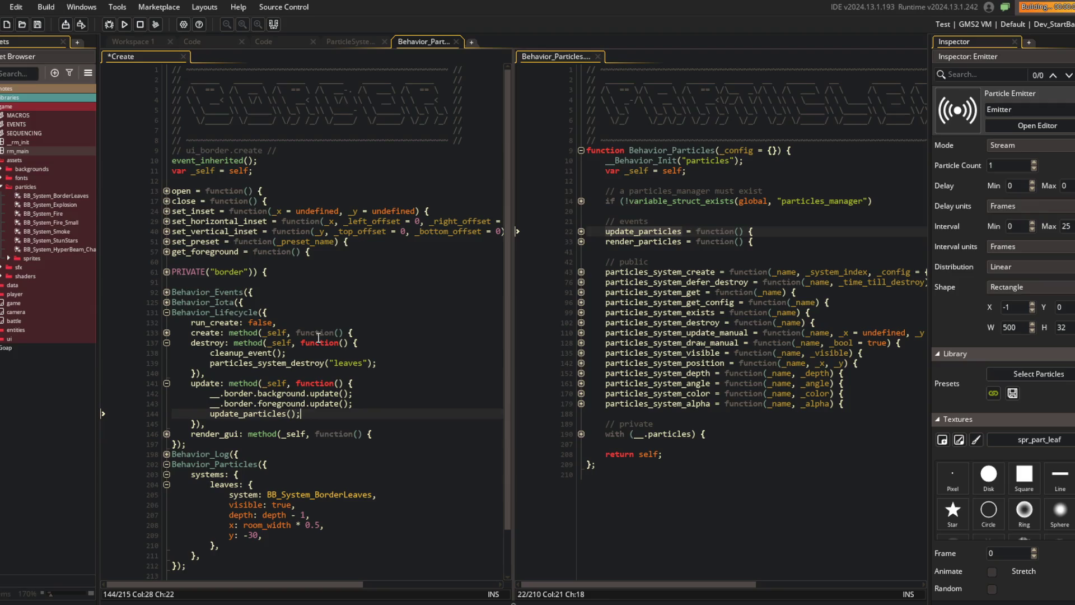
pyautogui.press('Down')
pyautogui.press('Return')
pyautogui.write('render: ')
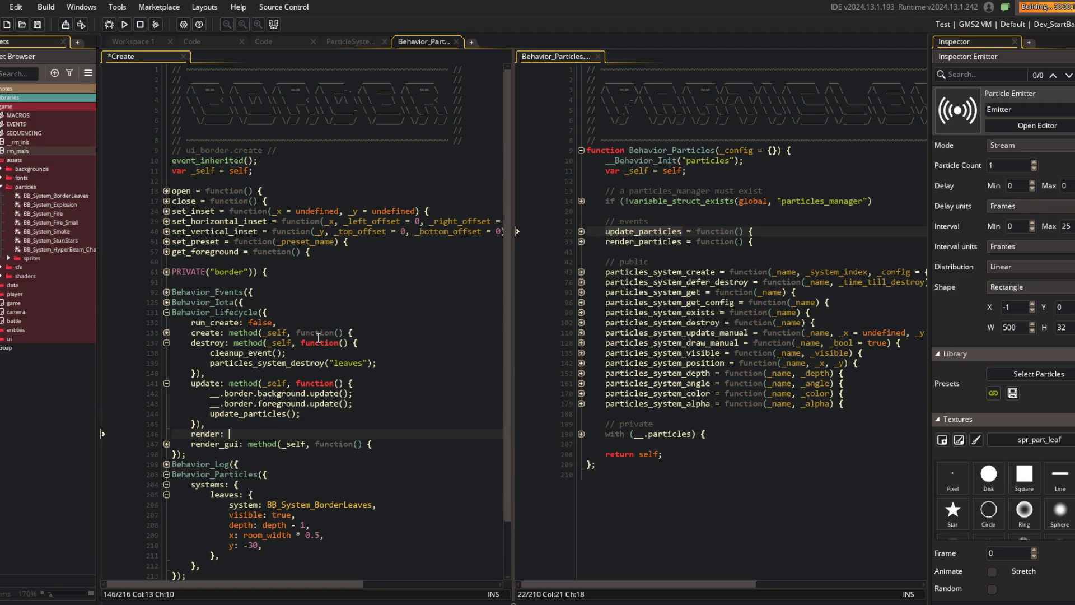
pyautogui.write('method(_self, function() {')
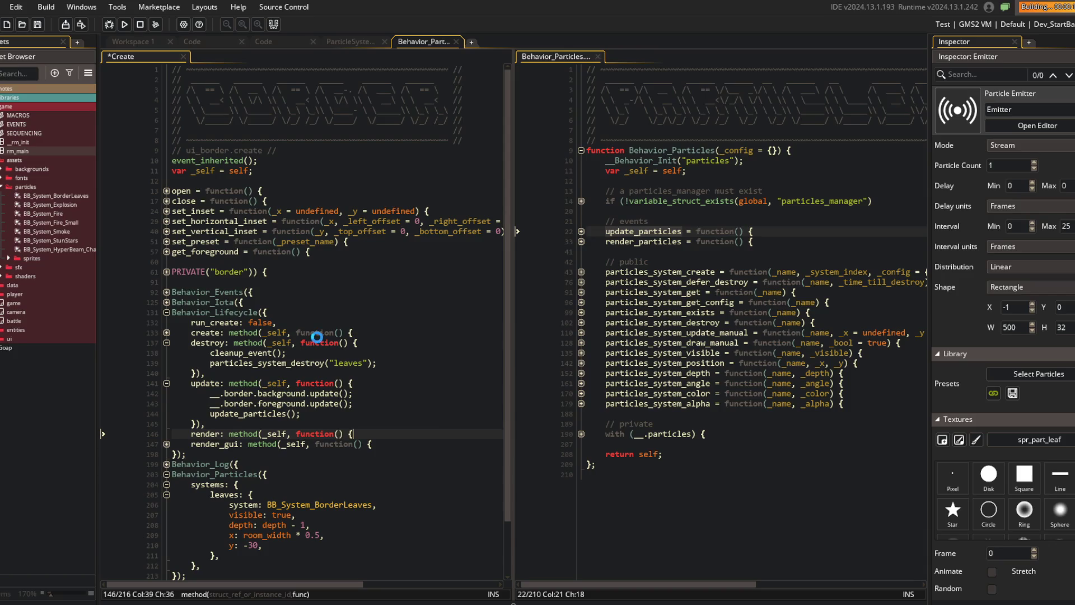
pyautogui.press('Return')
pyautogui.write('update_particles();')
pyautogui.hotkey('ctrl', 's')
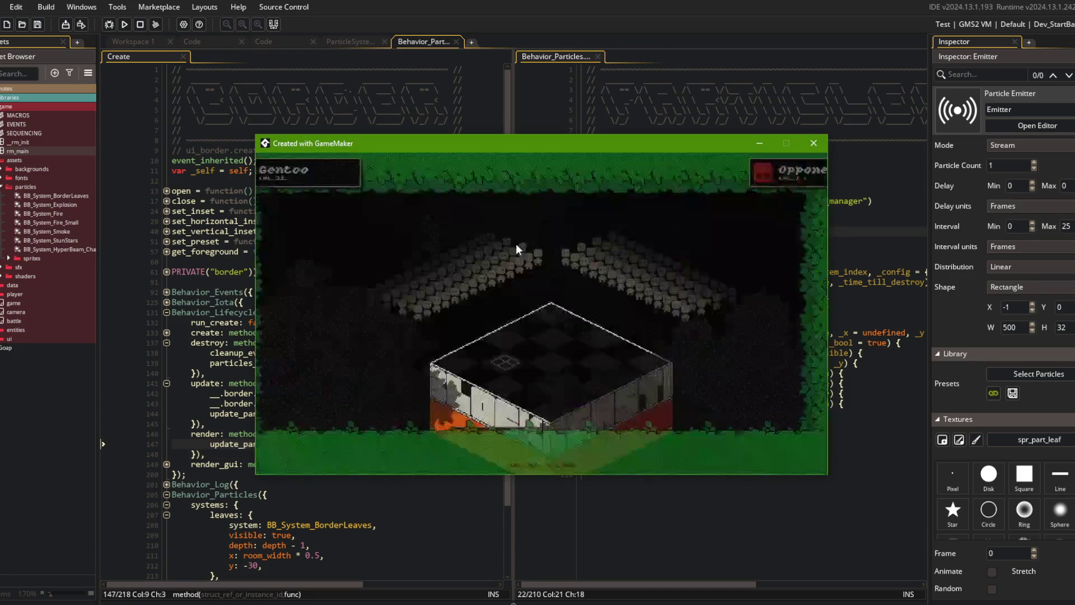
# - Change the render method's call from update_particles() to render_particles() and save
pyautogui.click(236, 444)
pyautogui.hotkey('ctrl', 'BackSpace')
pyautogui.write('render')
pyautogui.hotkey('ctrl', 's')
# - Add Draw GUI and Draw events to the border object, paste the event code, and run with F5
pyautogui.rightClick(326, 221)
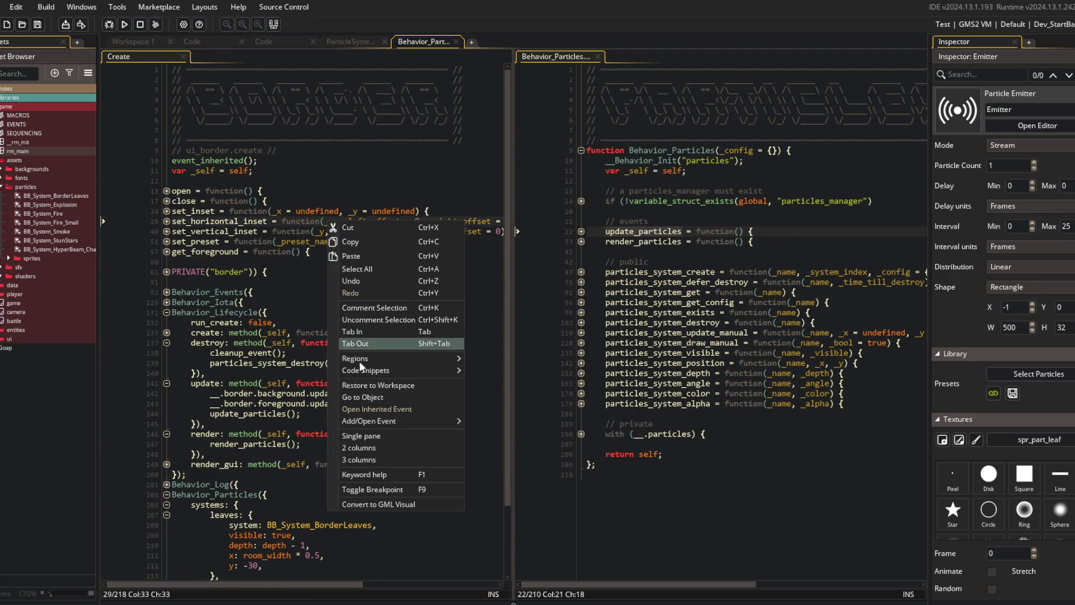
pyautogui.moveTo(400, 420)
pyautogui.moveTo(515, 484)
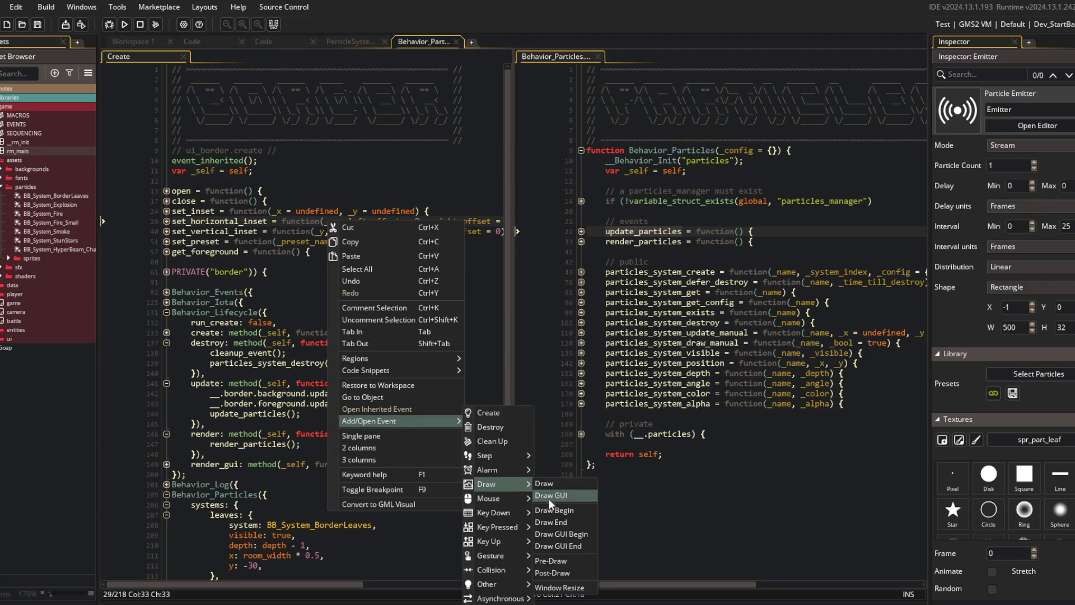
pyautogui.click(548, 496)
pyautogui.rightClick(303, 263)
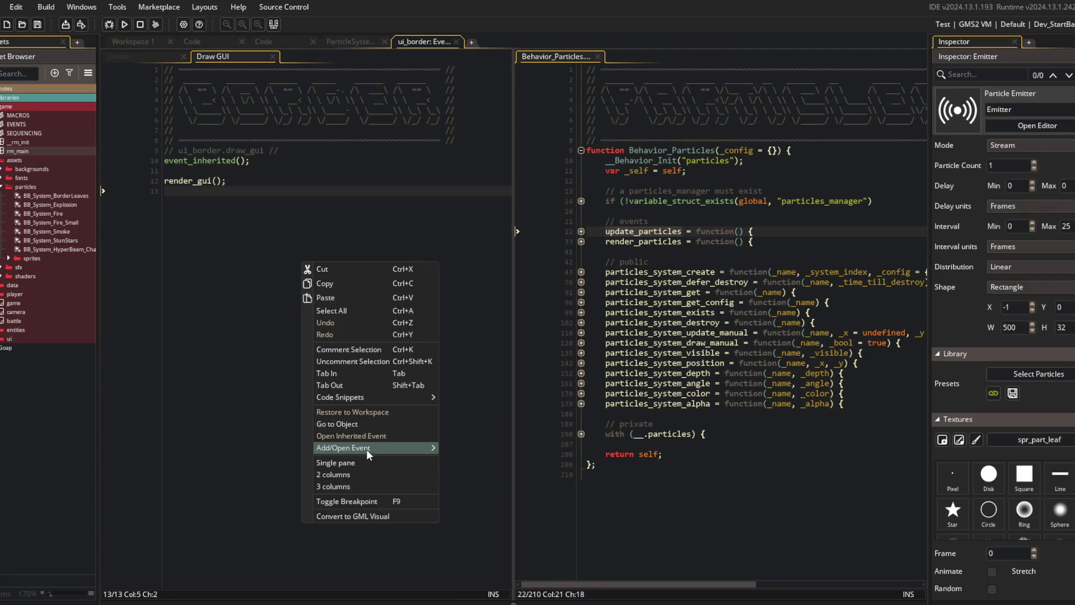
pyautogui.moveTo(368, 447)
pyautogui.click(517, 483)
pyautogui.hotkey('ctrl', 'v')
pyautogui.click(250, 151)
pyautogui.click(203, 181)
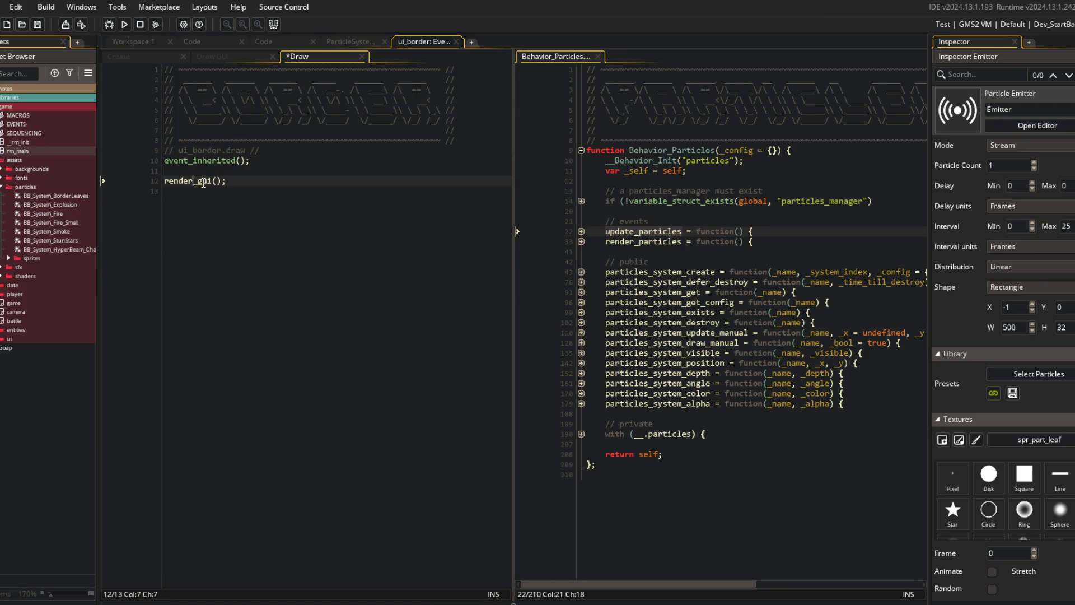
pyautogui.press('F5')
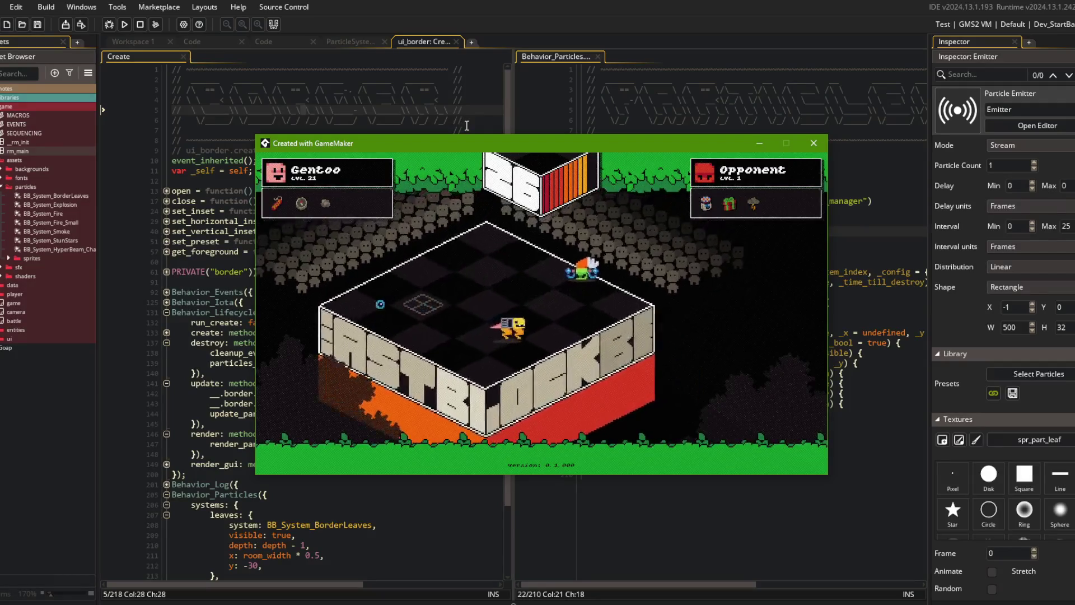
# - Pause the battle with Escape, quit to the title menu, then return to the Create code
pyautogui.press('Escape')
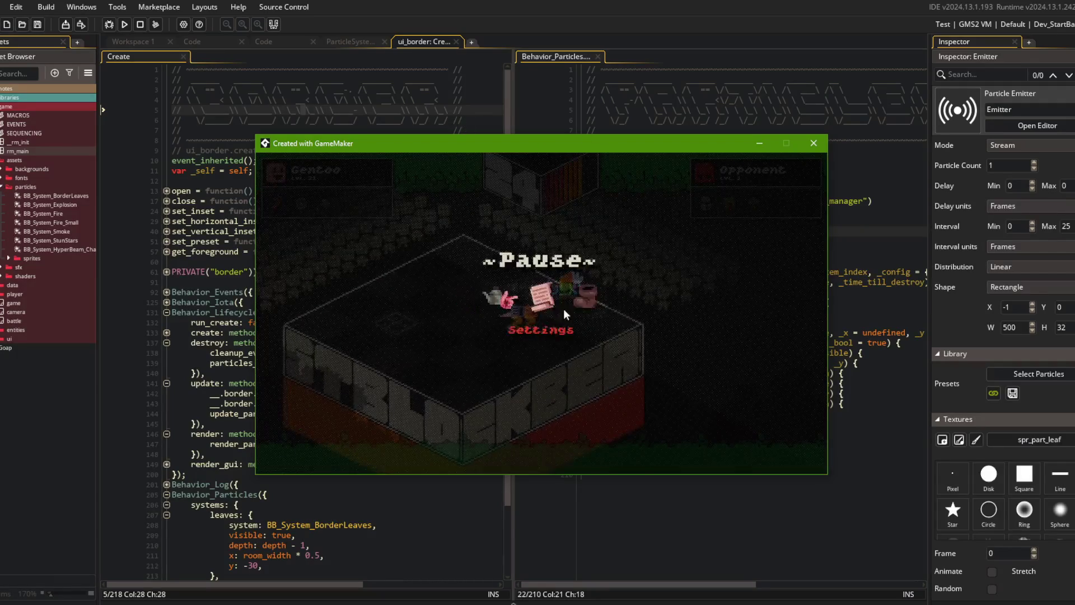
pyautogui.click(560, 318)
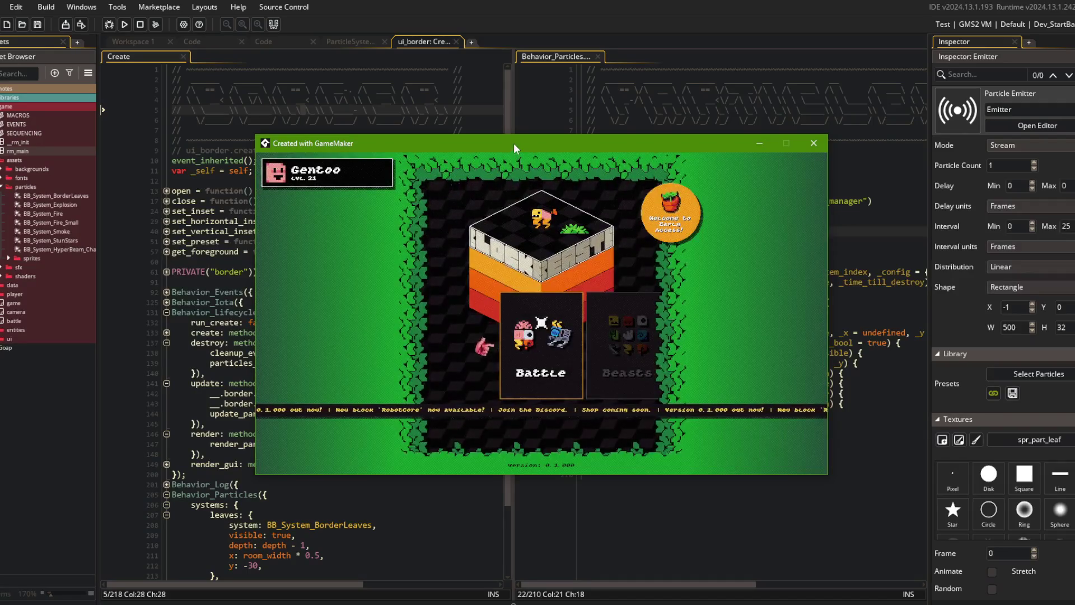
pyautogui.moveTo(513, 143); pyautogui.dragTo(529, 149)
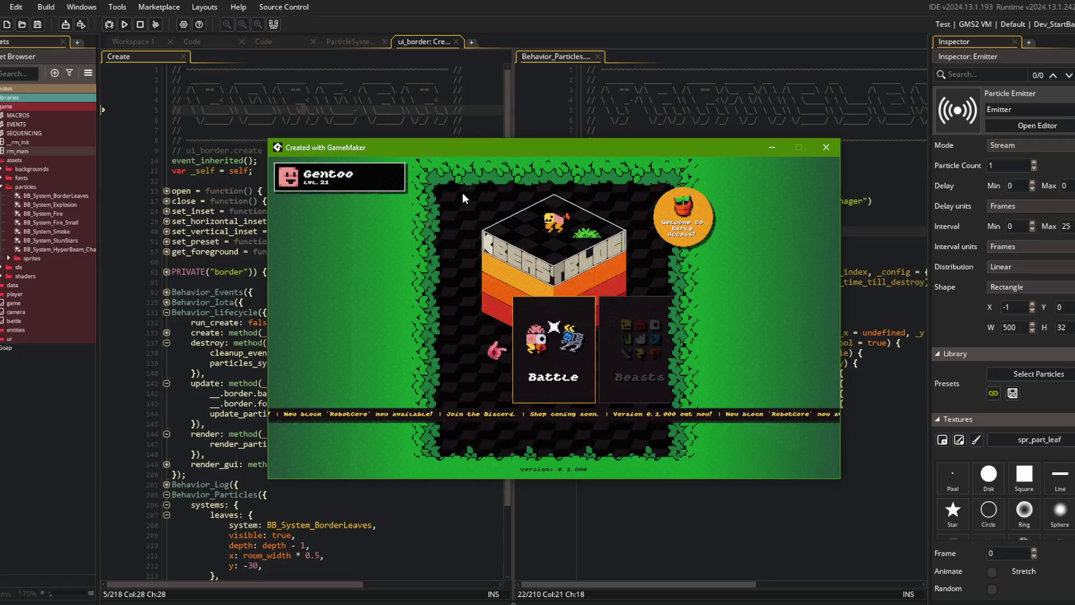
pyautogui.click(312, 533)
pyautogui.scroll(-2, 312, 532)
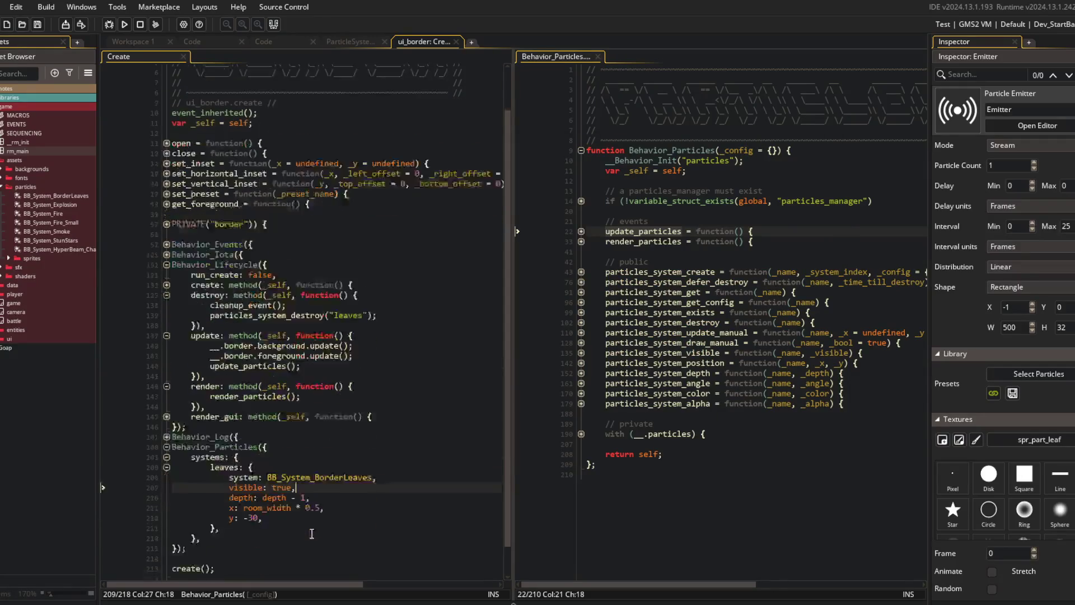
# - Change the leaves y value from -30 to 0 and run a test build
pyautogui.click(276, 500)
pyautogui.press('Up')
pyautogui.press('End')
pyautogui.press('Left')
pyautogui.press('BackSpace')
pyautogui.press('BackSpace')
pyautogui.press('BackSpace')
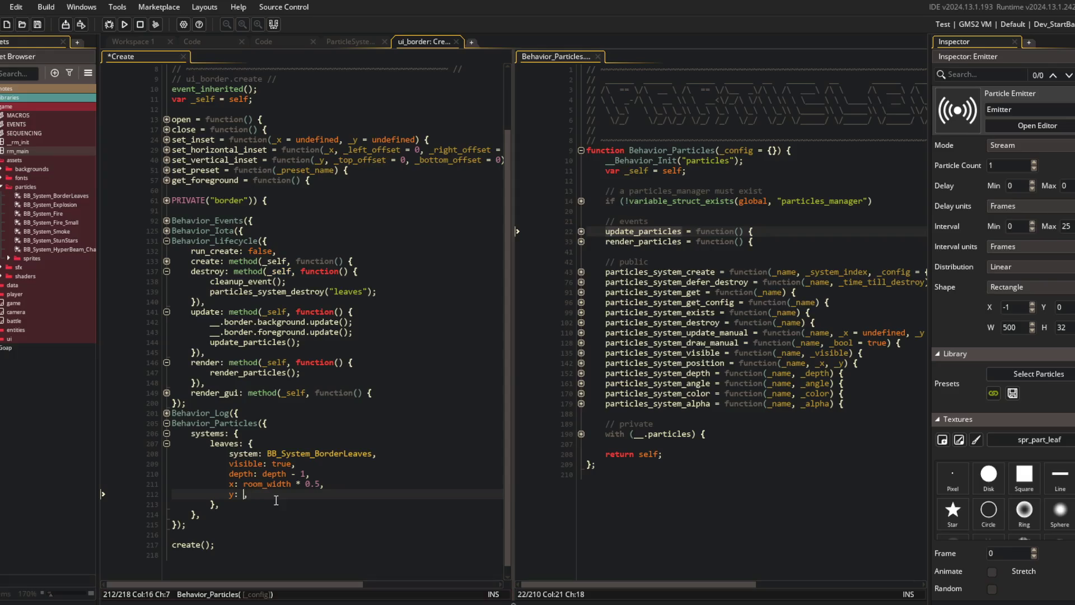
pyautogui.write('0,')
pyautogui.scroll(2, 304, 426)
pyautogui.click(341, 305)
pyautogui.click(697, 363)
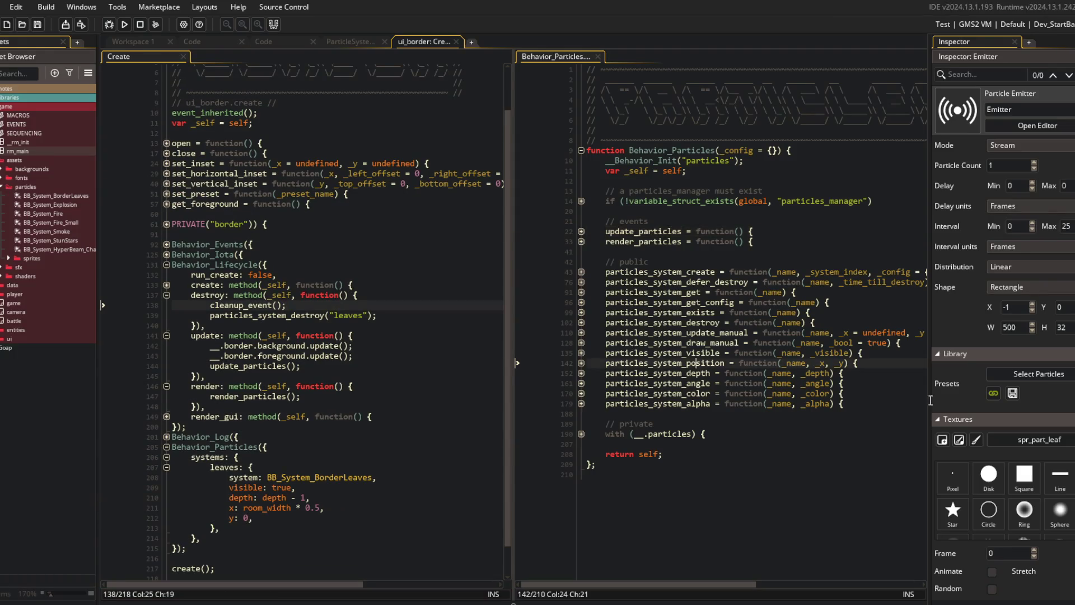
pyautogui.scroll(-3, 1009, 342)
pyautogui.click(375, 246)
pyautogui.click(124, 24)
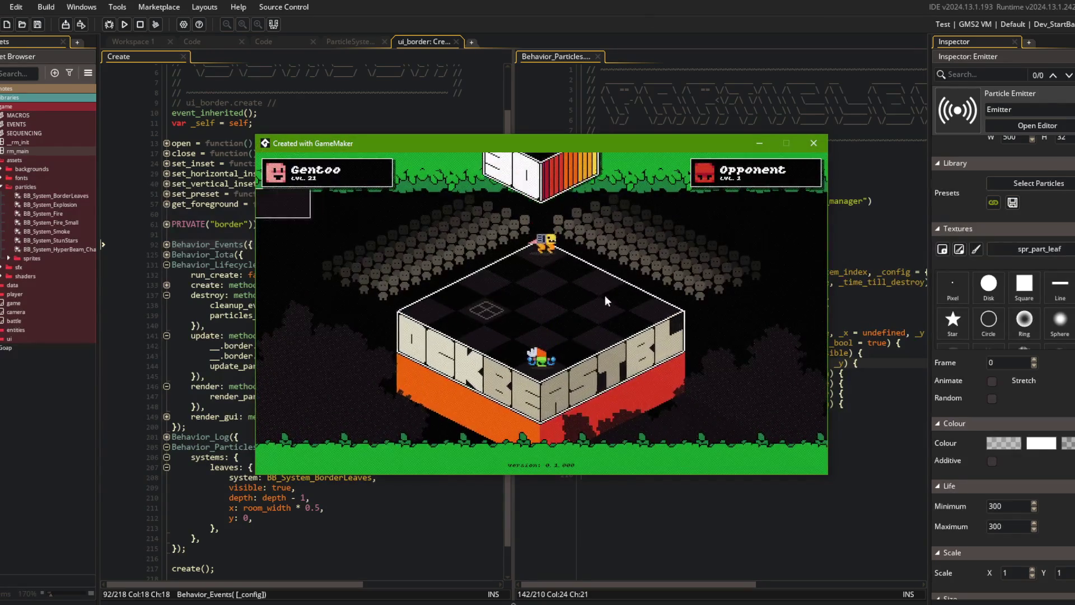
# - Switch the run configuration from Dev_StartBattle to Default and run the game again
pyautogui.click(813, 145)
pyautogui.click(985, 24)
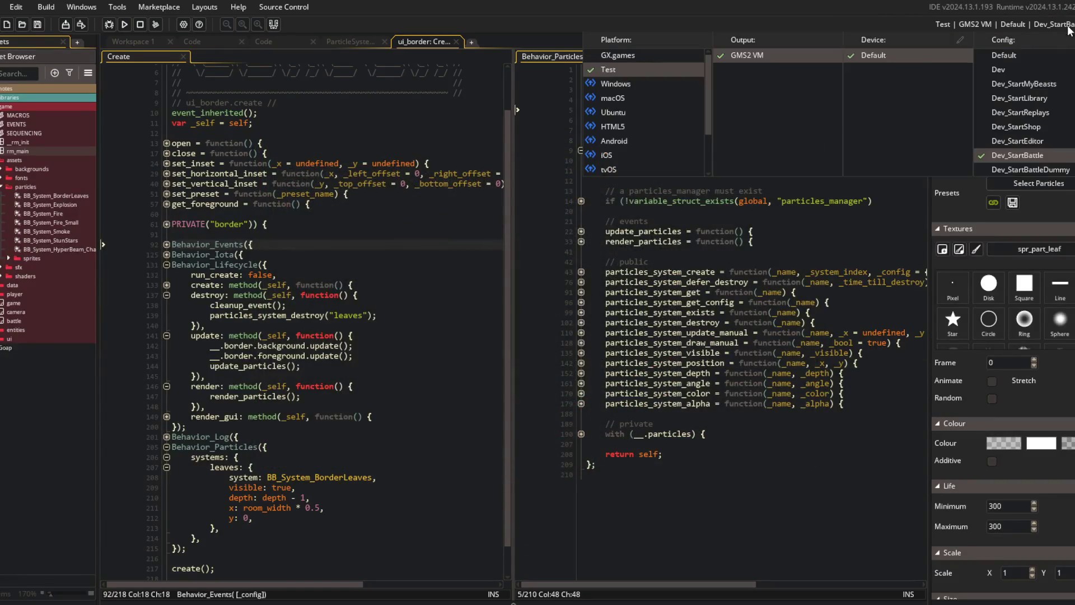
pyautogui.click(747, 302)
pyautogui.click(124, 25)
pyautogui.click(235, 183)
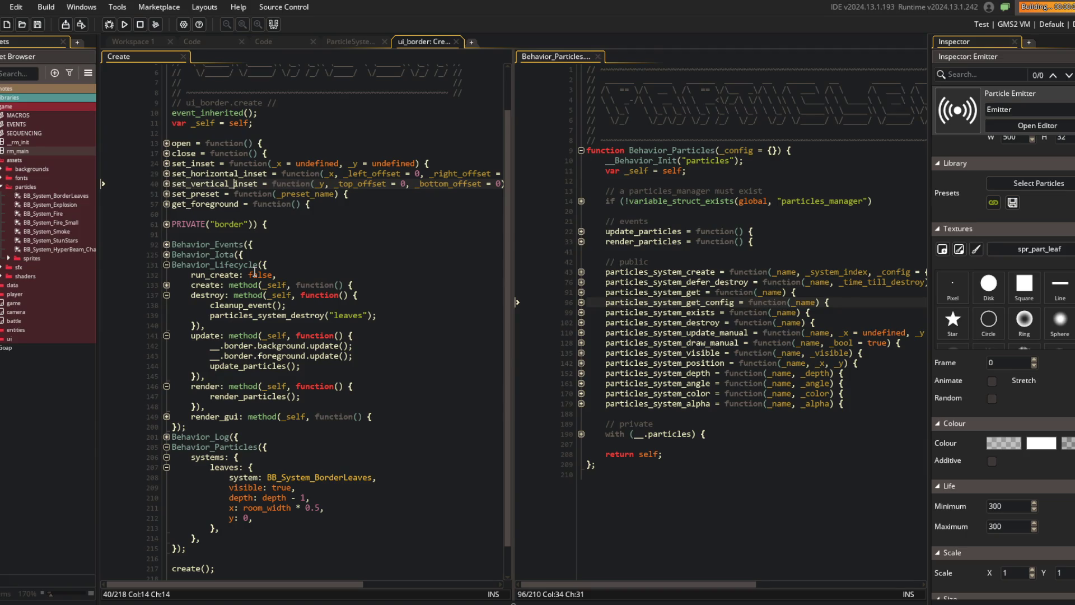
pyautogui.click(323, 193)
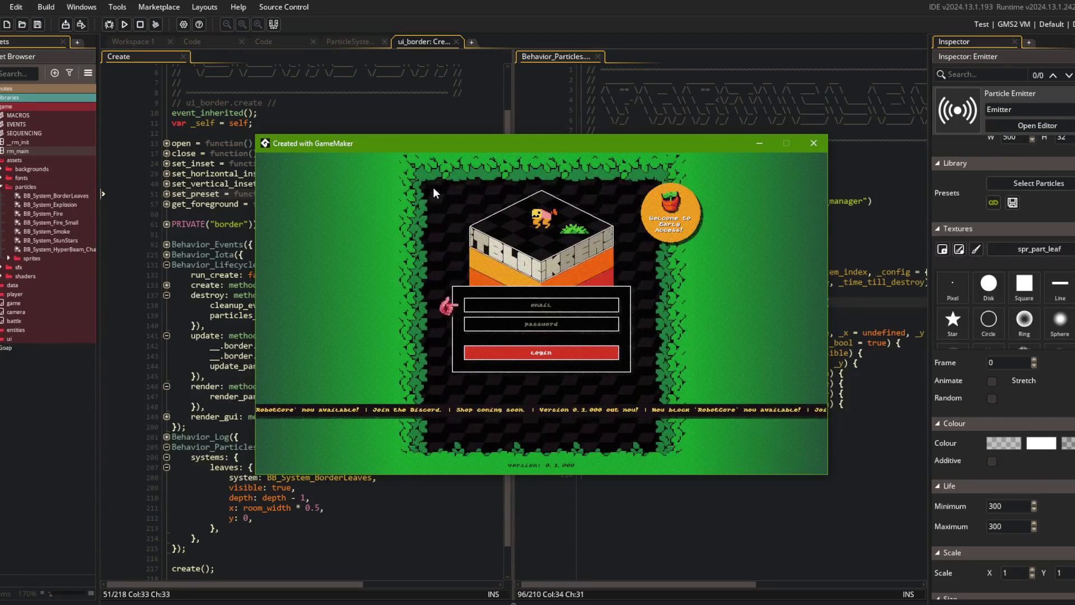
pyautogui.click(422, 118)
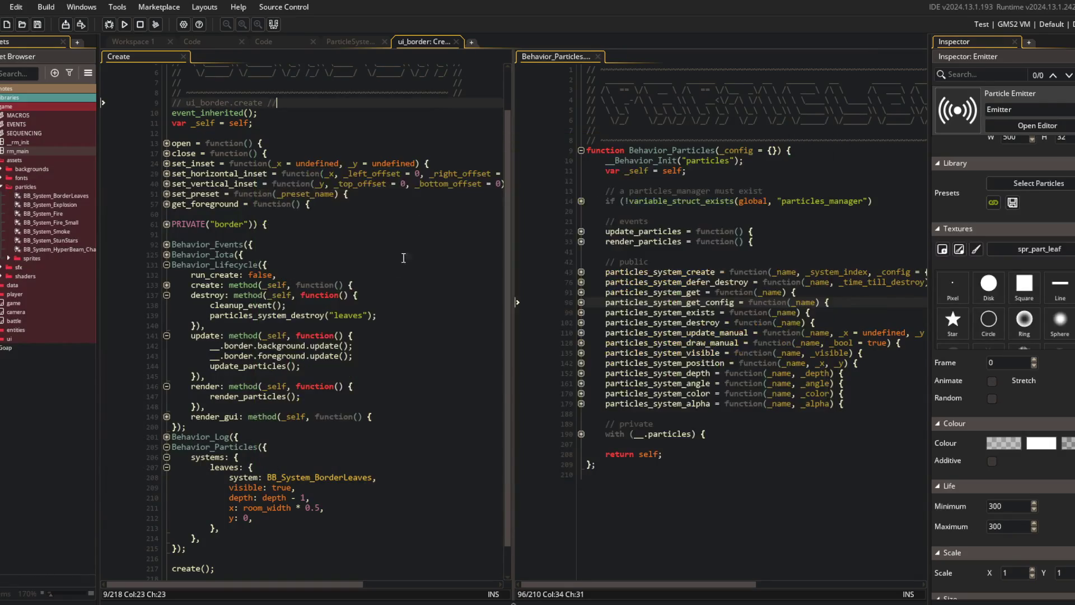
# - Set the leaf emitter's particle Scale X and Y to 4 in the Inspector and run to preview
pyautogui.click(375, 386)
pyautogui.scroll(-1, 378, 404)
pyautogui.scroll(1, 378, 404)
pyautogui.click(253, 474)
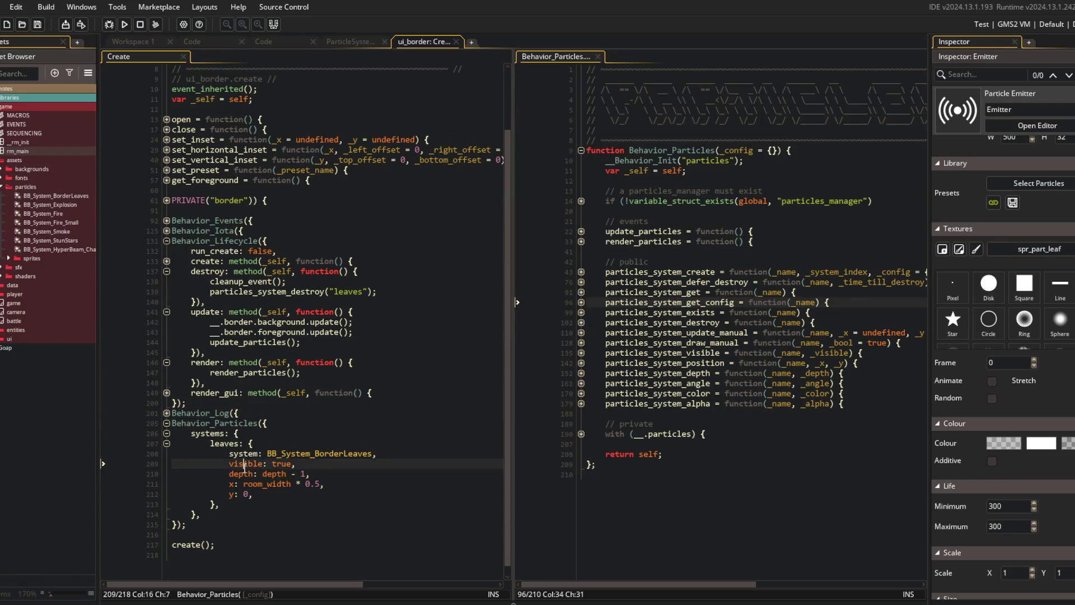
pyautogui.click(328, 477)
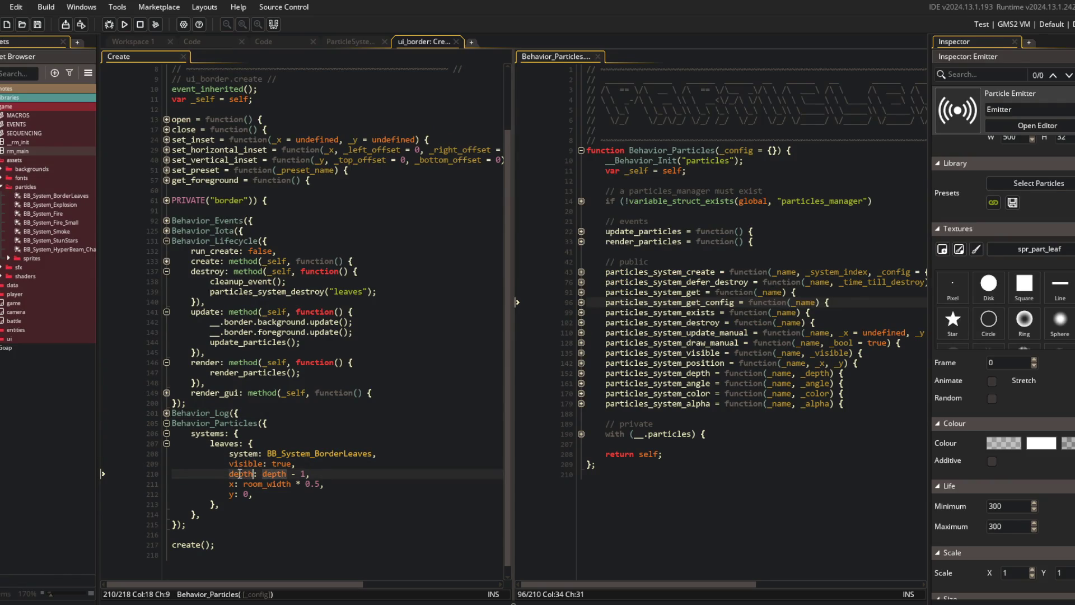
pyautogui.scroll(-3, 1040, 373)
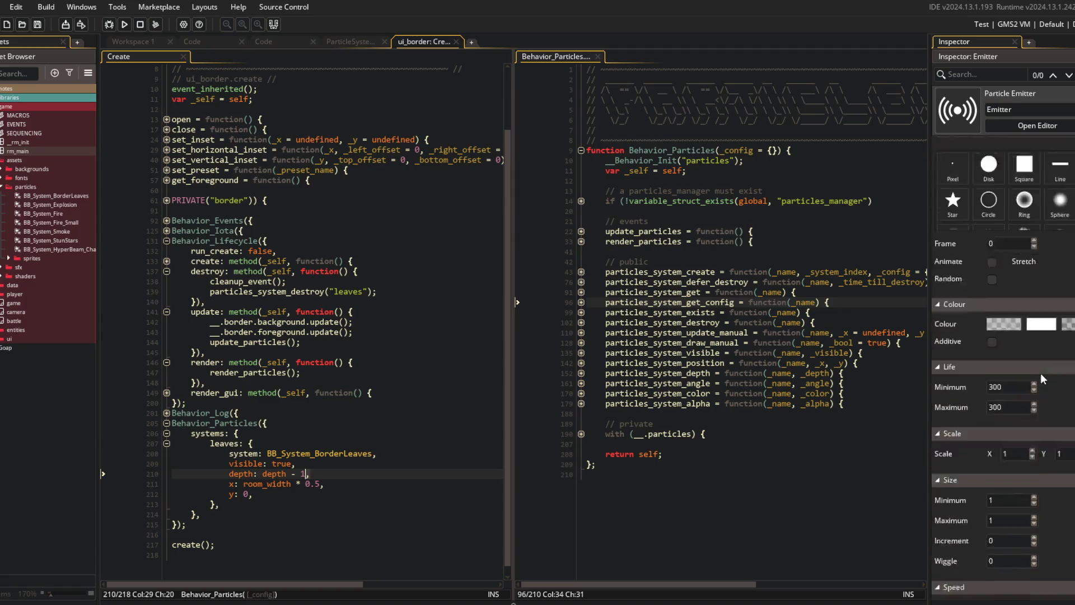
pyautogui.click(1008, 404)
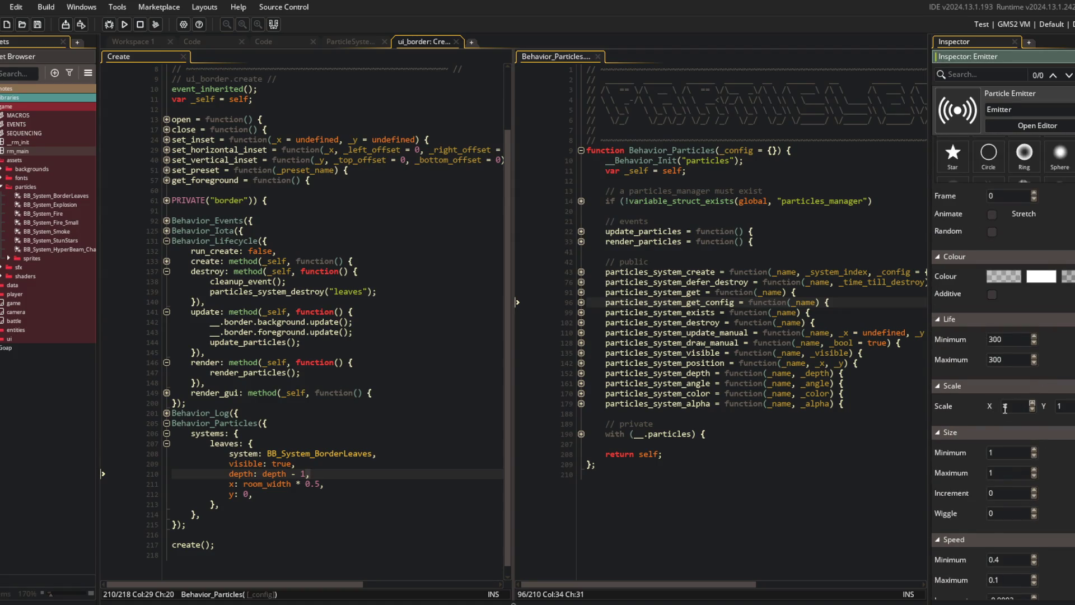
pyautogui.write('4')
pyautogui.click(821, 342)
pyautogui.click(392, 251)
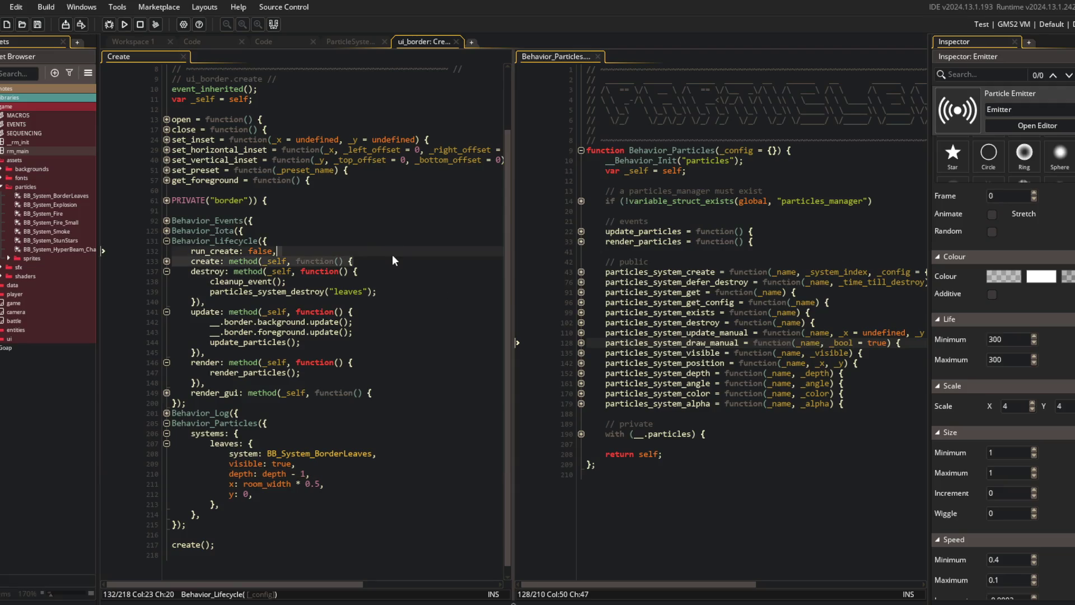
pyautogui.click(124, 24)
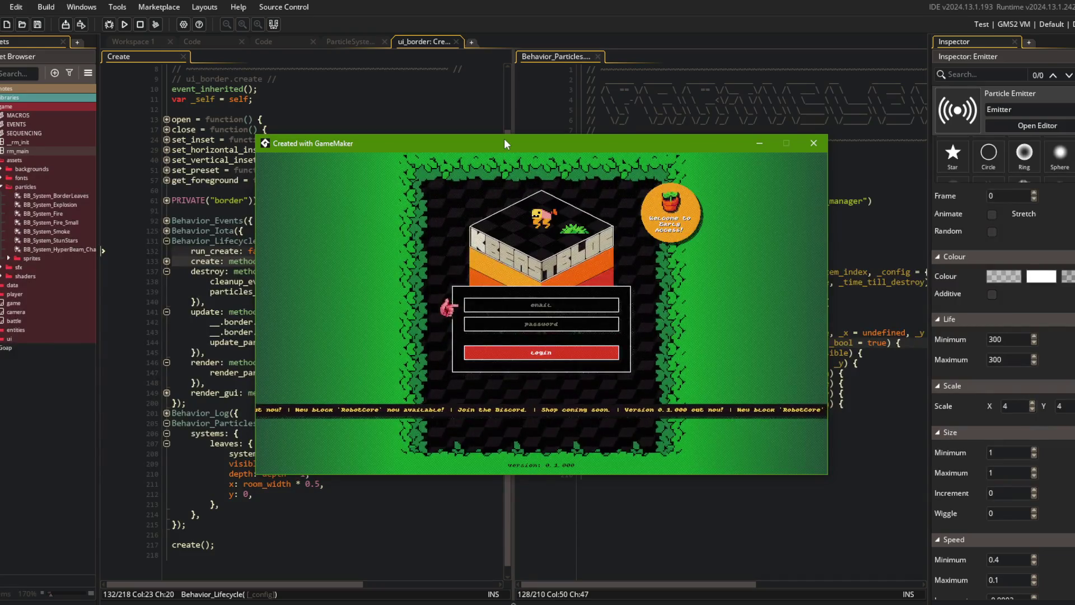
pyautogui.click(436, 91)
# - Open the border object's Draw event code, close it, and return to the Create event
pyautogui.rightClick(349, 236)
pyautogui.moveTo(426, 436)
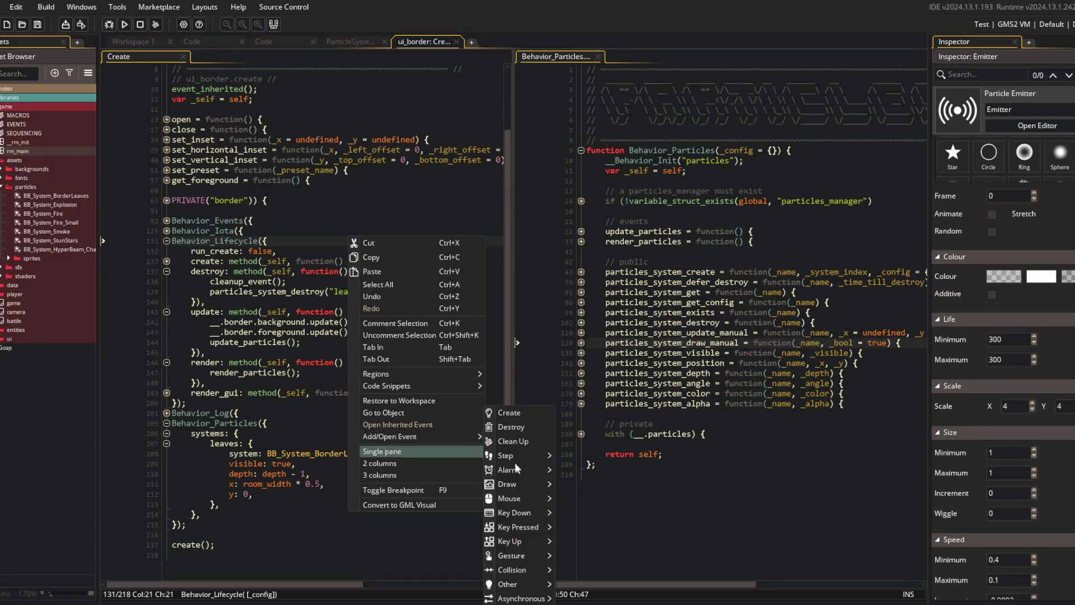
pyautogui.moveTo(532, 484)
pyautogui.click(574, 486)
pyautogui.click(301, 171)
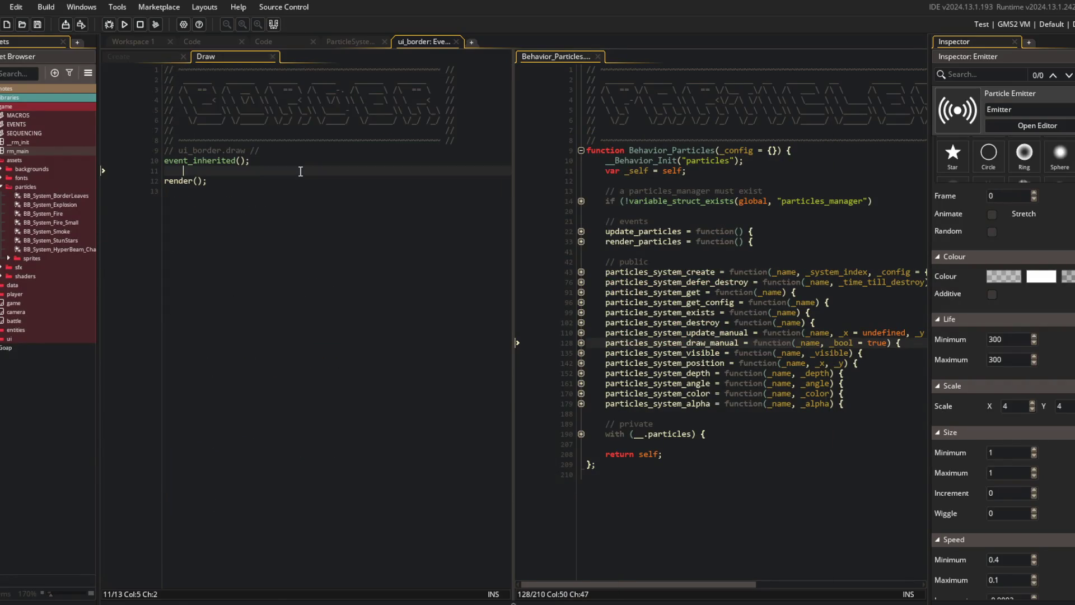
pyautogui.middleClick(226, 59)
pyautogui.click(343, 284)
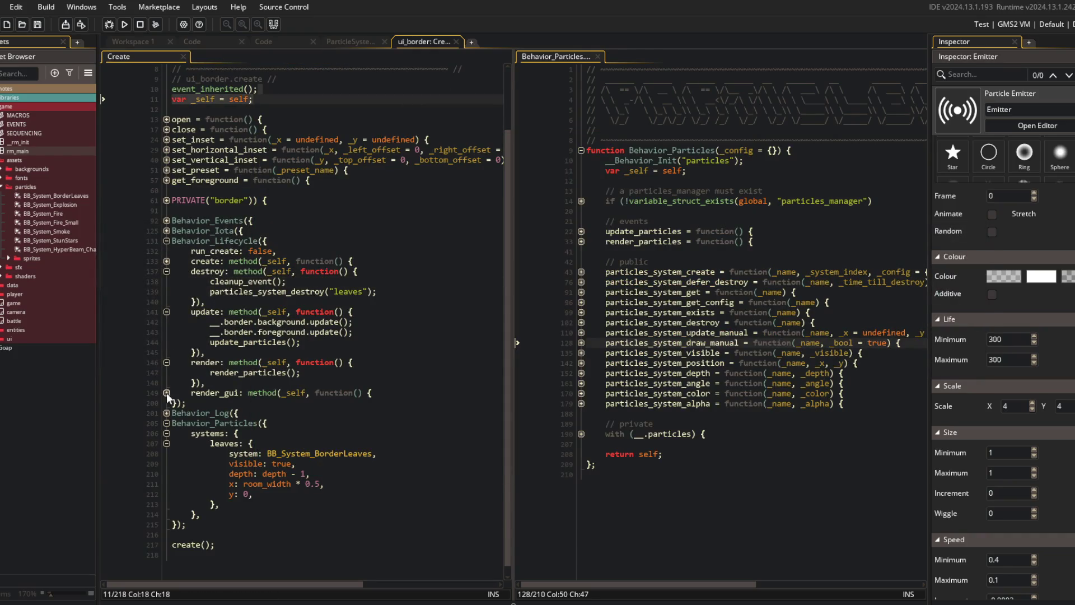
# - Insert 'exit;' after the room check in render_gui, run with F5, and collapse the fold
pyautogui.click(166, 393)
pyautogui.scroll(-5, 228, 311)
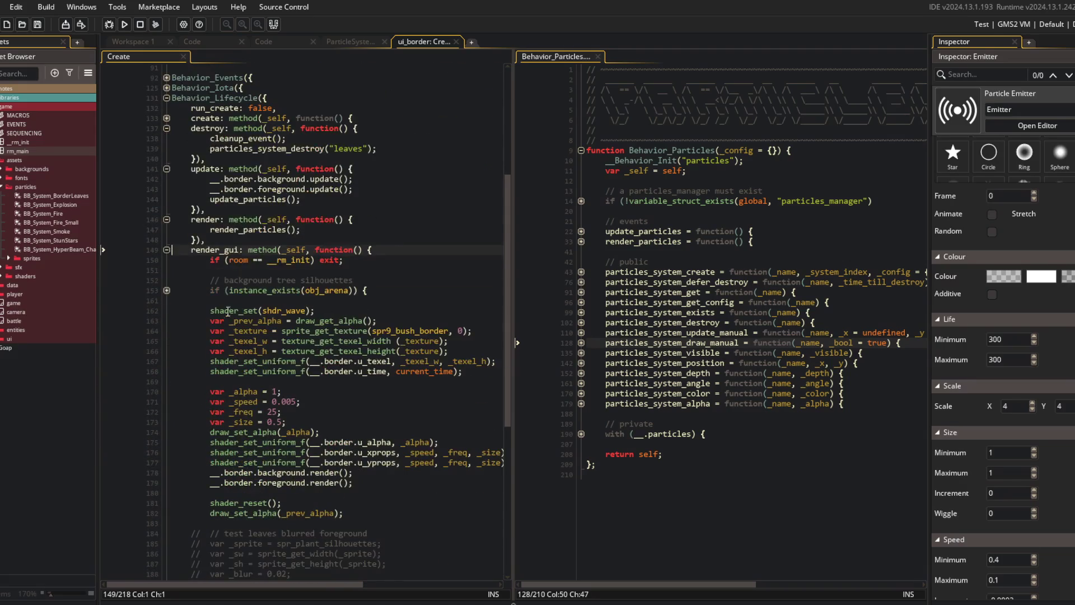
pyautogui.click(205, 476)
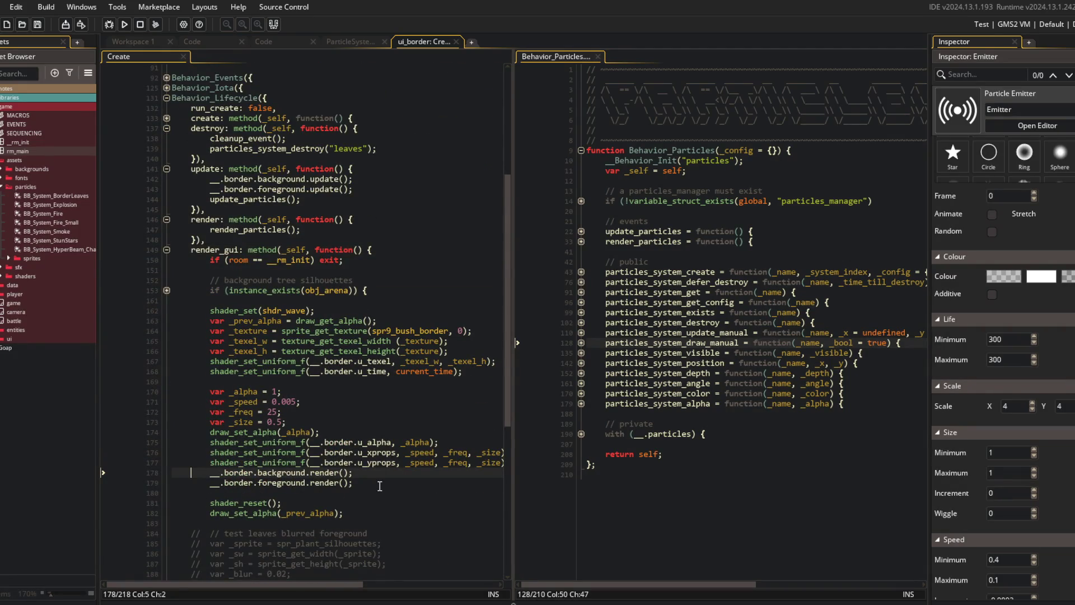
pyautogui.click(375, 263)
pyautogui.press('Return')
pyautogui.write(';')
pyautogui.press('F5')
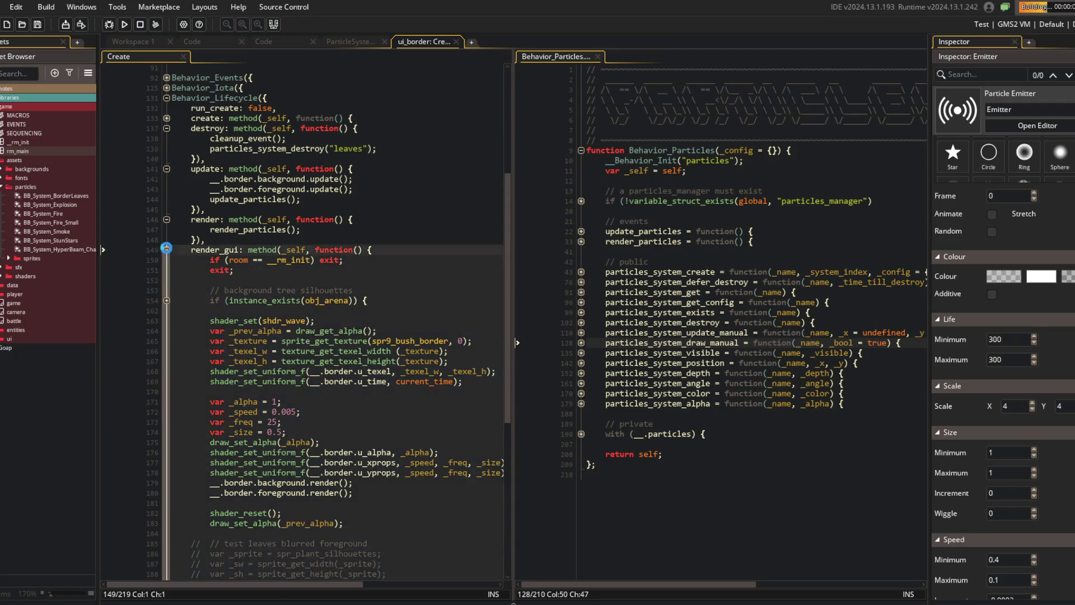
pyautogui.click(167, 249)
pyautogui.scroll(7, 180, 251)
pyautogui.scroll(-2, 212, 300)
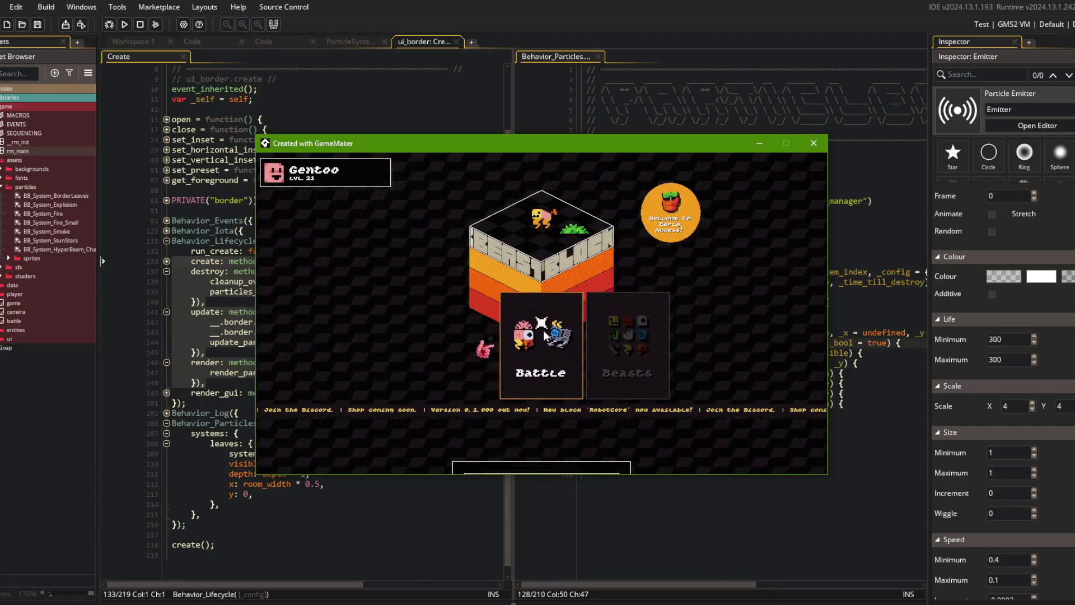
pyautogui.press('Right')
pyautogui.press('Right')
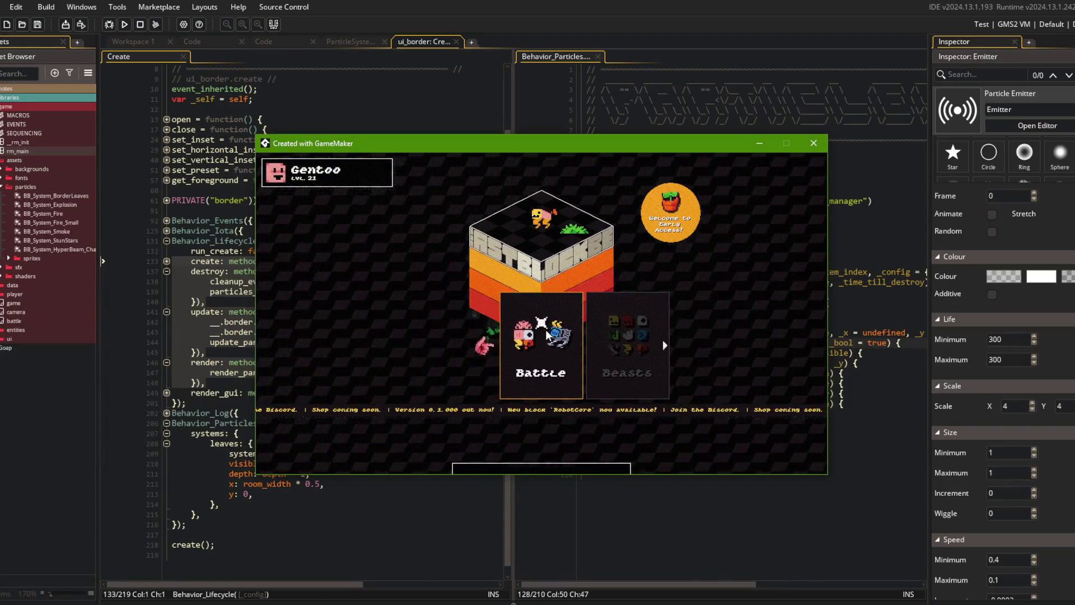
pyautogui.press('Right')
pyautogui.click(482, 333)
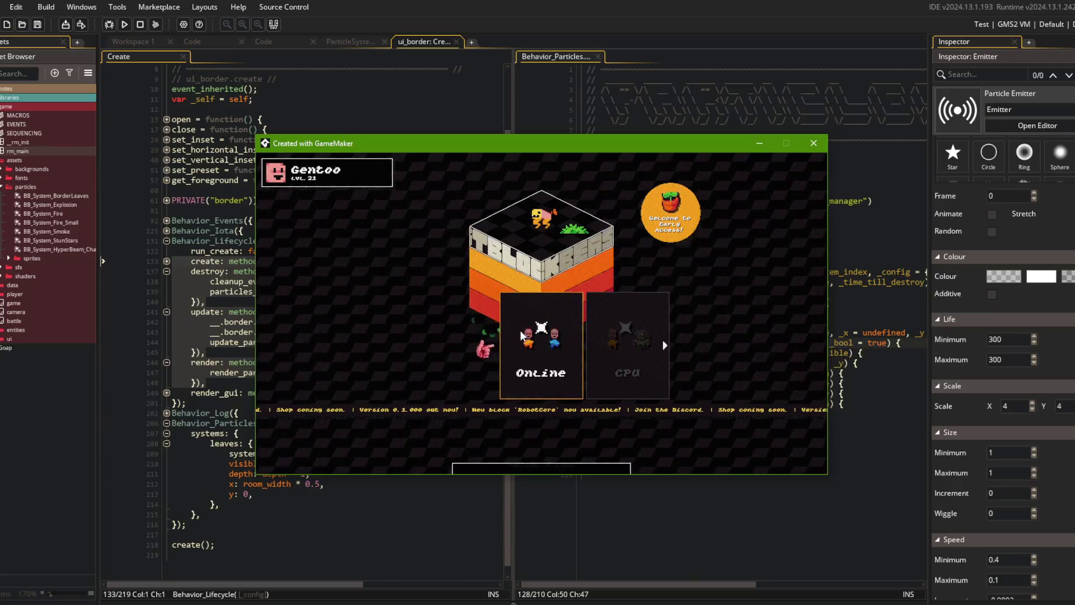
pyautogui.click(519, 330)
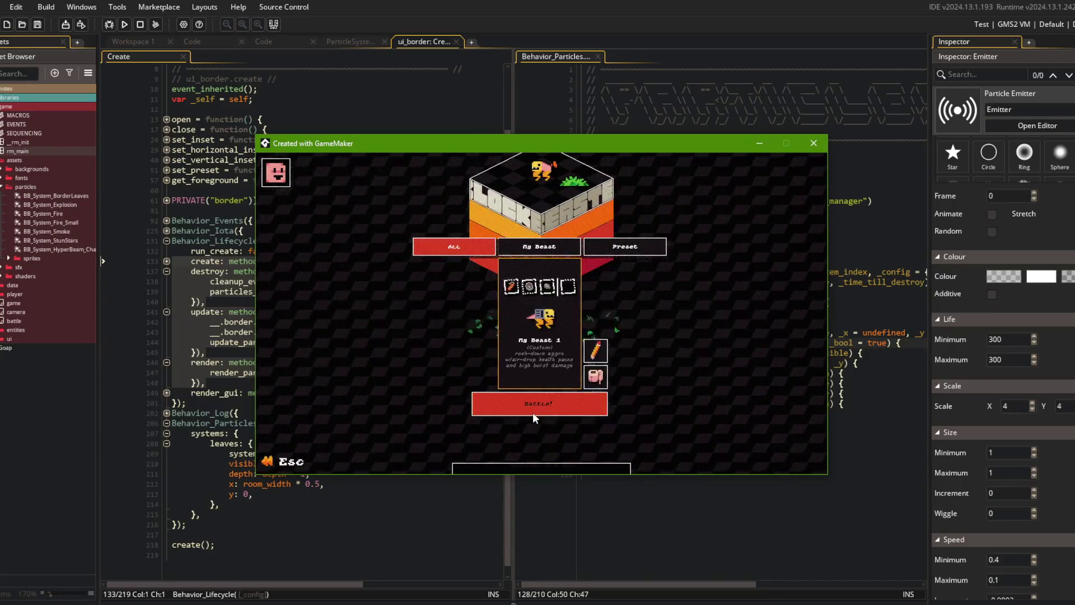
pyautogui.click(532, 409)
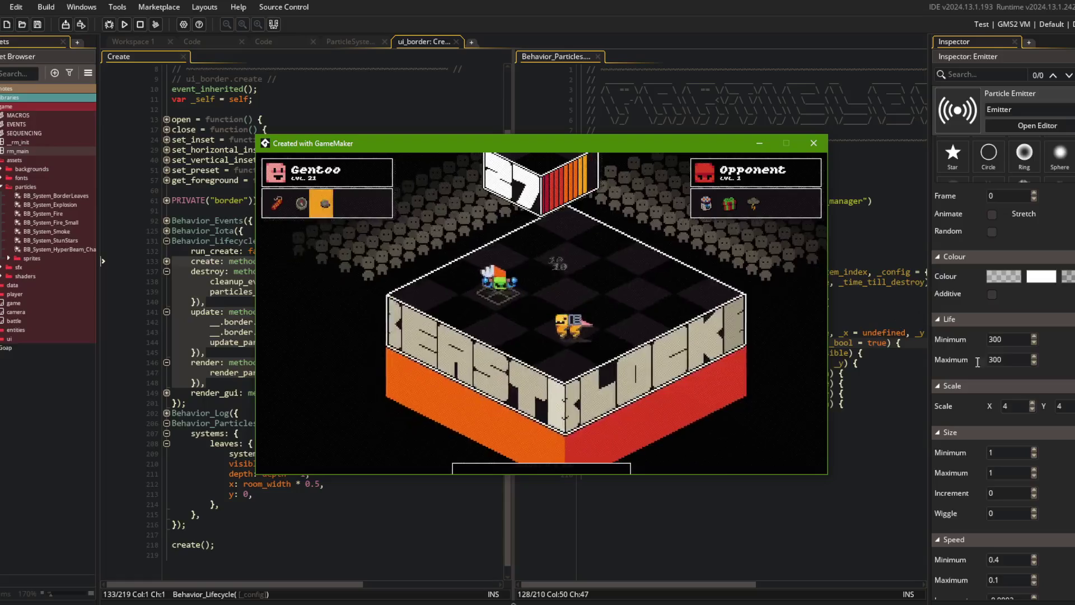
pyautogui.click(1051, 355)
pyautogui.scroll(-3, 988, 451)
pyautogui.scroll(-5, 977, 460)
pyautogui.scroll(4, 977, 461)
pyautogui.scroll(5, 983, 399)
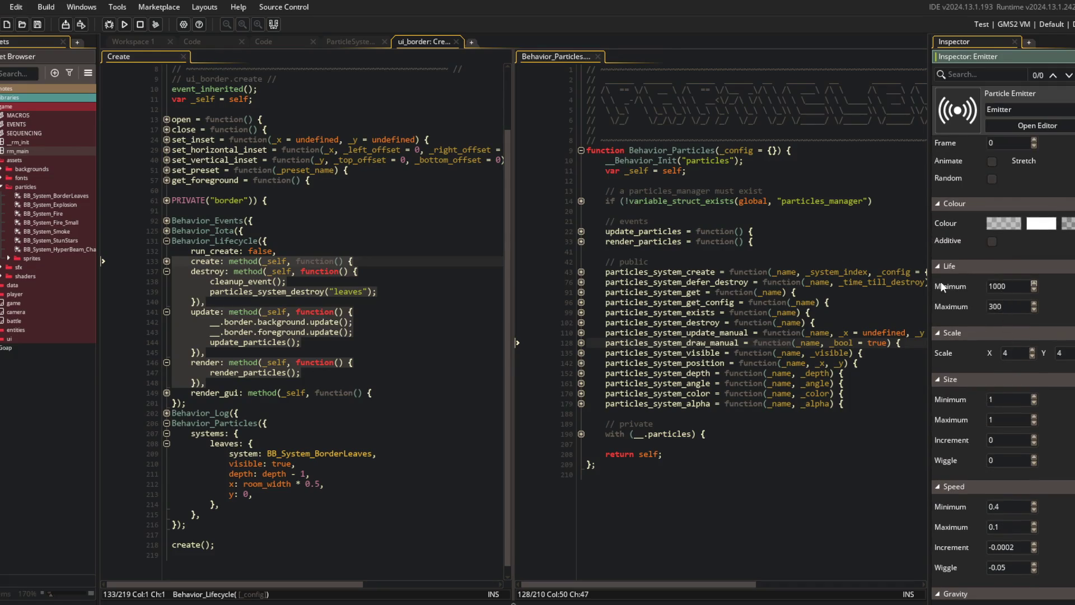
# - Commit the 1000-frame particle life maximum, then log in and start a battle in the running game
pyautogui.click(805, 251)
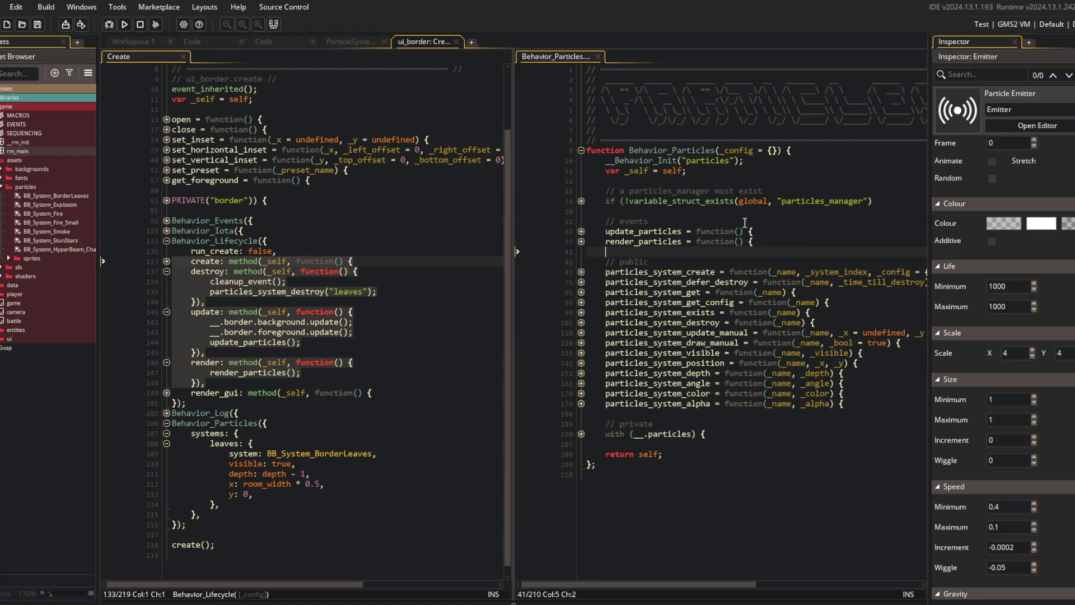
pyautogui.click(391, 119)
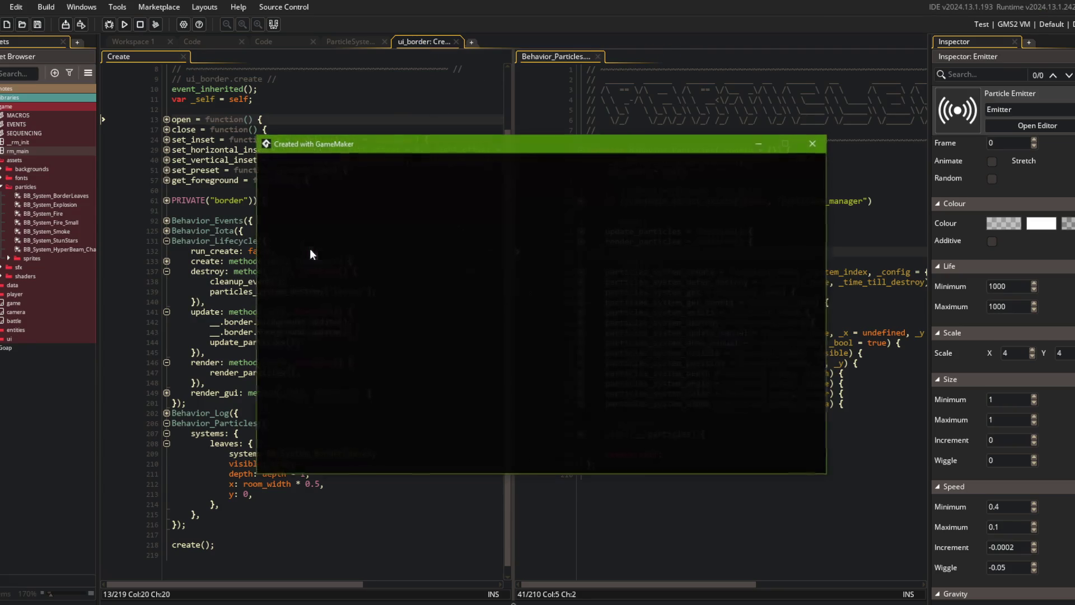
pyautogui.click(546, 351)
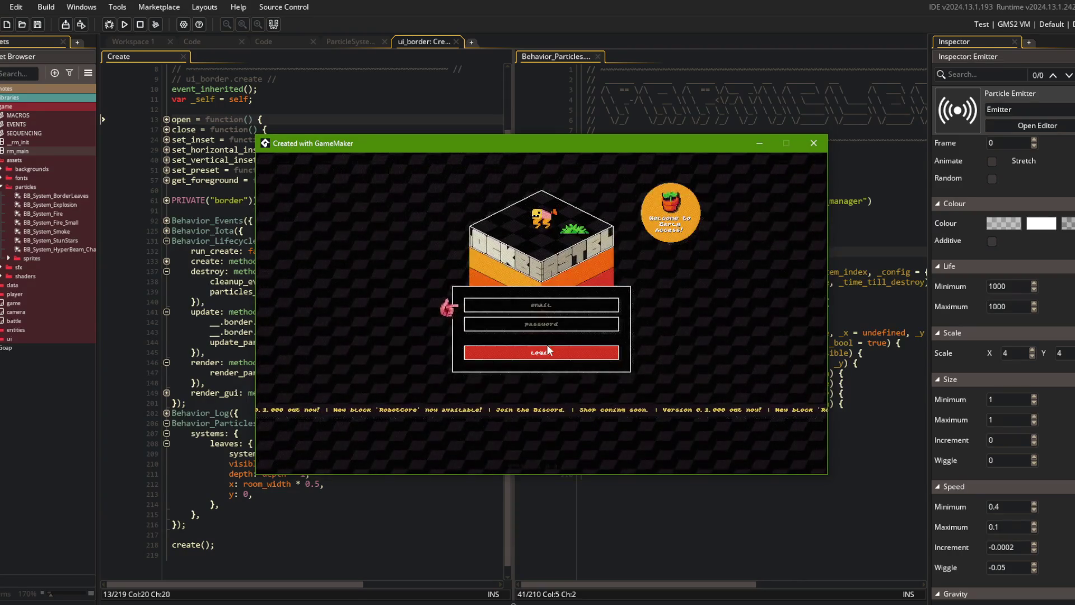
pyautogui.click(537, 344)
pyautogui.click(492, 336)
pyautogui.click(479, 329)
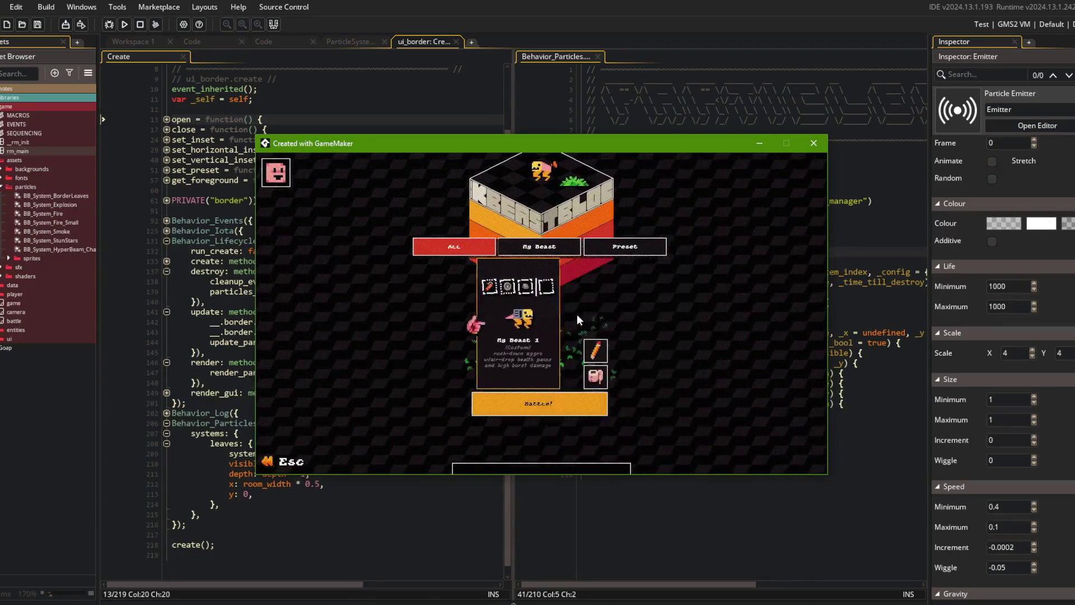
pyautogui.click(559, 395)
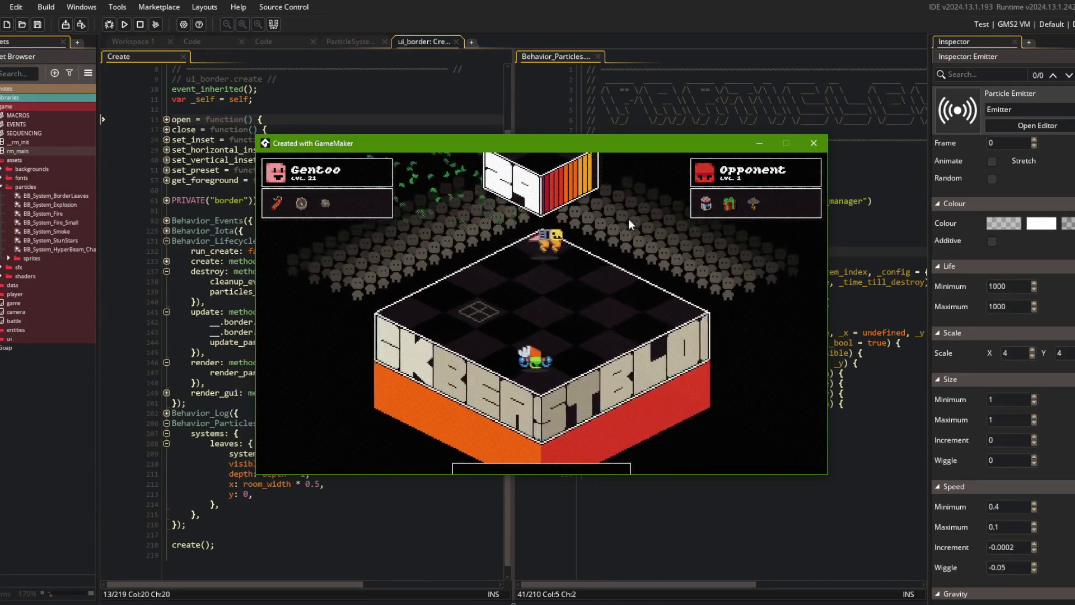
# - Close the game and go to the update_particles() call in the update method
pyautogui.click(814, 142)
pyautogui.click(424, 114)
pyautogui.click(392, 345)
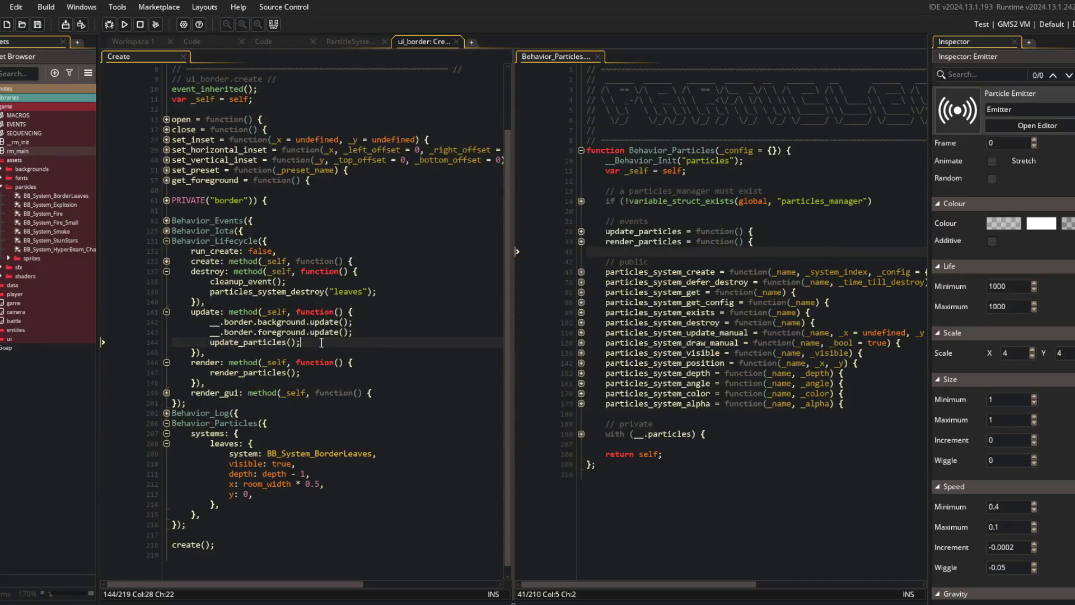
# - Add particles_system_position("leaves", room_width * 0.5, 0); above update_particles() in the update method
pyautogui.press('Up')
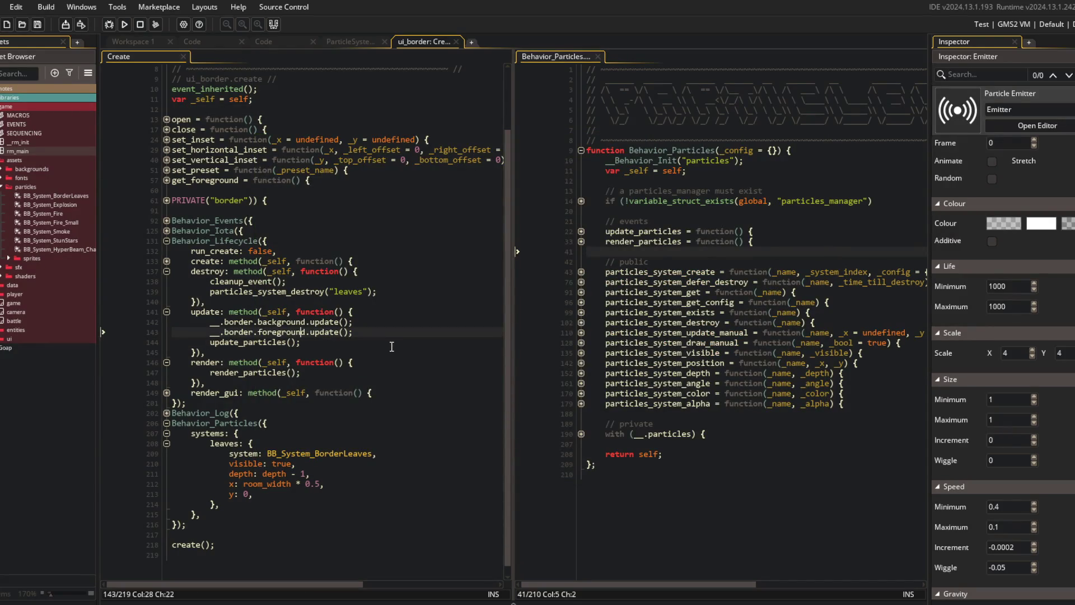
pyautogui.press('End')
pyautogui.press('Return')
pyautogui.write('ticles_sy')
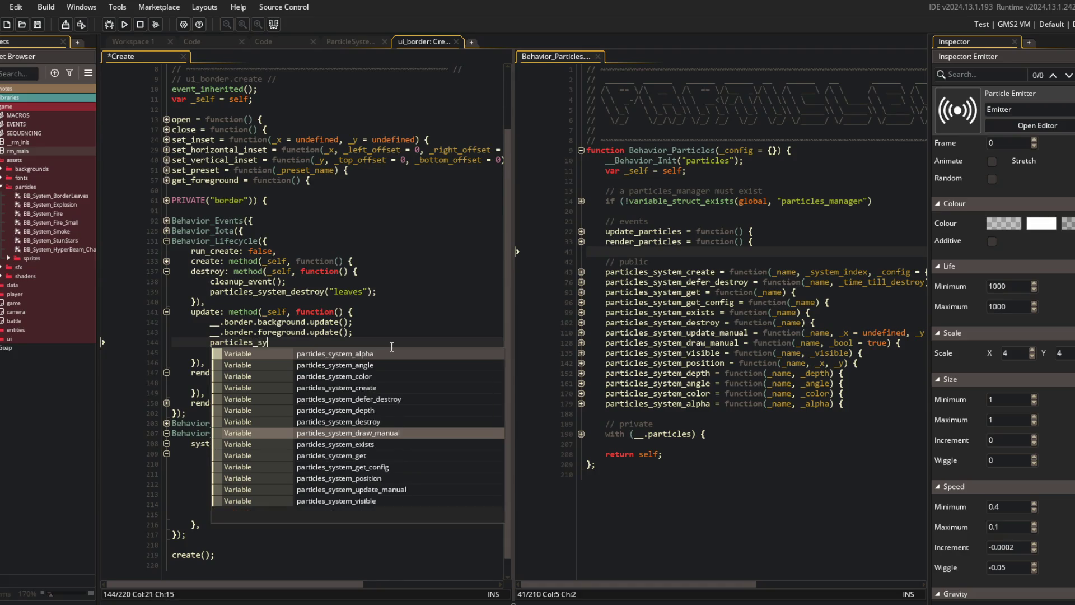
pyautogui.write('stem_position("leaves", ')
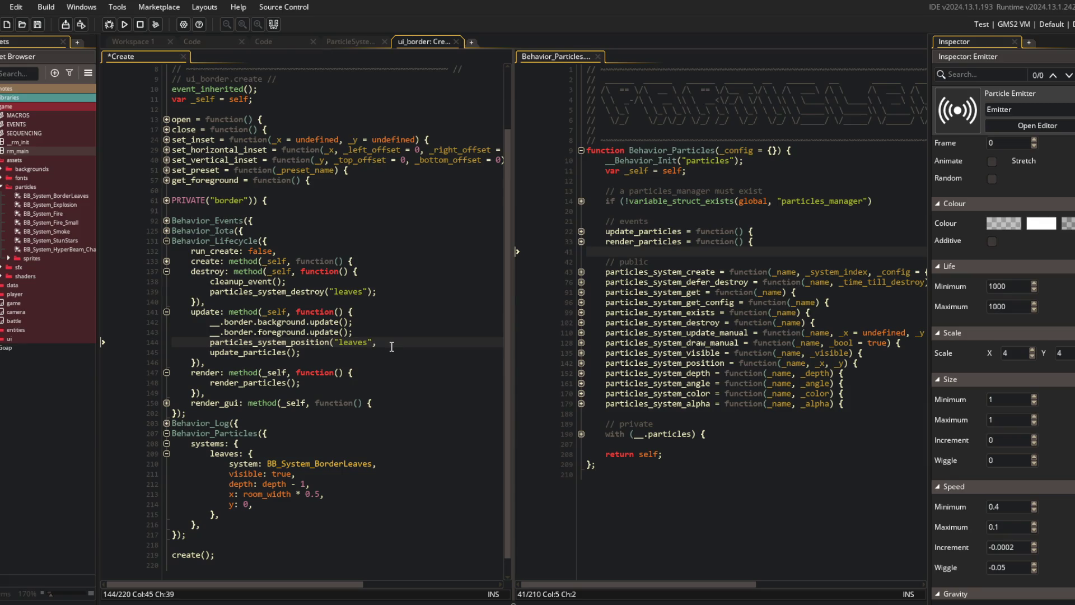
pyautogui.write('room_width *')
pyautogui.press('BackSpace')
pyautogui.write('0.5, 0);')
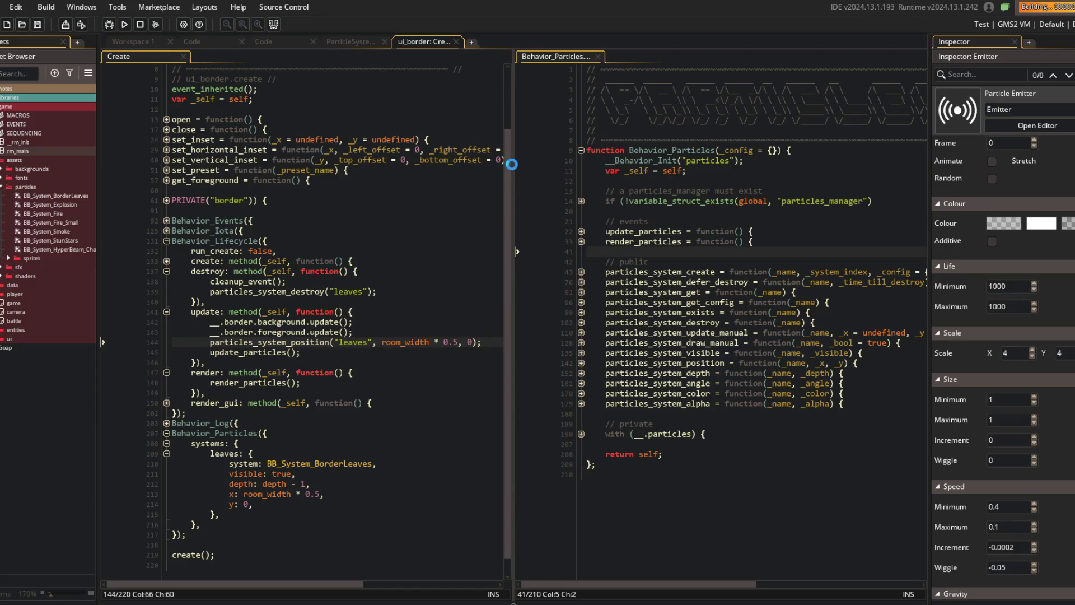
# - Log in, start a battle to check the leaves, then close the game
pyautogui.click(553, 360)
pyautogui.click(563, 345)
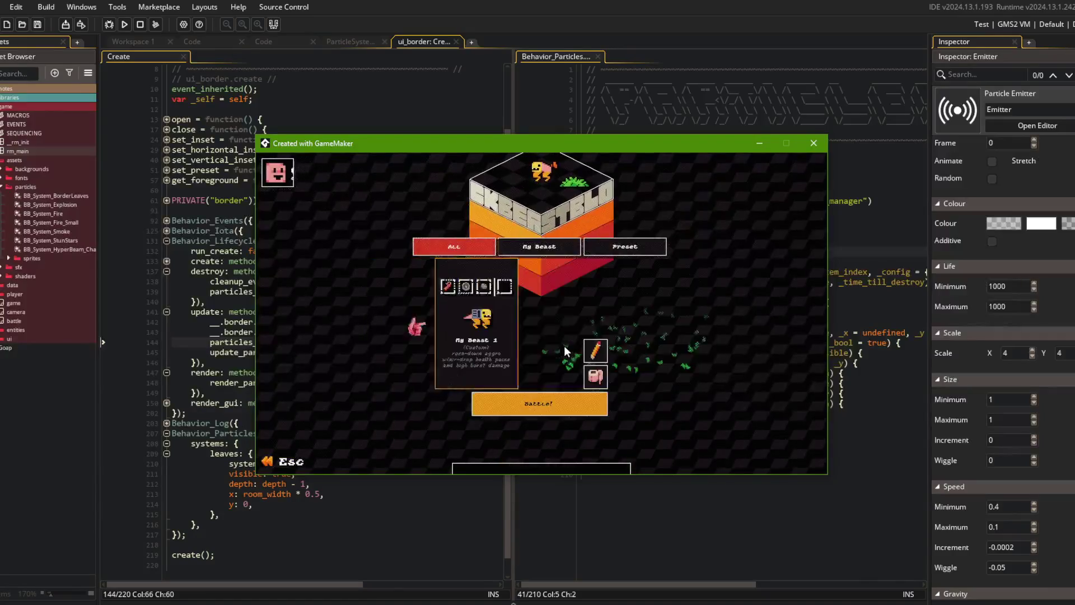
pyautogui.click(547, 398)
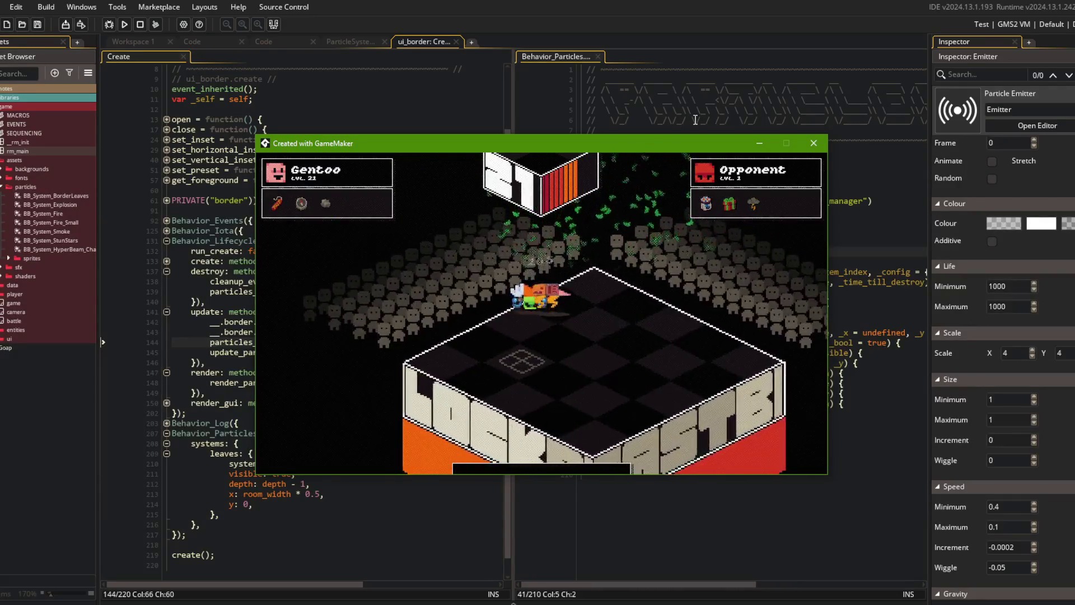
pyautogui.click(801, 146)
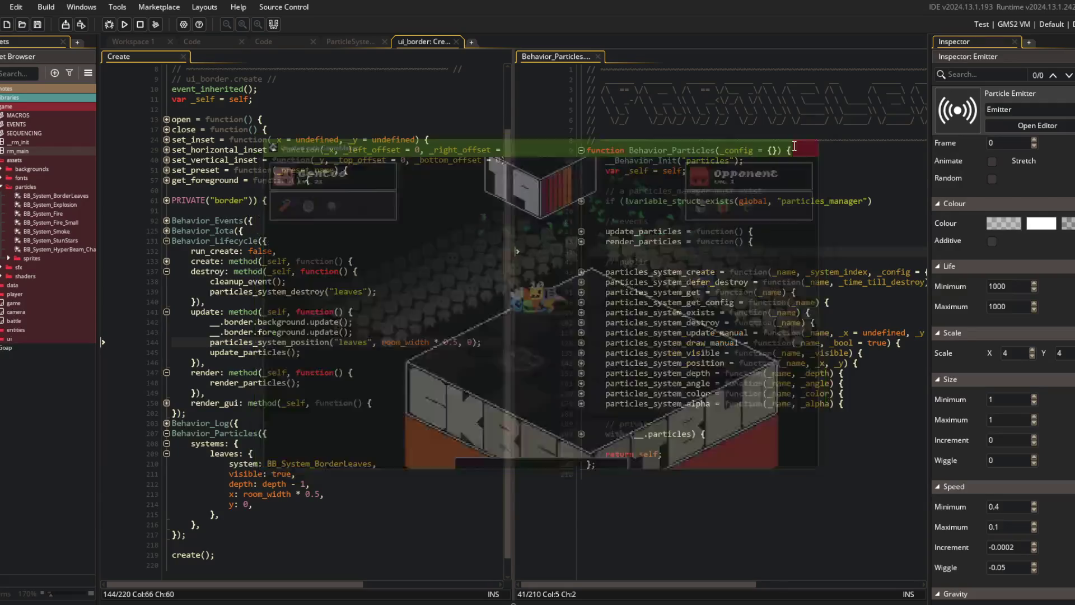
# - Set the leaf emitter width to 1000 and playtest a battle to check the leaves
pyautogui.scroll(10, 999, 197)
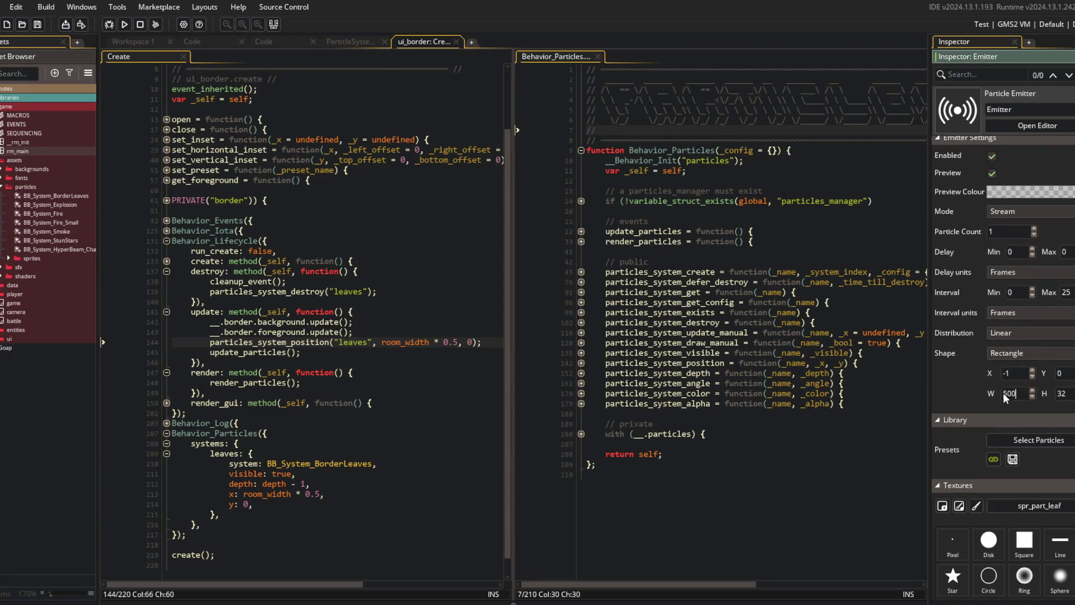
pyautogui.write('1000')
pyautogui.click(773, 322)
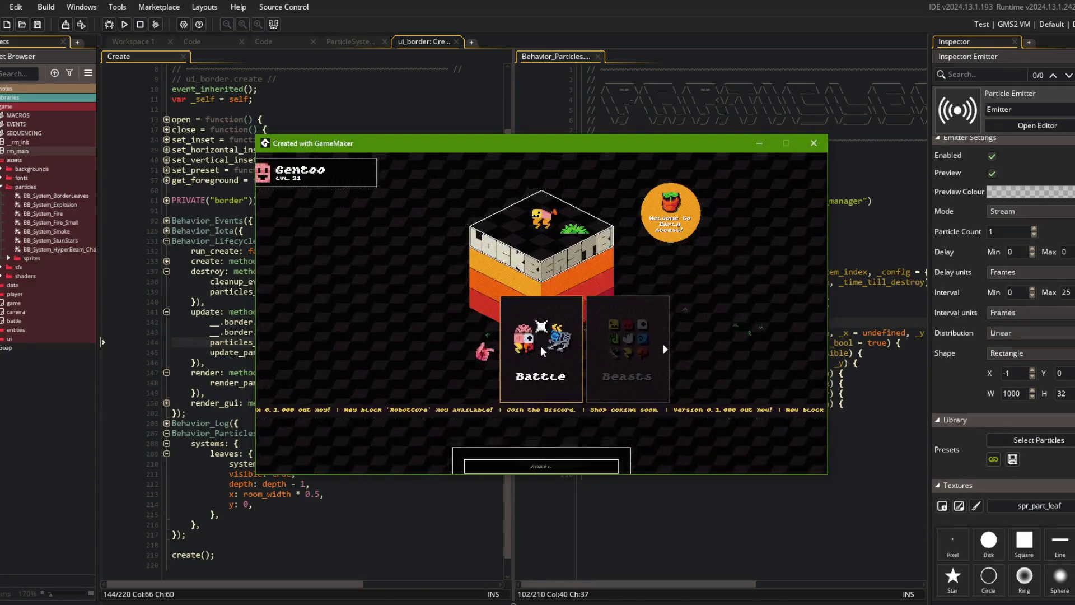
pyautogui.click(541, 350)
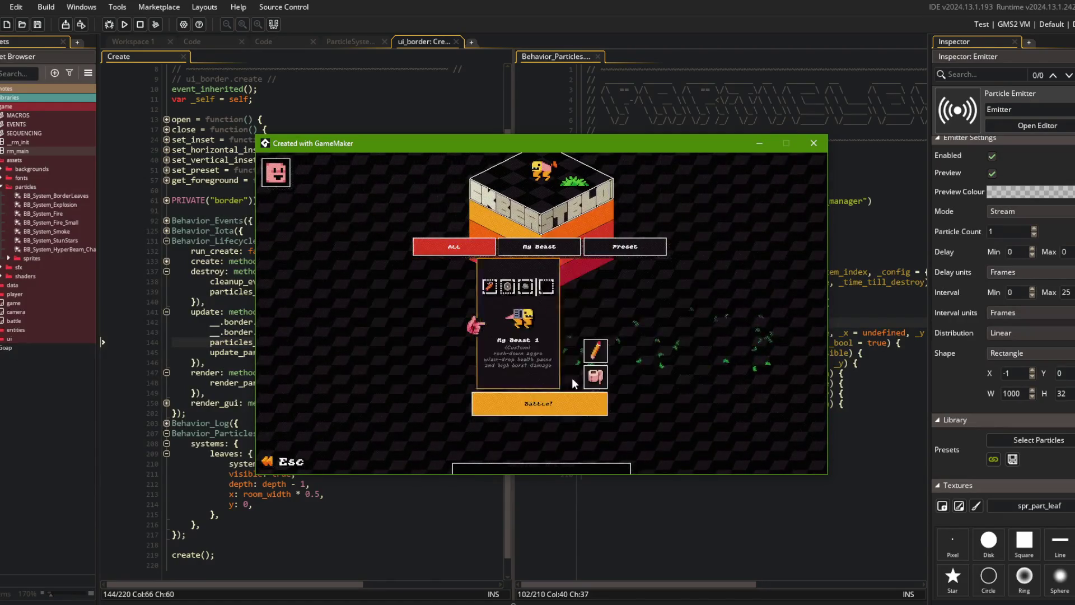
pyautogui.click(553, 402)
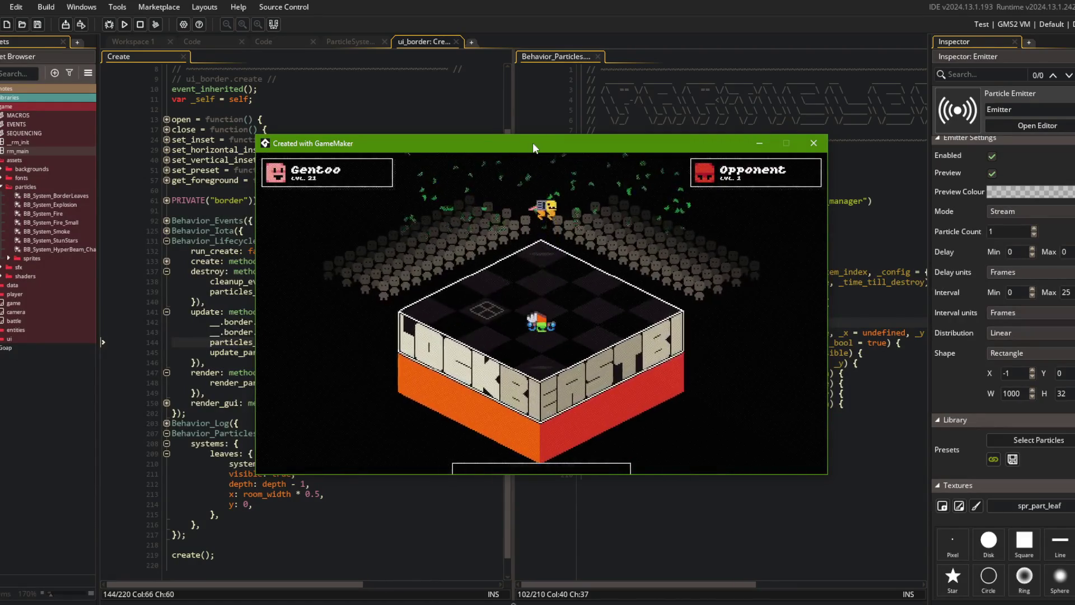
# - Widen the emitter to 2000 and run another battle playtest
pyautogui.click(1021, 393)
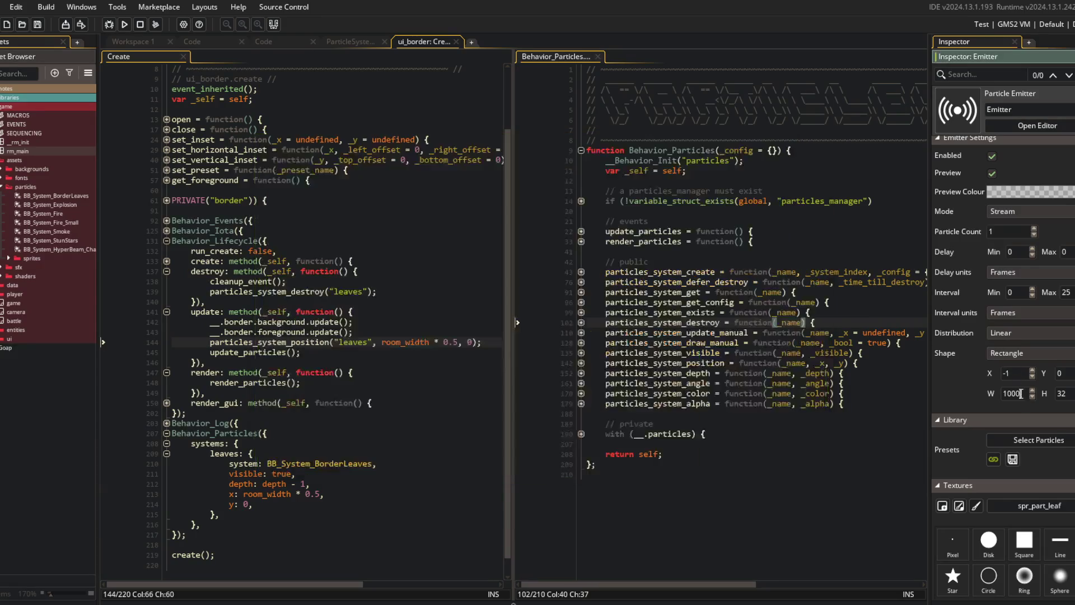
pyautogui.write('2')
pyautogui.press('Delete')
pyautogui.click(767, 271)
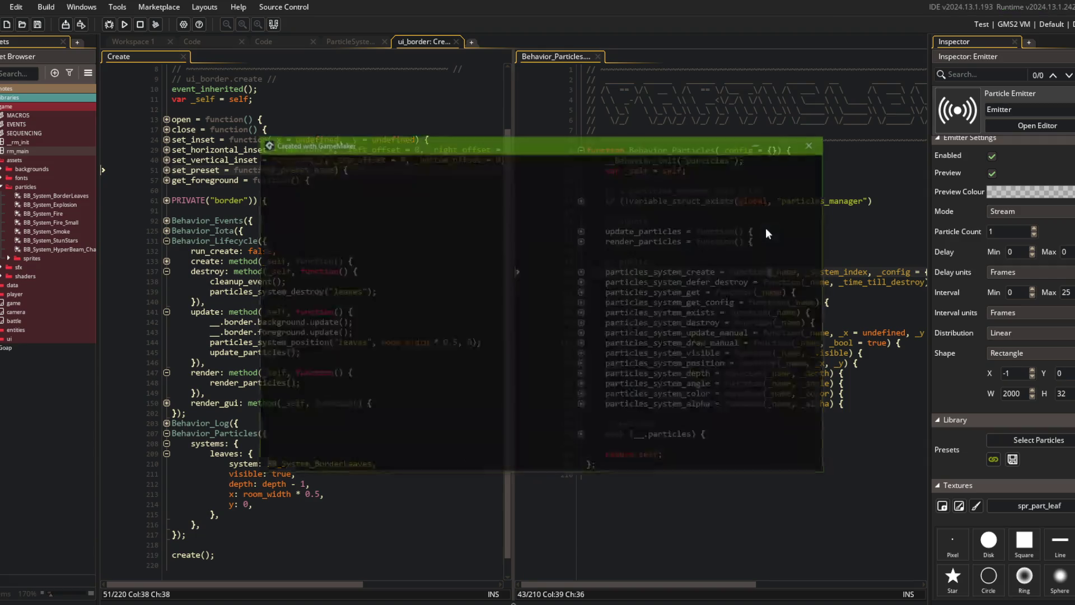
pyautogui.click(536, 355)
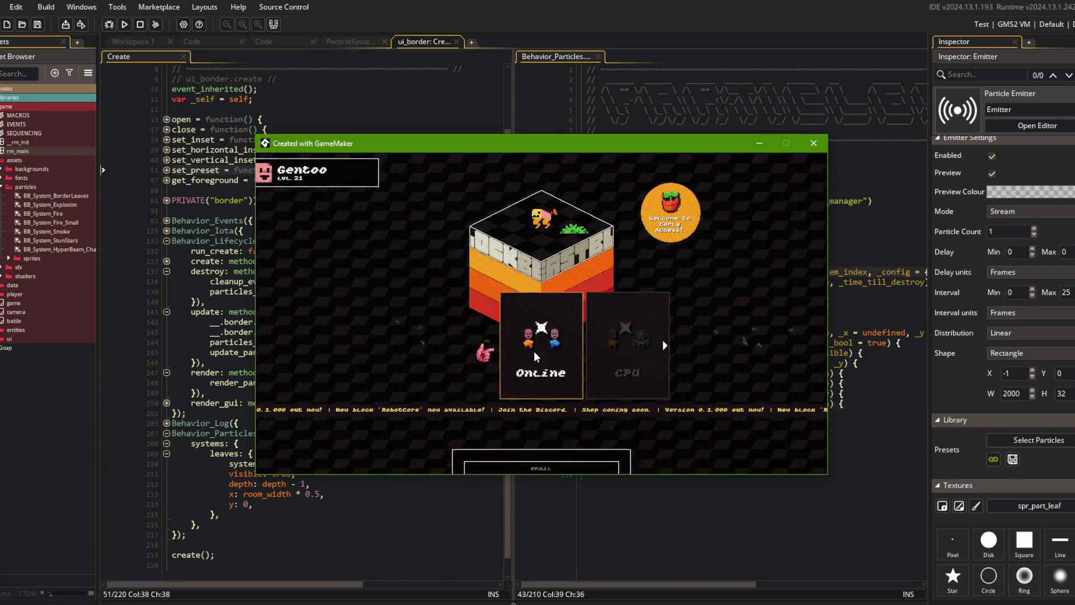
pyautogui.click(534, 351)
pyautogui.click(551, 399)
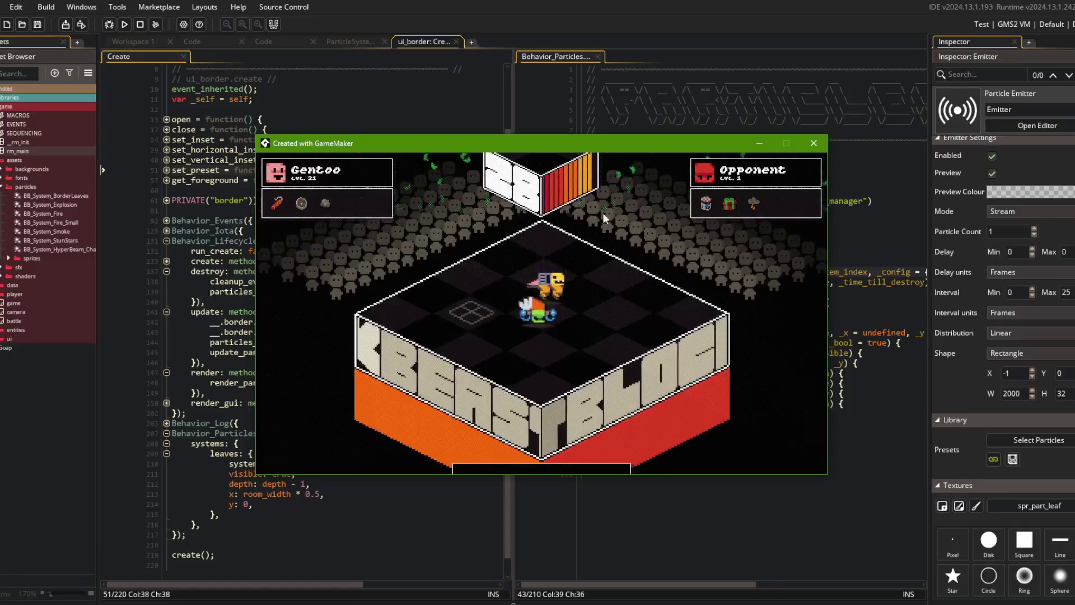
# - Set the emitter's maximum spawn interval to 60 and check the leaves in a battle playtest
pyautogui.click(738, 90)
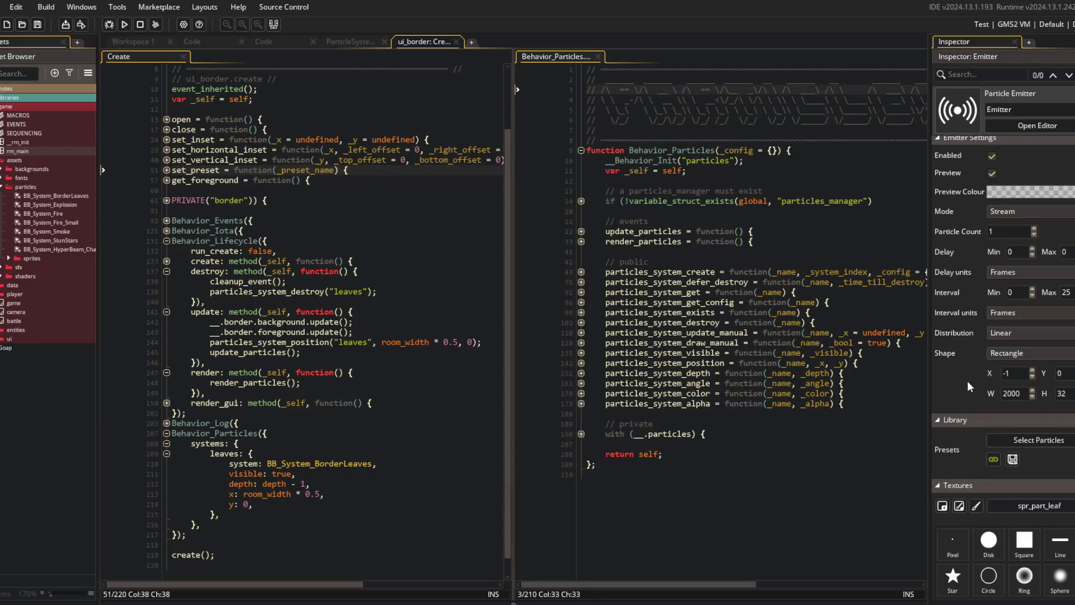
pyautogui.scroll(-8, 967, 381)
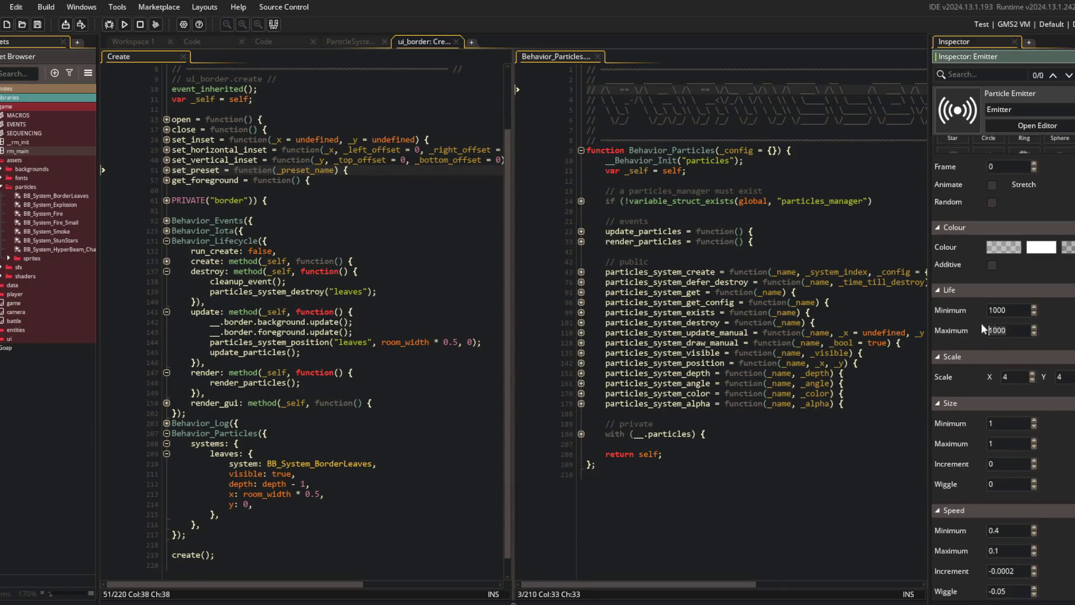
pyautogui.write('2000')
pyautogui.click(821, 283)
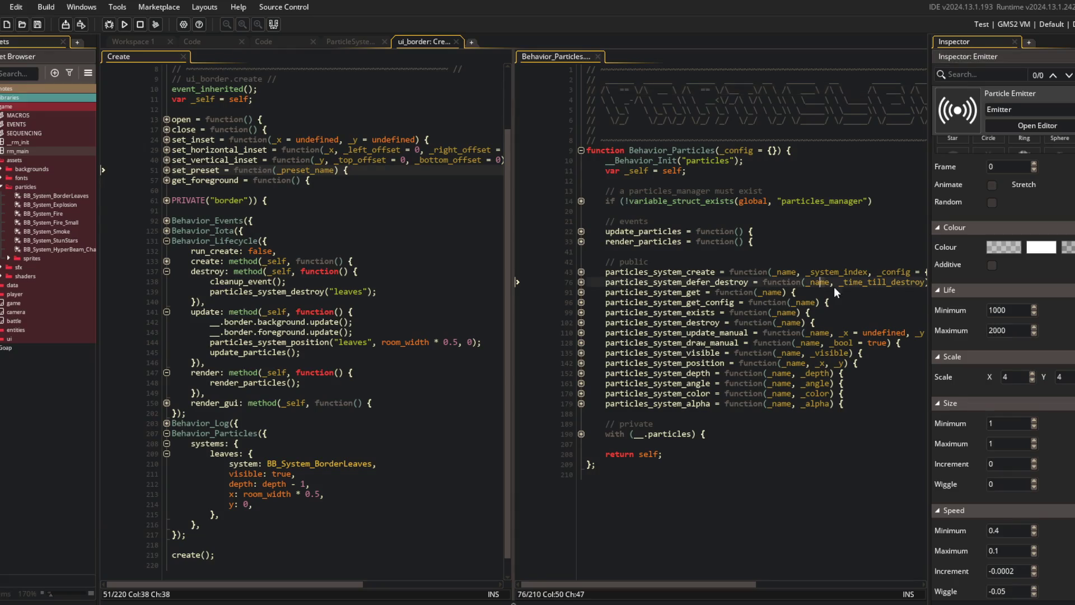
pyautogui.scroll(8, 1071, 313)
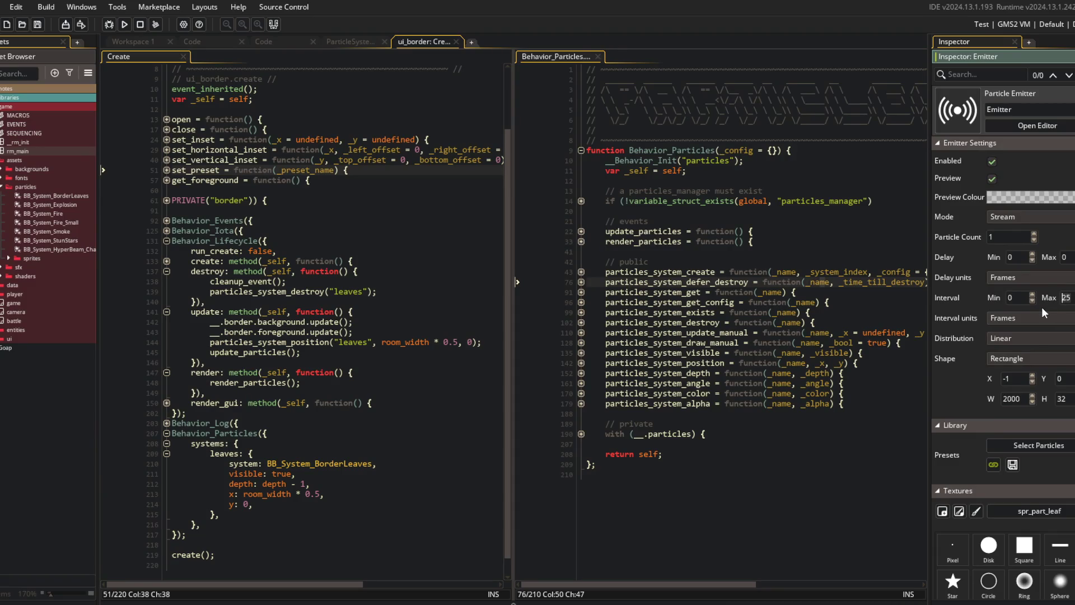
pyautogui.write('60')
pyautogui.click(750, 271)
pyautogui.click(253, 220)
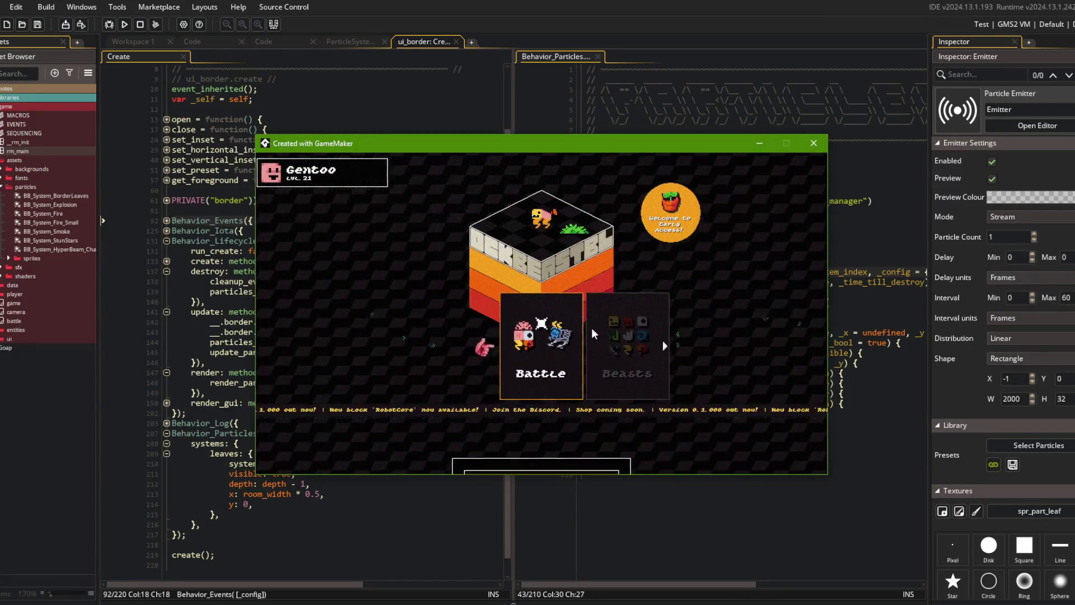
pyautogui.click(537, 403)
pyautogui.click(572, 406)
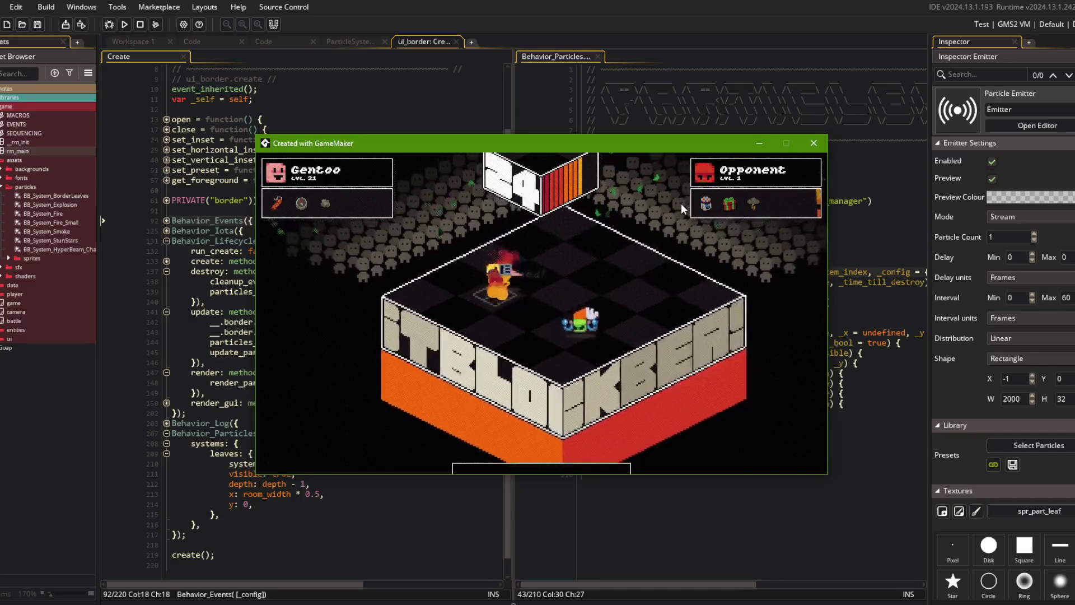
# - Clear the emitter's minimum spawn interval for a new value
pyautogui.click(667, 99)
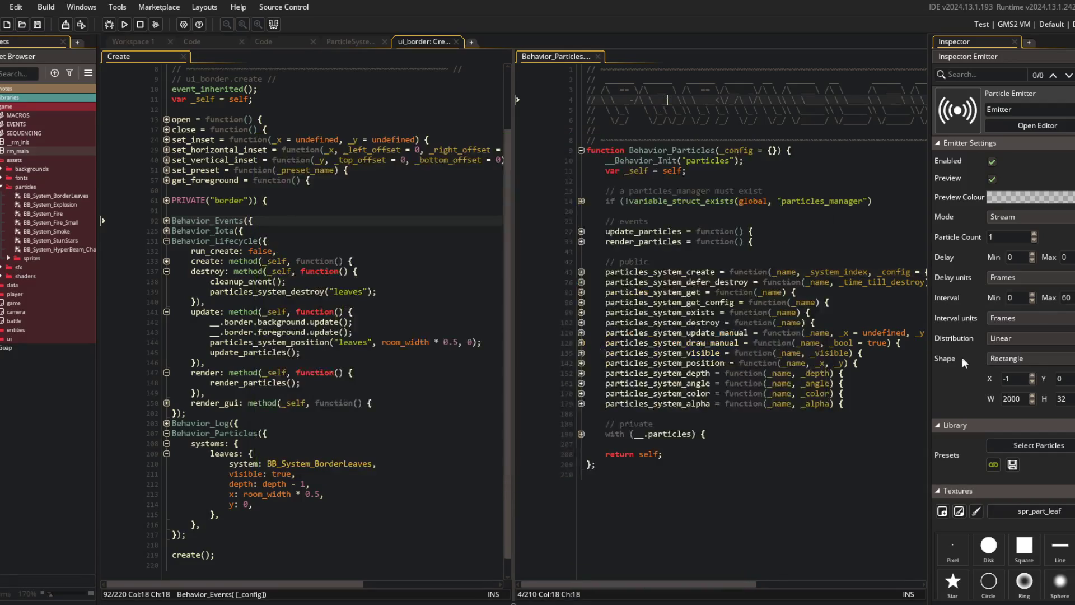
pyautogui.click(1020, 299)
pyautogui.press('BackSpace')
# - Set the spawn interval to 60 minimum and 180 maximum, then start a playtest
pyautogui.write('60')
pyautogui.press('Tab')
pyautogui.write('180')
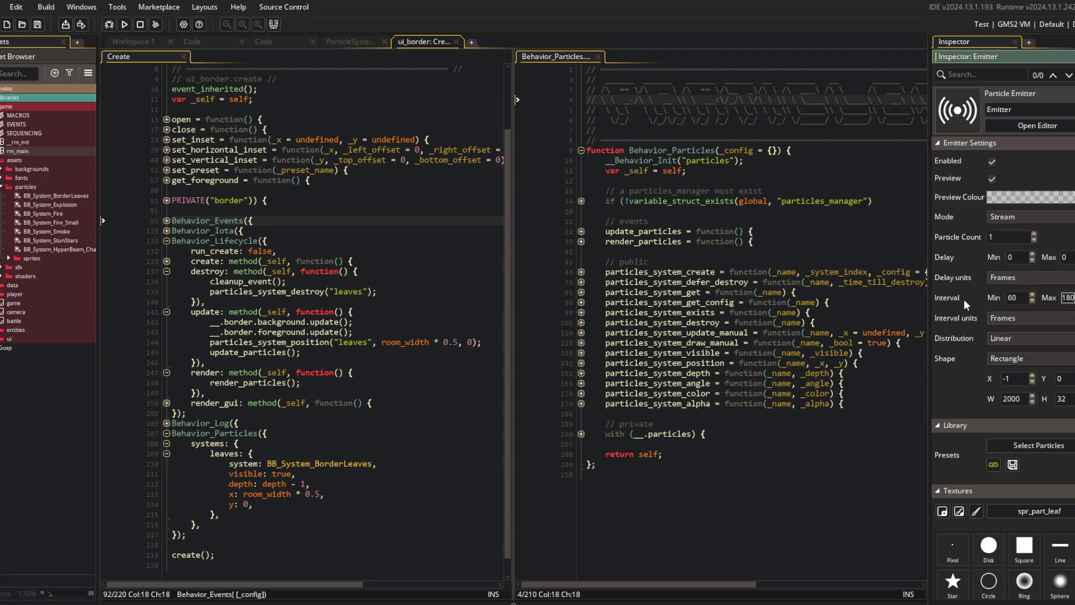
pyautogui.click(745, 251)
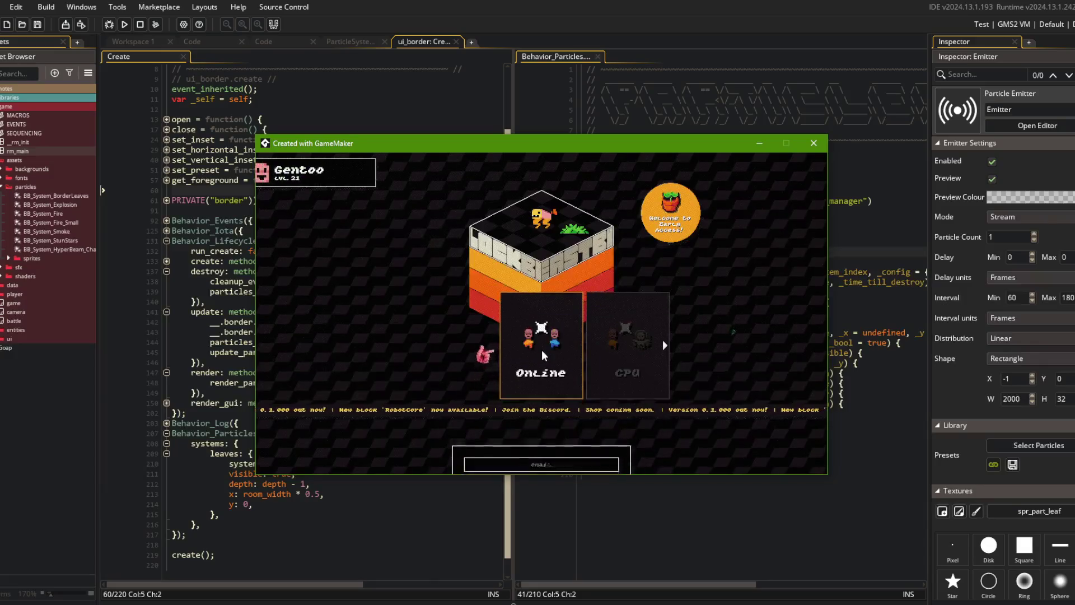
pyautogui.click(542, 349)
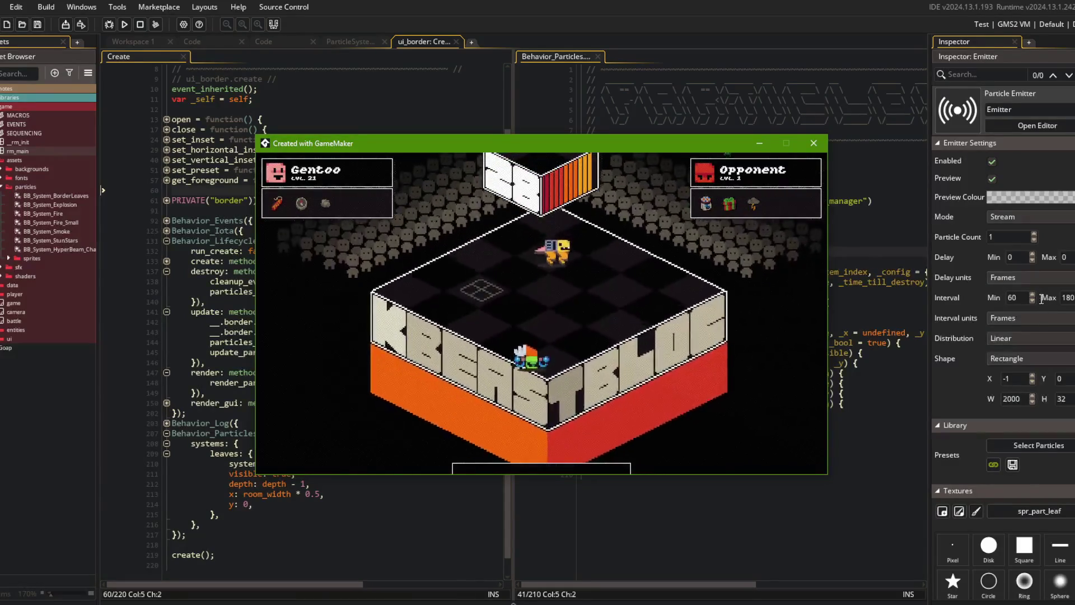
# - Lower the minimum spawn interval to 0 and check the leaves in another battle playtest
pyautogui.click(1021, 297)
pyautogui.press('Delete')
pyautogui.click(753, 231)
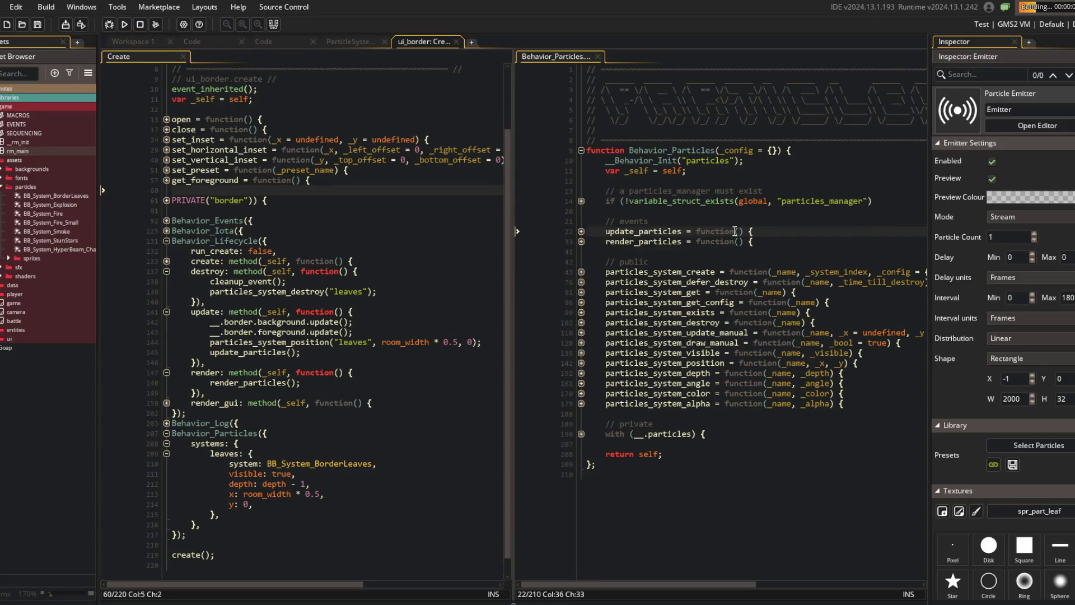
pyautogui.click(1013, 339)
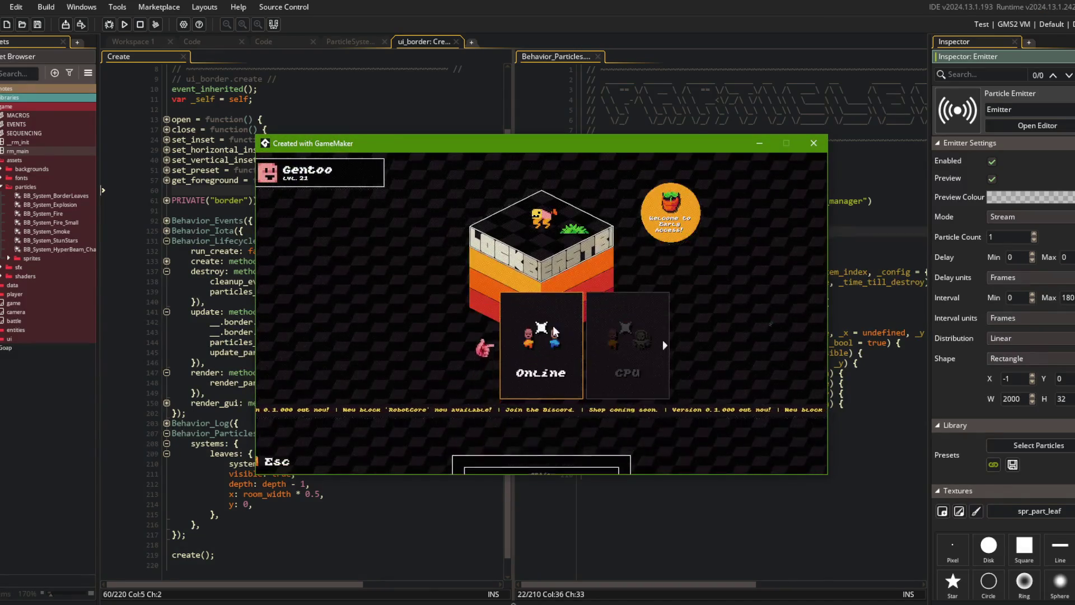
pyautogui.click(553, 325)
pyautogui.click(569, 400)
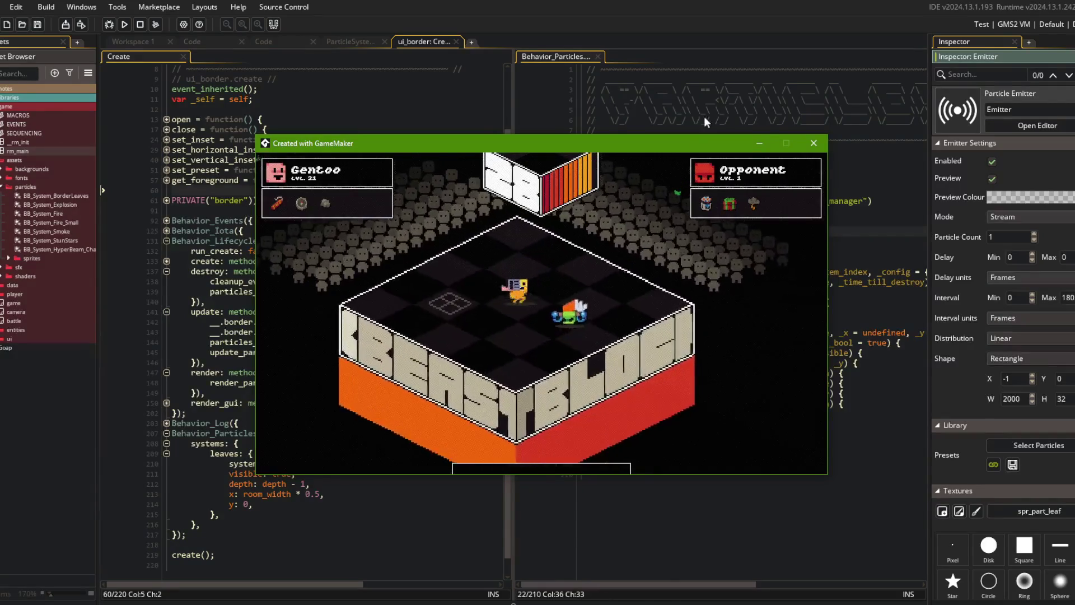
pyautogui.click(814, 143)
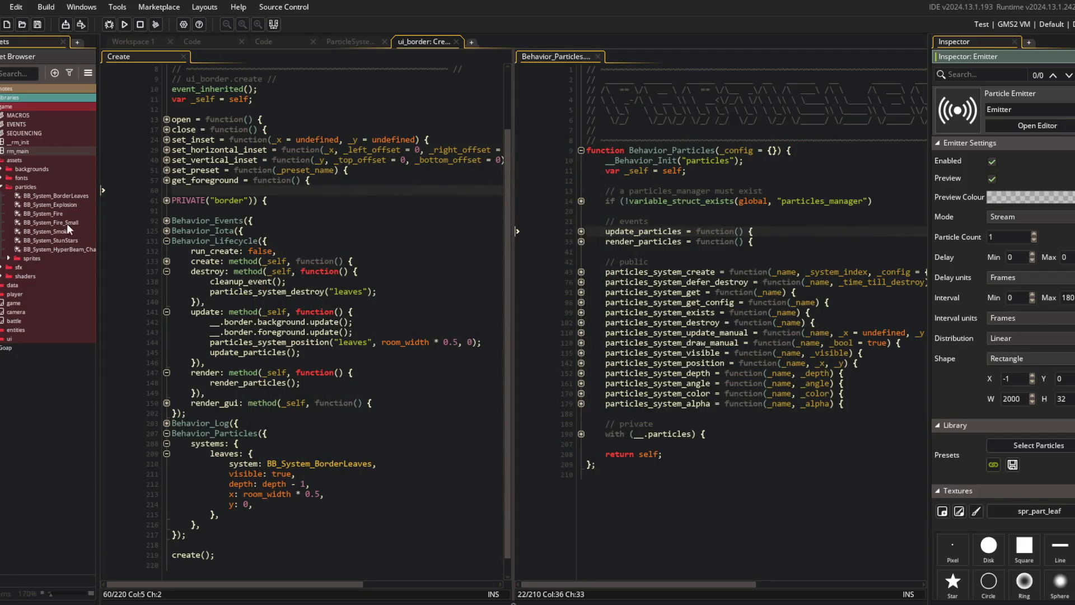
pyautogui.doubleClick(48, 188)
# - Open BB_System_BorderLeaves and set the emitter width to 1500
pyautogui.doubleClick(42, 196)
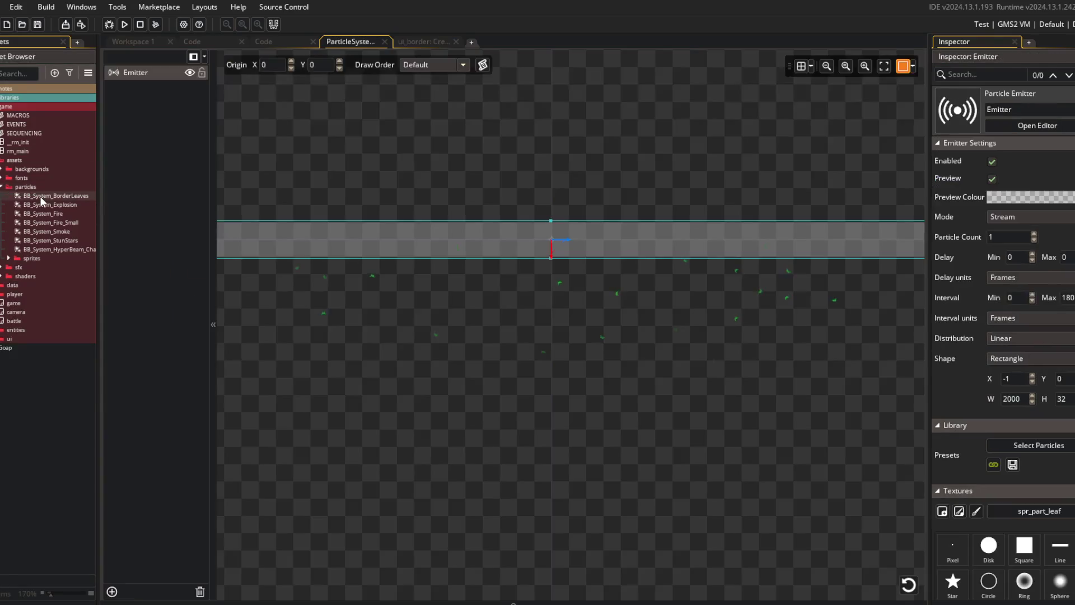
pyautogui.scroll(-2, 540, 210)
pyautogui.scroll(2, 566, 269)
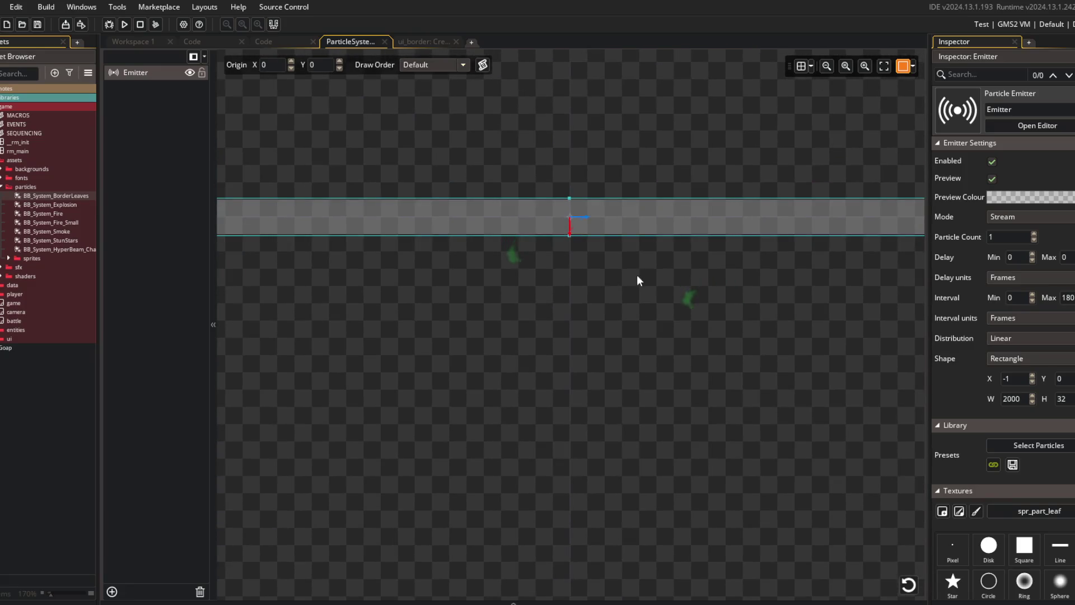
pyautogui.scroll(-2, 636, 274)
pyautogui.scroll(-3, 616, 274)
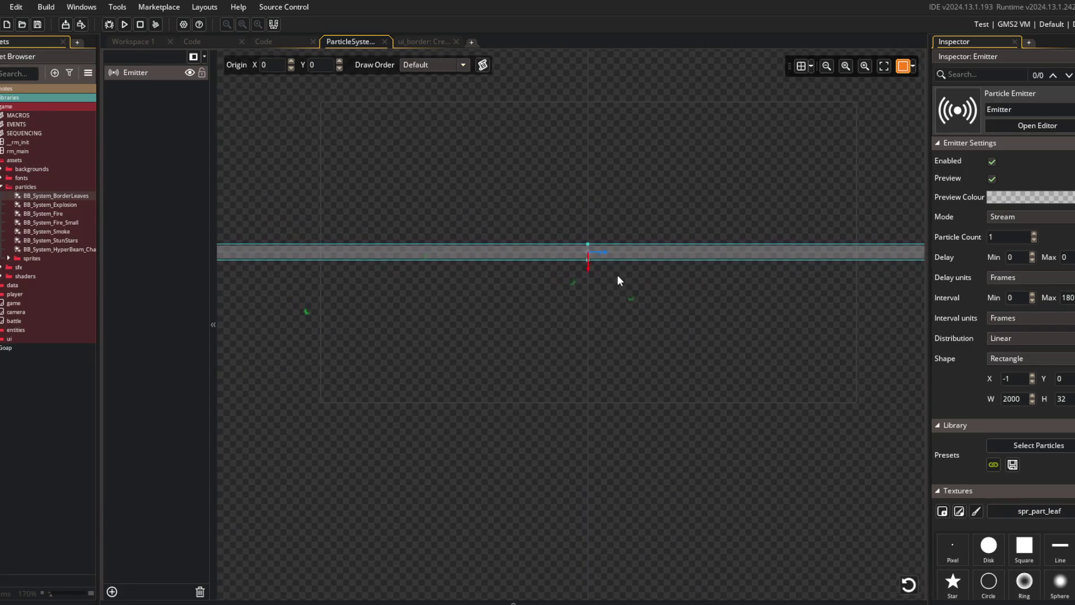
pyautogui.scroll(2, 621, 278)
pyautogui.scroll(1, 620, 277)
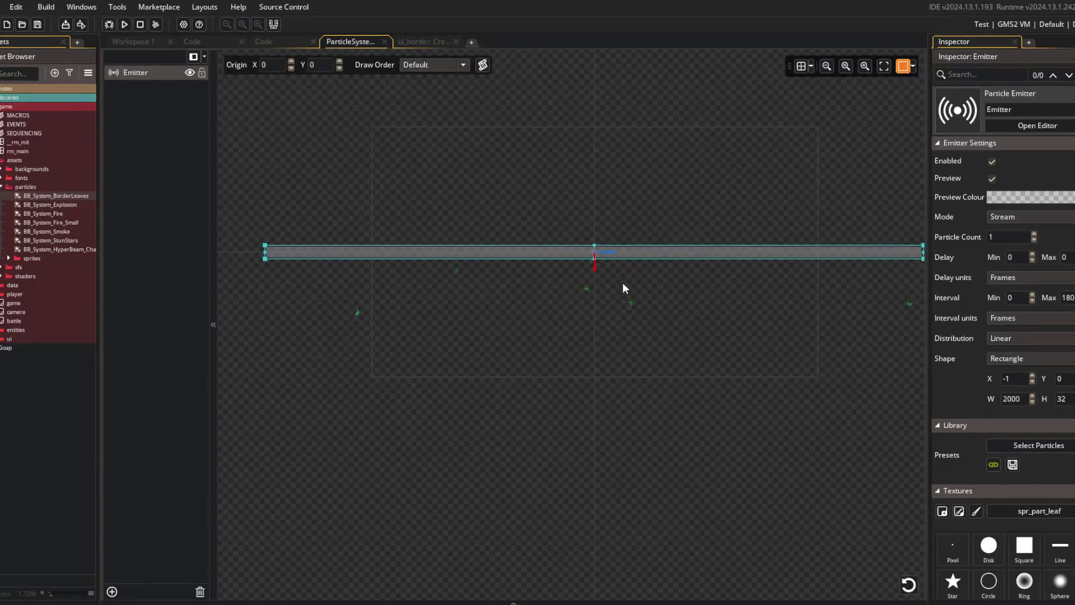
pyautogui.scroll(1, 559, 288)
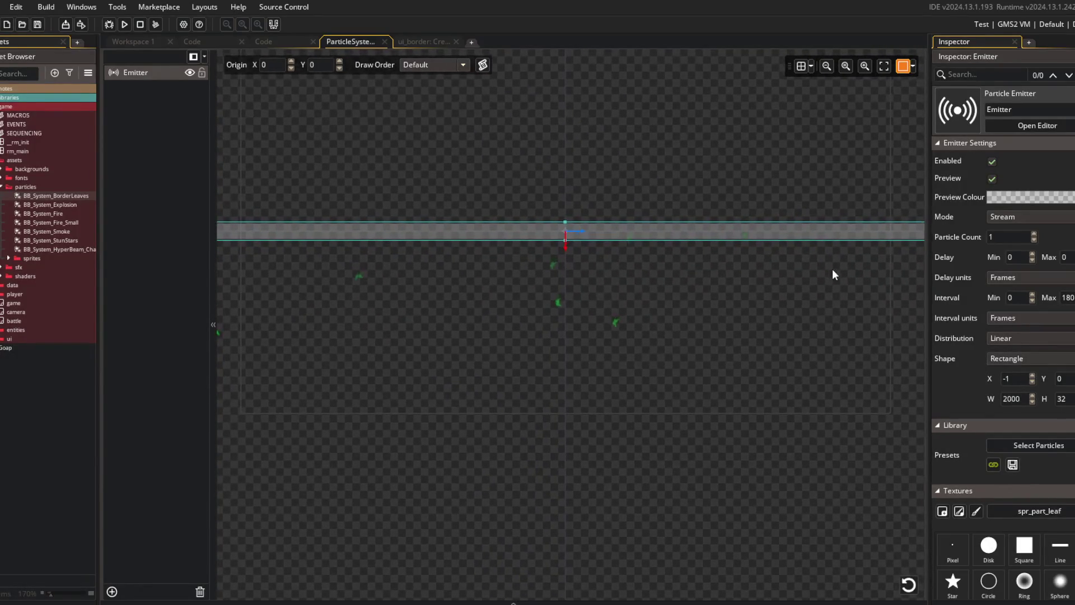
pyautogui.click(957, 400)
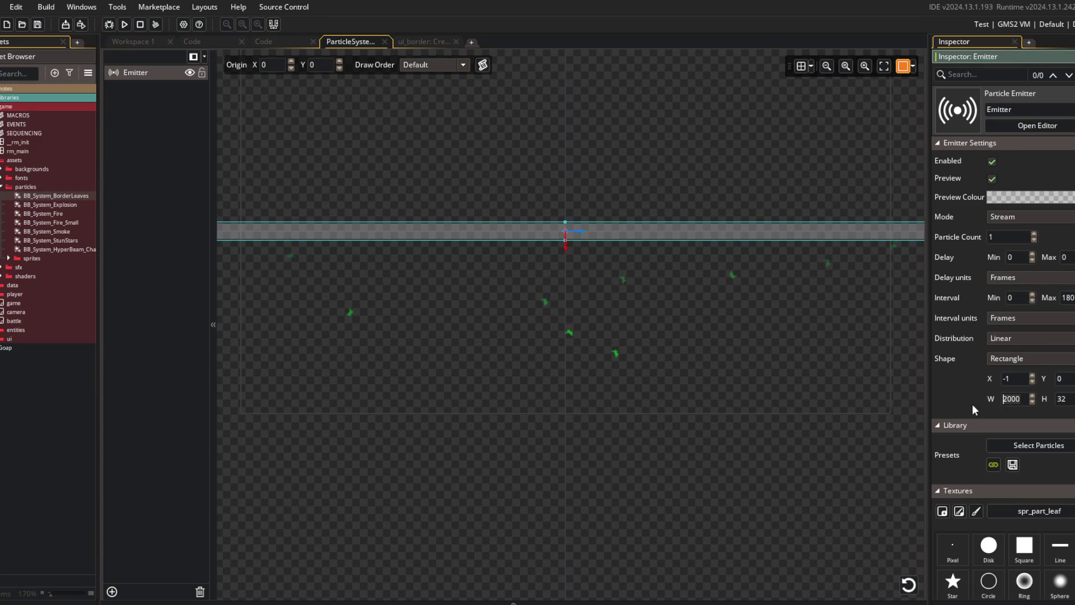
pyautogui.write('1500')
pyautogui.click(807, 336)
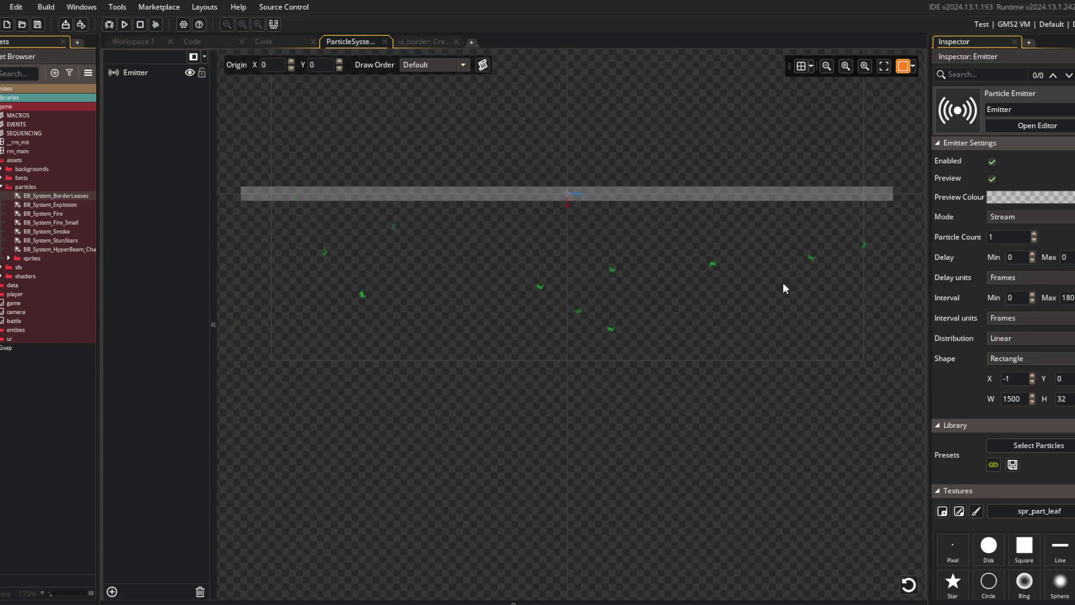
# - Set the leaves' minimum and maximum speed to 1 and test-run the game
pyautogui.scroll(-7, 963, 391)
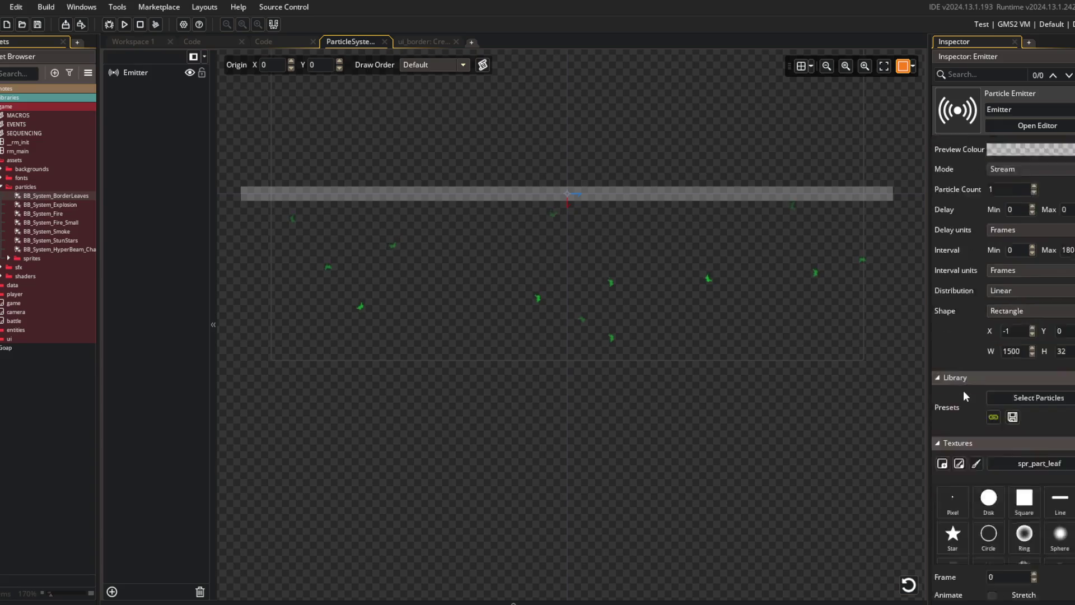
pyautogui.scroll(-3, 990, 435)
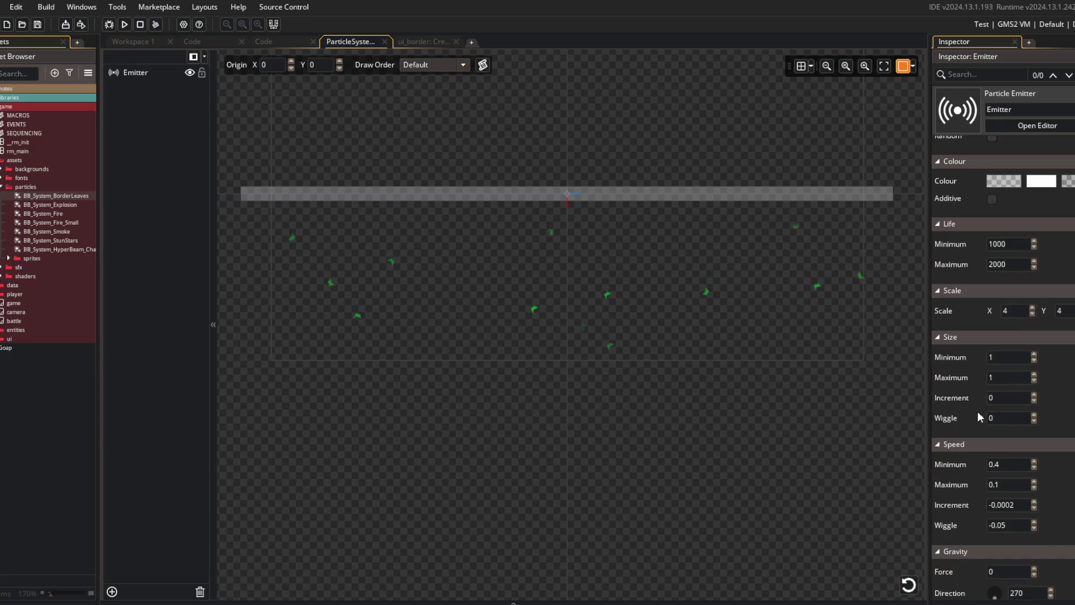
pyautogui.scroll(-1, 984, 419)
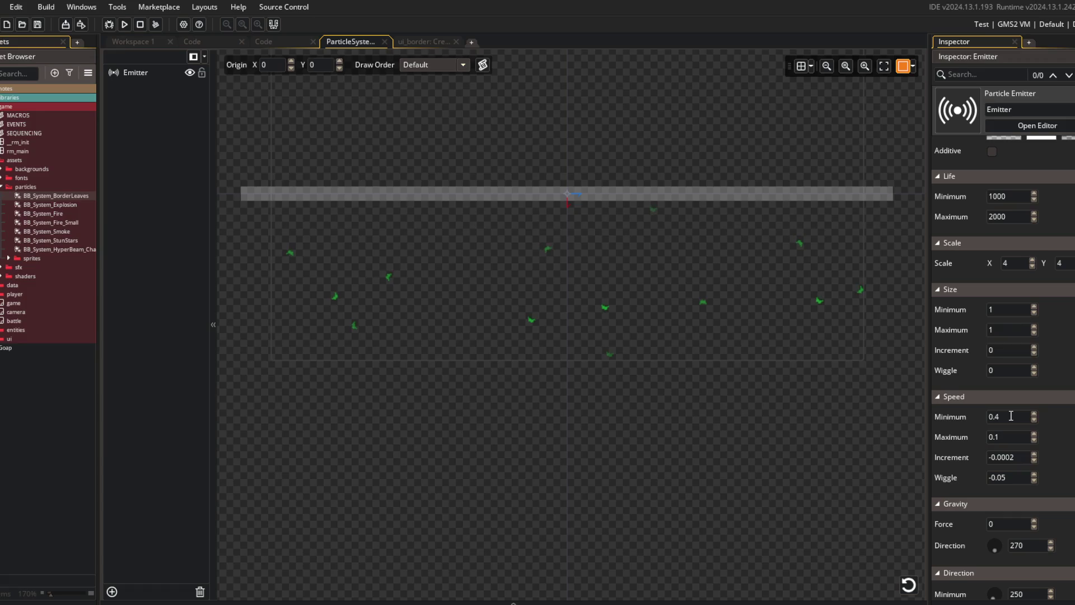
pyautogui.click(1011, 416)
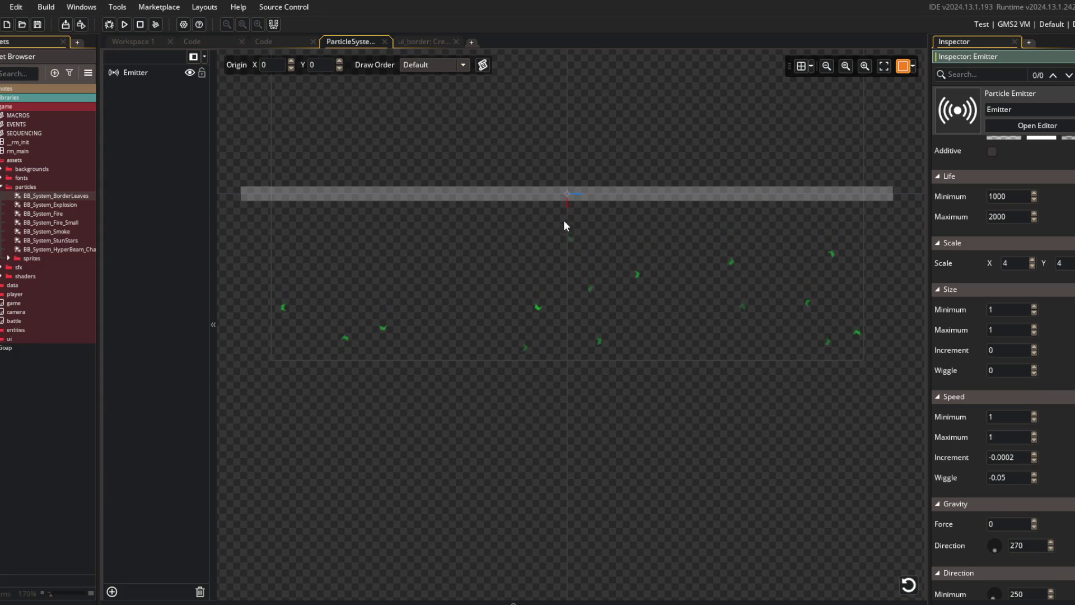
pyautogui.click(124, 24)
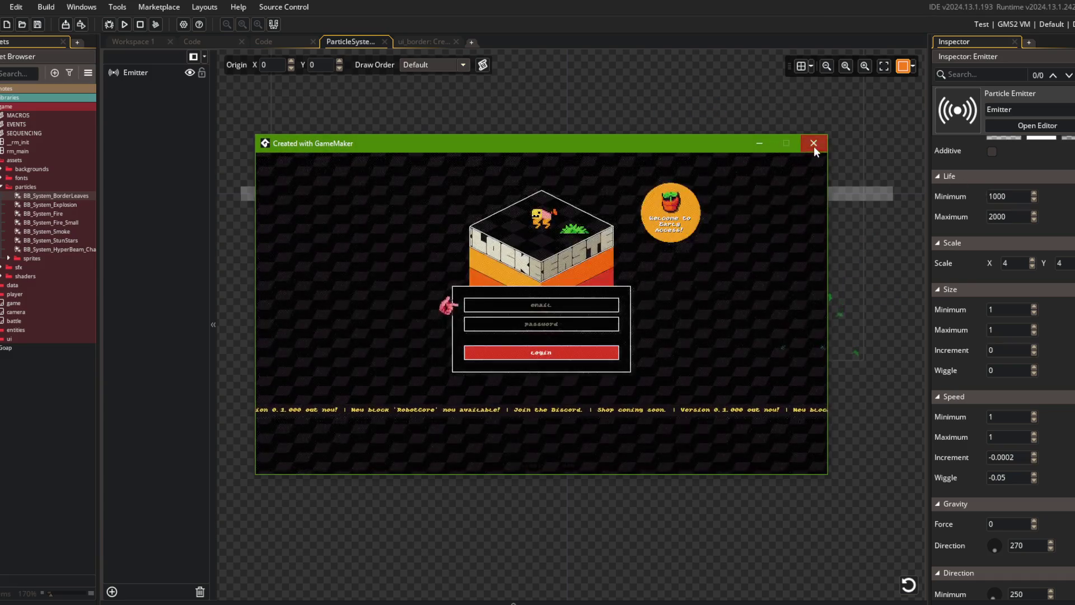
pyautogui.click(813, 144)
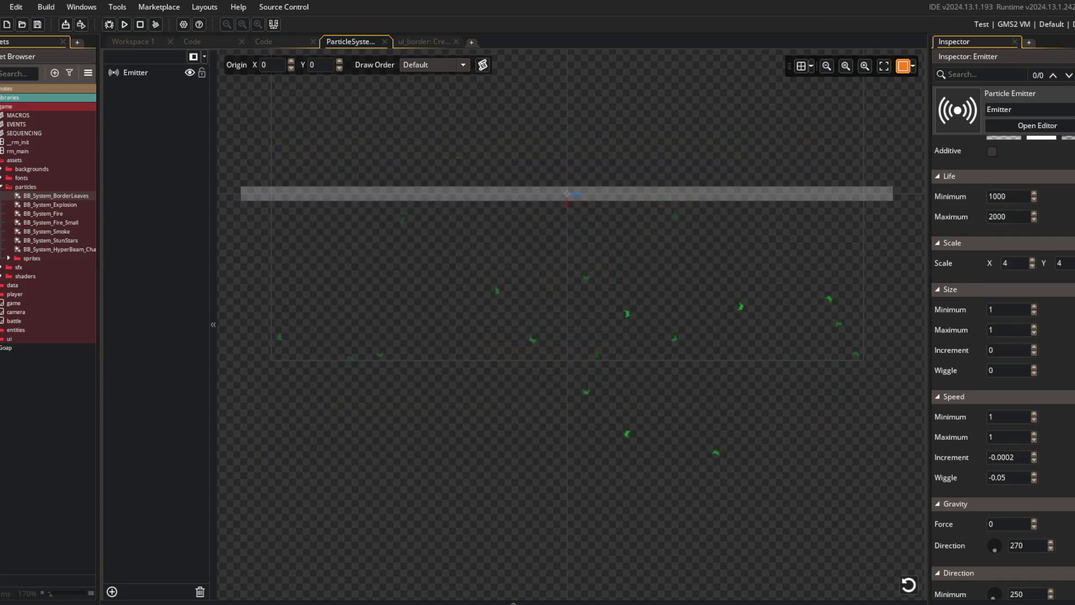
# - Switch the run configuration to Dev_StartBattle and run straight into a battle
pyautogui.click(1007, 24)
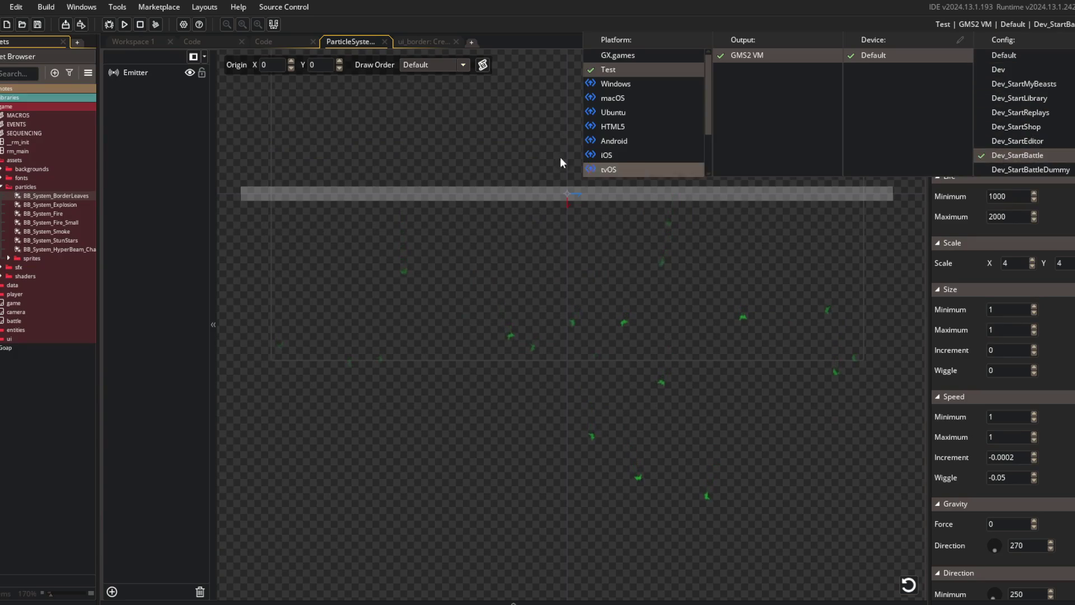
pyautogui.click(1002, 147)
pyautogui.click(123, 24)
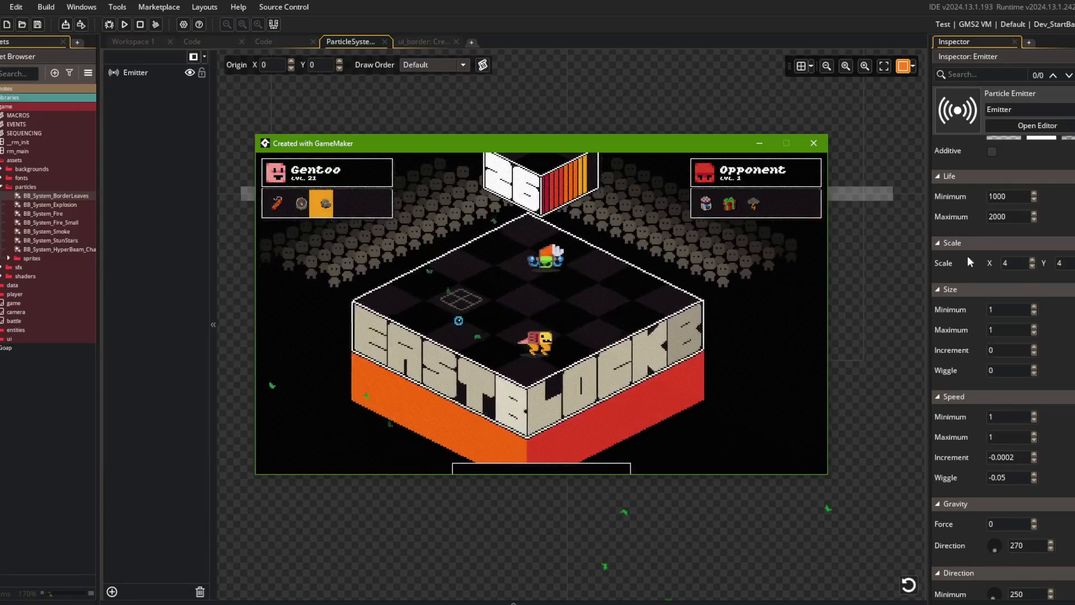
# - Open the leaves' first colour to make it opaque white with alpha 255
pyautogui.scroll(3, 966, 256)
pyautogui.click(1007, 301)
pyautogui.click(1007, 301)
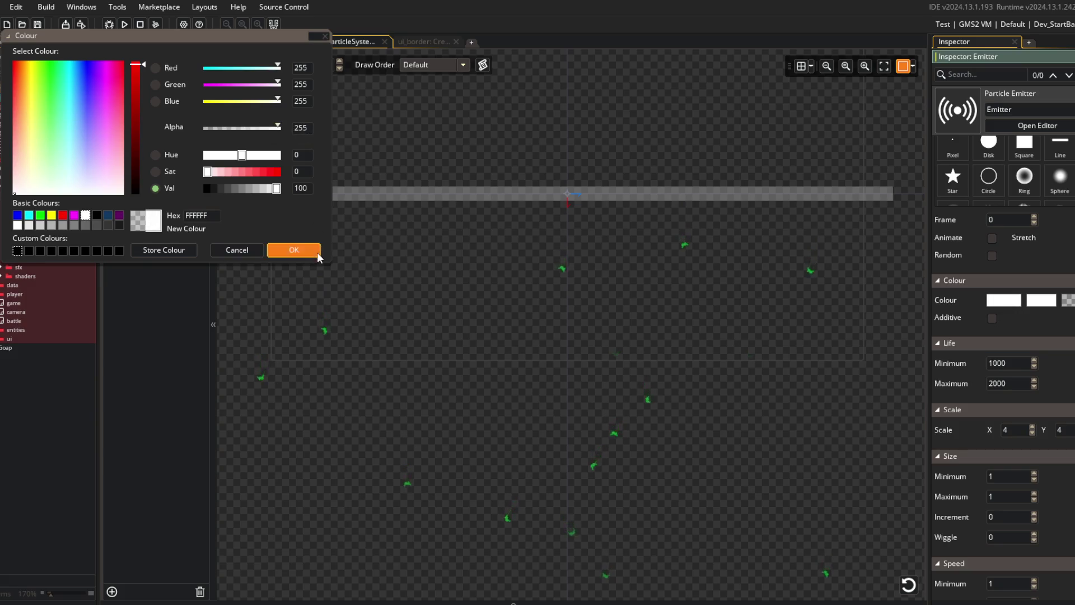
# - Confirm the opaque white first colour and set the leaves' wiggle to -0.1
pyautogui.click(294, 250)
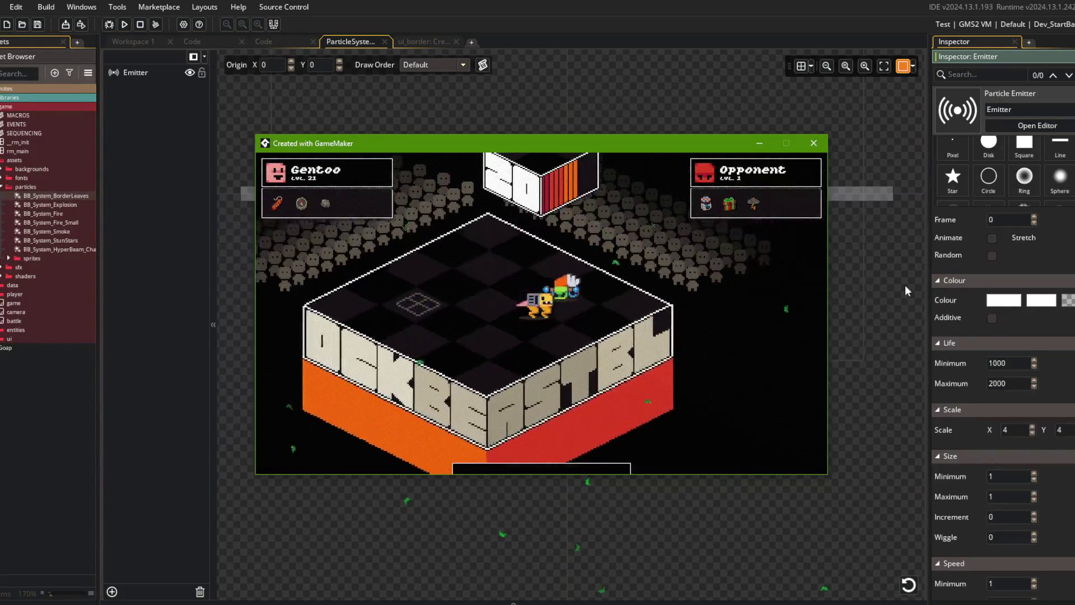
pyautogui.scroll(-2, 954, 405)
pyautogui.scroll(-2, 999, 447)
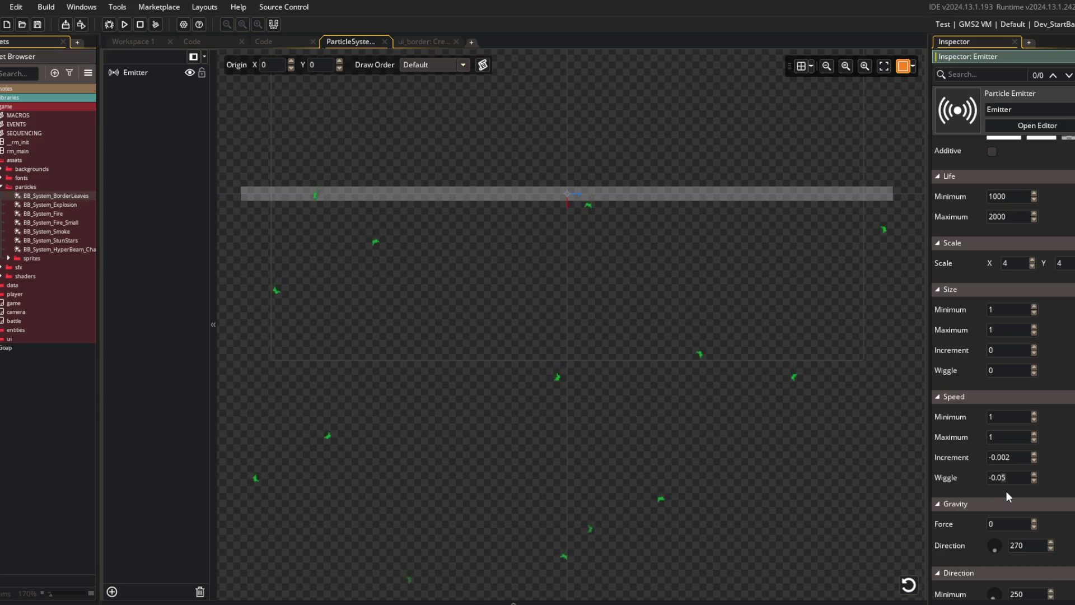
pyautogui.write('-0.1')
pyautogui.click(372, 152)
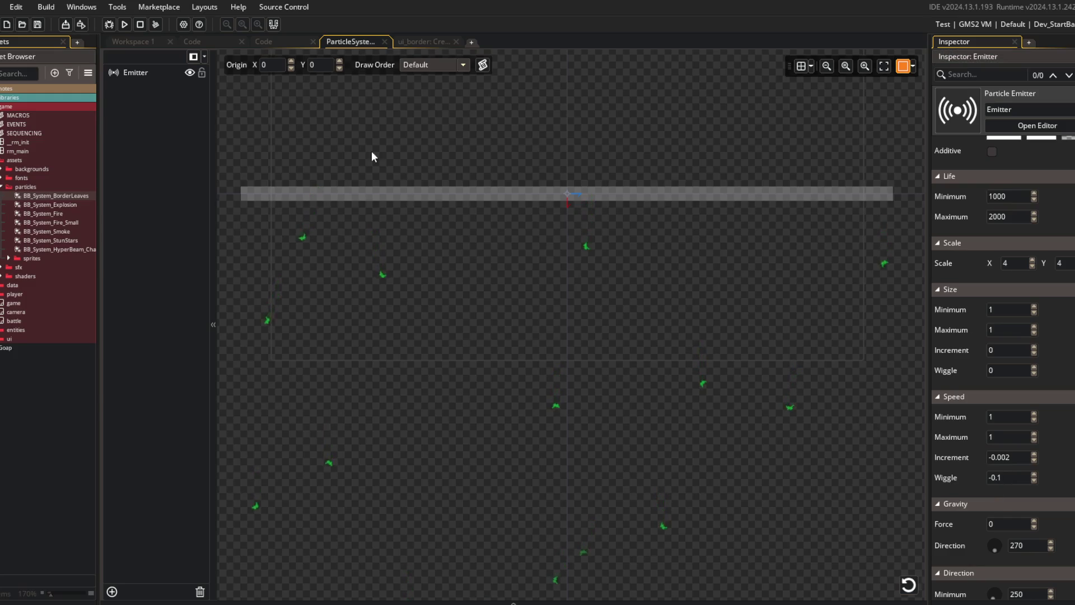
# - Playtest the updated leaves, then begin changing the speed increment to -0.0001
pyautogui.click(124, 25)
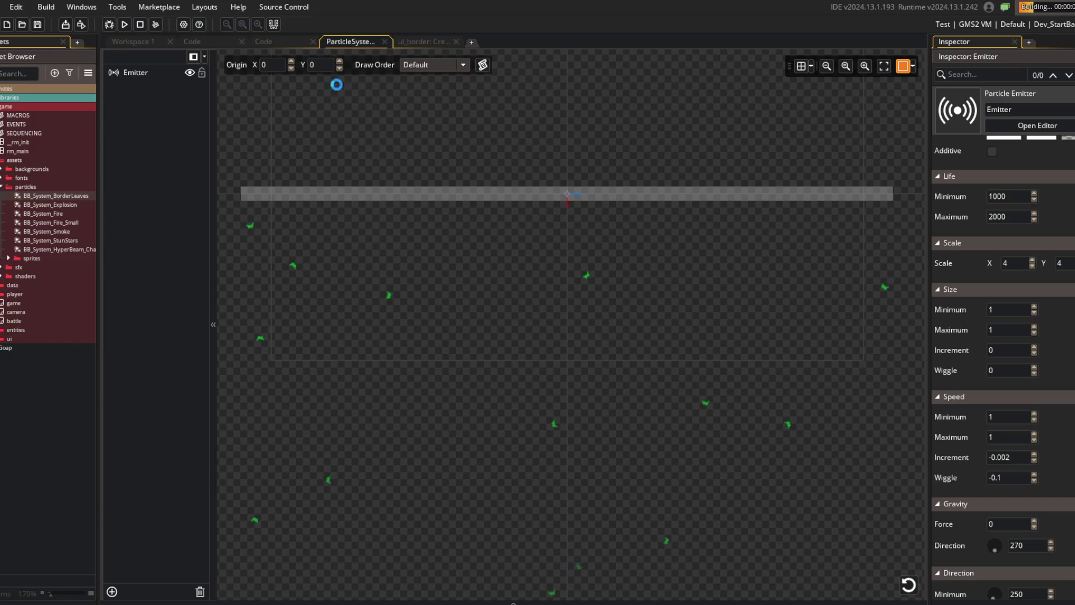
pyautogui.click(427, 42)
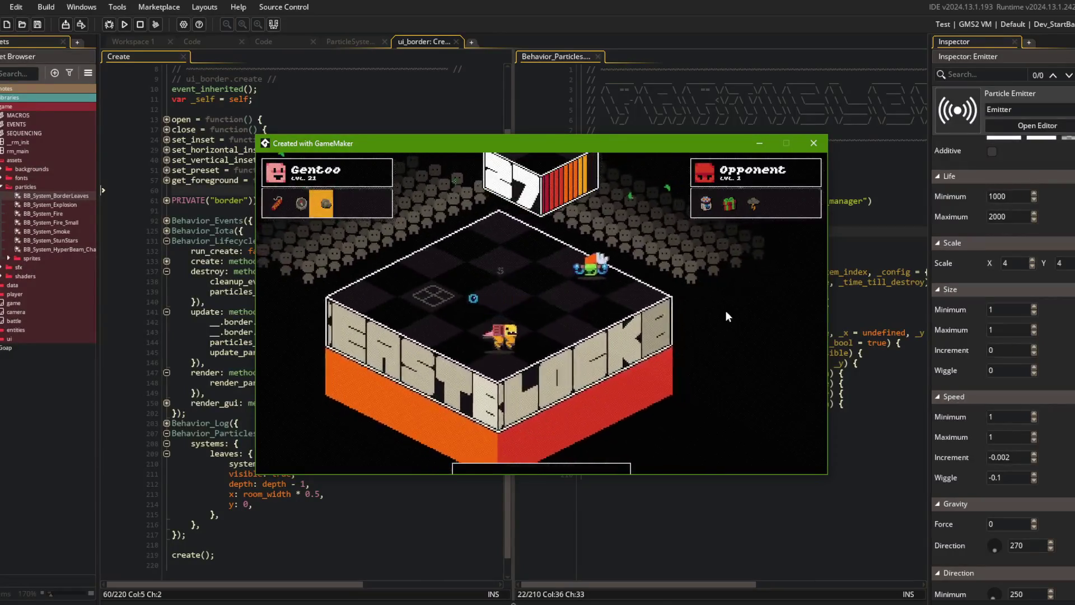
pyautogui.click(1015, 451)
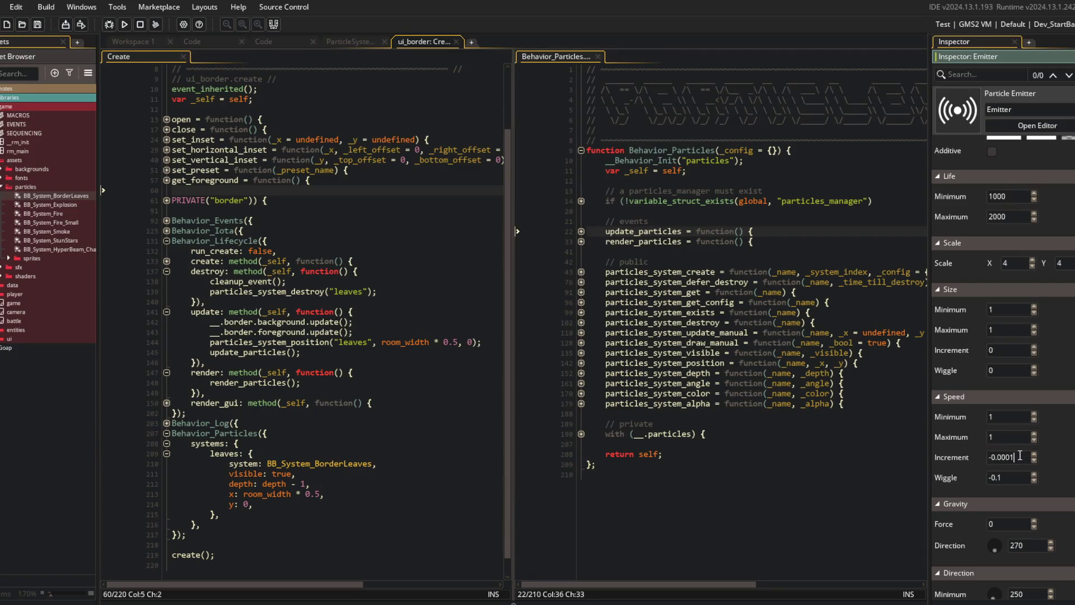
pyautogui.write('-0.0005')
# - Playtest the -0.0005 speed increment, then scale the leaves to X 3, Y 5 and rerun
pyautogui.click(124, 24)
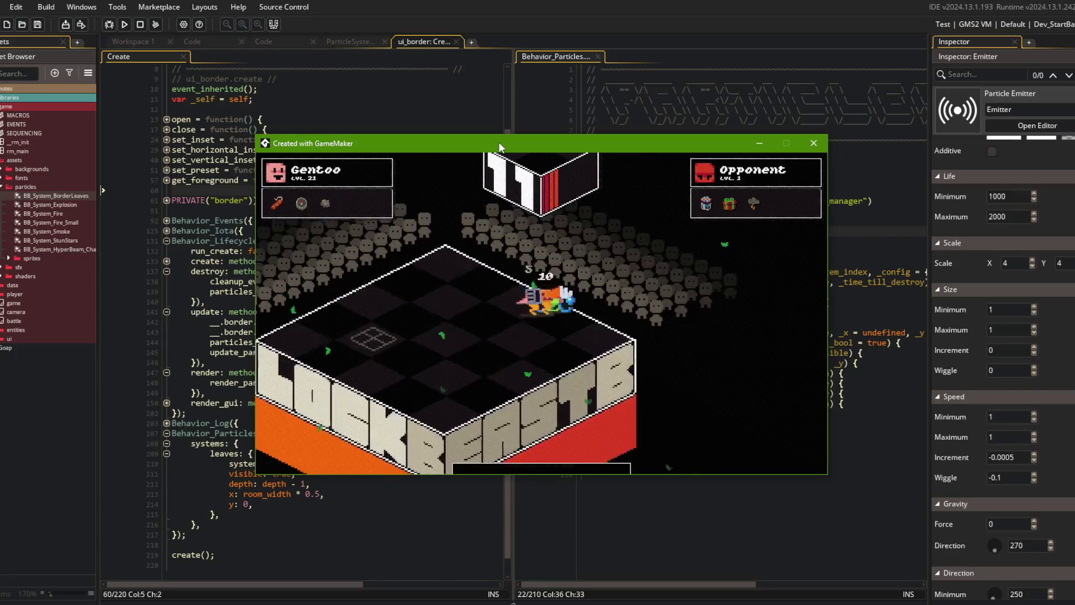
pyautogui.click(813, 143)
pyautogui.scroll(-2, 964, 325)
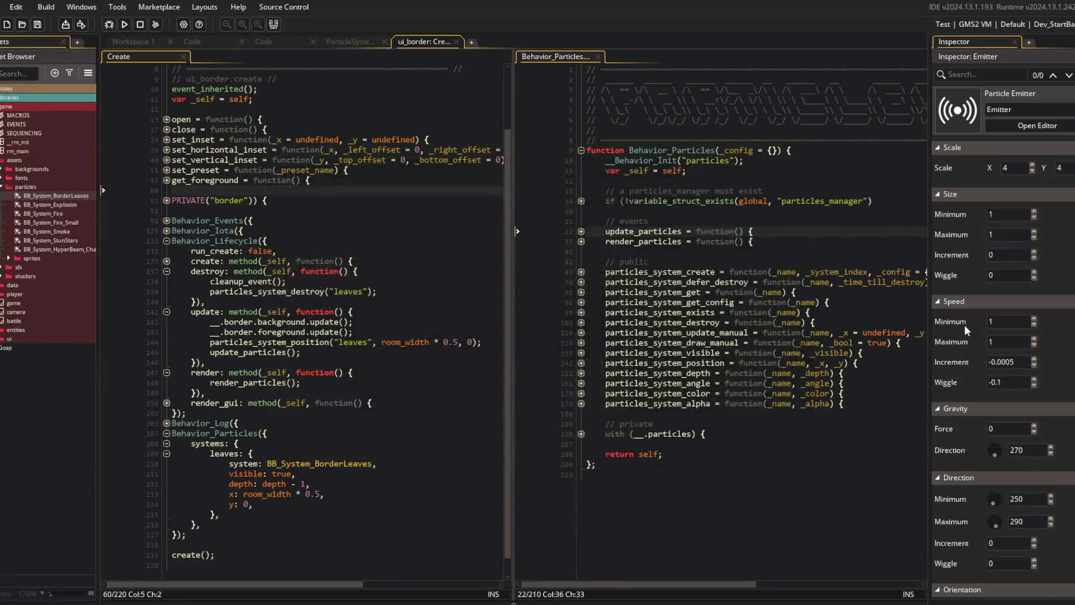
pyautogui.scroll(2, 963, 325)
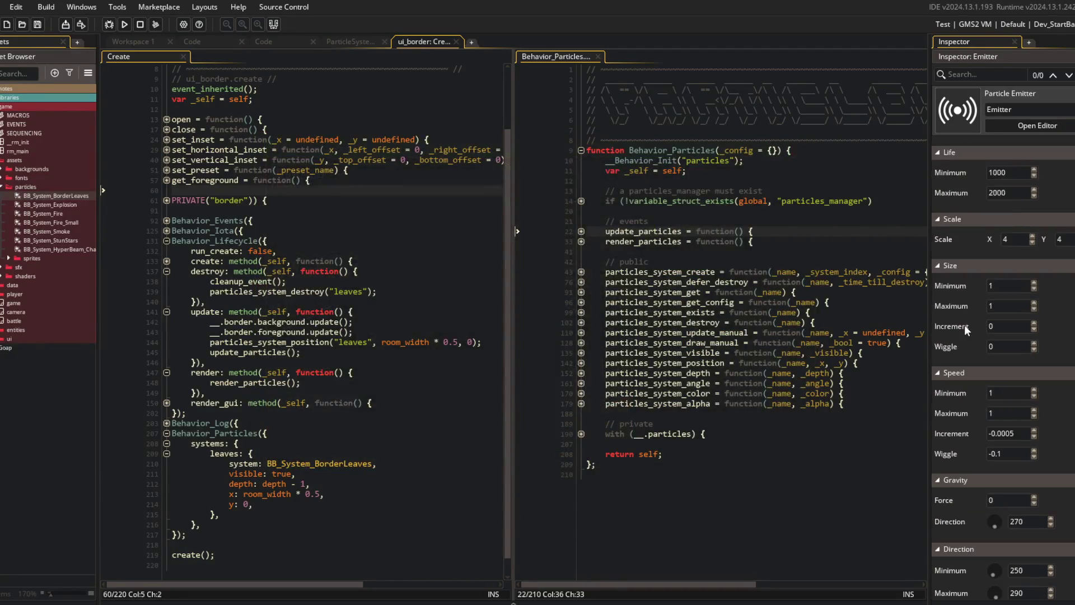
pyautogui.click(1014, 239)
pyautogui.write('3')
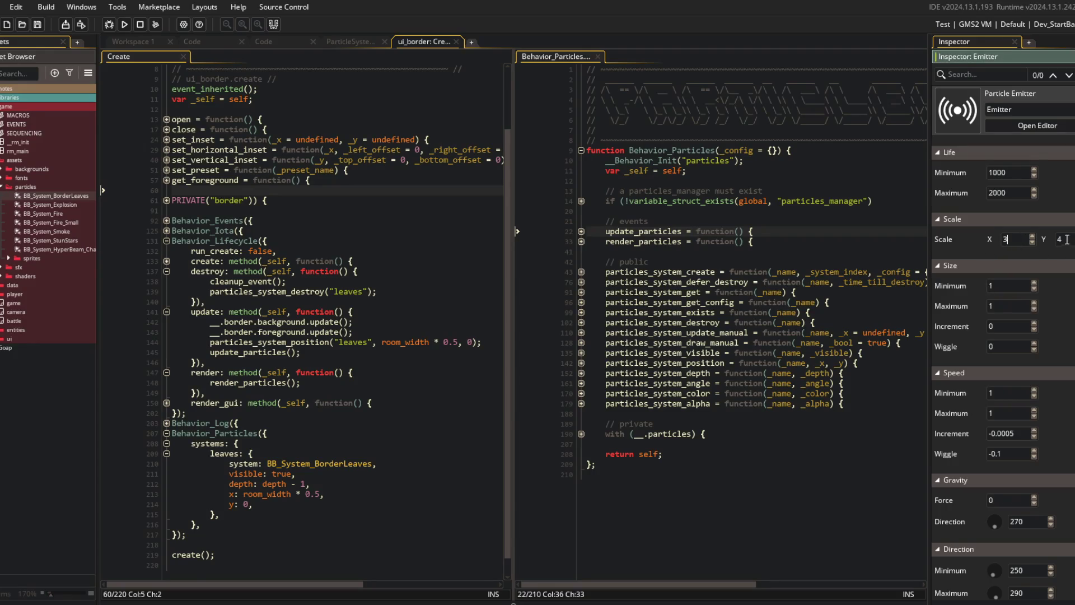
pyautogui.write('5')
pyautogui.click(213, 160)
pyautogui.click(126, 26)
# - Expand render_gui in the ui_border Create code and delete its stray exit line
pyautogui.click(305, 352)
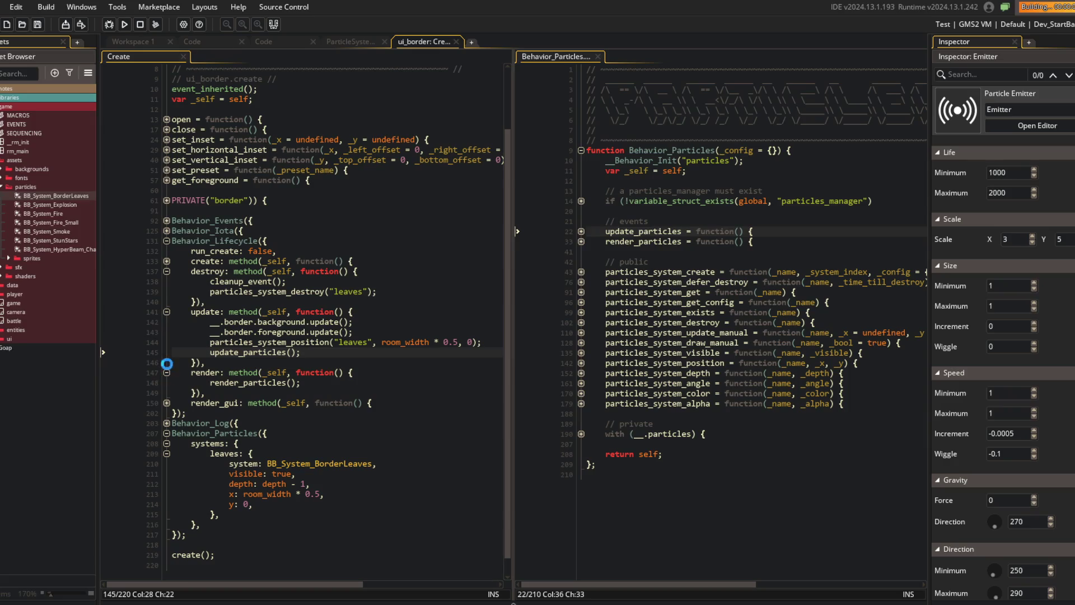
pyautogui.click(167, 403)
pyautogui.click(224, 433)
pyautogui.press('BackSpace')
pyautogui.press('BackSpace')
pyautogui.press('BackSpace')
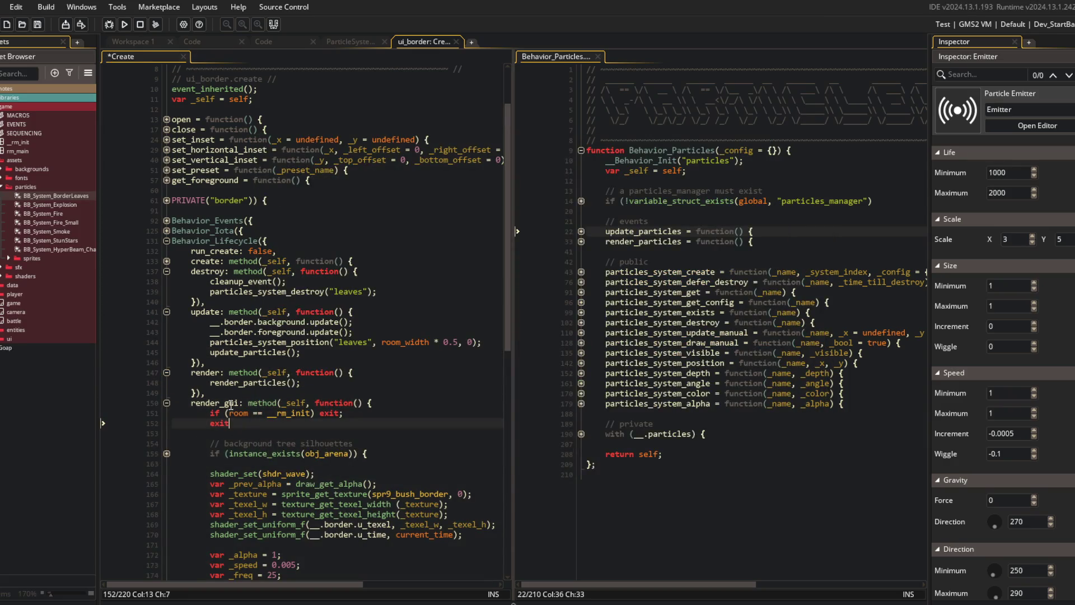
# - Run the game with F5 to check the main menu's leafy border, then close it
pyautogui.press('F5')
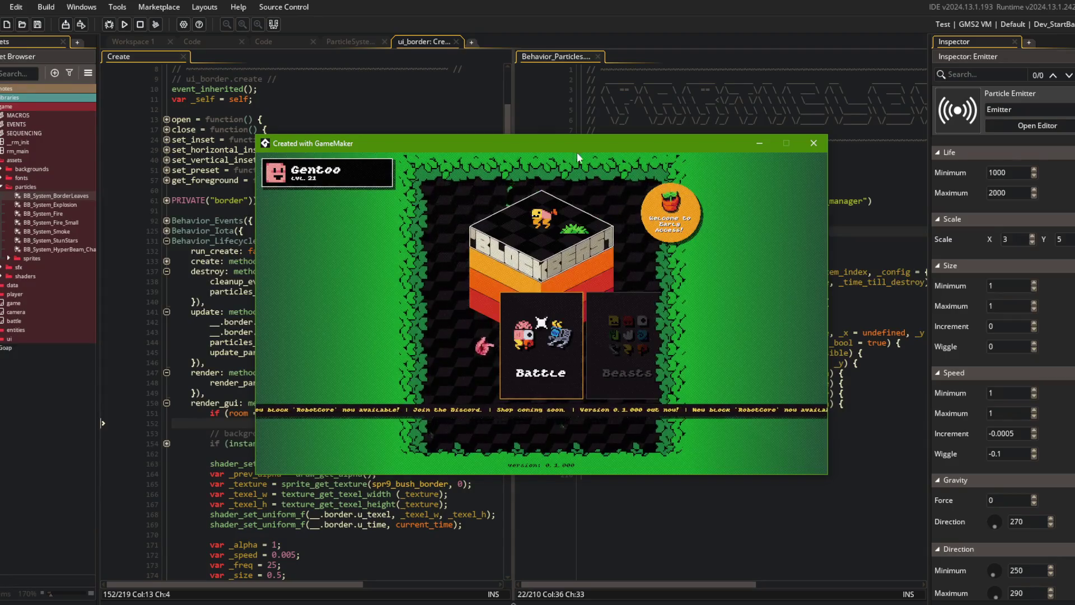
pyautogui.click(812, 145)
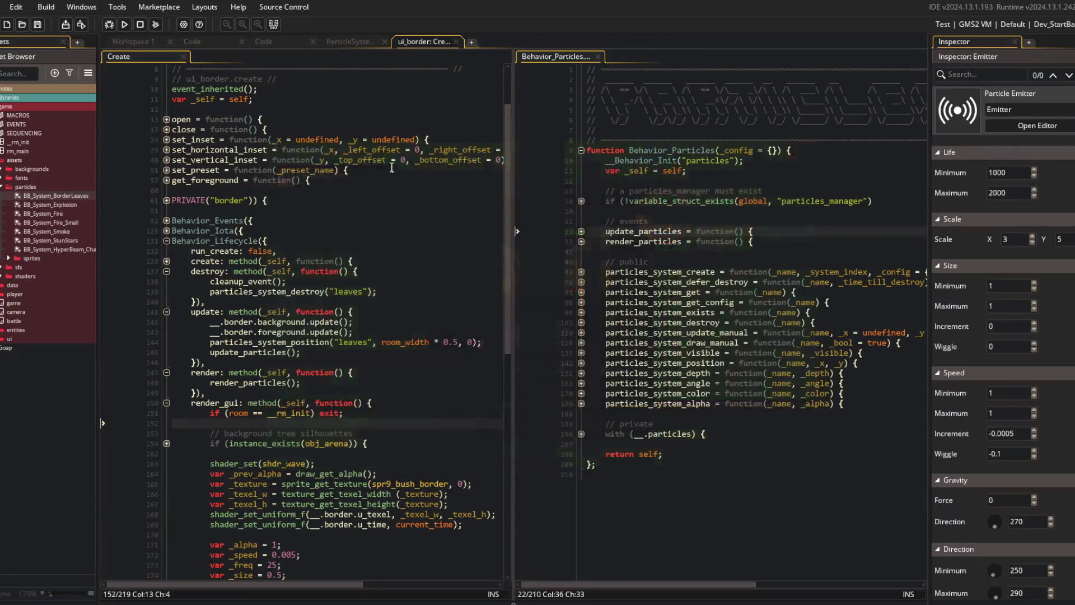
pyautogui.click(411, 282)
pyautogui.scroll(2, 410, 283)
# - Find the camera object via asset search and open its Create event code
pyautogui.click(149, 44)
pyautogui.hotkey('ctrl', 't')
pyautogui.write('camera')
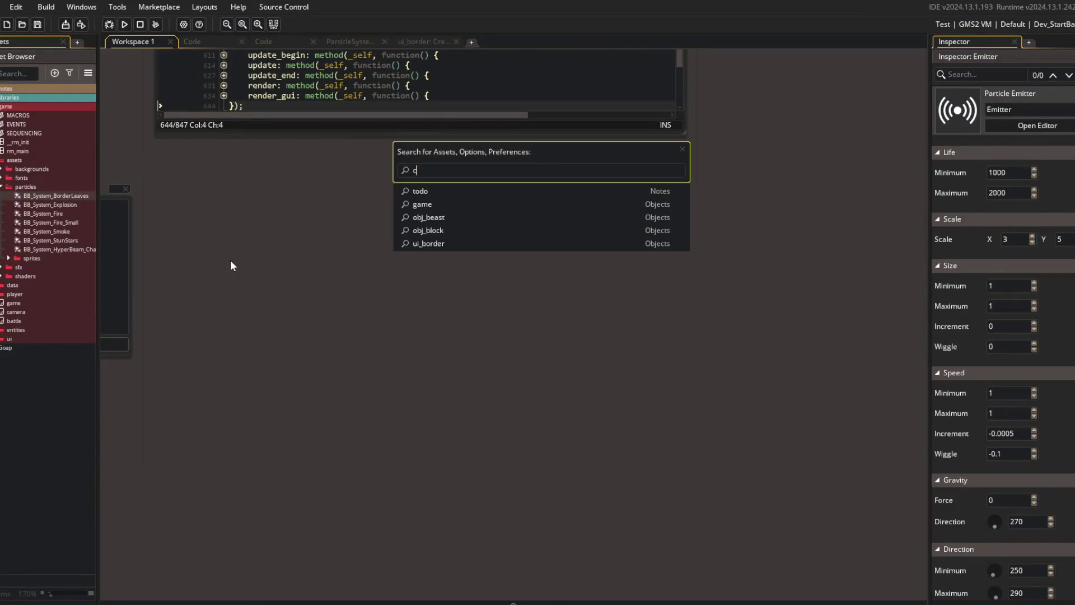
pyautogui.press('Return')
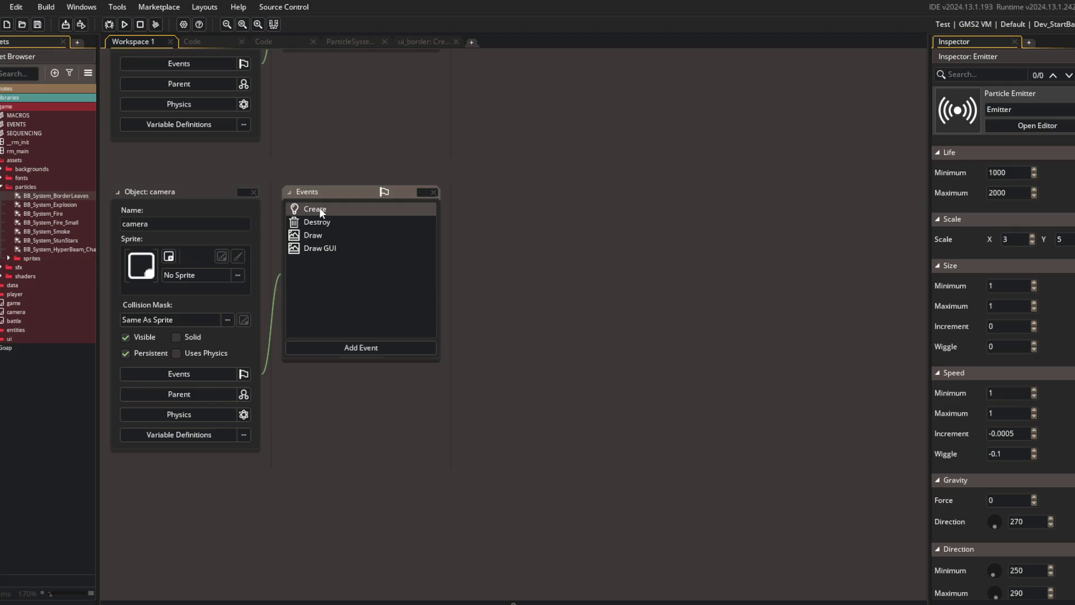
pyautogui.doubleClick(319, 209)
pyautogui.click(549, 328)
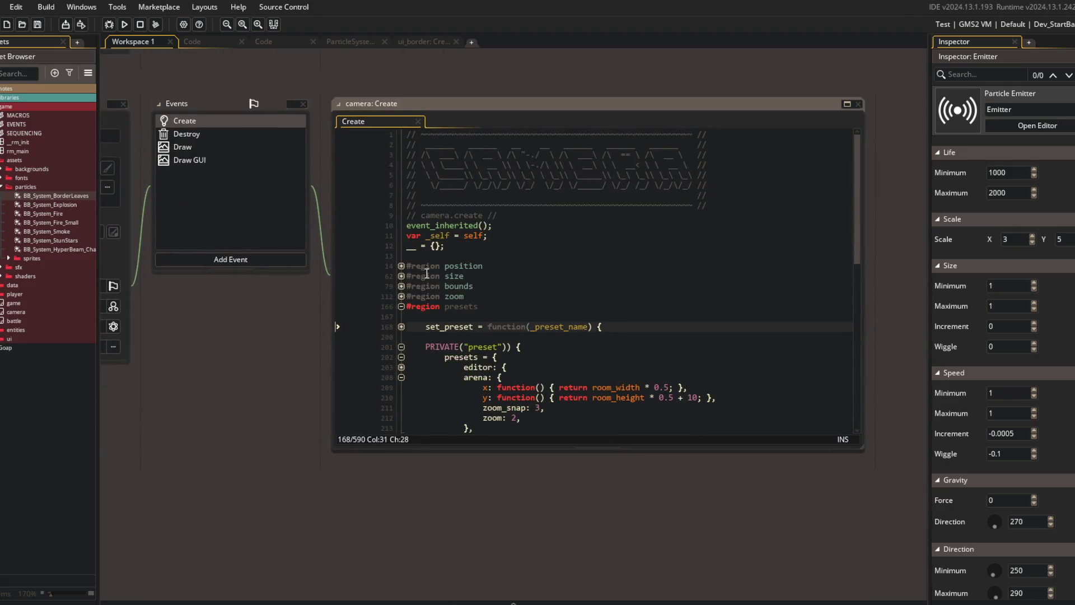
pyautogui.click(401, 265)
pyautogui.click(401, 397)
pyautogui.scroll(-4, 478, 263)
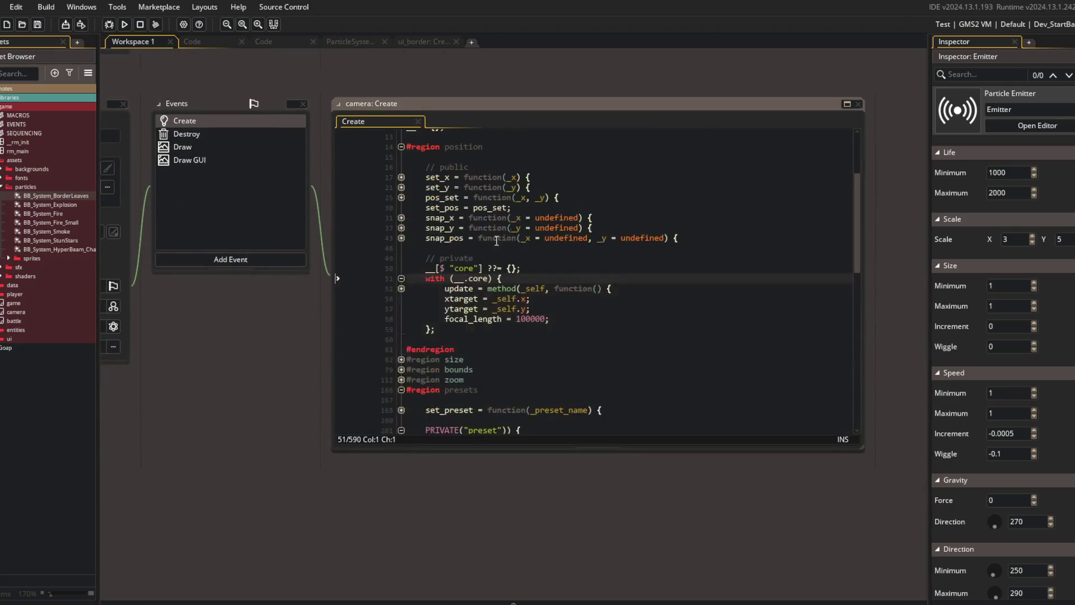
pyautogui.moveTo(300, 358); pyautogui.dragTo(458, 414)
# - Search the camera code for 'ca' from the snap_pos line
pyautogui.click(771, 293)
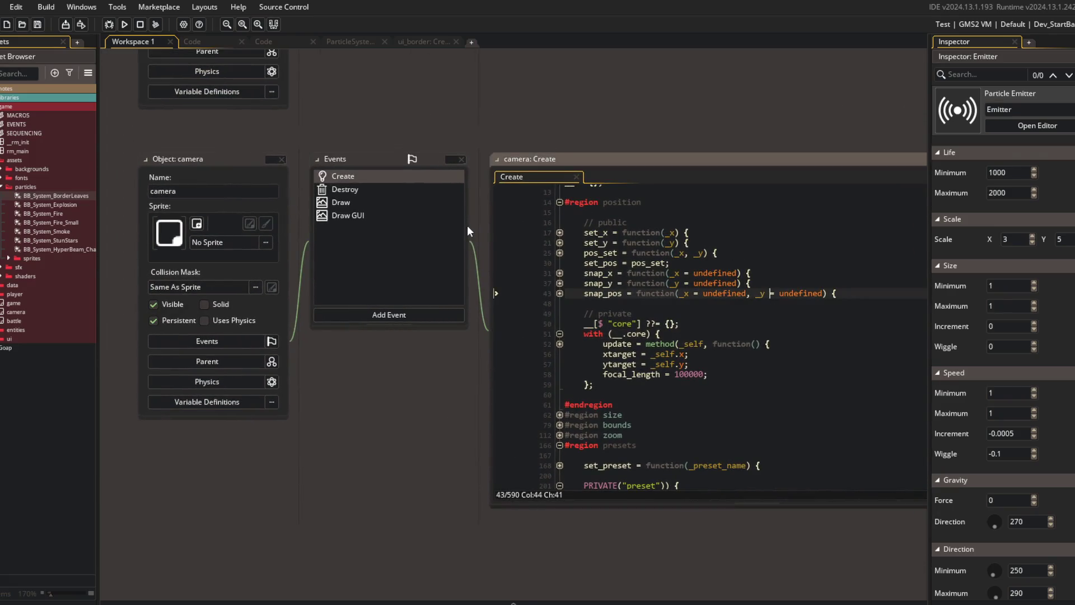
pyautogui.hotkey('ctrl', 'shift', 'f')
pyautogui.write('camera')
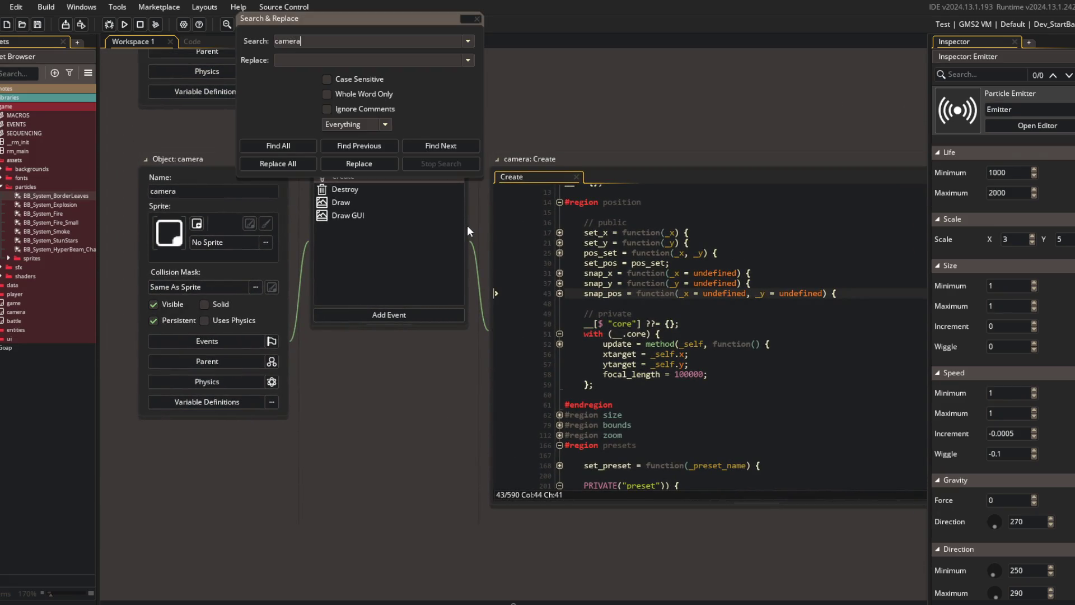
pyautogui.click(688, 485)
pyautogui.scroll(-5, 643, 336)
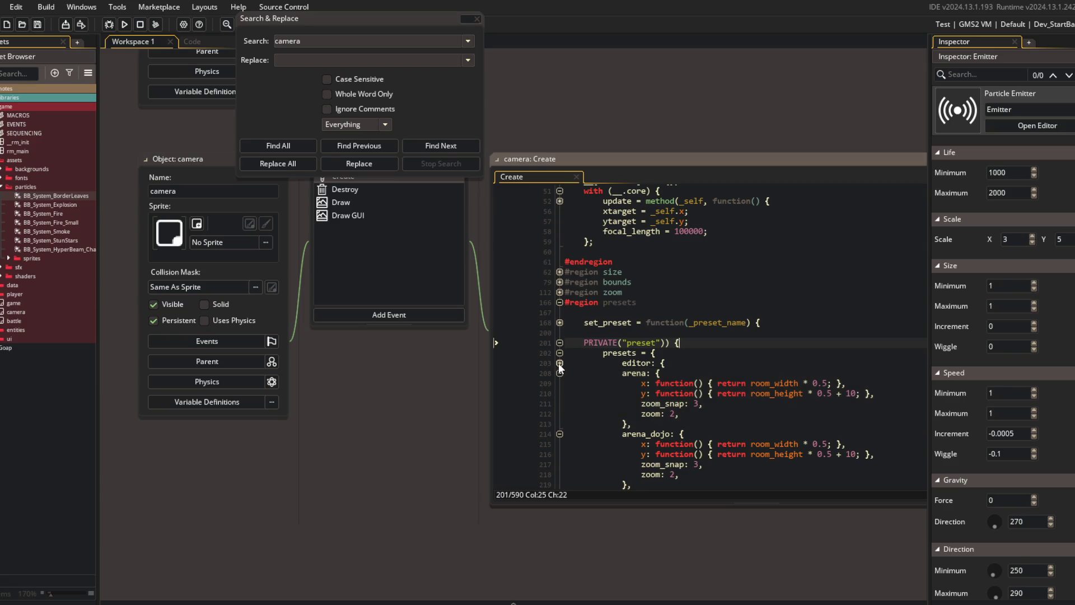
# - Expand set_preset and the editor and arena preset blocks to review their values
pyautogui.click(559, 322)
pyautogui.click(560, 321)
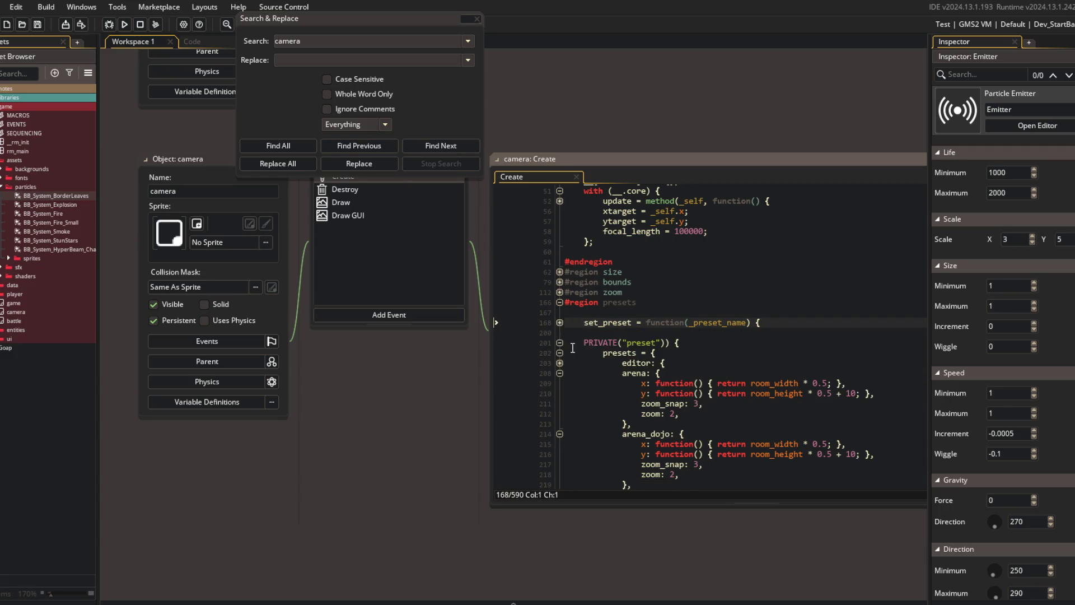
pyautogui.scroll(-5, 575, 348)
pyautogui.scroll(5, 575, 348)
pyautogui.click(560, 322)
pyautogui.click(559, 342)
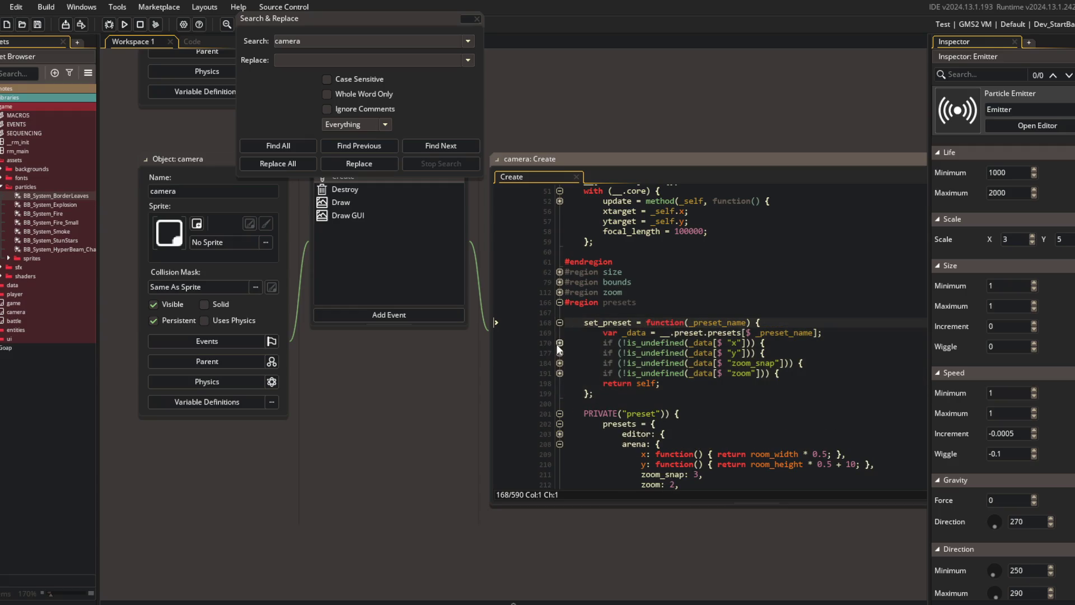
pyautogui.click(559, 343)
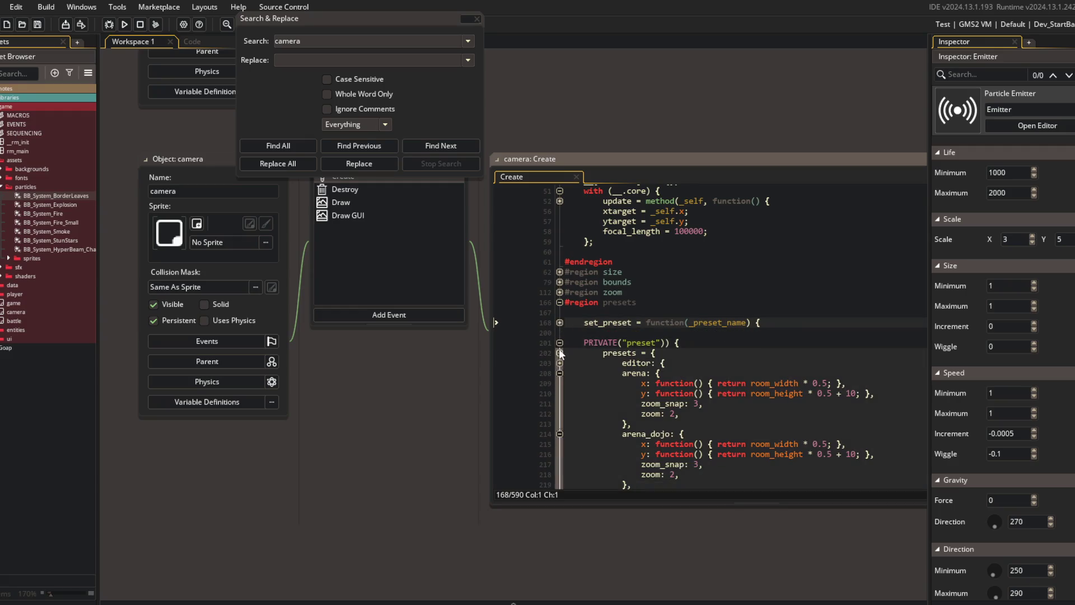
pyautogui.click(560, 373)
pyautogui.click(560, 373)
pyautogui.click(560, 363)
pyautogui.click(559, 363)
pyautogui.click(559, 363)
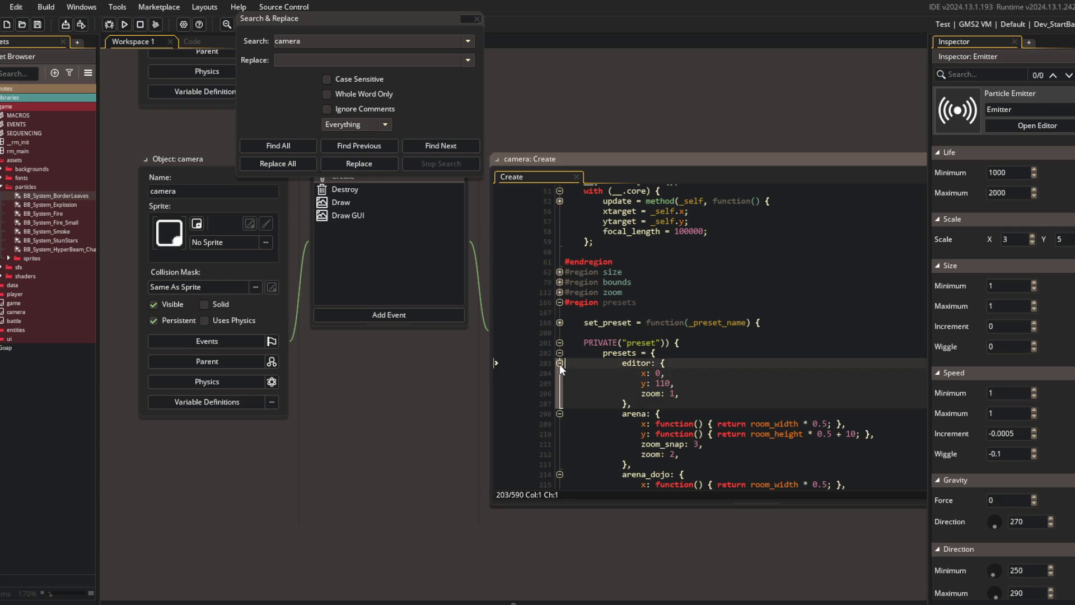
pyautogui.click(559, 363)
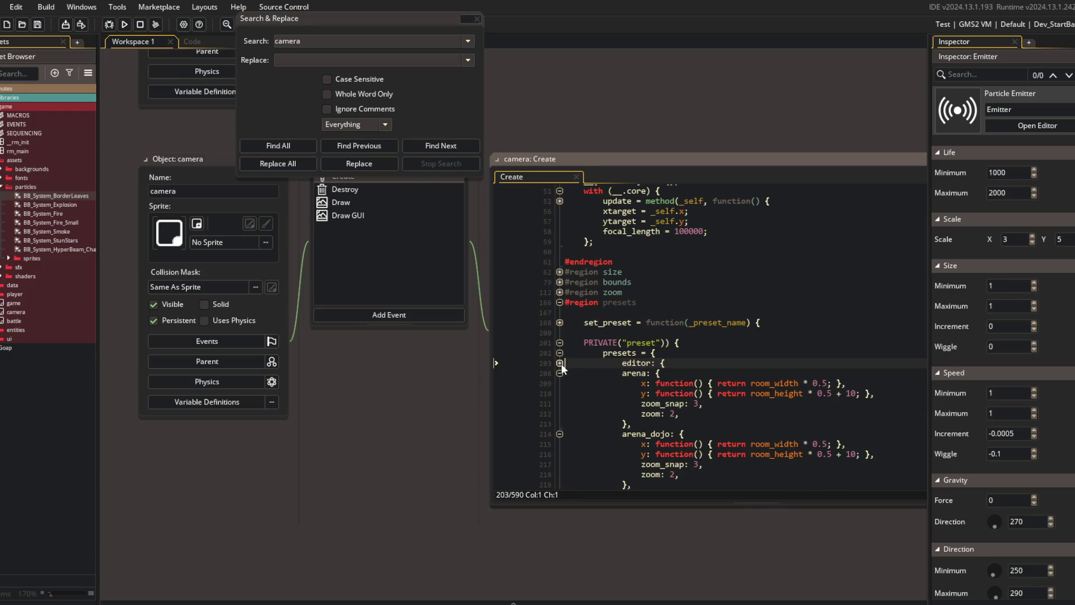
pyautogui.click(560, 362)
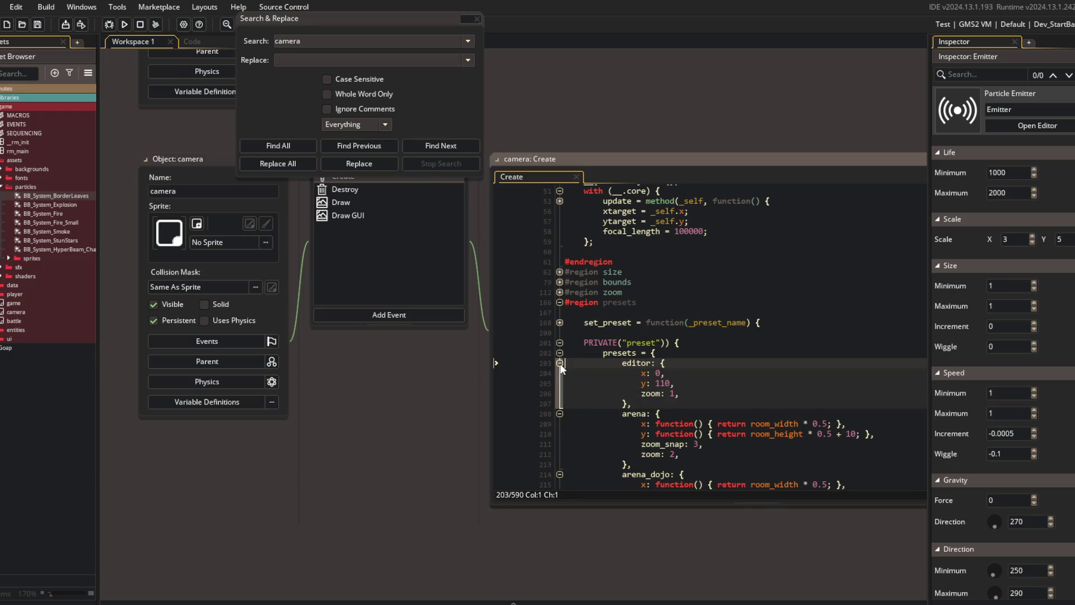
# - Duplicate the arena preset as 'title', move it above editor, and save
pyautogui.click(559, 363)
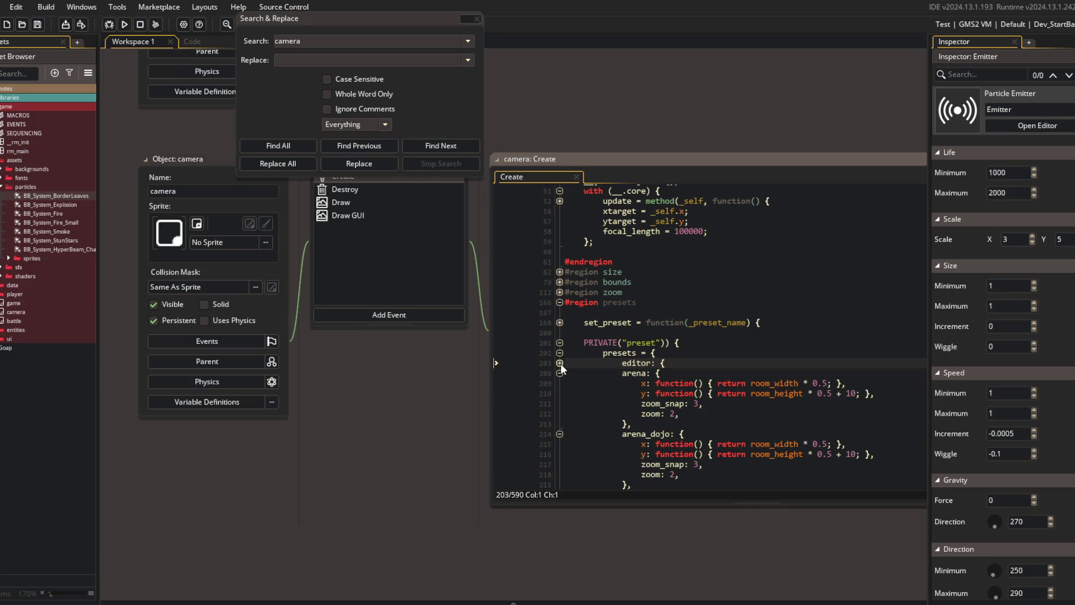
pyautogui.click(620, 373)
pyautogui.moveTo(620, 373); pyautogui.dragTo(679, 428)
pyautogui.hotkey('ctrl', 'd')
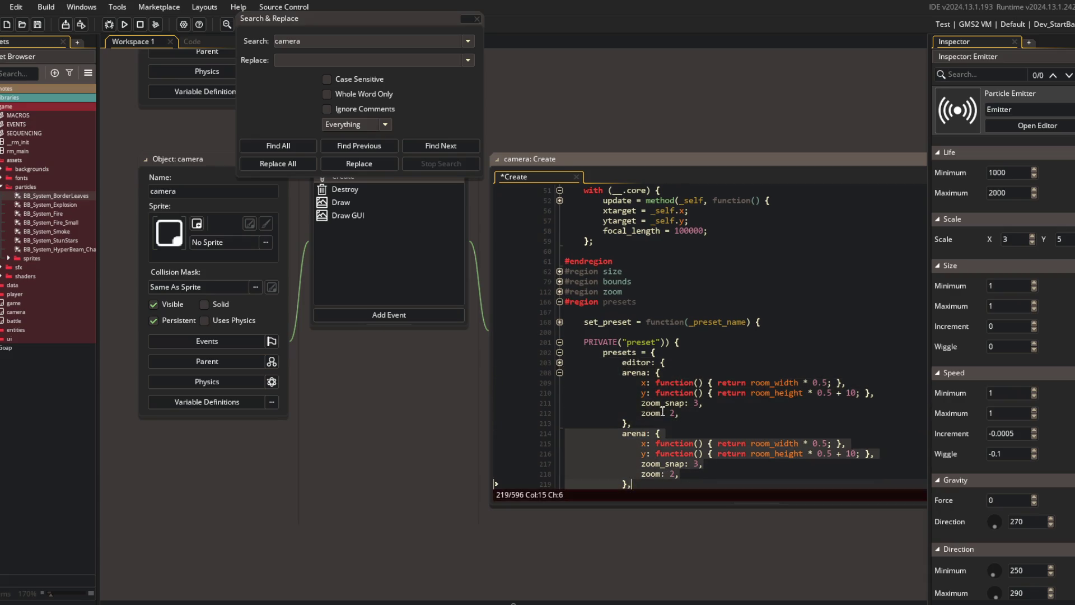
pyautogui.doubleClick(632, 372)
pyautogui.write('title')
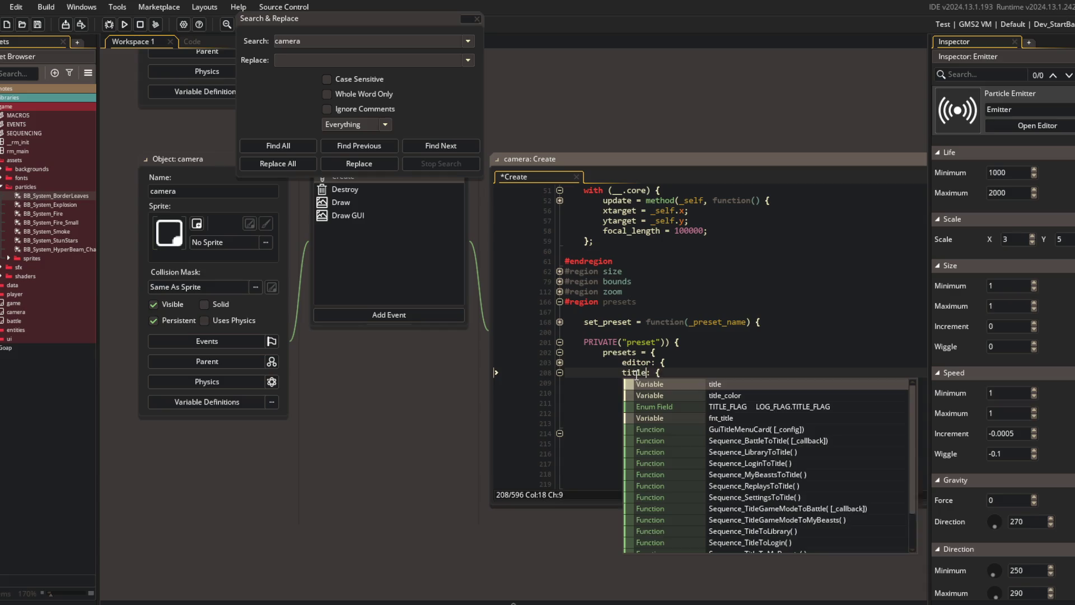
pyautogui.press('Escape')
pyautogui.hotkey('shift', 'Down')
pyautogui.hotkey('shift', 'Down')
pyautogui.hotkey('shift', 'Down')
pyautogui.press('Delete')
pyautogui.press('Up')
pyautogui.press('Up')
pyautogui.hotkey('ctrl', 'v')
pyautogui.hotkey('ctrl', 's')
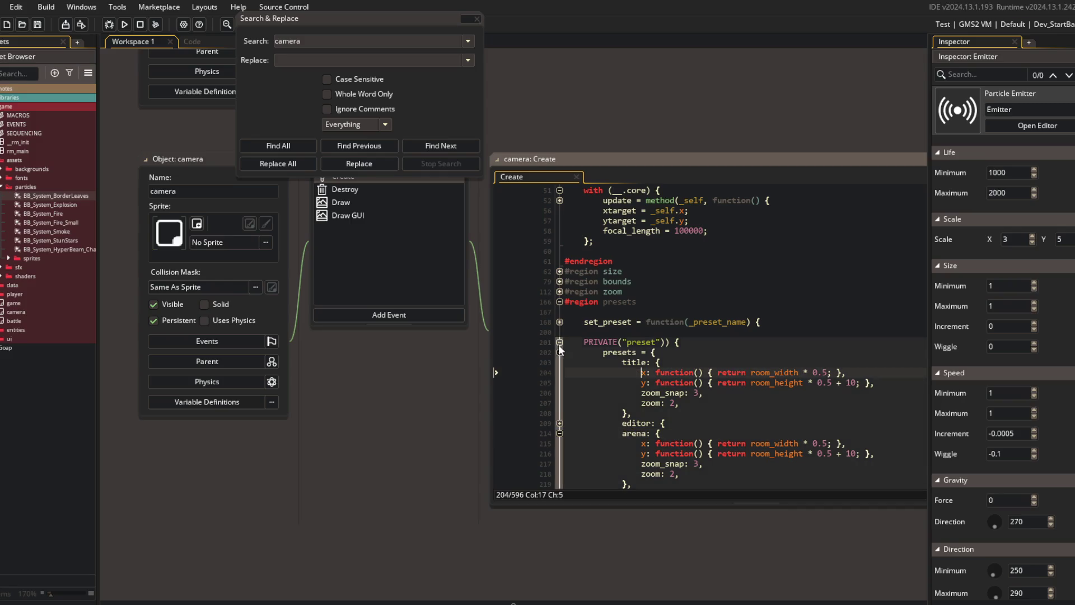
# - Add a set_preset("title") call after the presets and run the game with F5
pyautogui.click(559, 350)
pyautogui.click(559, 342)
pyautogui.click(601, 352)
pyautogui.press('Return')
pyautogui.press('Return')
pyautogui.press('Up')
pyautogui.write('preset(')
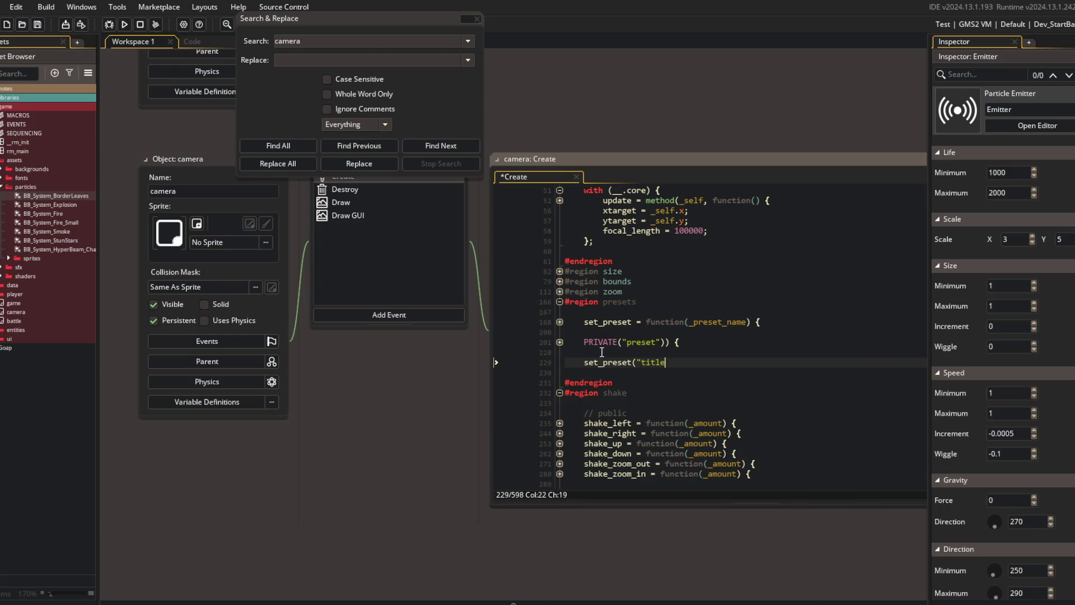
pyautogui.write('");')
pyautogui.press('F5')
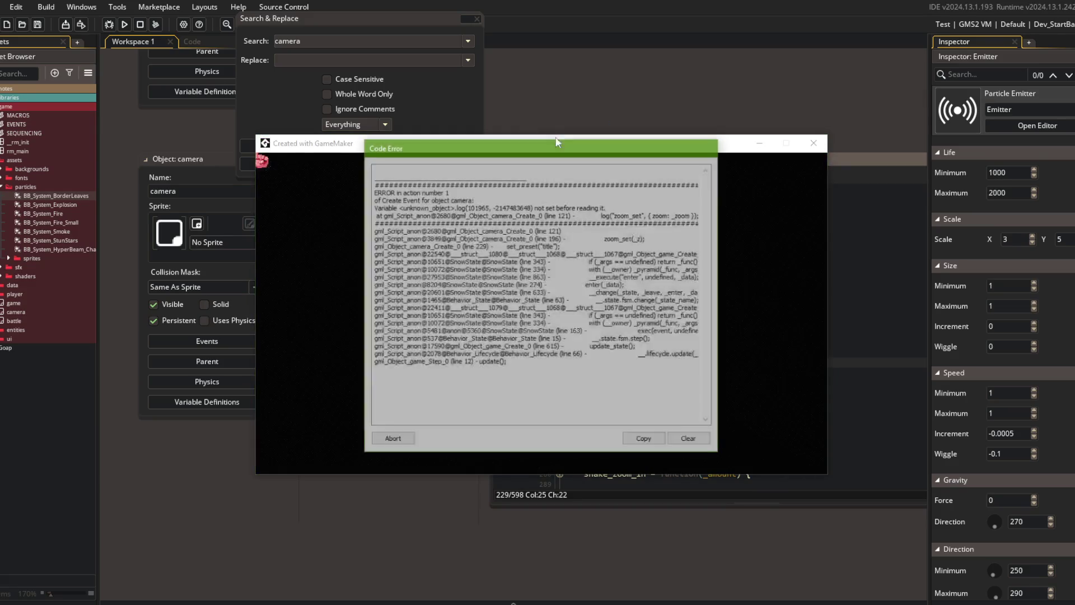
# - Abort the code error window and fold all regions in the camera's Create code
pyautogui.click(396, 442)
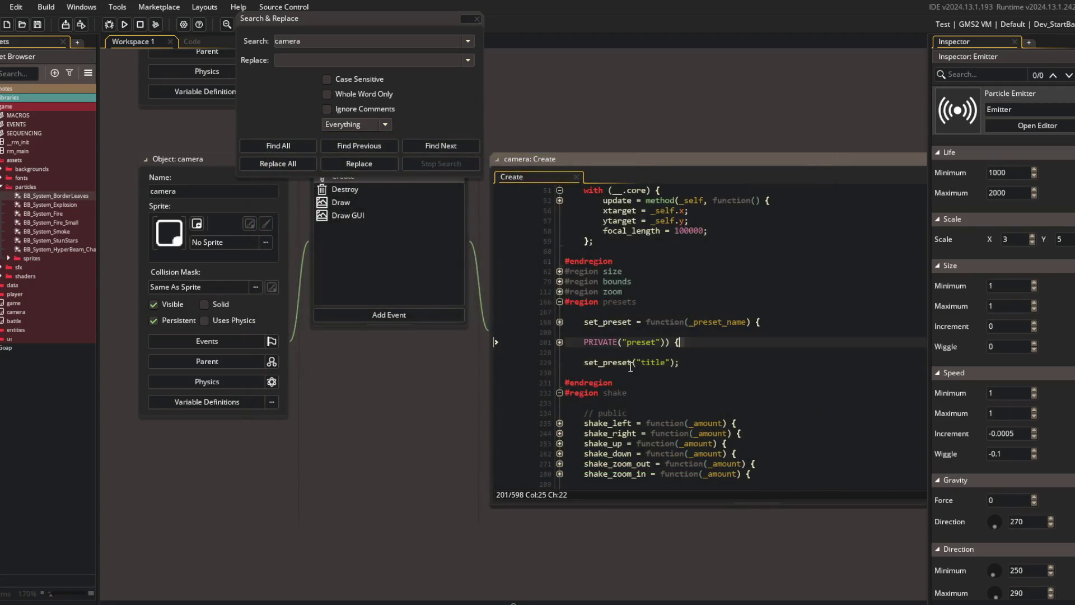
pyautogui.click(612, 362)
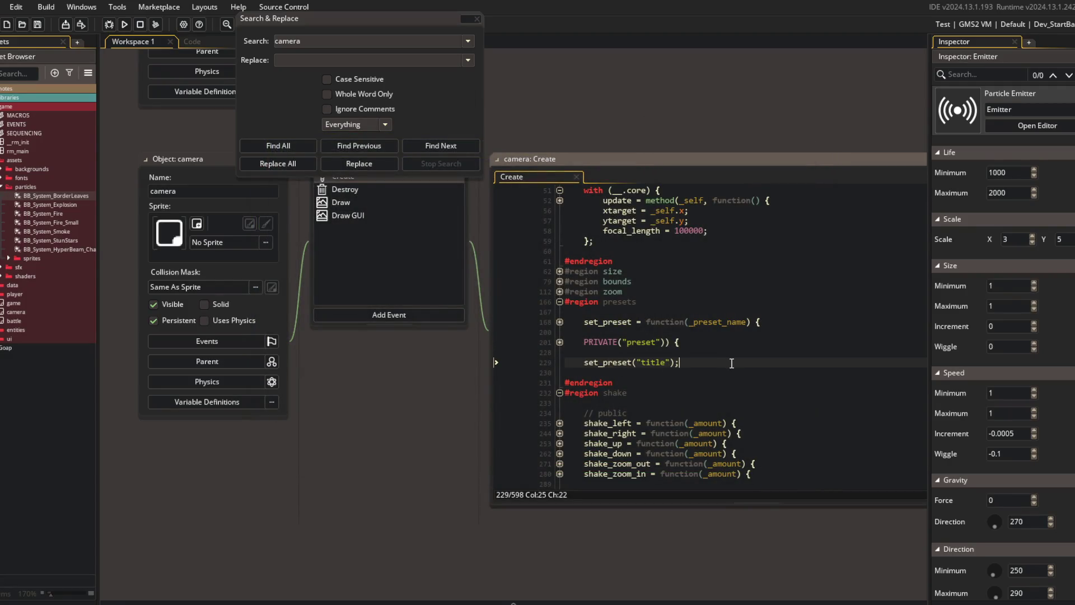
pyautogui.hotkey('ctrl', 'shift', '-')
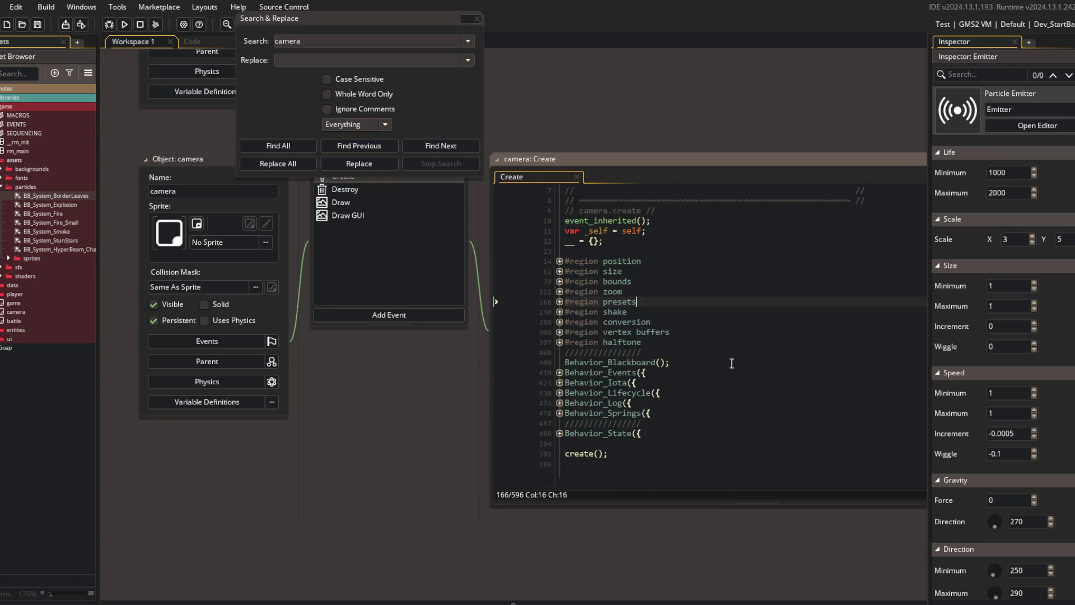
# - Paste set_preset("title"); into the Behavior_Lifecycle create method and run the game
pyautogui.click(560, 393)
pyautogui.click(768, 430)
pyautogui.press('Return')
pyautogui.write('set_preset("title");')
pyautogui.press('F5')
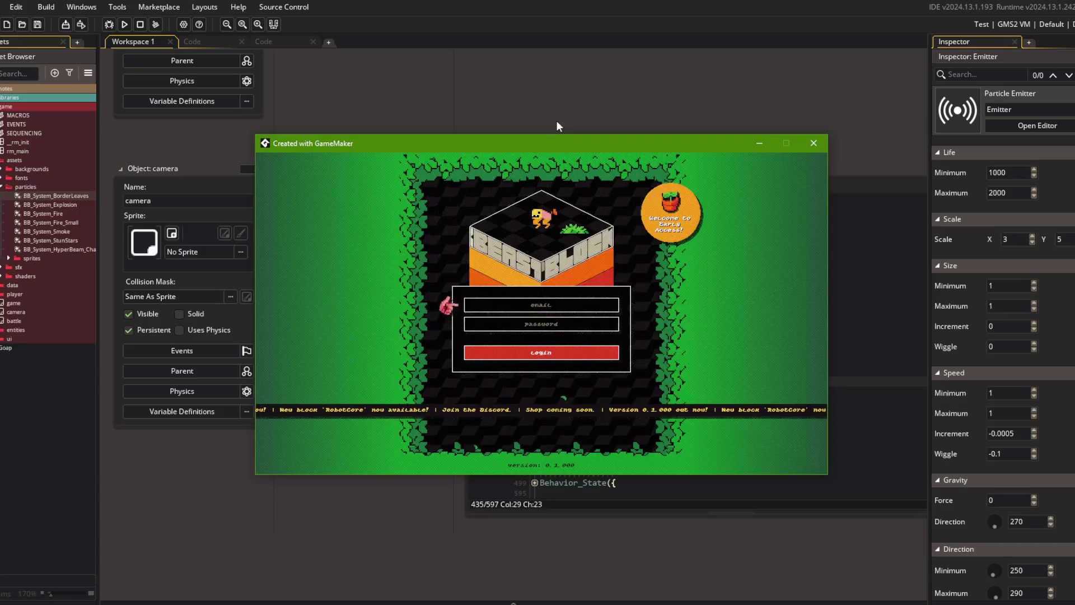
# - Close the game and unfold the presets region down to the title preset
pyautogui.hotkey('alt', 'F4')
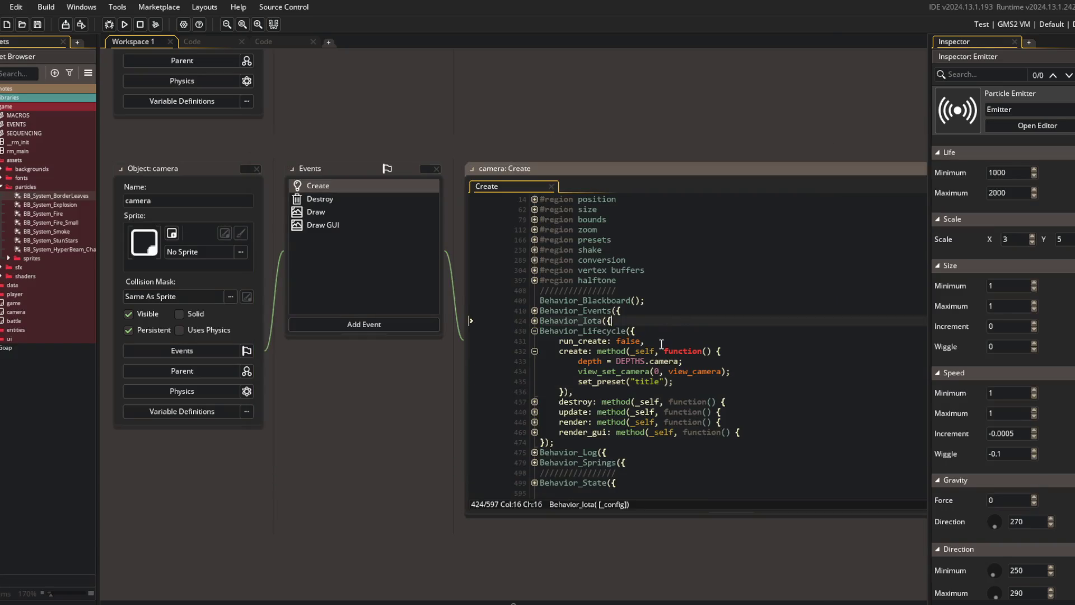
pyautogui.scroll(-2, 661, 343)
pyautogui.click(533, 445)
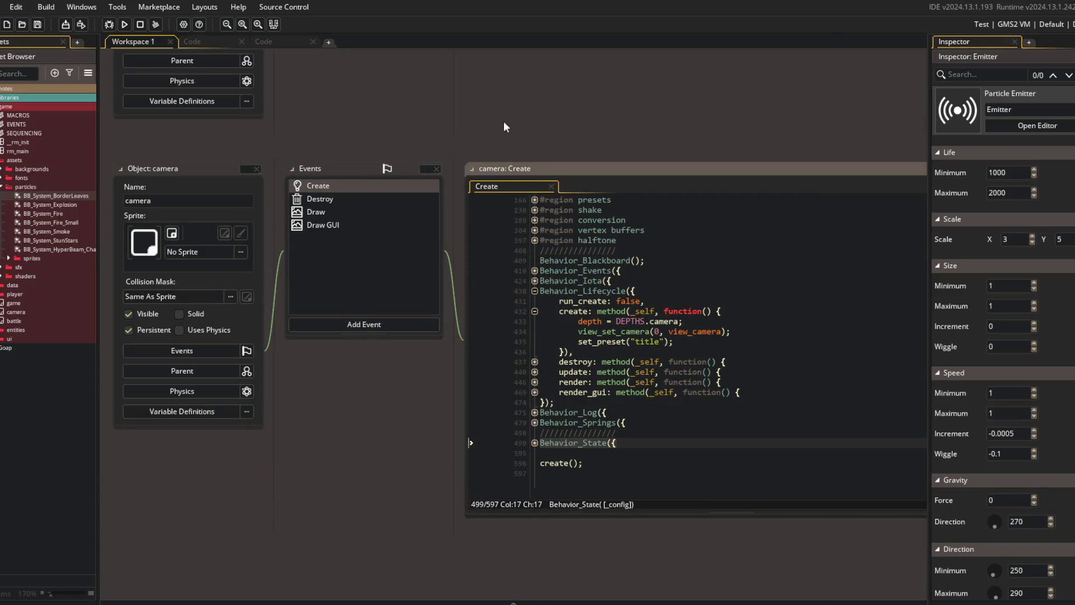
pyautogui.scroll(2, 526, 229)
pyautogui.click(533, 247)
pyautogui.click(534, 268)
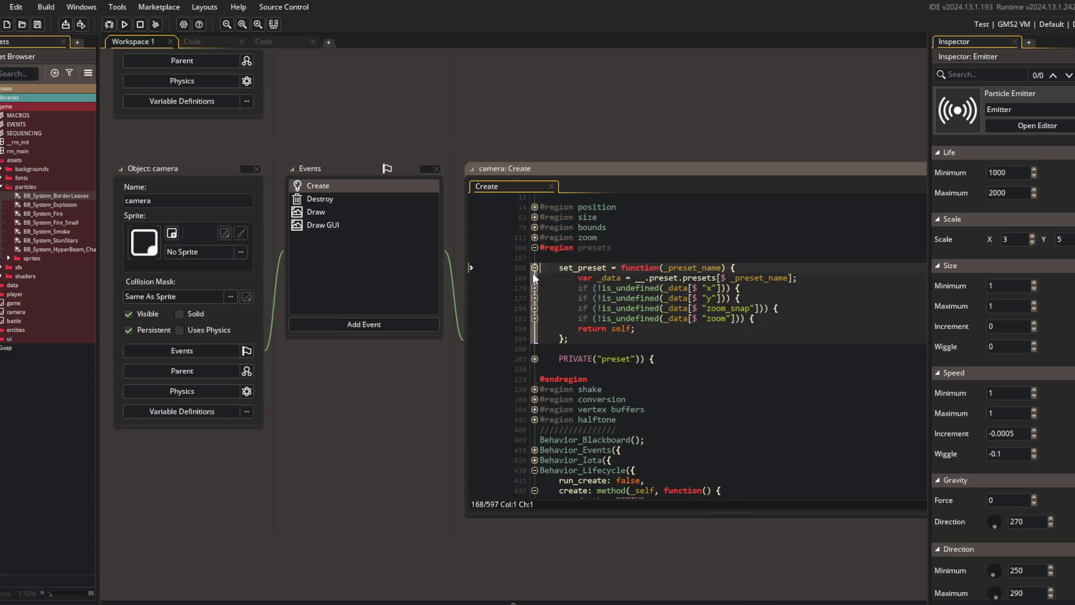
pyautogui.click(534, 359)
pyautogui.click(534, 369)
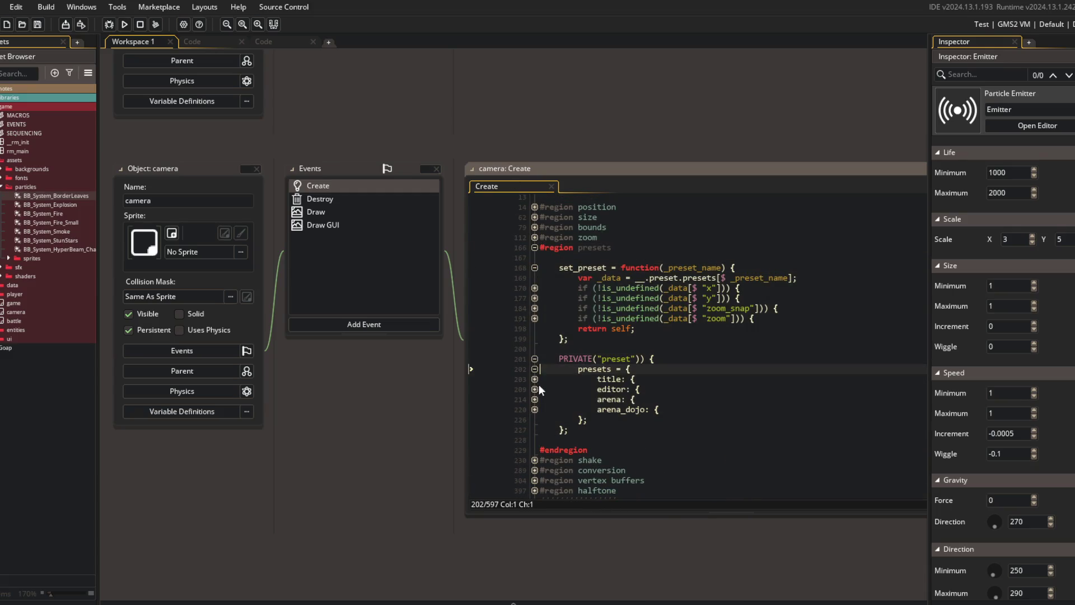
pyautogui.click(534, 379)
pyautogui.click(749, 351)
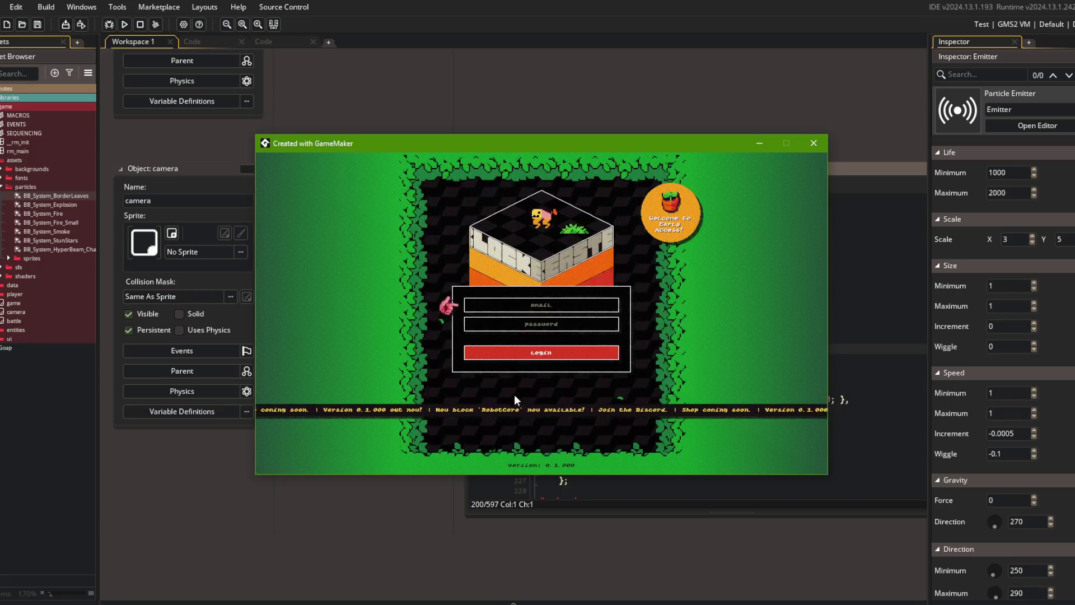
# - Return to the editor, open the SEQUENCING script and fold Sequence_EditorToMyBeasts
pyautogui.click(600, 89)
pyautogui.hotkey('ctrl', 't')
pyautogui.write('uence')
pyautogui.press('Return')
pyautogui.hotkey('ctrl', 'shift', '[')
# - Expand Sequence_LoginToTitle to inspect its title call, then start a project-wide search
pyautogui.scroll(10, 252, 249)
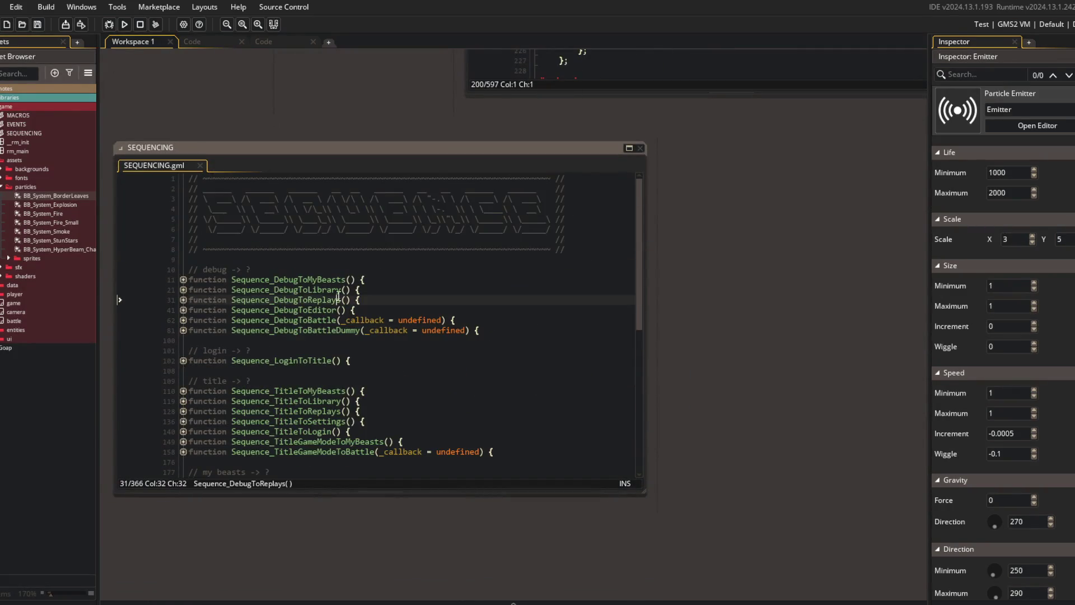
pyautogui.scroll(-5, 252, 248)
pyautogui.click(183, 219)
pyautogui.click(288, 239)
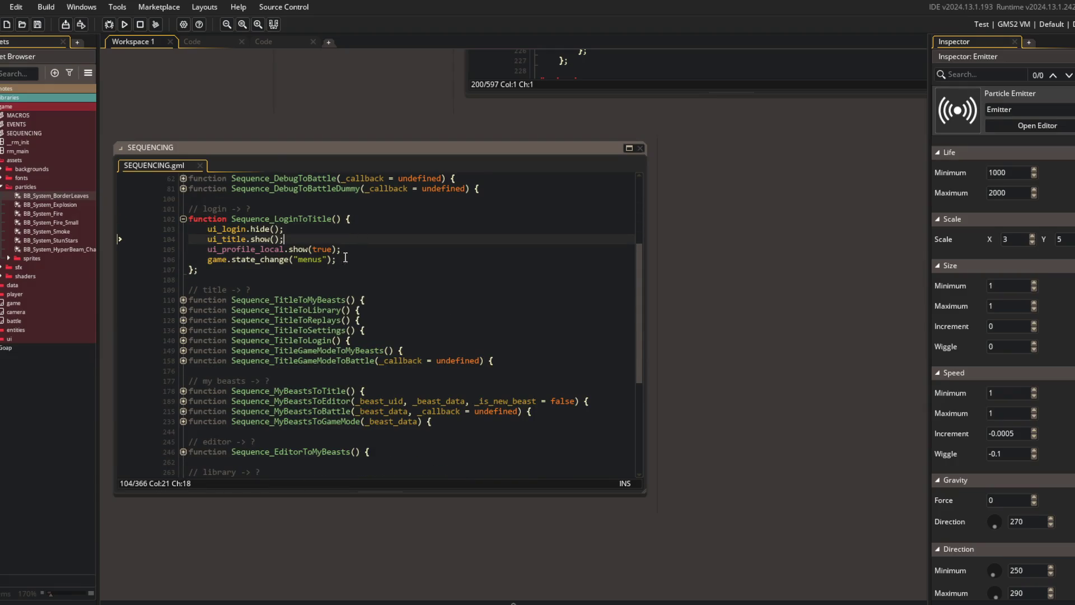
pyautogui.scroll(3, 314, 288)
pyautogui.scroll(-4, 526, 239)
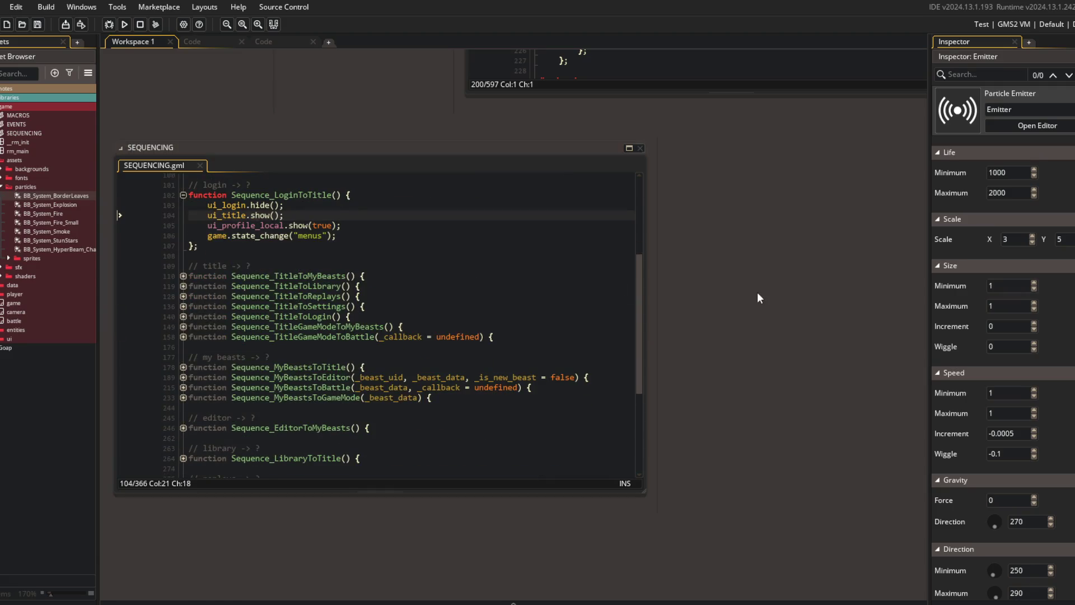
pyautogui.scroll(5, 757, 291)
pyautogui.hotkey('ctrl', 'shift', 'f')
# - Search the project for camera.set_preset and review the SEQUENCING matches at lines 53 and 193
pyautogui.write('camera.set_preset')
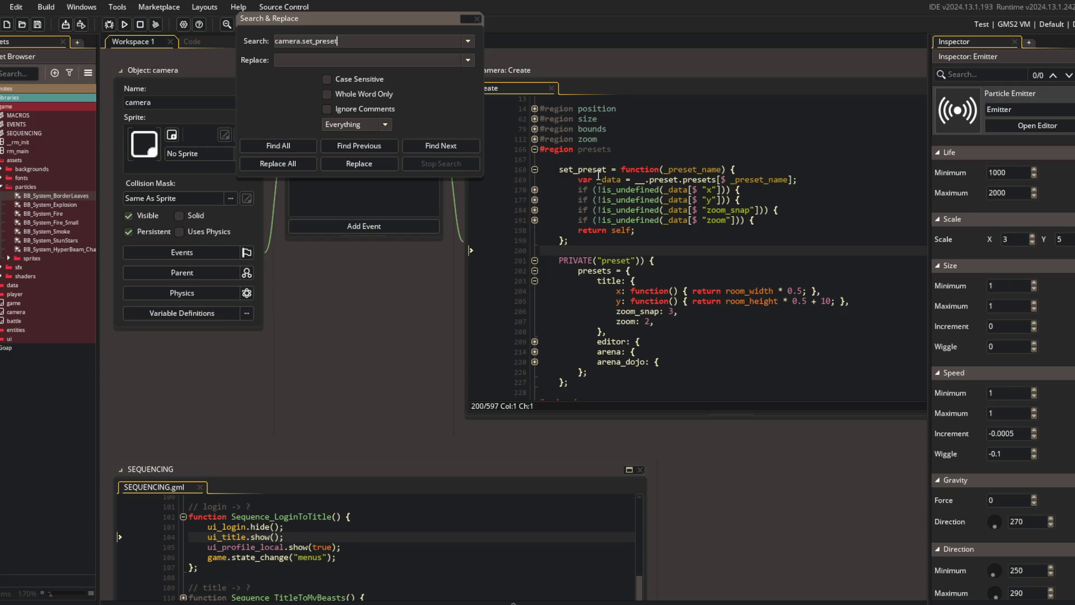
pyautogui.press('Return')
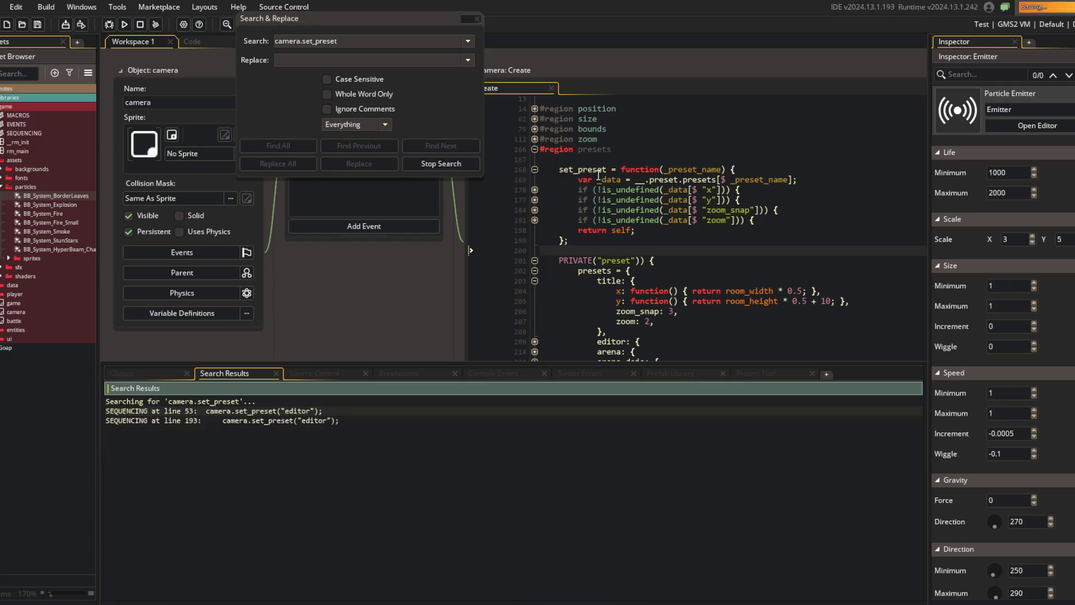
pyautogui.doubleClick(246, 411)
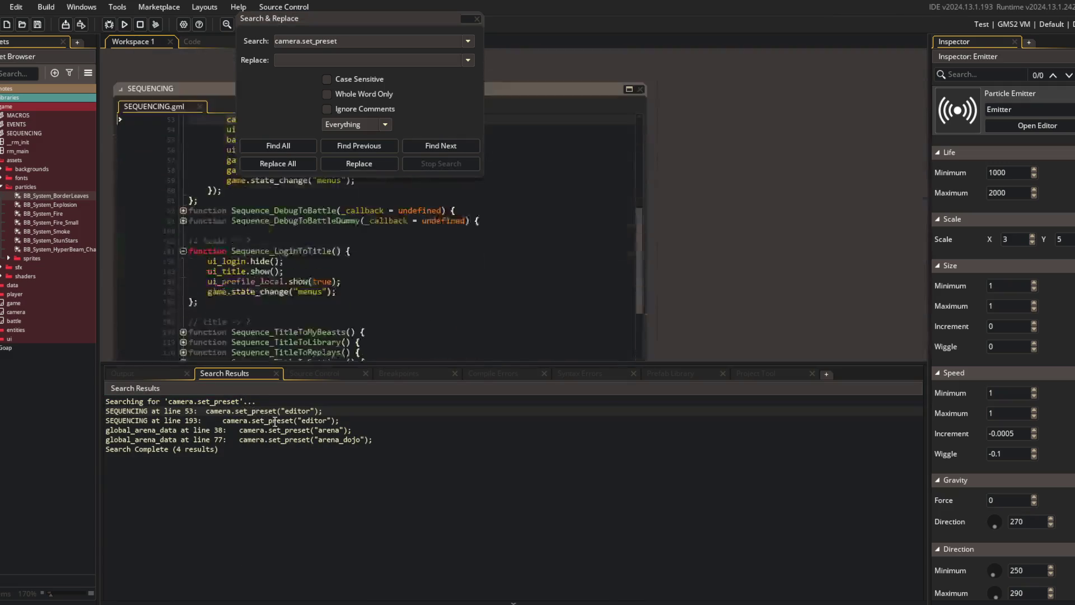
pyautogui.click(477, 19)
pyautogui.scroll(7, 443, 176)
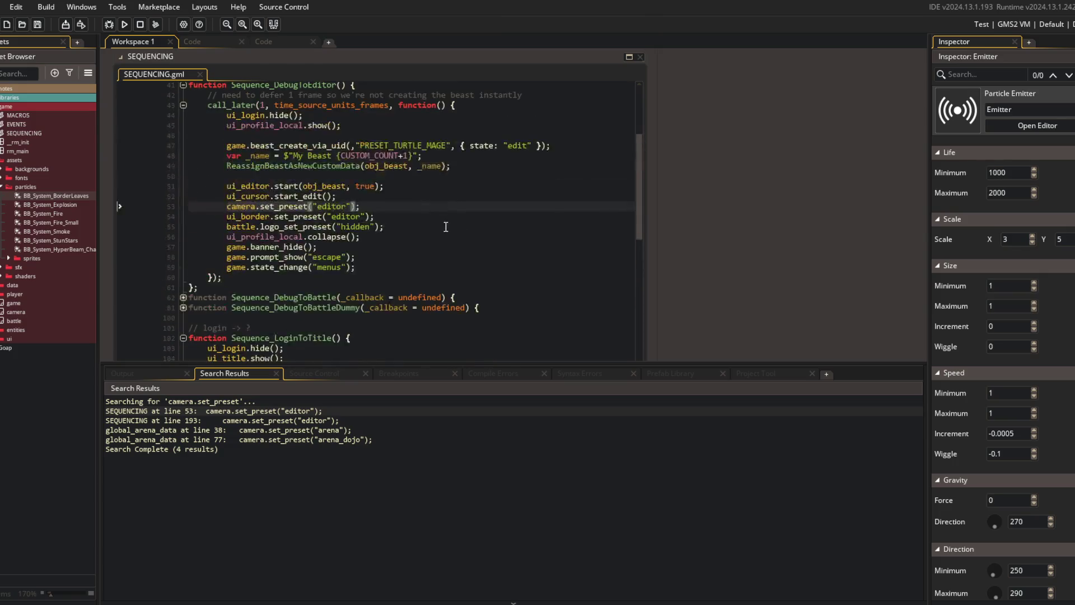
pyautogui.doubleClick(279, 420)
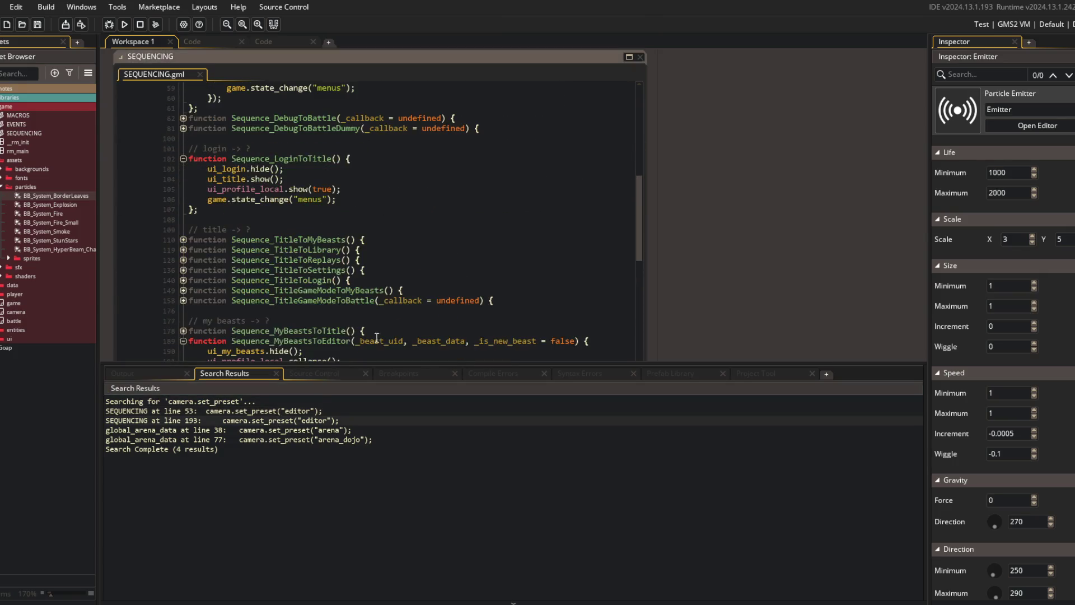
# - Review the global_arena_data matches at lines 38 and 77, then close that code window
pyautogui.doubleClick(328, 430)
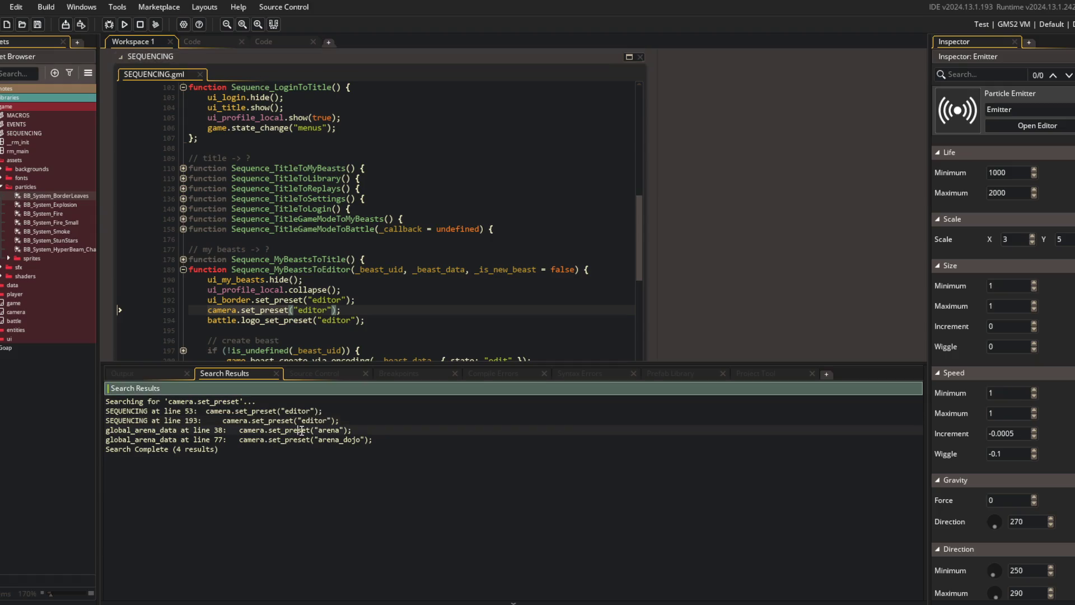
pyautogui.click(408, 205)
pyautogui.scroll(-2, 363, 260)
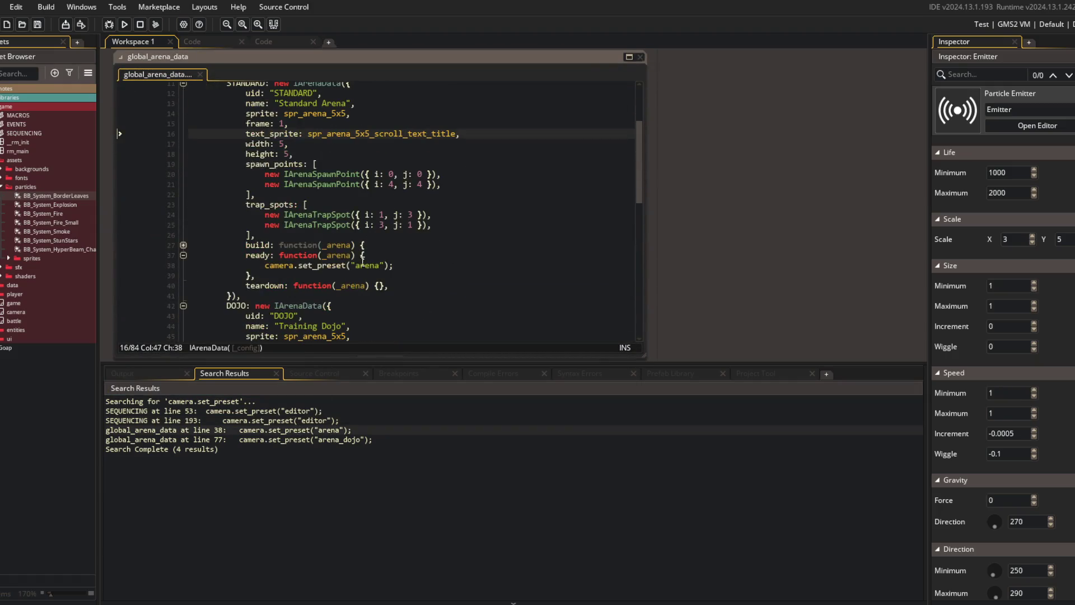
pyautogui.click(315, 441)
pyautogui.click(639, 57)
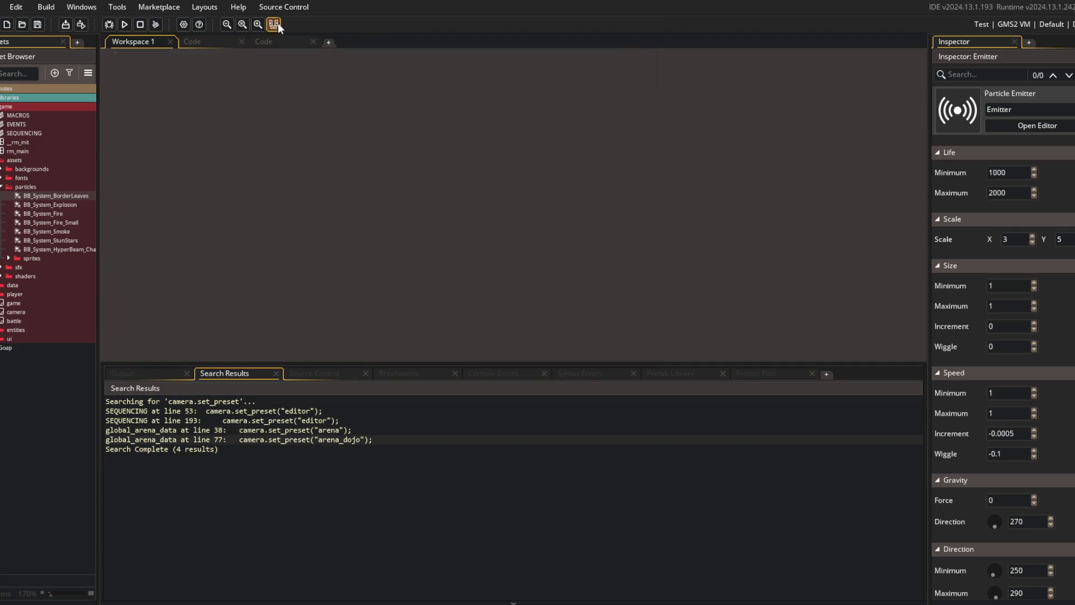
# - Open the camera's Create code and inspect the title preset's y position and the arena preset
pyautogui.press('F12')
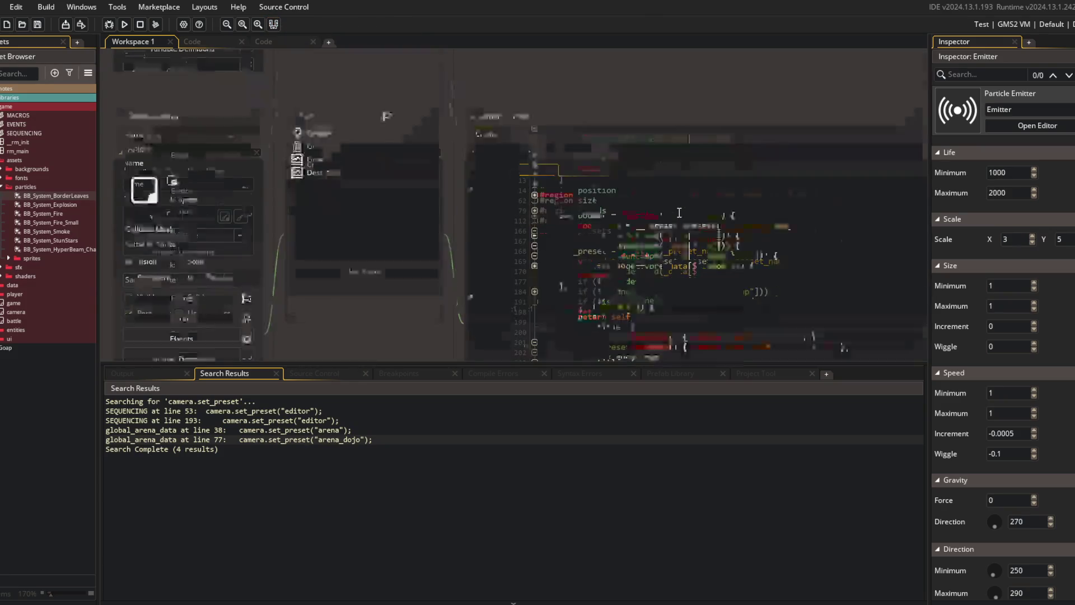
pyautogui.click(622, 193)
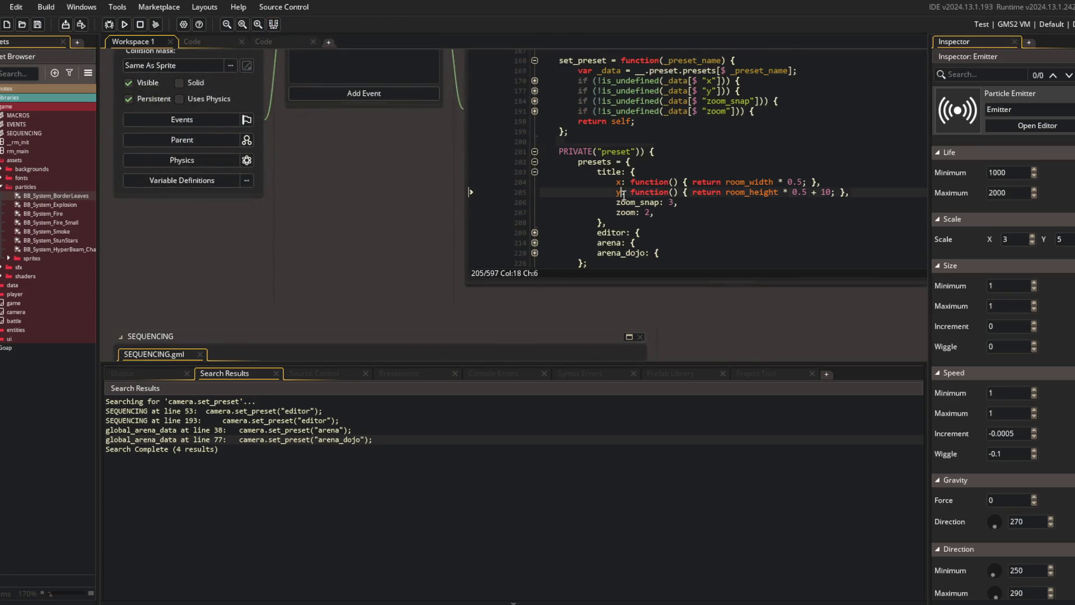
pyautogui.click(534, 243)
pyautogui.scroll(-2, 588, 207)
pyautogui.click(534, 171)
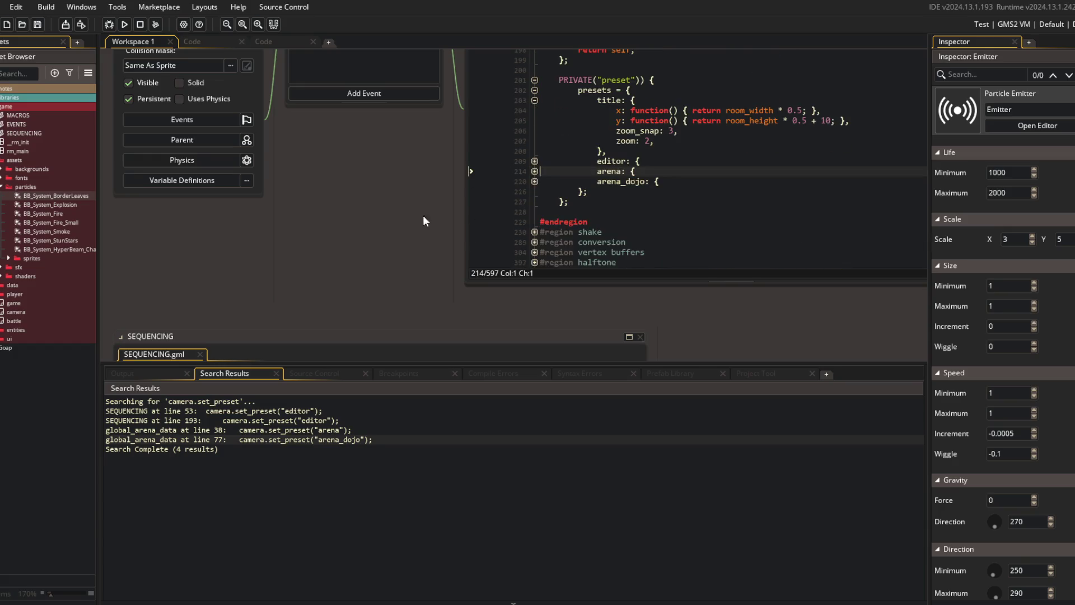
pyautogui.scroll(3, 436, 215)
pyautogui.scroll(2, 607, 175)
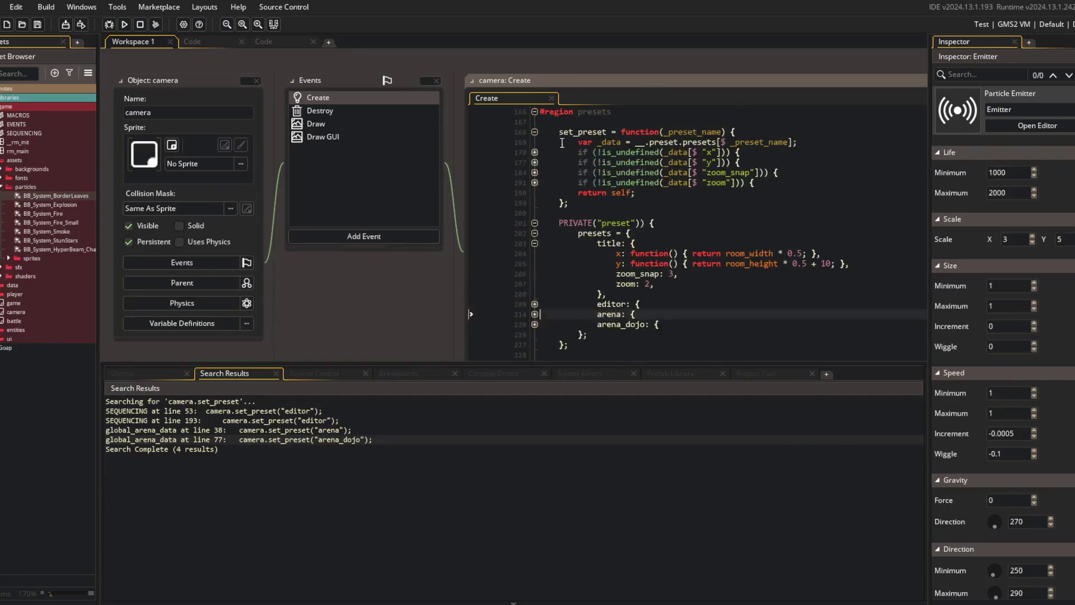
# - Inspect the x check inside set_preset, then fold the set_preset function
pyautogui.click(535, 152)
pyautogui.click(534, 152)
pyautogui.click(534, 152)
pyautogui.click(533, 137)
pyautogui.click(535, 112)
pyautogui.scroll(5, 538, 190)
# - Expand the position region and its with core block at line 51
pyautogui.click(535, 190)
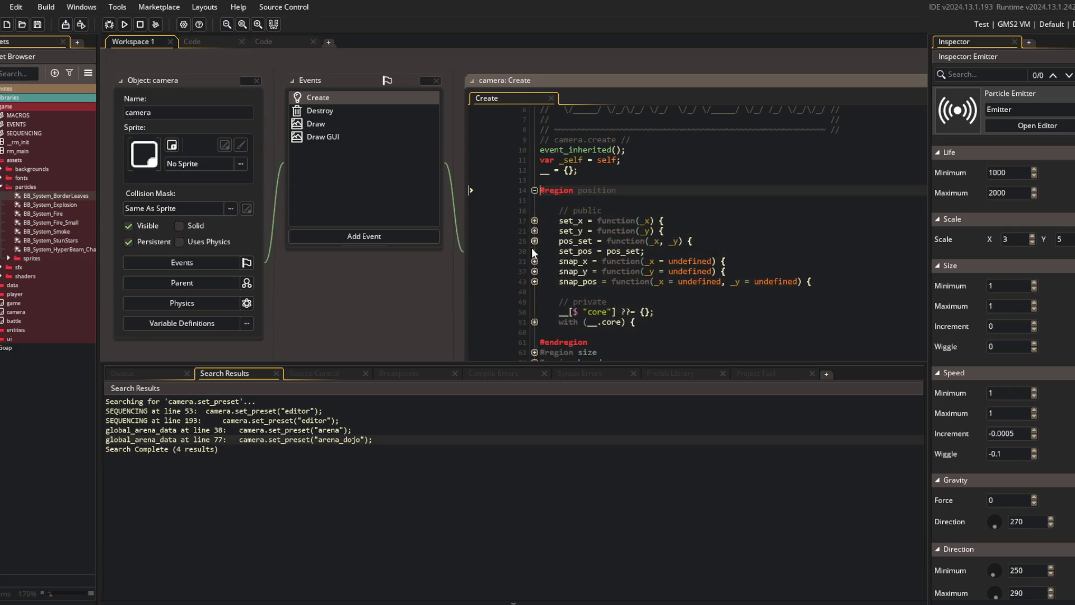
pyautogui.click(533, 318)
pyautogui.scroll(-3, 532, 257)
pyautogui.click(535, 227)
pyautogui.click(535, 227)
pyautogui.scroll(5, 532, 229)
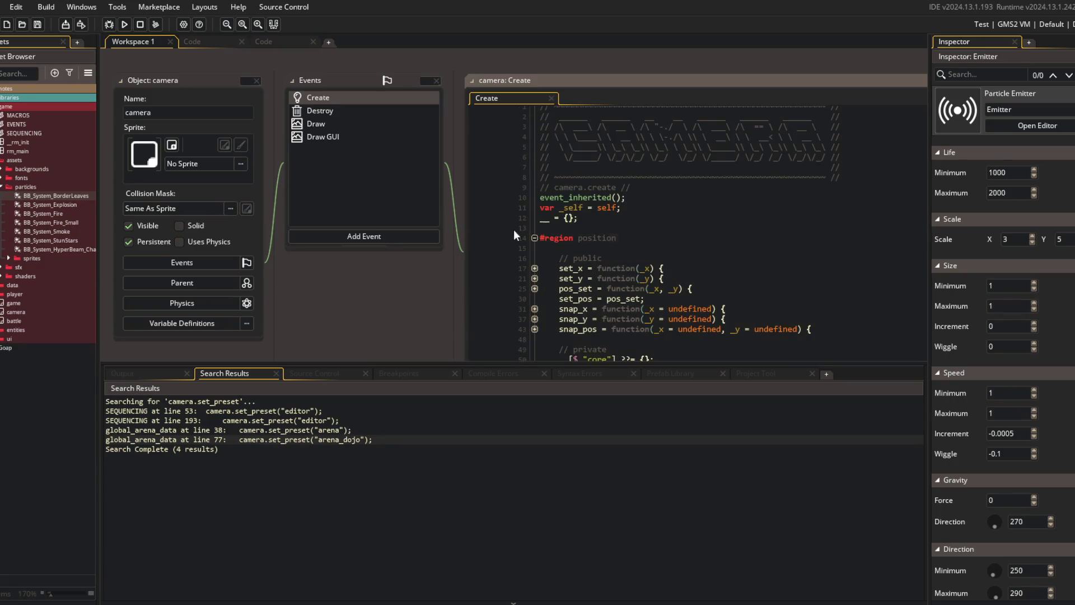
pyautogui.scroll(-3, 386, 265)
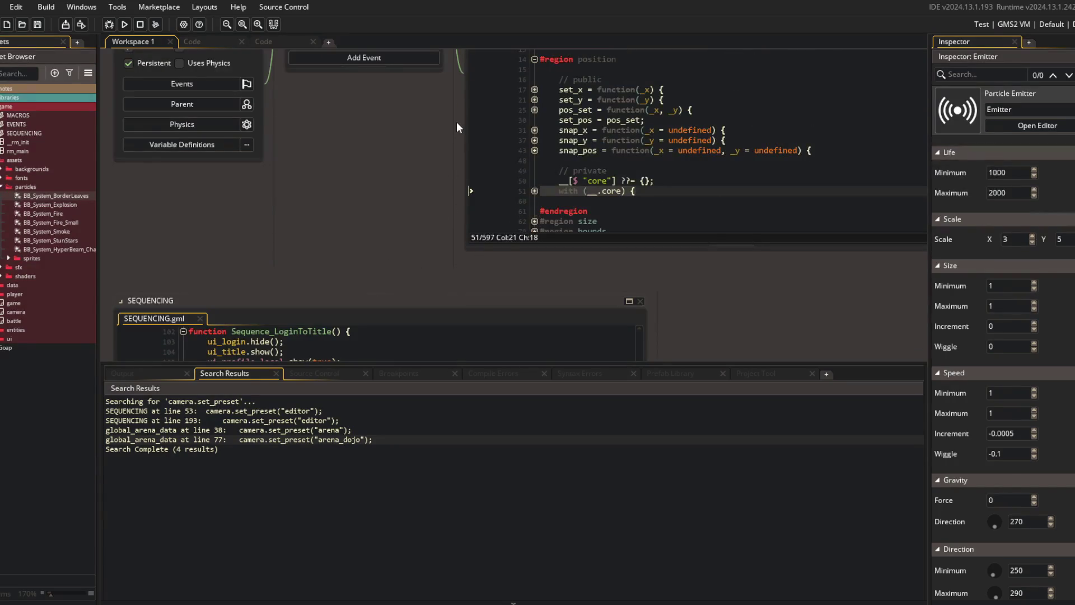
# - Reopen the camera object and bring up find and replace with a previous search term
pyautogui.hotkey('ctrl', 't')
pyautogui.write('camera')
pyautogui.press('Return')
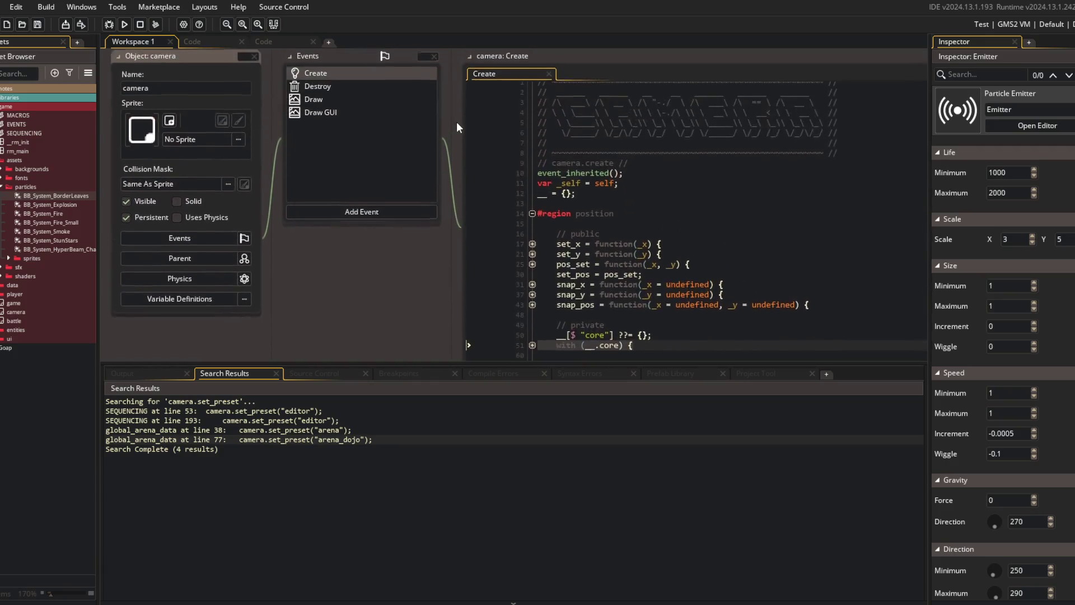
pyautogui.hotkey('ctrl', 'f')
pyautogui.press('Down')
pyautogui.press('Down')
pyautogui.press('Down')
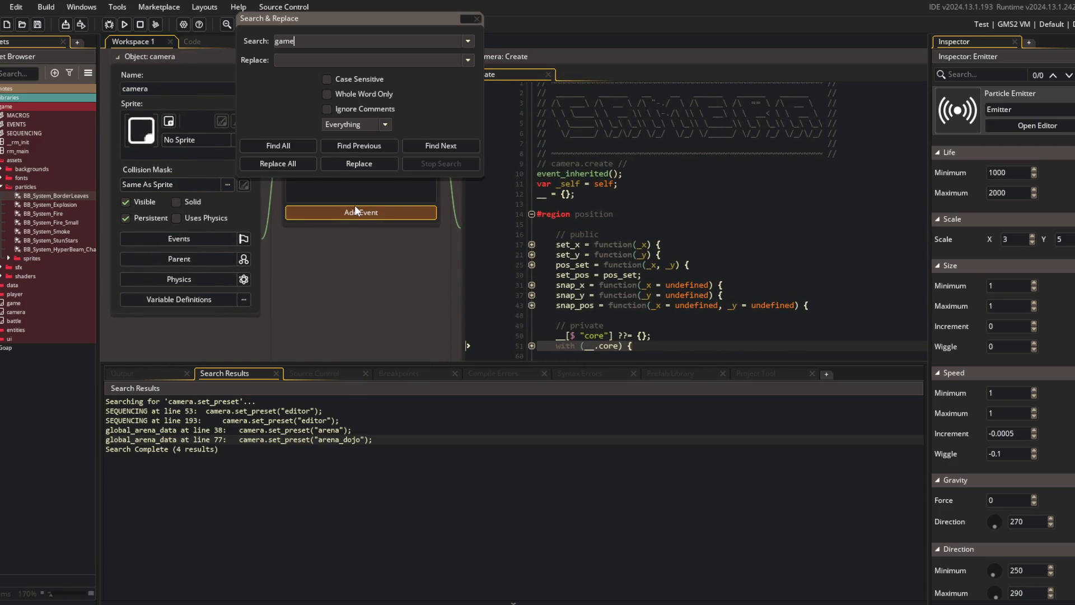
# - Open the game object's Create code and expand its Behavior_State block
pyautogui.hotkey('ctrl', 't')
pyautogui.write('game')
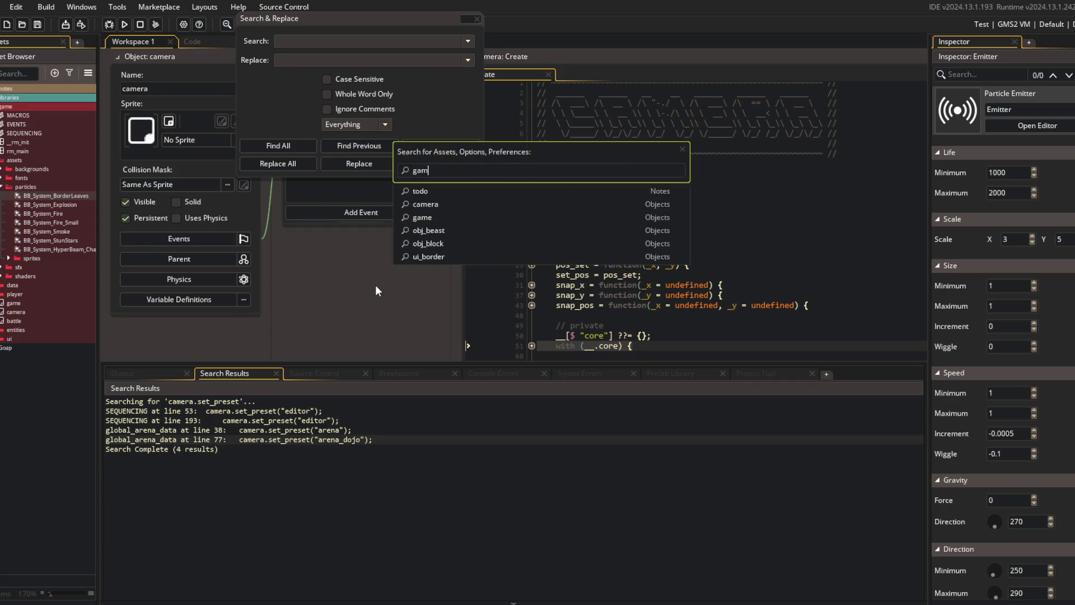
pyautogui.press('Return')
pyautogui.click(476, 18)
pyautogui.scroll(-2, 609, 252)
pyautogui.click(531, 314)
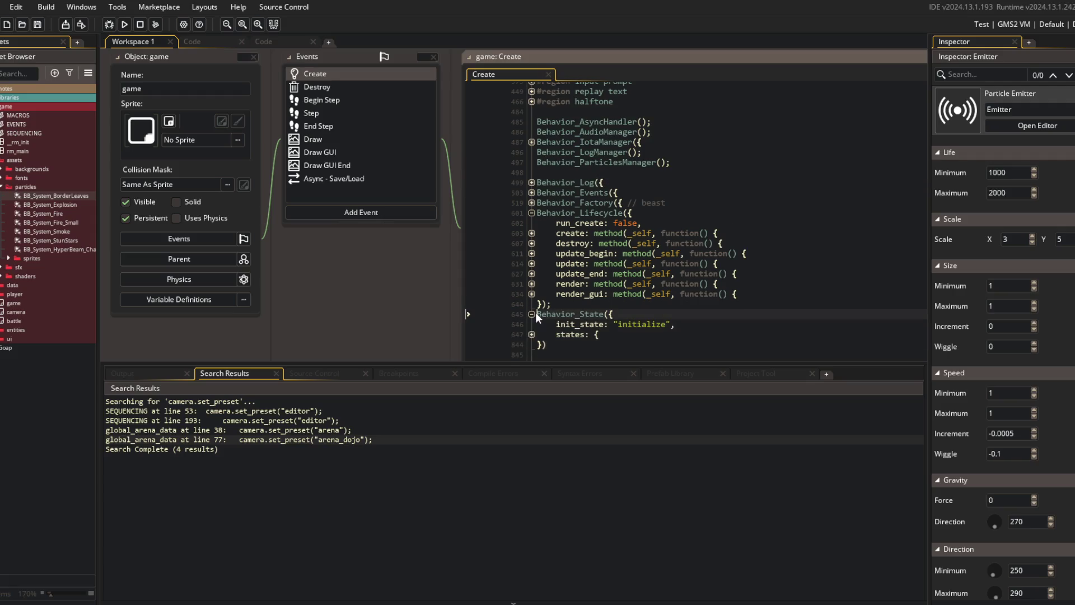
pyautogui.scroll(-1, 526, 308)
pyautogui.click(271, 24)
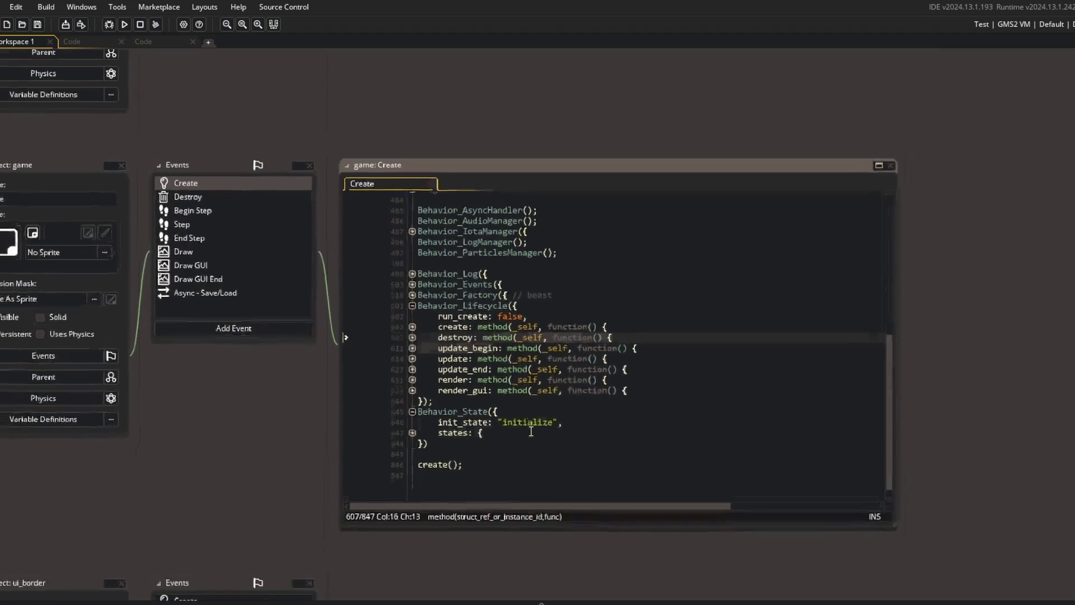
# - In states > create_controllers > enter, change the camera's x argument to room_width * 0.5
pyautogui.click(522, 393)
pyautogui.click(411, 403)
pyautogui.scroll(-4, 409, 386)
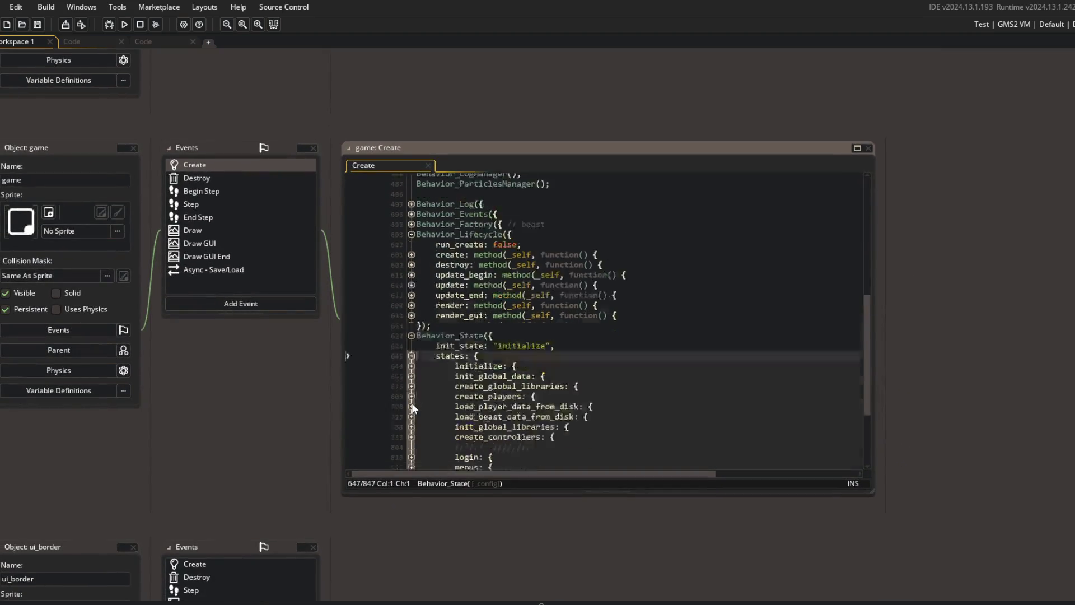
pyautogui.click(412, 353)
pyautogui.click(412, 363)
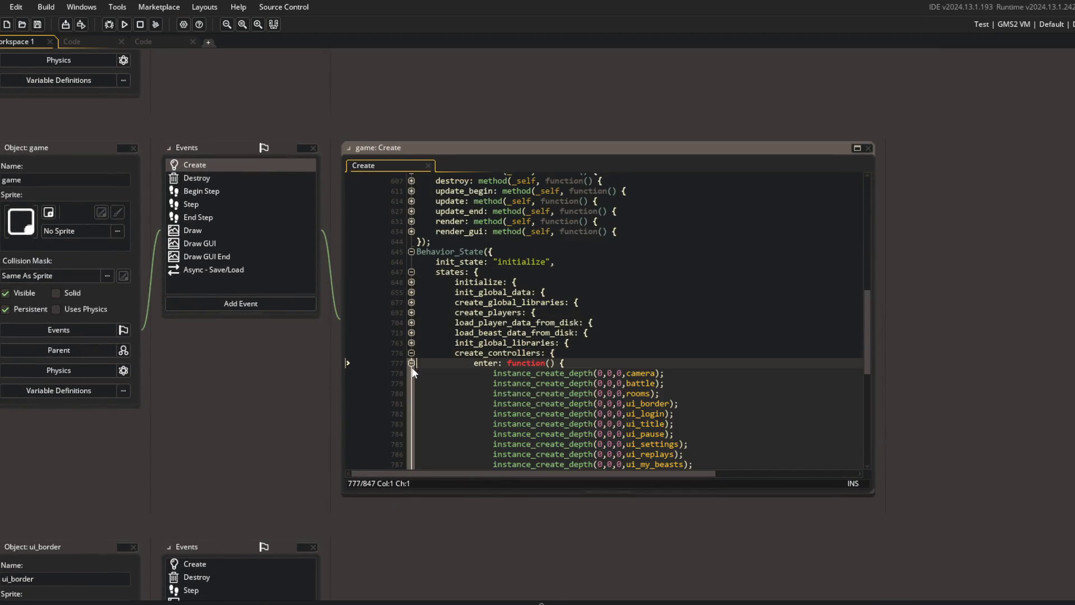
pyautogui.scroll(-4, 609, 336)
pyautogui.click(651, 255)
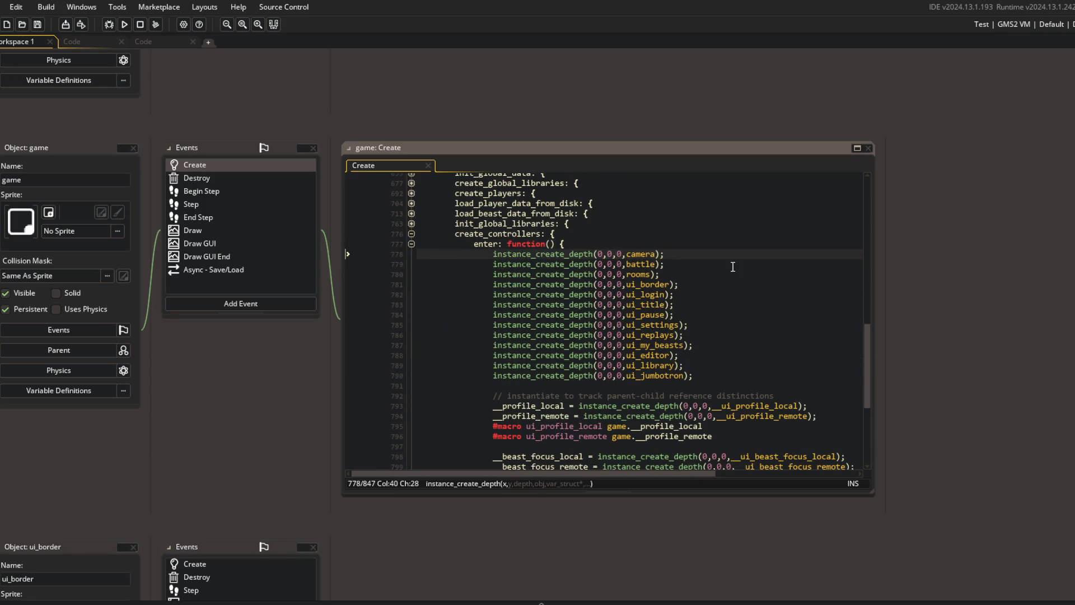
pyautogui.press('BackSpace')
pyautogui.write('room_width ')
pyautogui.write('* 0.5')
# - Tidy the room_width*0.5 spacing, save, and test-run the game
pyautogui.press('Left')
pyautogui.press('BackSpace')
pyautogui.press('Left')
pyautogui.press('BackSpace')
pyautogui.press('F5')
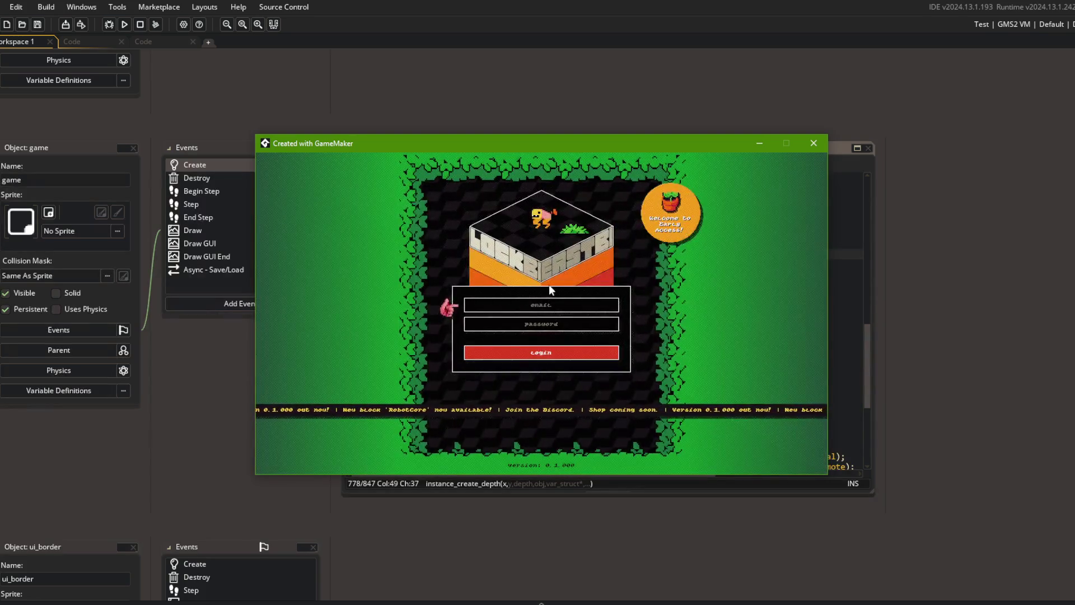
# - Set the camera's y argument to room_height*0.5, then save and run again
pyautogui.click(813, 143)
pyautogui.click(655, 295)
pyautogui.click(674, 254)
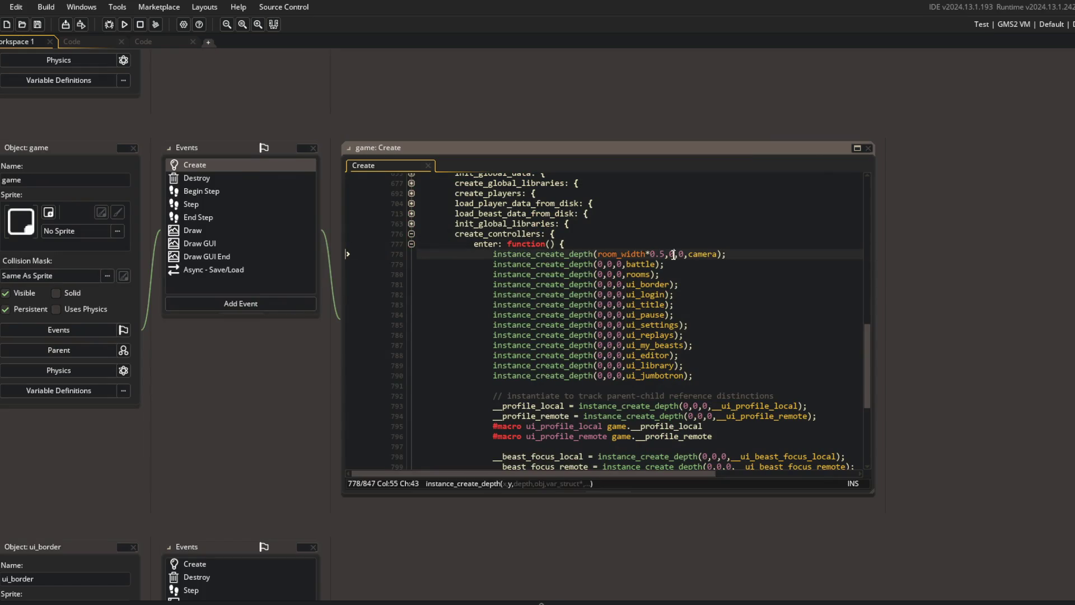
pyautogui.write('room_height*0.5')
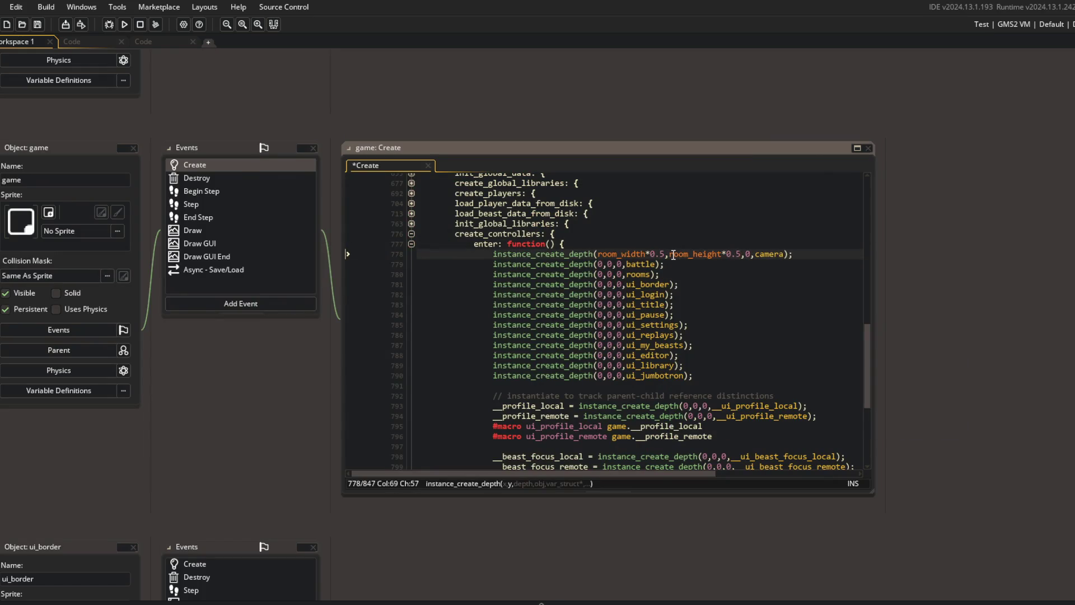
pyautogui.press('F5')
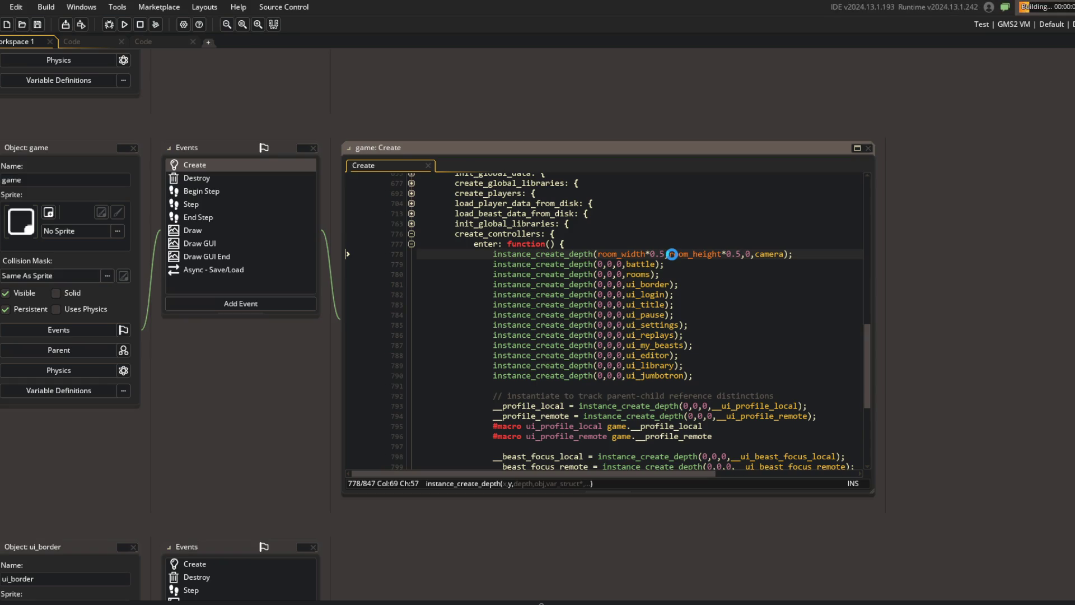
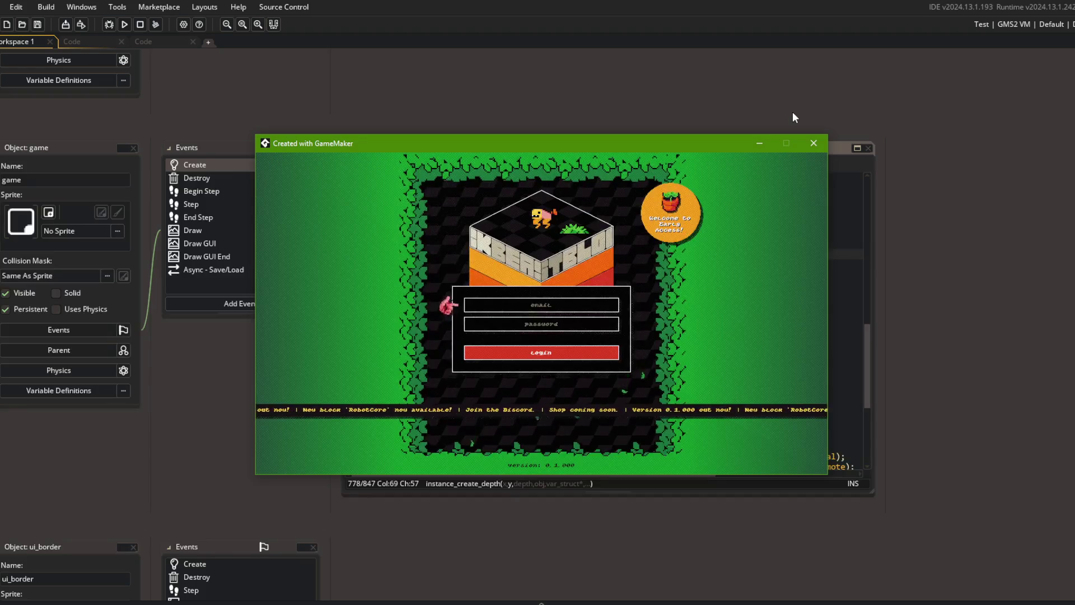
# - Remove the 0.5 multiplier from room_height in the camera creation line and test-run the game
pyautogui.click(814, 143)
pyautogui.press('BackSpace')
pyautogui.press('BackSpace')
pyautogui.press('BackSpace')
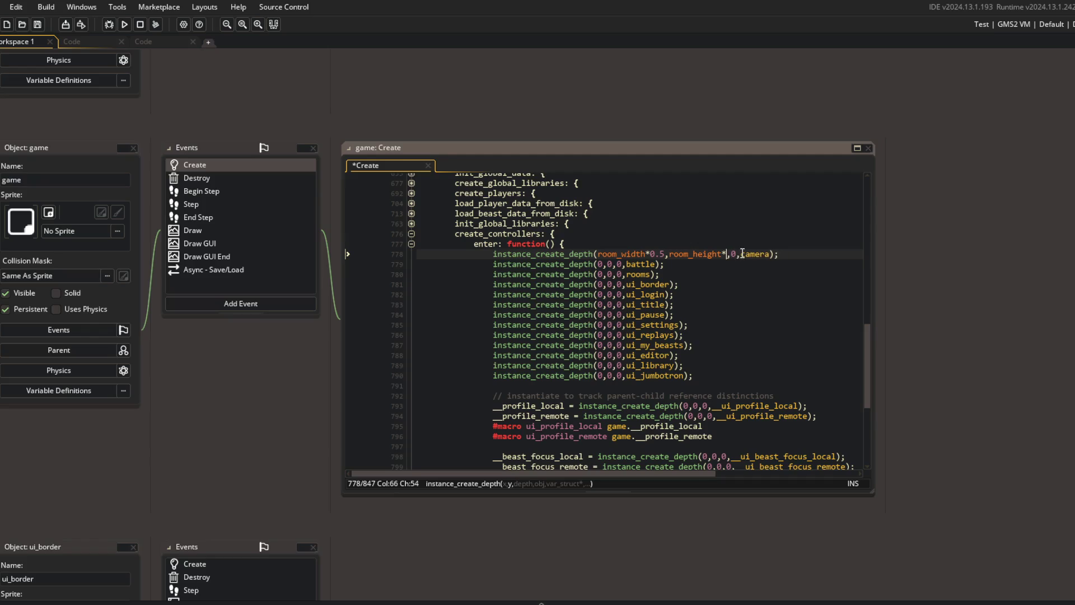
pyautogui.click(124, 24)
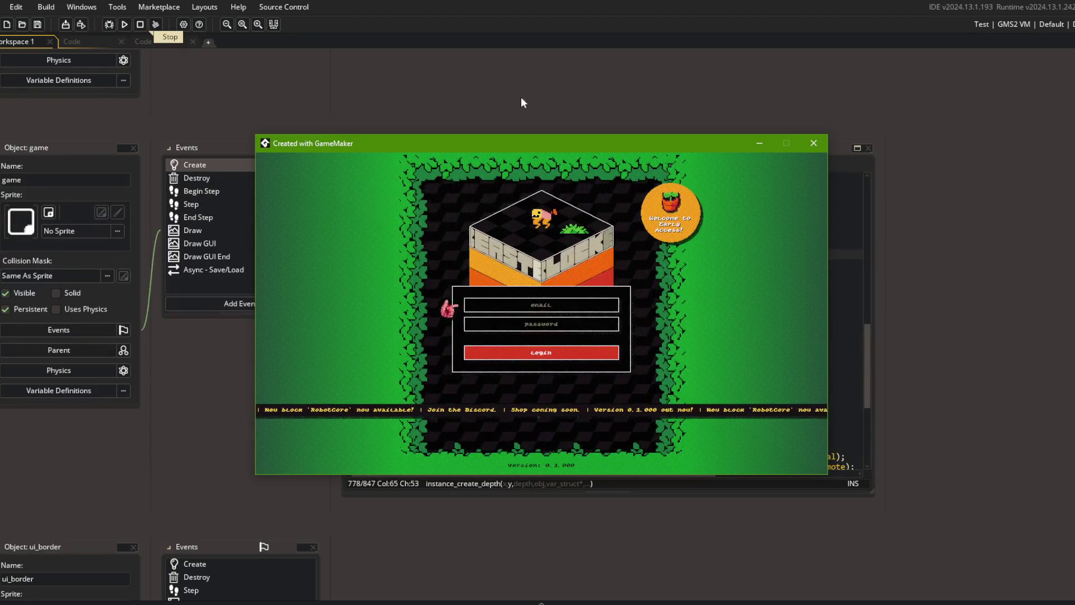
# - Change the camera creation call to instance_create_depth(0,0,0,camera)
pyautogui.click(818, 144)
pyautogui.click(668, 254)
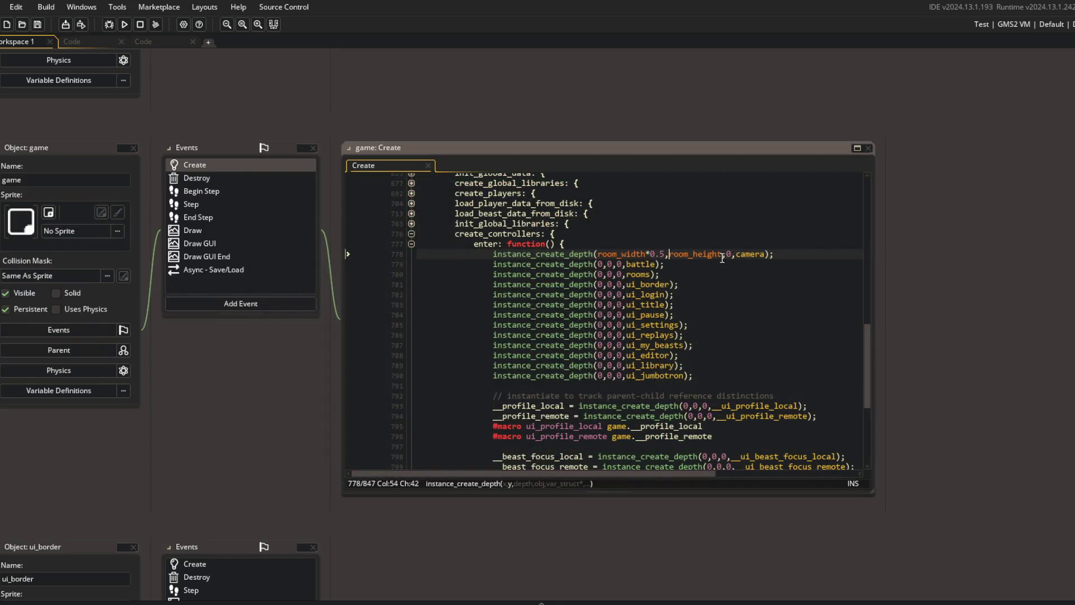
pyautogui.press('BackSpace')
pyautogui.press('BackSpace')
pyautogui.press('BackSpace')
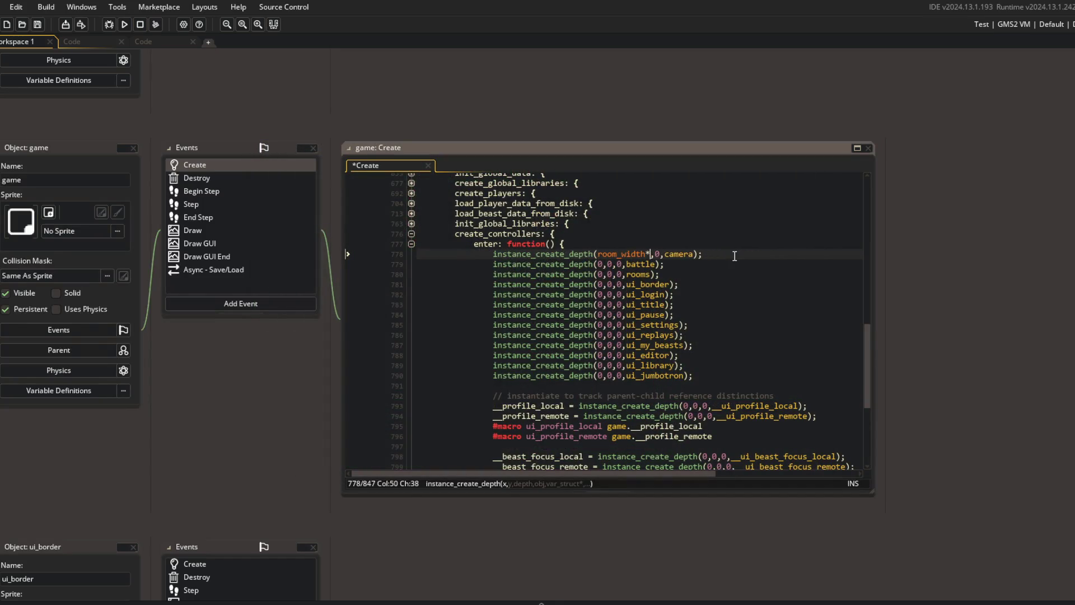
pyautogui.write('0,0,0')
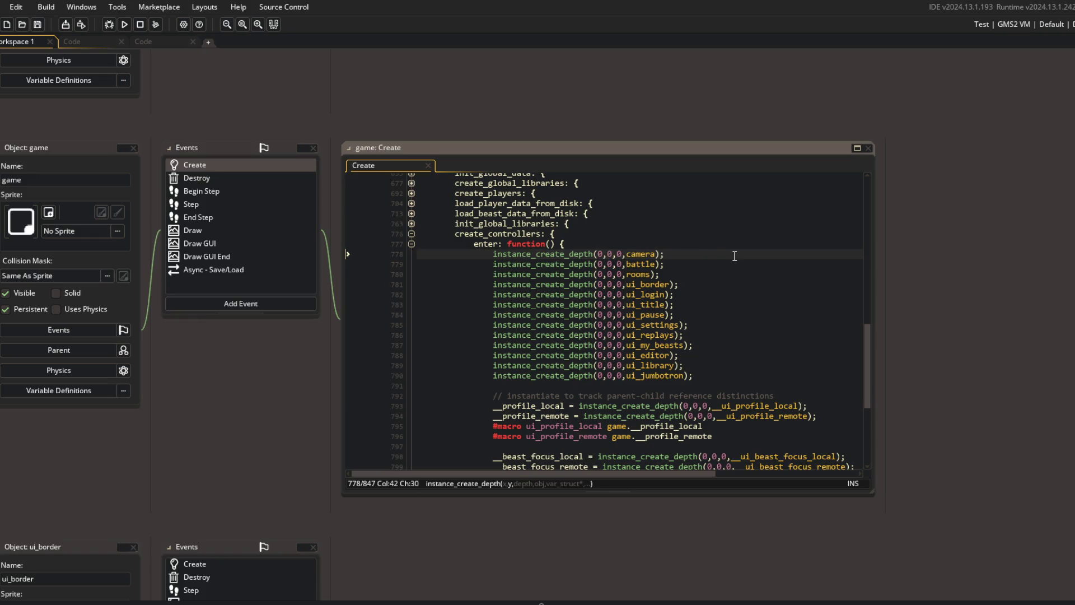
# - Browse the Code workspaces and the todo text file, then return to Workspace 1
pyautogui.click(168, 42)
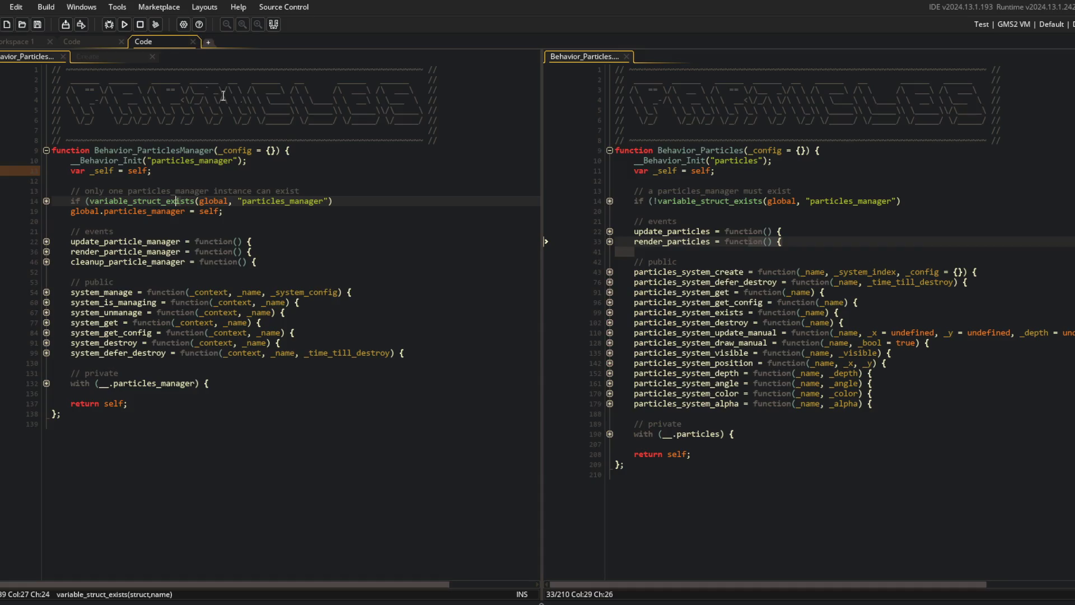
pyautogui.click(120, 59)
pyautogui.scroll(20, 190, 122)
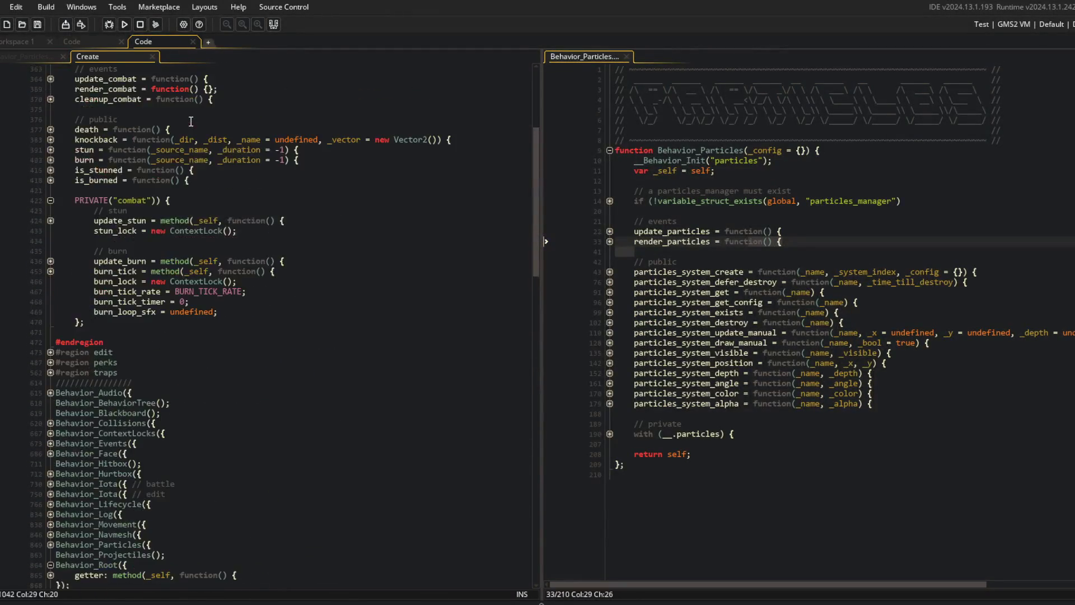
pyautogui.scroll(15, 190, 122)
pyautogui.click(87, 44)
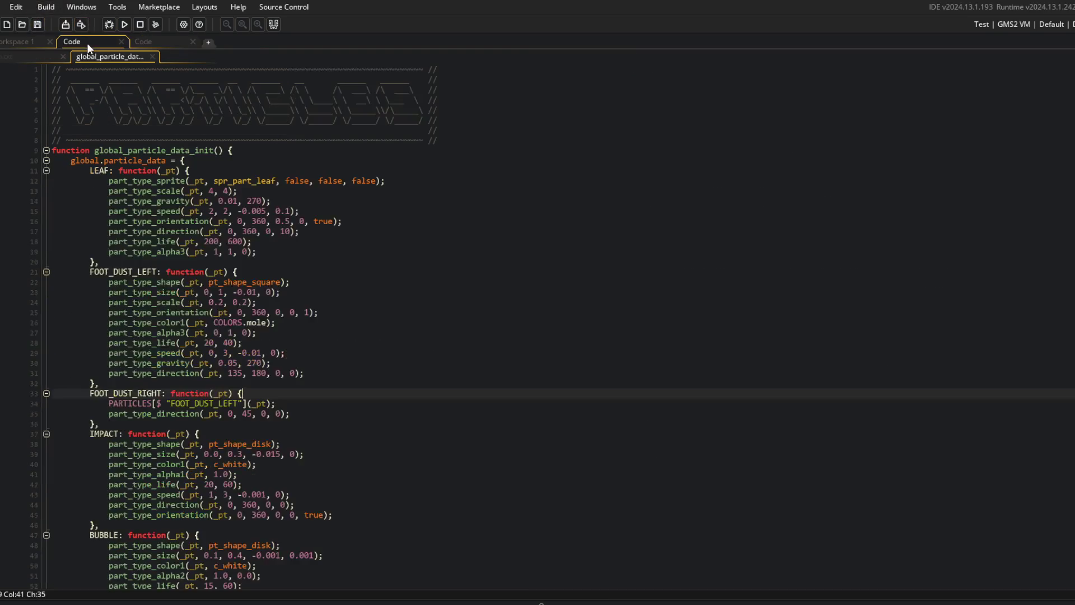
pyautogui.click(17, 56)
pyautogui.click(26, 43)
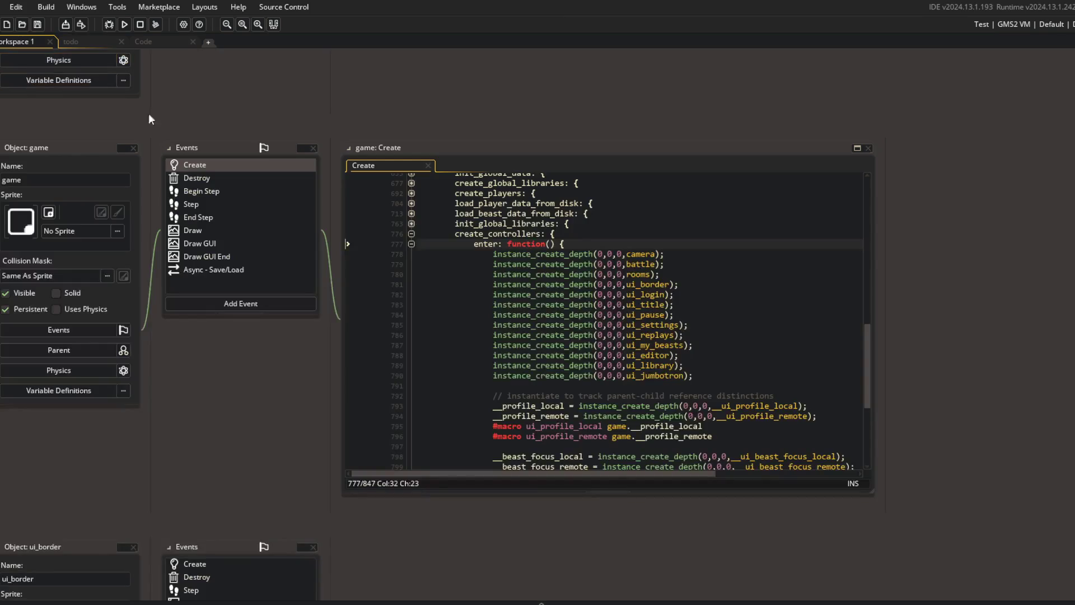
# - Find ui_border through the asset search and open its Create event
pyautogui.hotkey('ctrl', 't')
pyautogui.write('ui_b')
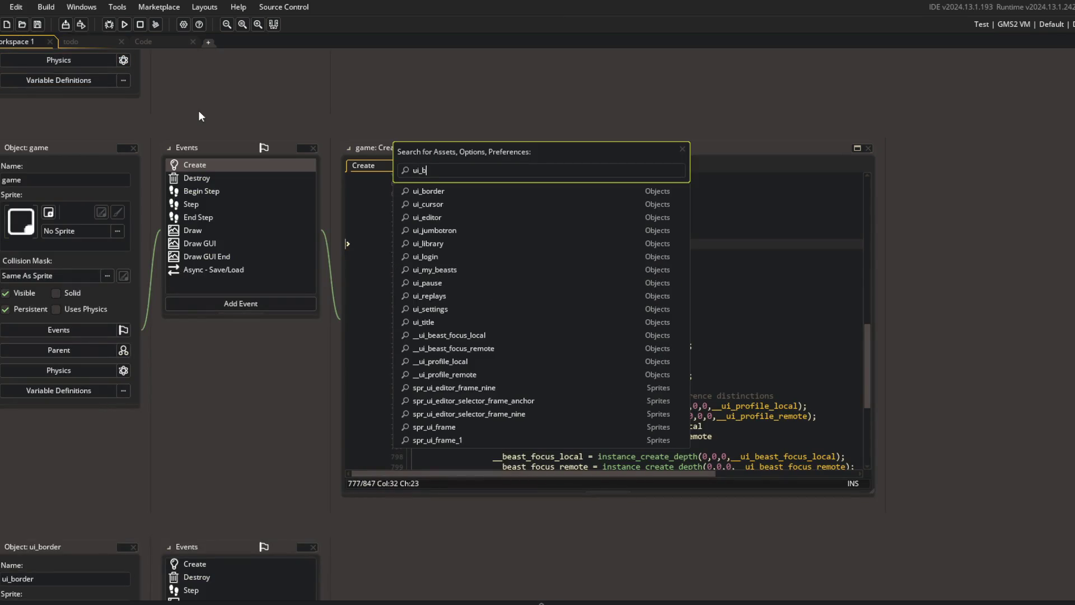
pyautogui.write('or')
pyautogui.press('Return')
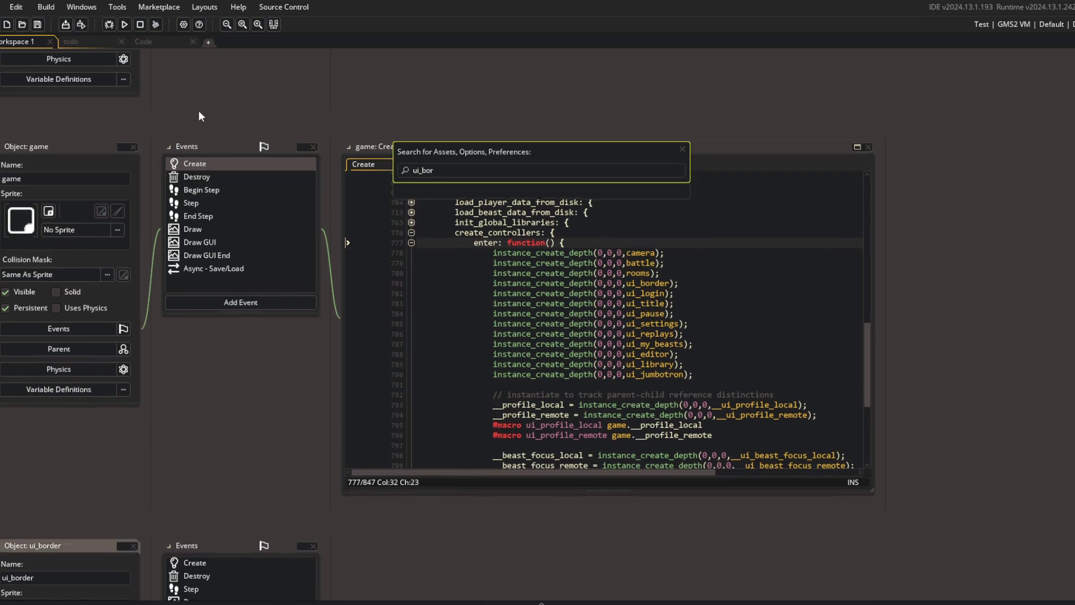
pyautogui.doubleClick(236, 208)
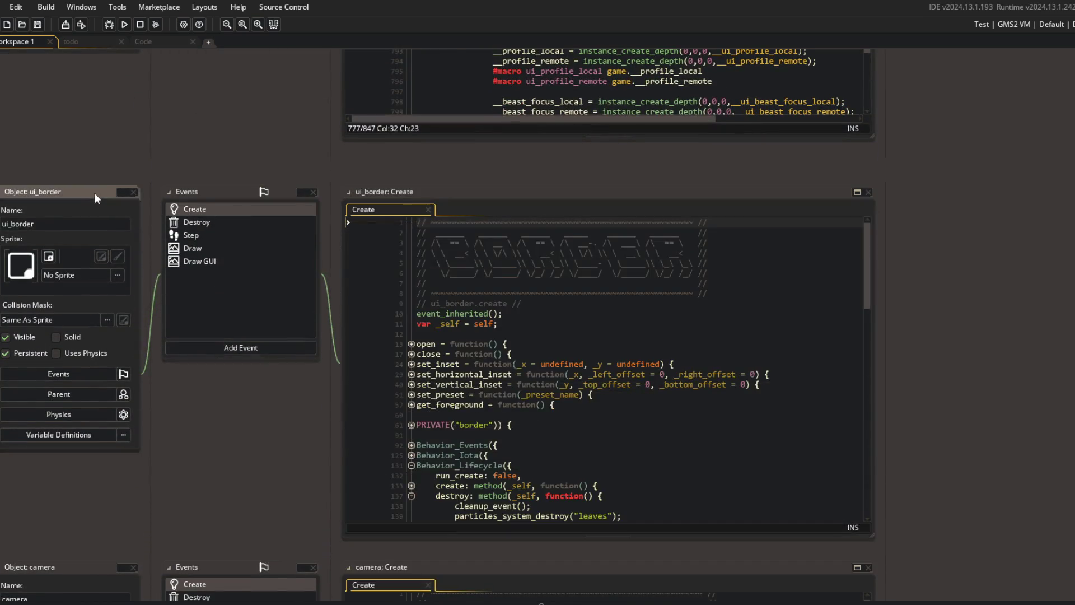
# - Set the leaves particle system's y to -room_height*0.5
pyautogui.scroll(-5, 548, 358)
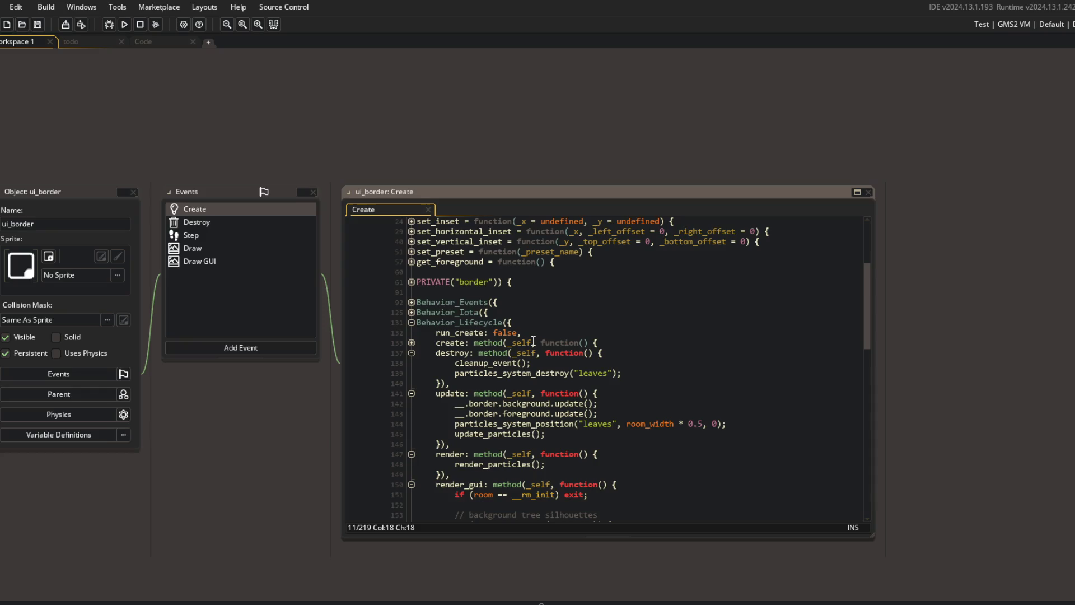
pyautogui.scroll(-20, 534, 342)
pyautogui.click(595, 394)
pyautogui.click(611, 424)
pyautogui.click(615, 415)
pyautogui.click(602, 436)
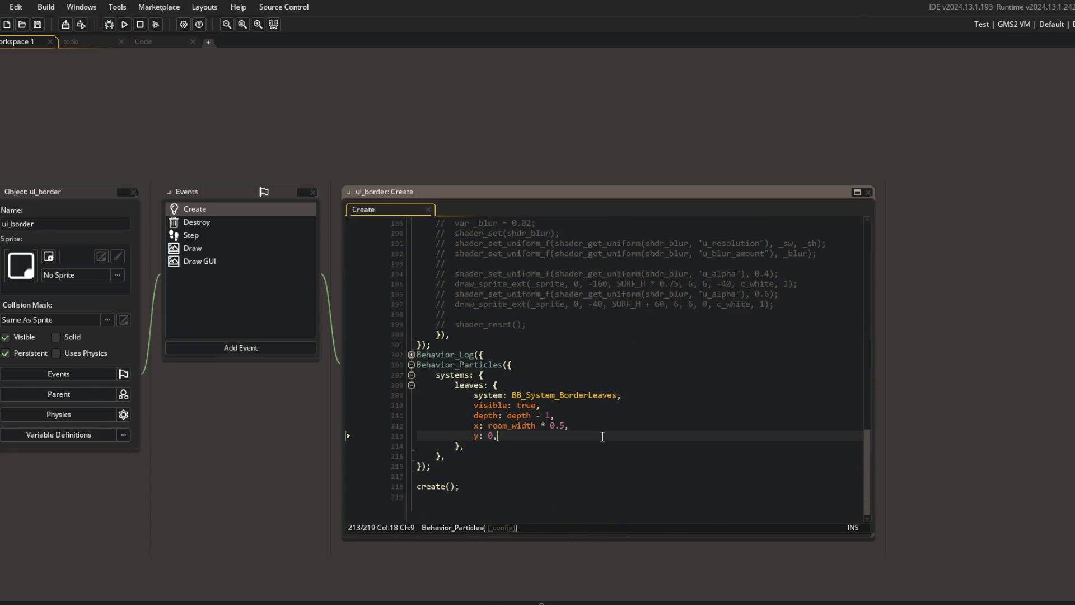
pyautogui.write('_height')
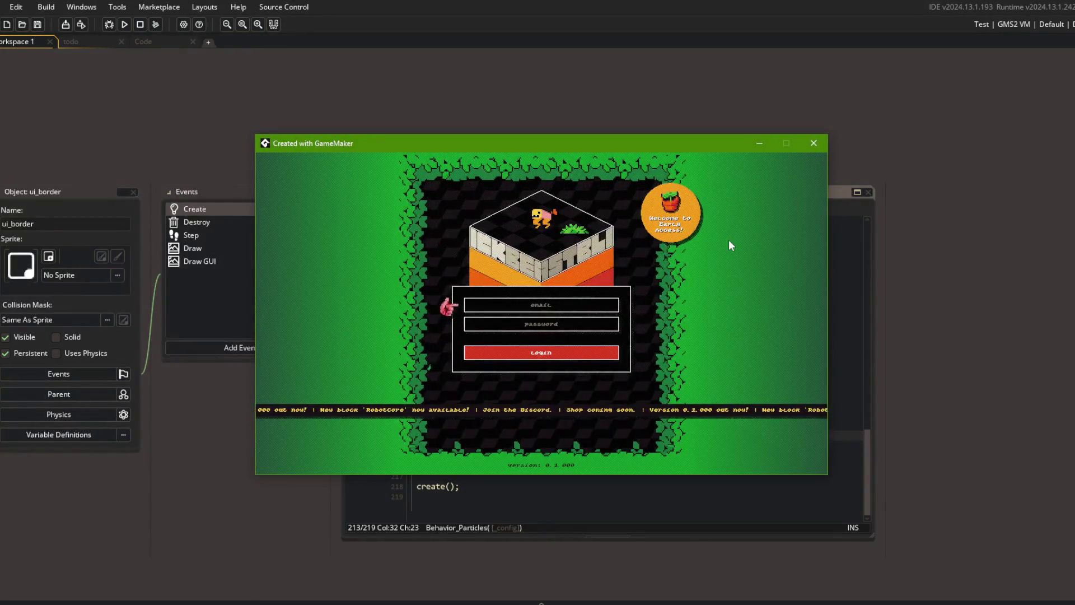
# - Delete the commented-out leaves blur test block from ui_border's code
pyautogui.click(813, 144)
pyautogui.click(636, 407)
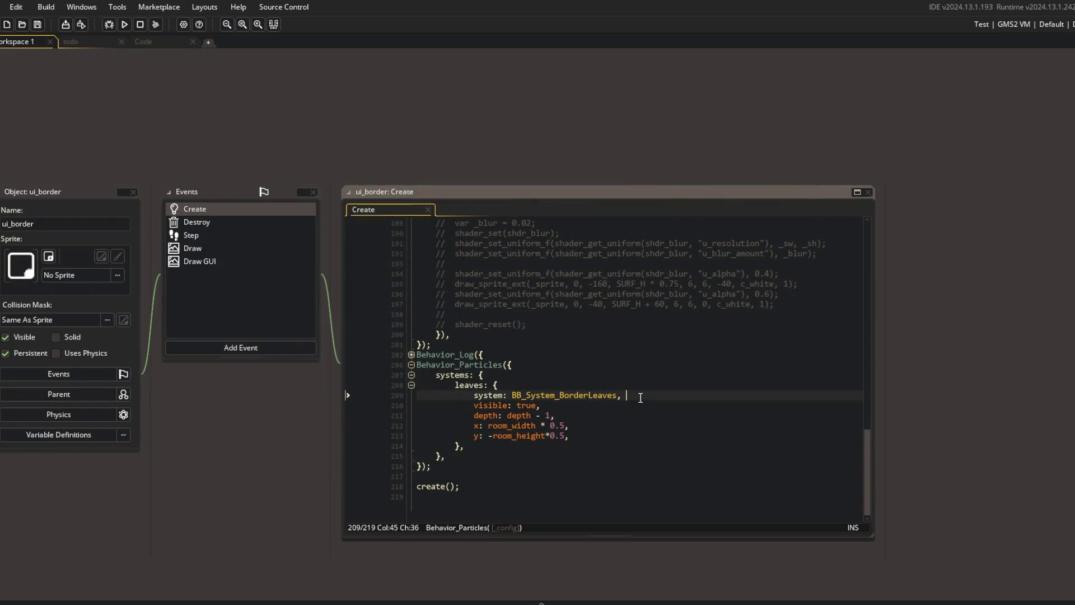
pyautogui.scroll(3, 635, 397)
pyautogui.scroll(8, 636, 397)
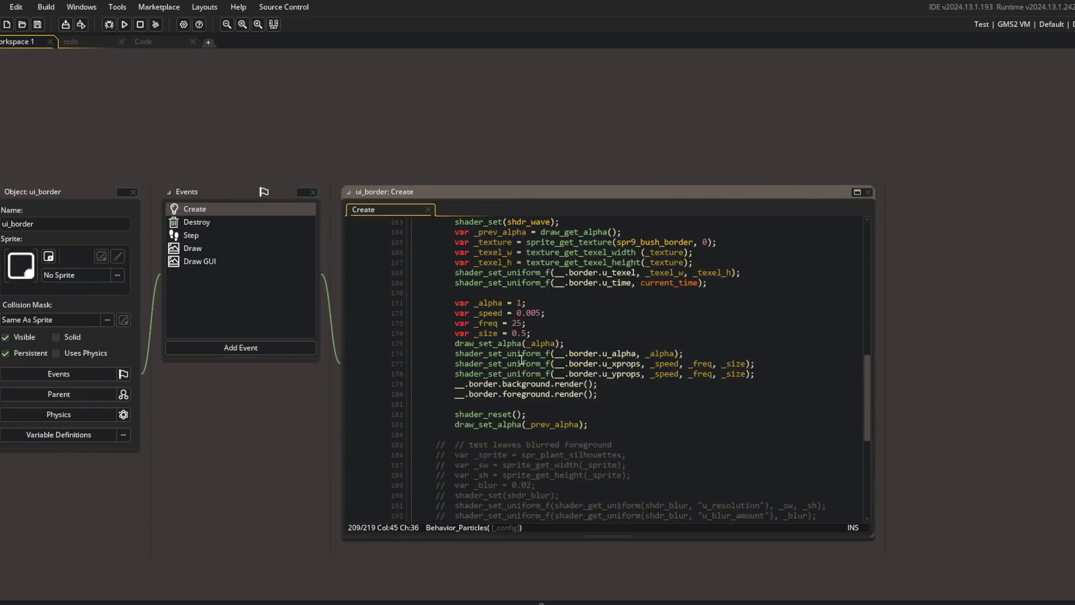
pyautogui.scroll(3, 524, 361)
pyautogui.click(407, 304)
pyautogui.scroll(-10, 488, 309)
pyautogui.click(513, 292)
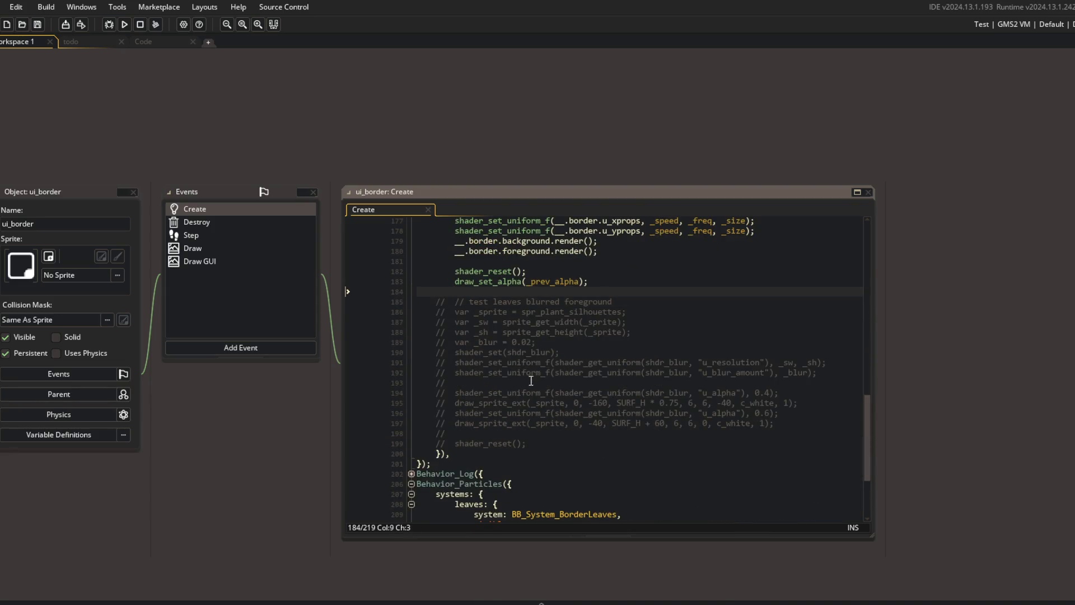
pyautogui.keyDown('shift'); pyautogui.click(544, 442); pyautogui.keyUp('shift')
pyautogui.press('BackSpace')
# - Make the leaves update position room_width * 0.5, -room_height * 0.5
pyautogui.scroll(10, 545, 443)
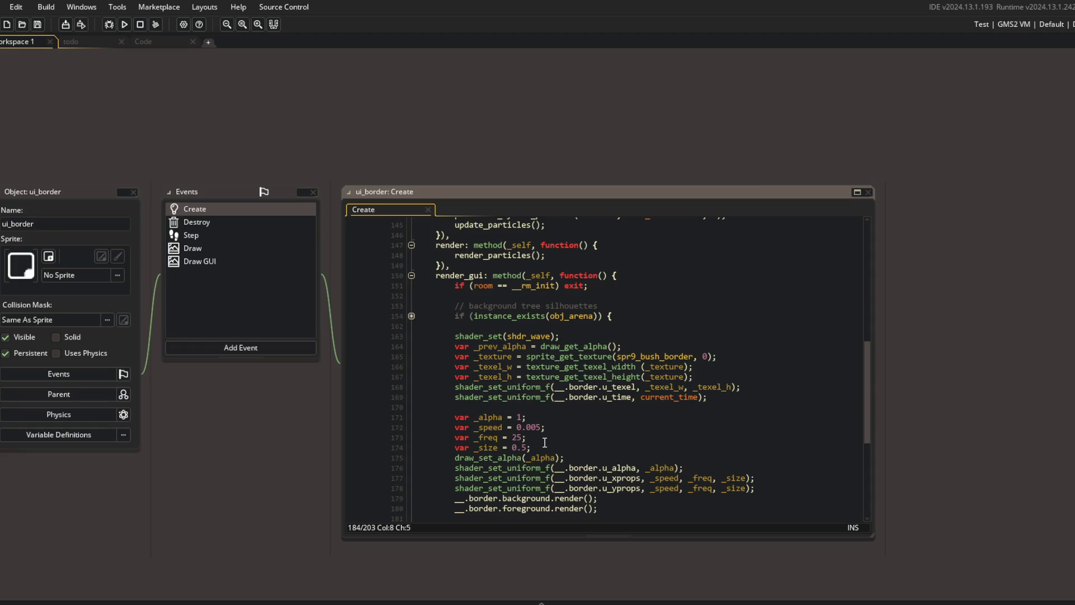
pyautogui.click(555, 338)
pyautogui.scroll(5, 553, 343)
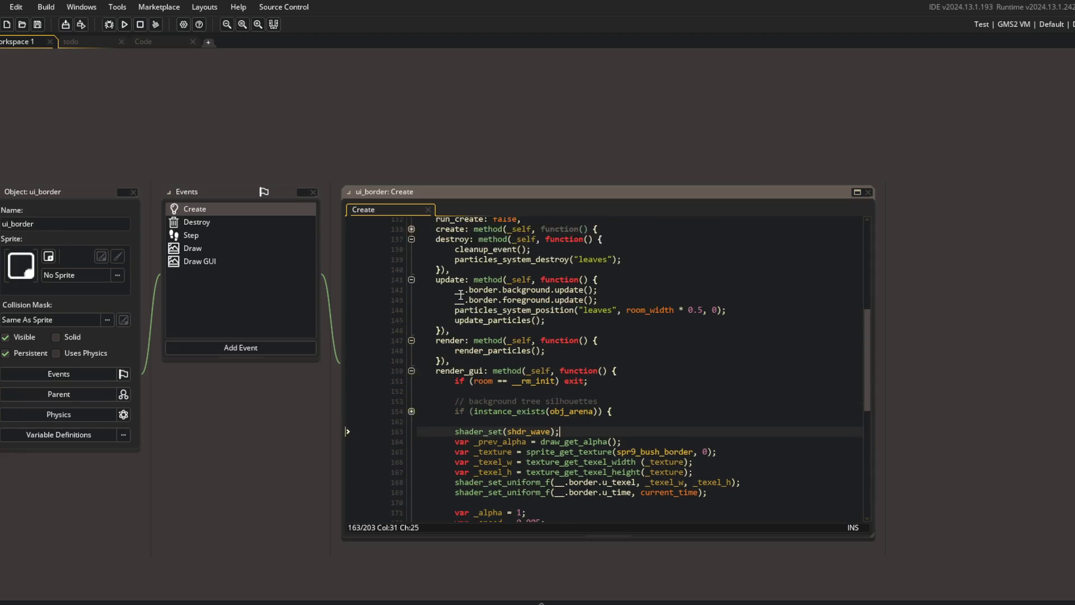
pyautogui.click(553, 338)
pyautogui.click(629, 359)
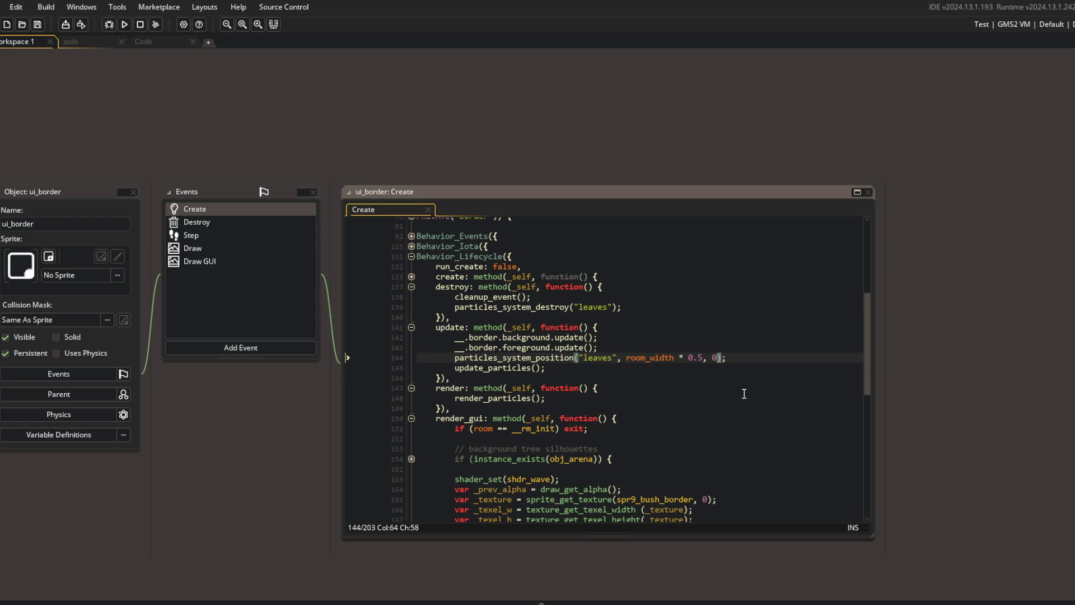
pyautogui.write('rom_h')
pyautogui.press('Return')
pyautogui.write('* 0.5')
# - Save and run the game to test the new leaves position
pyautogui.press('F5')
pyautogui.scroll(-13, 742, 392)
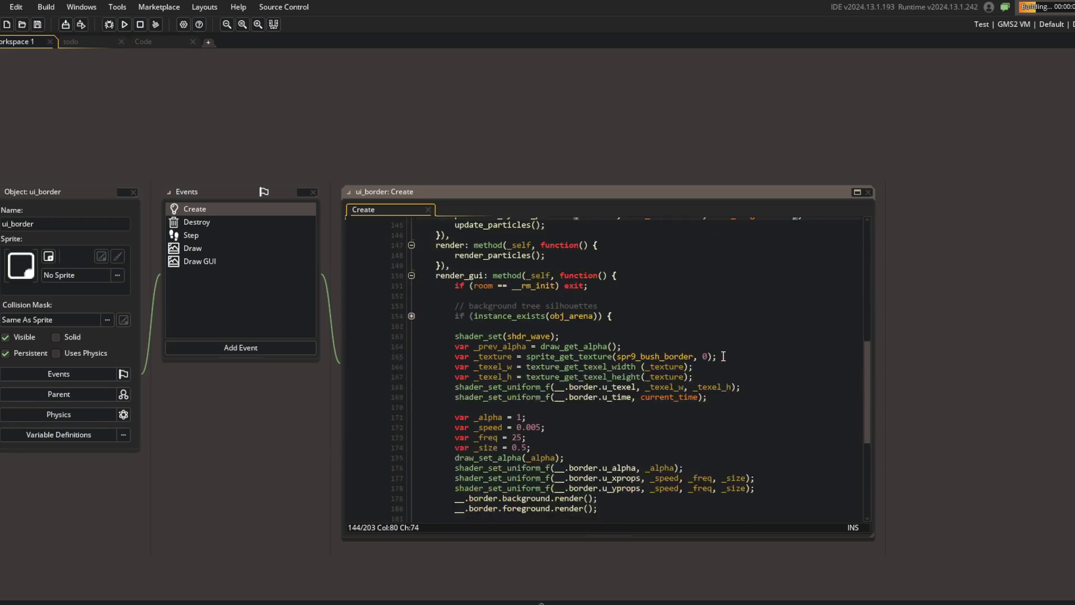
pyautogui.scroll(10, 723, 356)
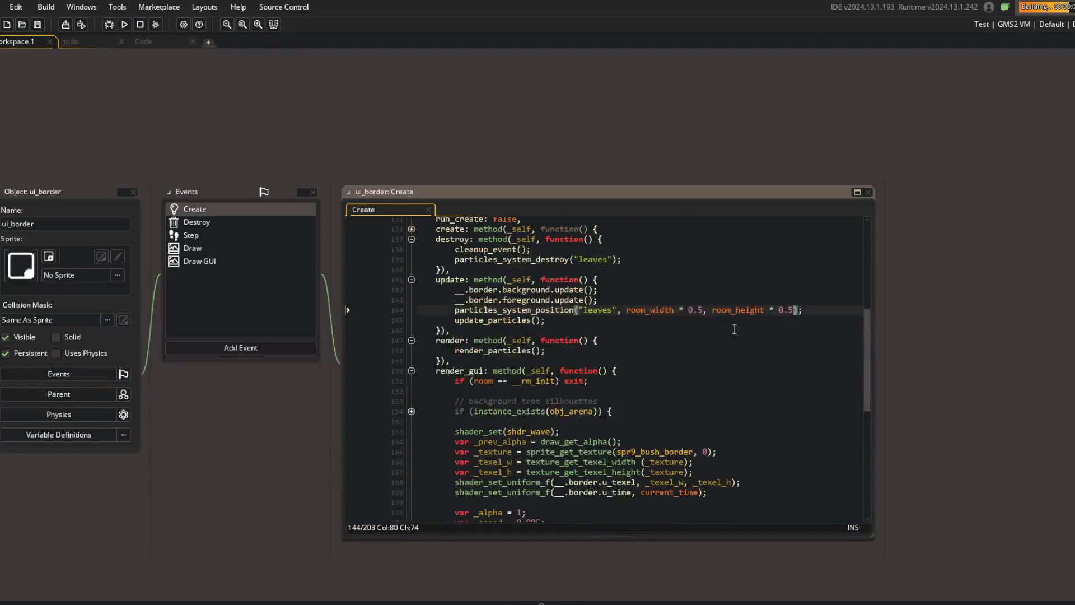
pyautogui.click(838, 289)
pyautogui.press('F5')
pyautogui.click(651, 309)
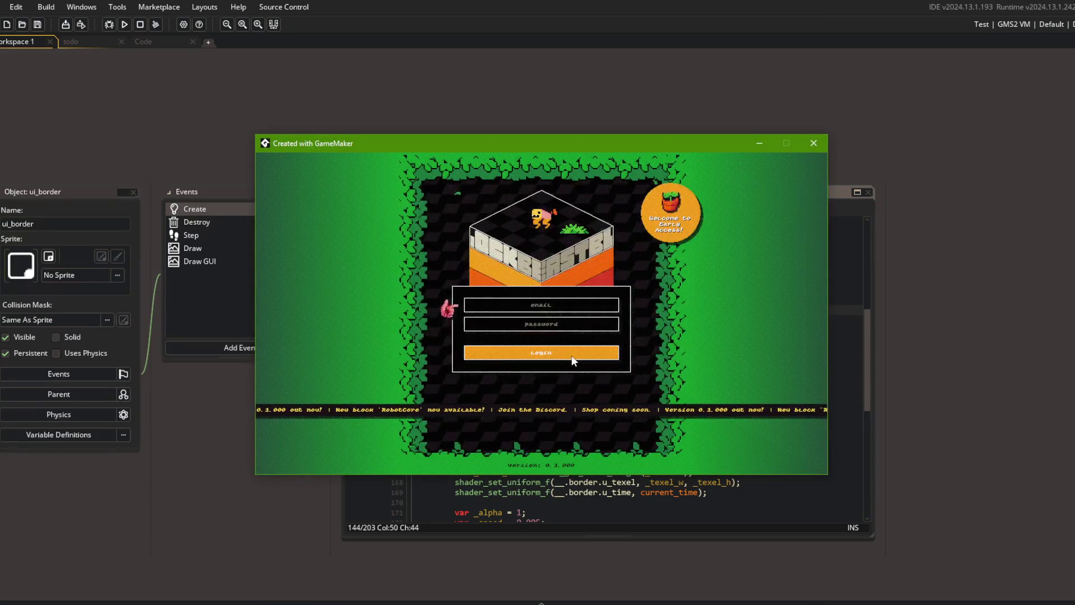
# - Log in, choose Battle and Online, pick a beast, then close the game
pyautogui.click(541, 352)
pyautogui.click(540, 342)
pyautogui.click(560, 353)
pyautogui.click(547, 412)
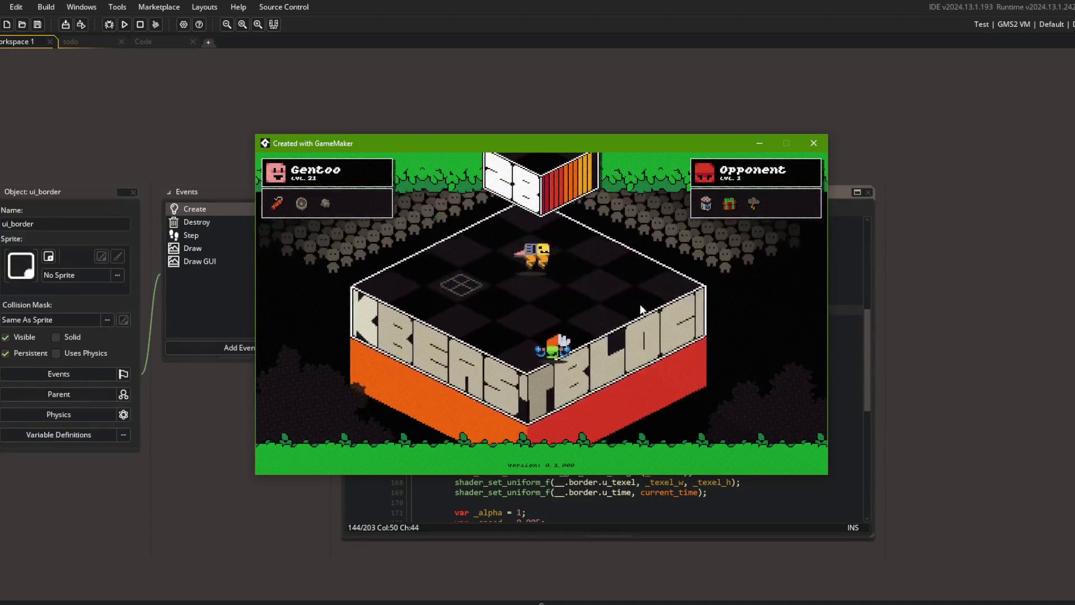
pyautogui.click(811, 143)
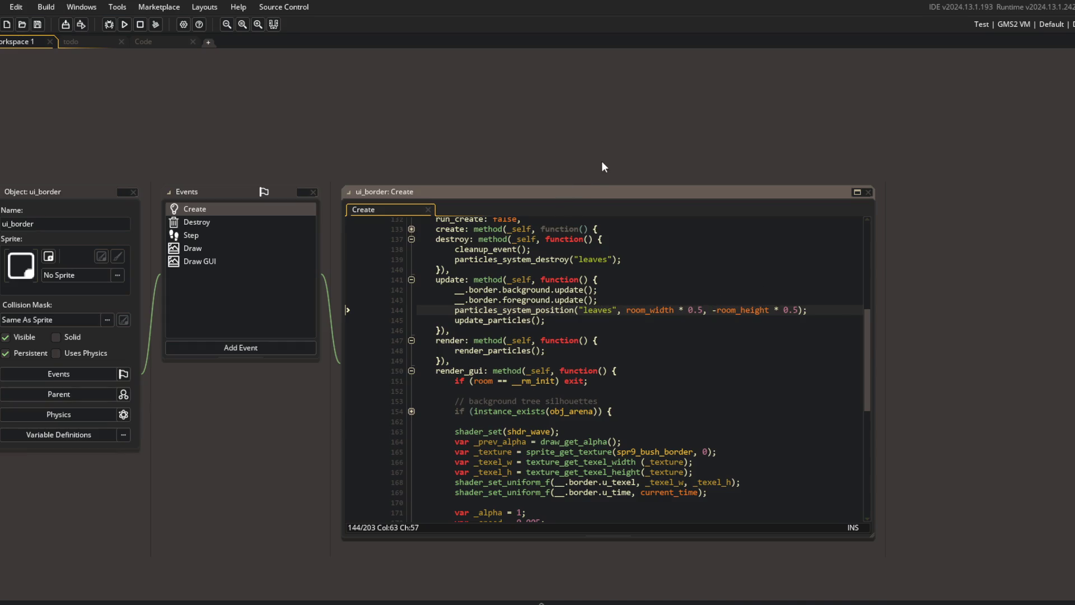
# - Delete the blank line after the title preset call in the camera's Create code
pyautogui.hotkey('ctrl', 't')
pyautogui.write('camera')
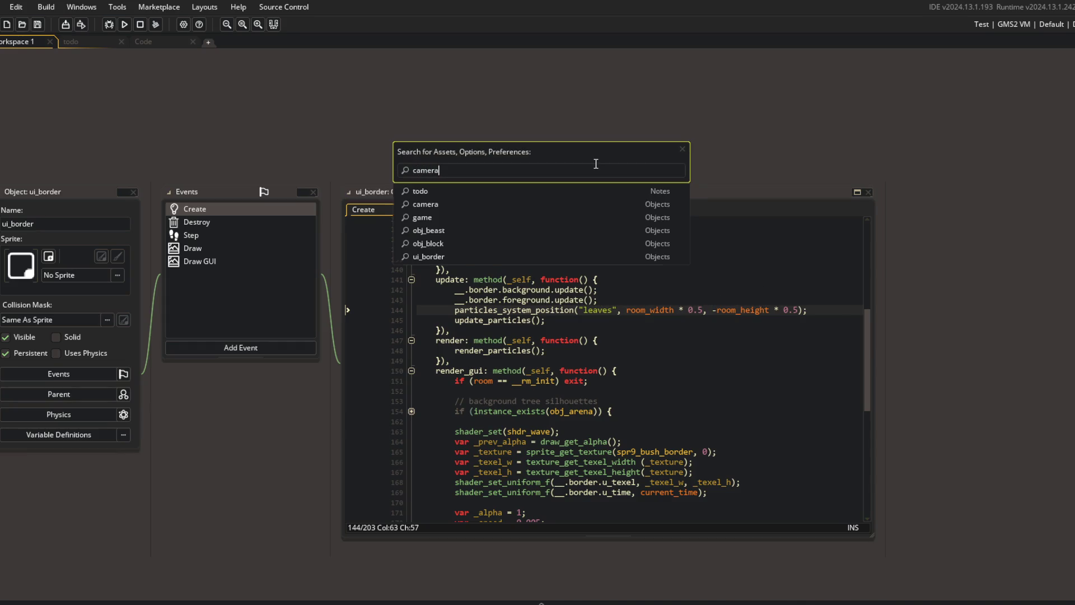
pyautogui.press('Return')
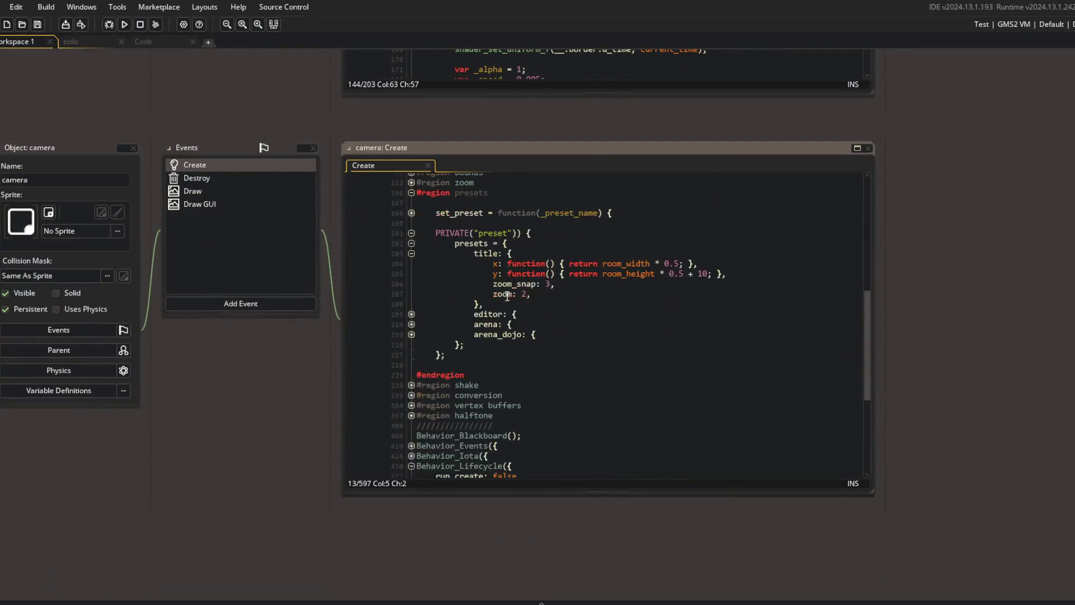
pyautogui.click(544, 284)
pyautogui.click(622, 274)
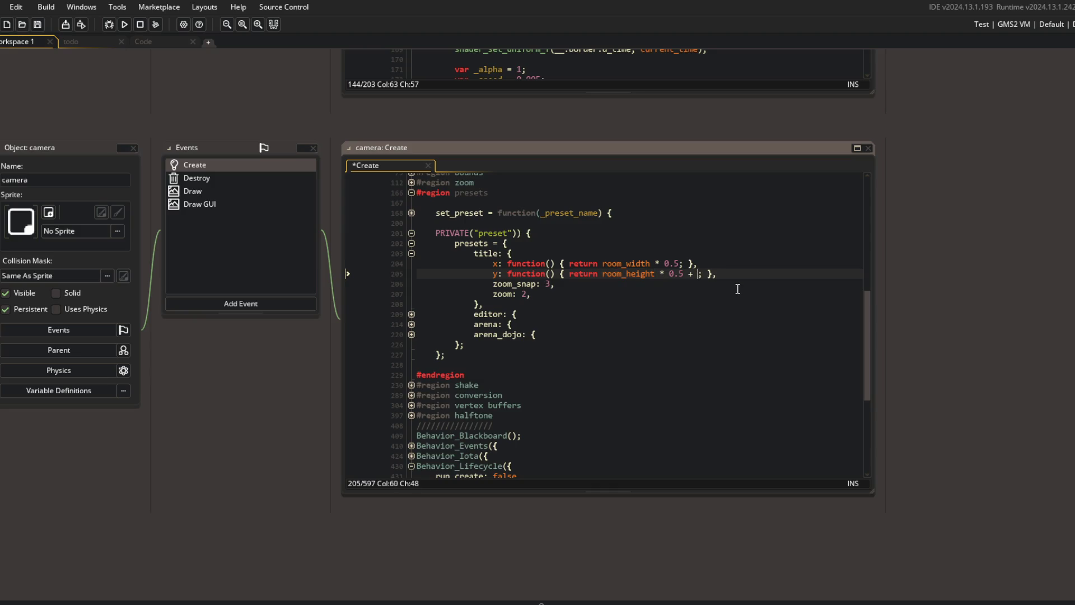
pyautogui.press('Up')
pyautogui.press('Up')
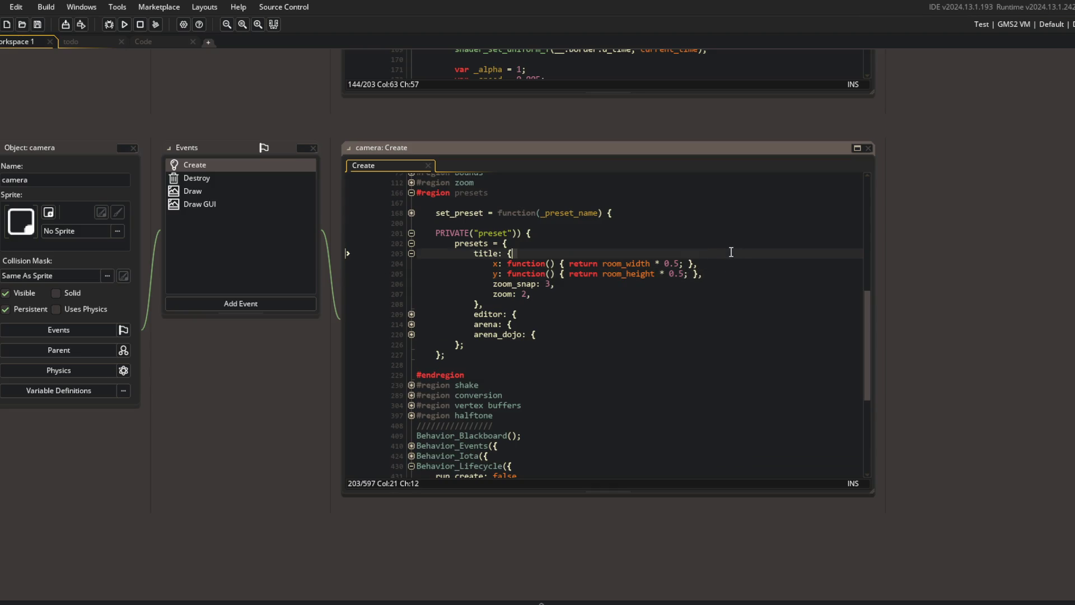
pyautogui.scroll(-2, 502, 208)
pyautogui.scroll(1, 502, 209)
pyautogui.scroll(-5, 502, 209)
pyautogui.click(578, 353)
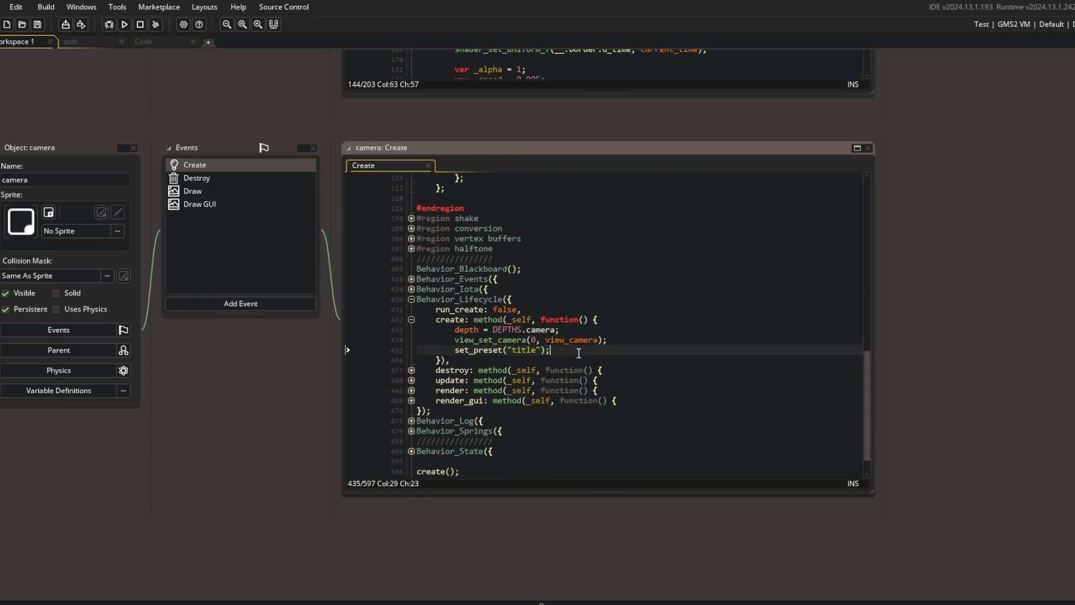
pyautogui.press('BackSpace')
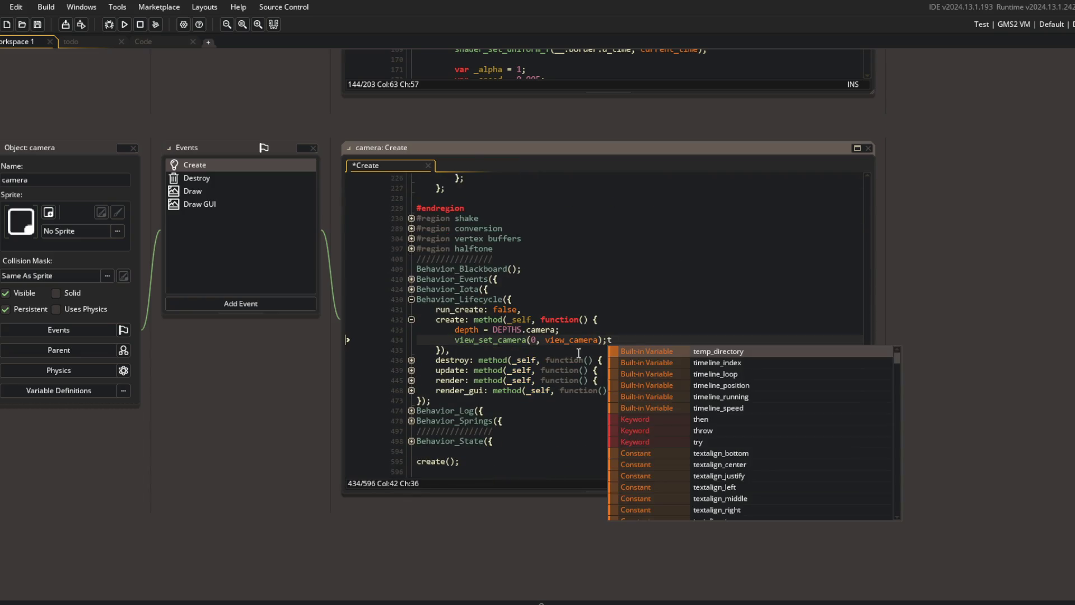
# - Add camera.set_preset("title") to Sequence_LoginToTitle in SEQUENCING.gml and save
pyautogui.hotkey('ctrl', 't')
pyautogui.write('sequence')
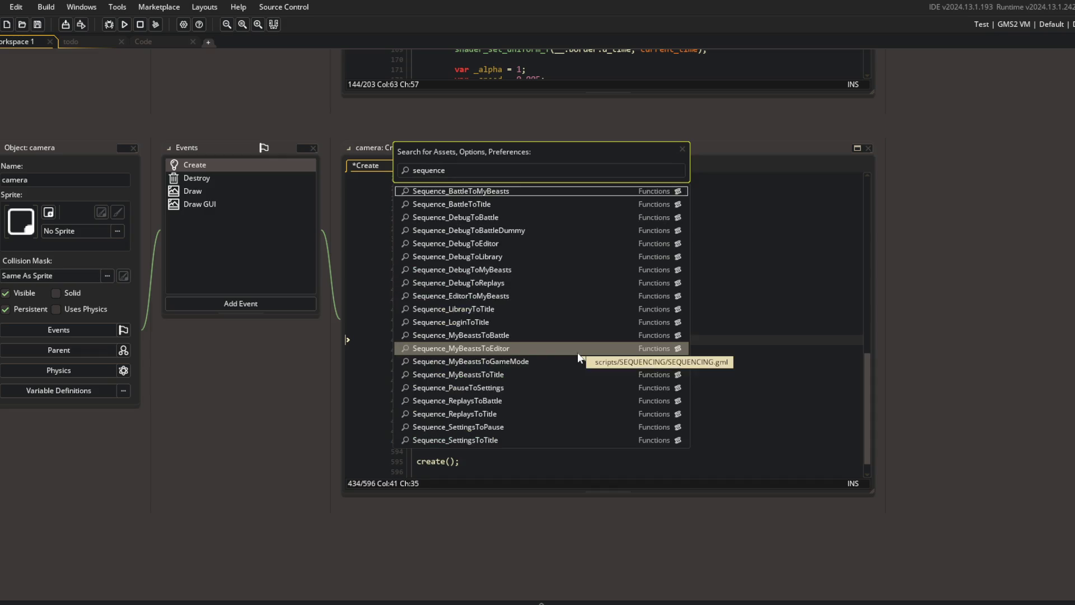
pyautogui.click(576, 352)
pyautogui.click(260, 293)
pyautogui.click(261, 326)
pyautogui.click(256, 373)
pyautogui.press('Up')
pyautogui.press('Up')
pyautogui.press('Up')
pyautogui.press('Down')
pyautogui.press('Return')
pyautogui.write('ca')
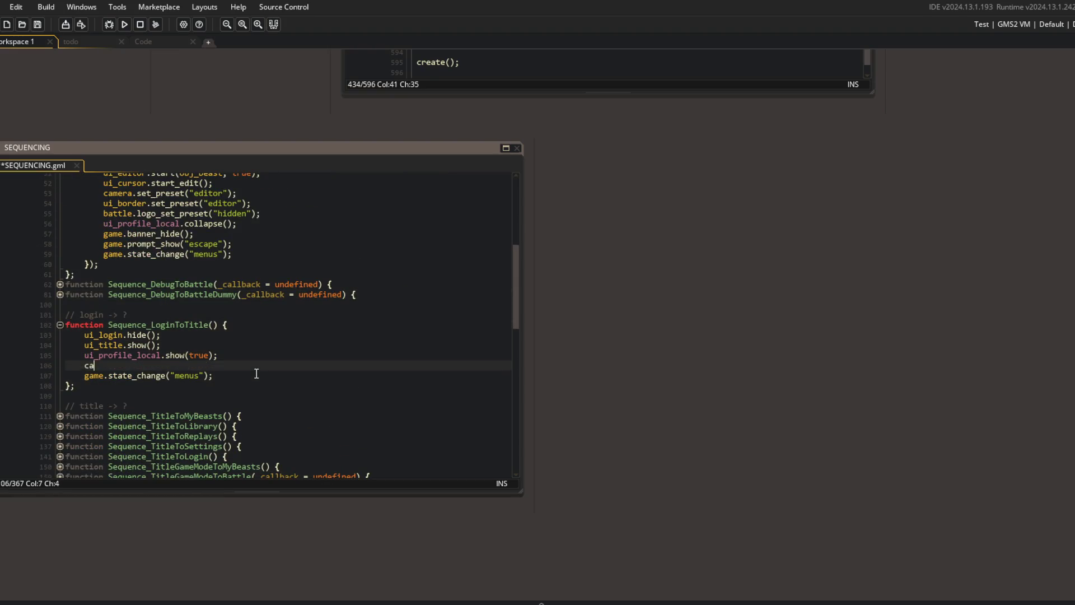
pyautogui.hotkey('ctrl', 's')
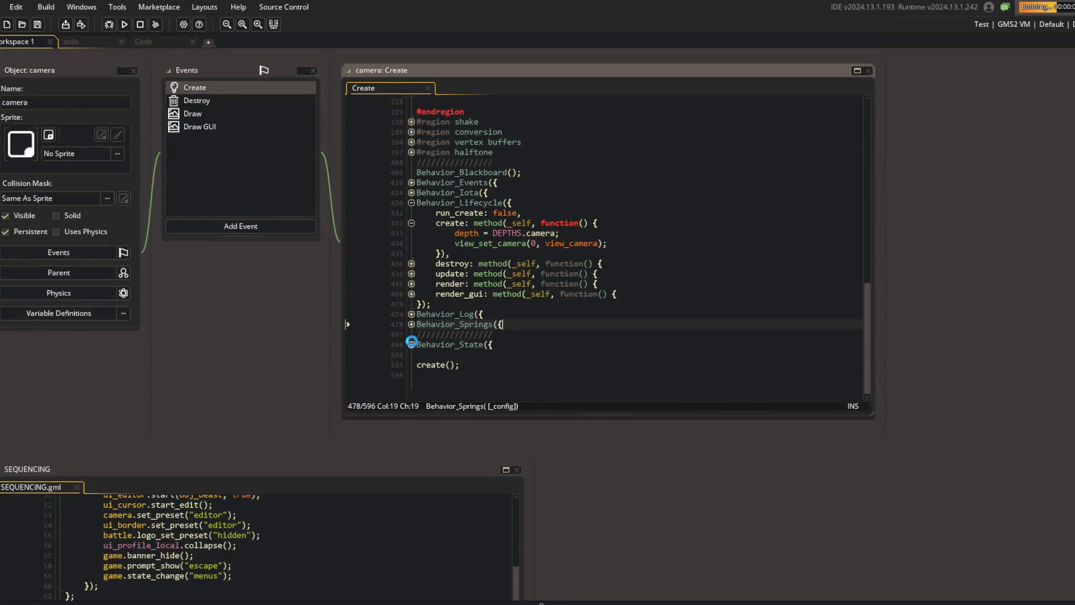
# - Glance at the camera's state behaviour block and bring focus back to the editor
pyautogui.click(411, 341)
pyautogui.click(411, 340)
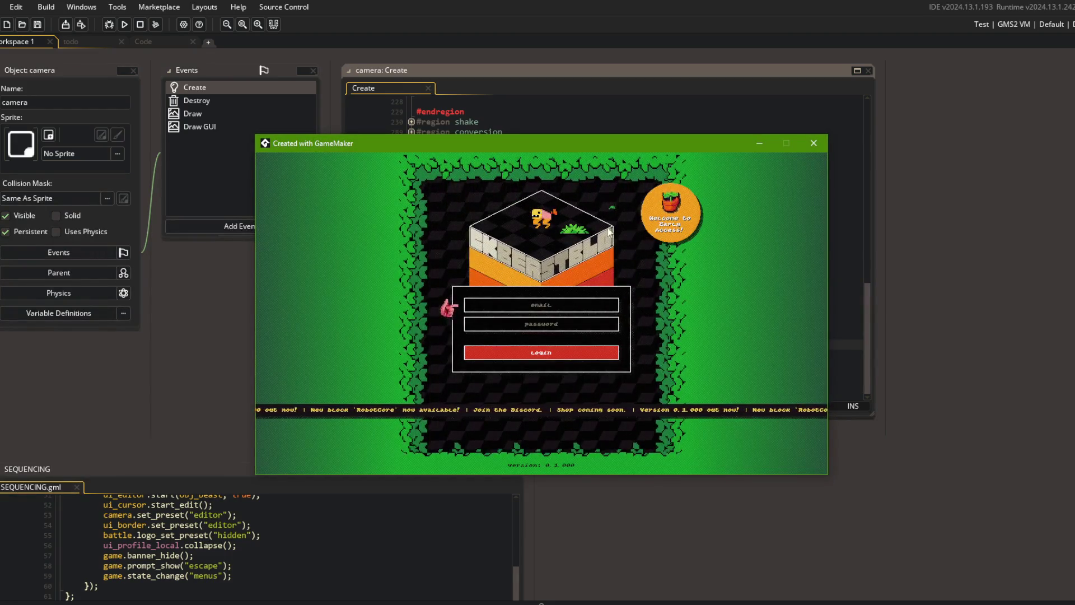
pyautogui.click(202, 307)
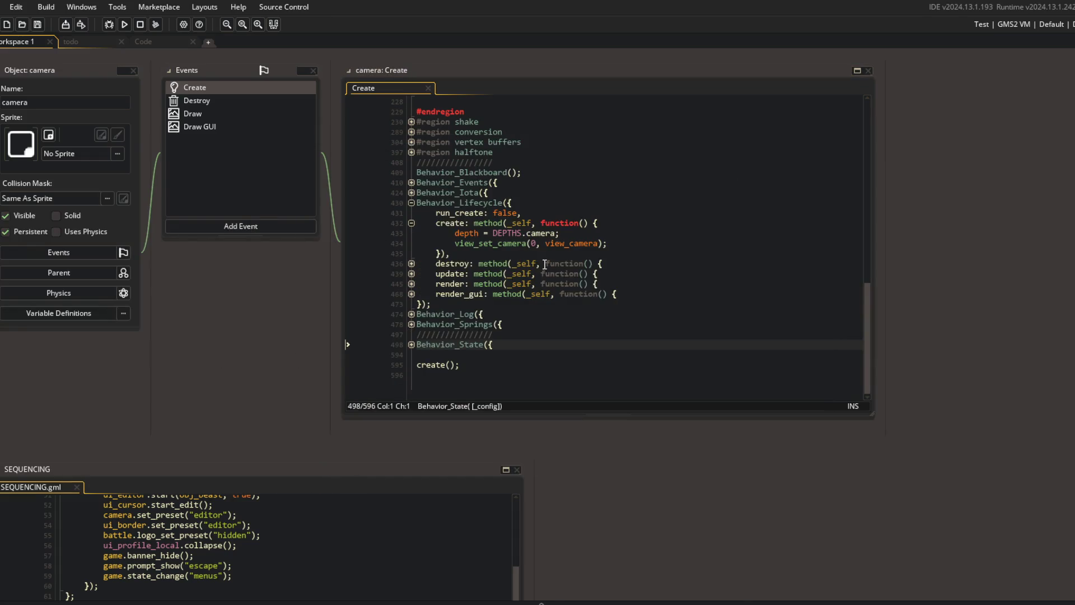
# - Inspect ui_border's leaves particle position and run the game with F5
pyautogui.scroll(5, 233, 301)
pyautogui.click(712, 219)
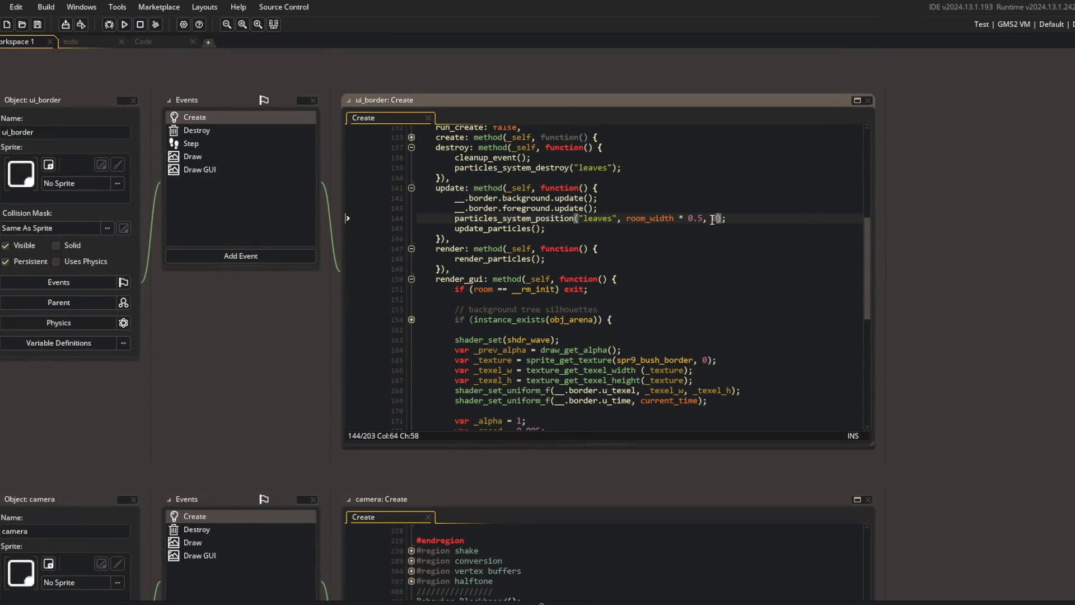
pyautogui.scroll(-10, 712, 219)
pyautogui.click(584, 370)
pyautogui.press('Left')
pyautogui.press('Left')
pyautogui.press('Left')
pyautogui.press('F5')
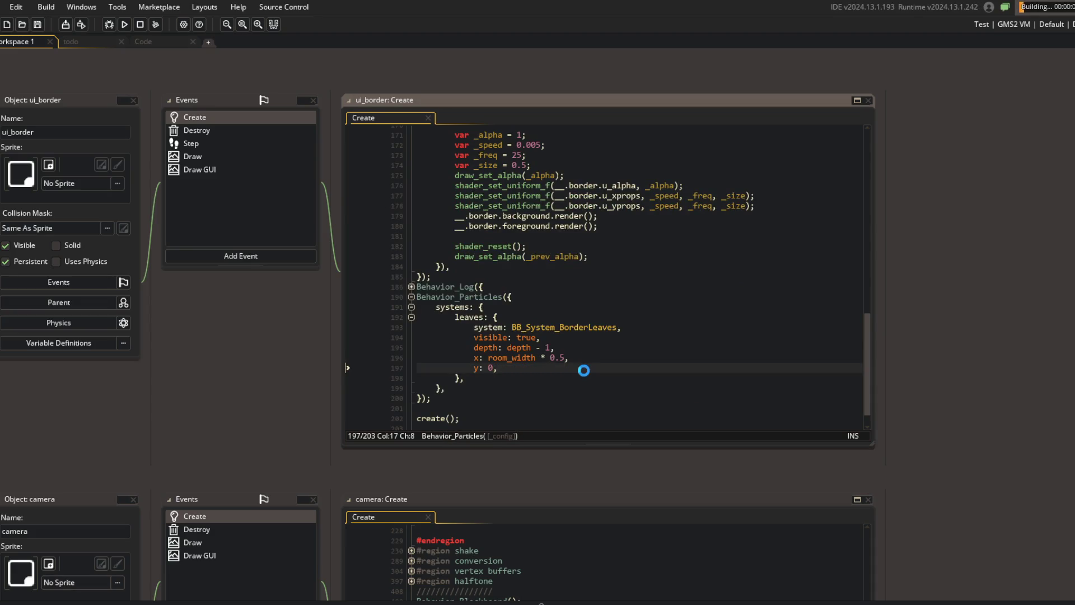
# - Close the game with Escape and scroll back to the camera's Create code
pyautogui.scroll(3, 297, 359)
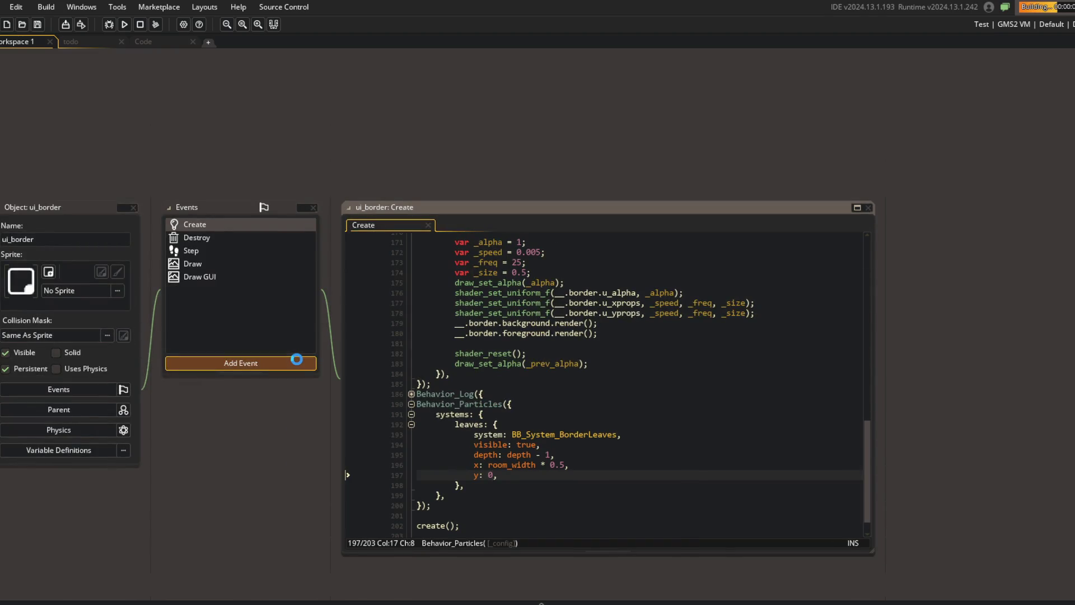
pyautogui.scroll(1, 419, 264)
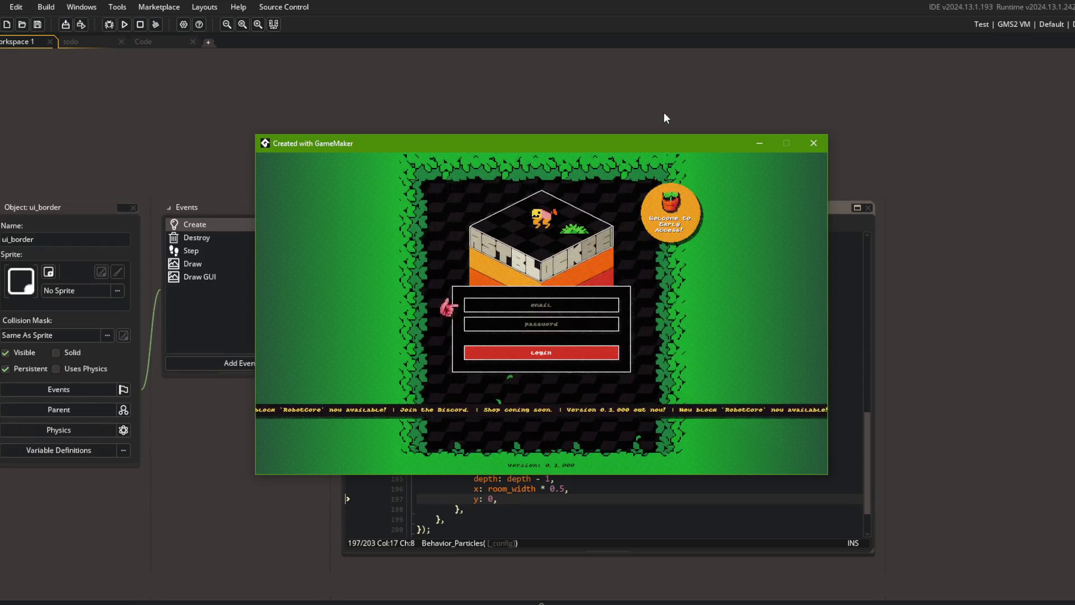
pyautogui.press('Escape')
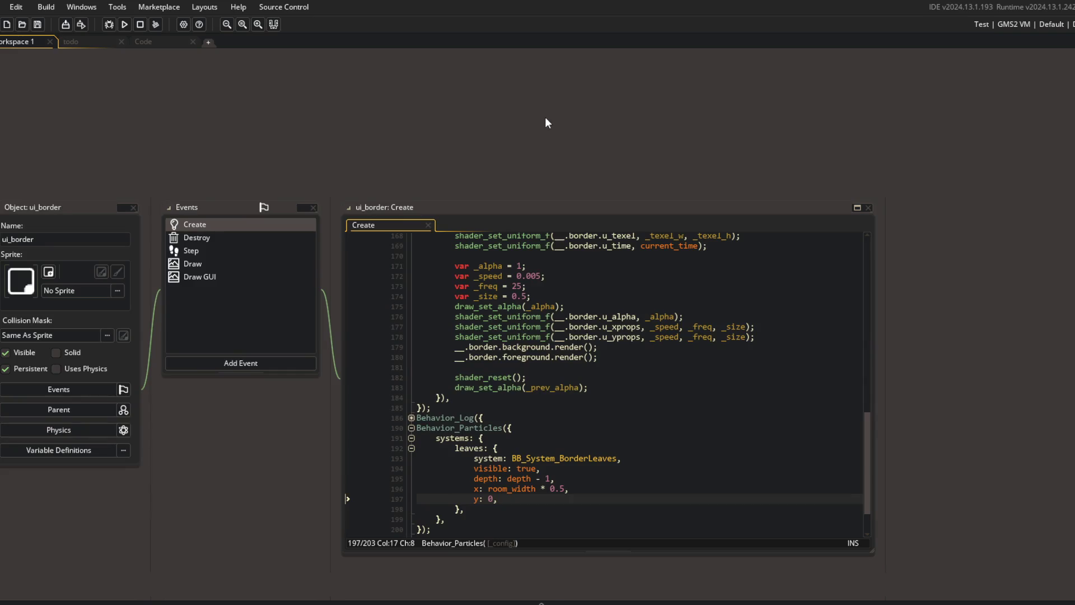
pyautogui.scroll(-5, 453, 178)
pyautogui.click(506, 344)
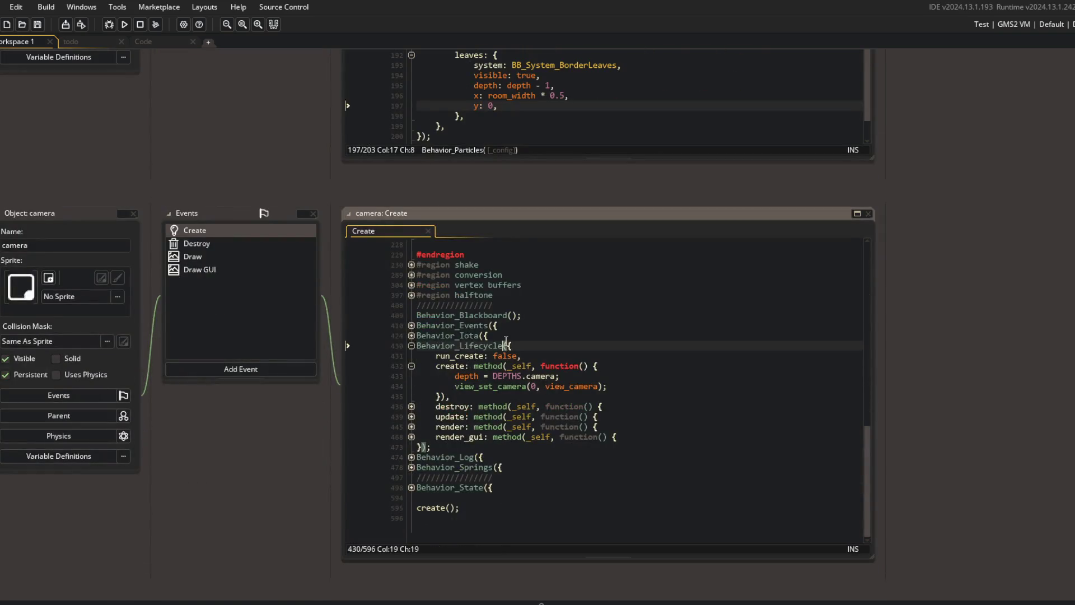
# - Unfold the camera's update method, state behaviour block, state list and idle state
pyautogui.click(411, 416)
pyautogui.scroll(-2, 431, 423)
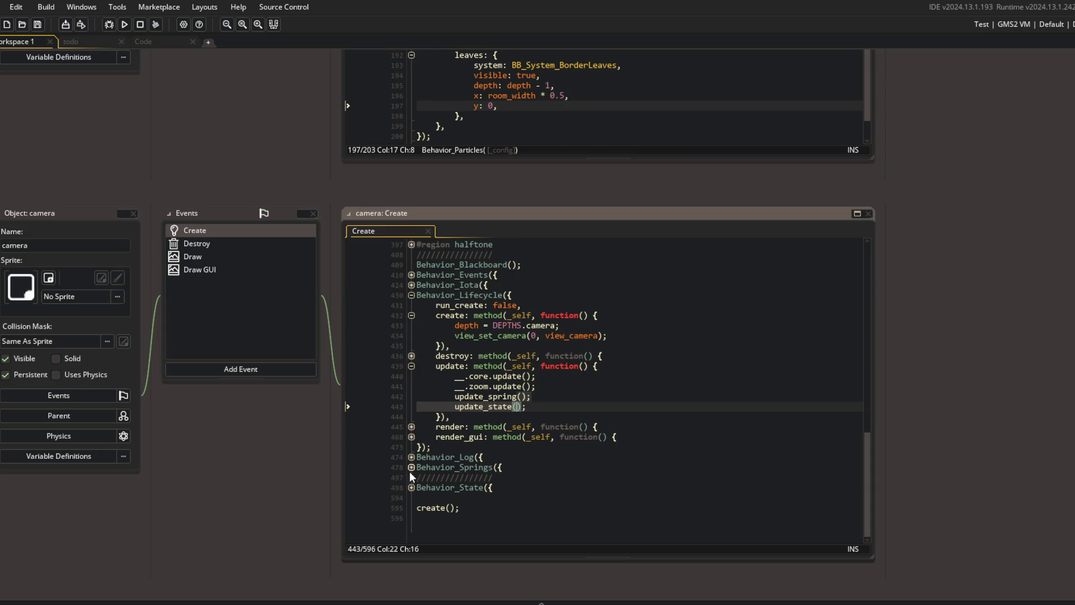
pyautogui.click(411, 487)
pyautogui.click(411, 507)
pyautogui.scroll(-3, 414, 504)
pyautogui.click(494, 416)
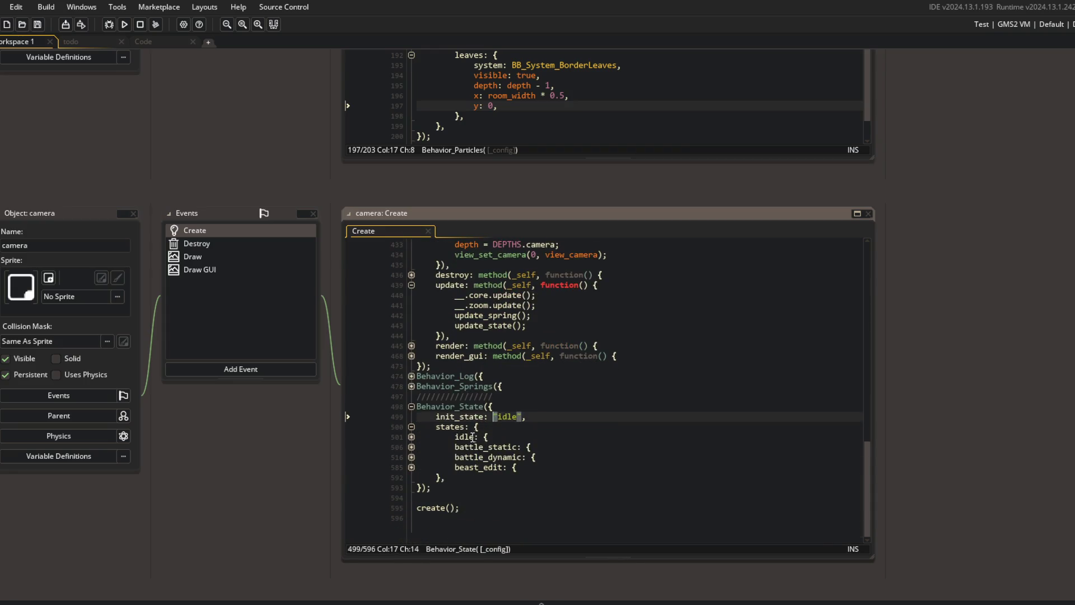
pyautogui.click(411, 436)
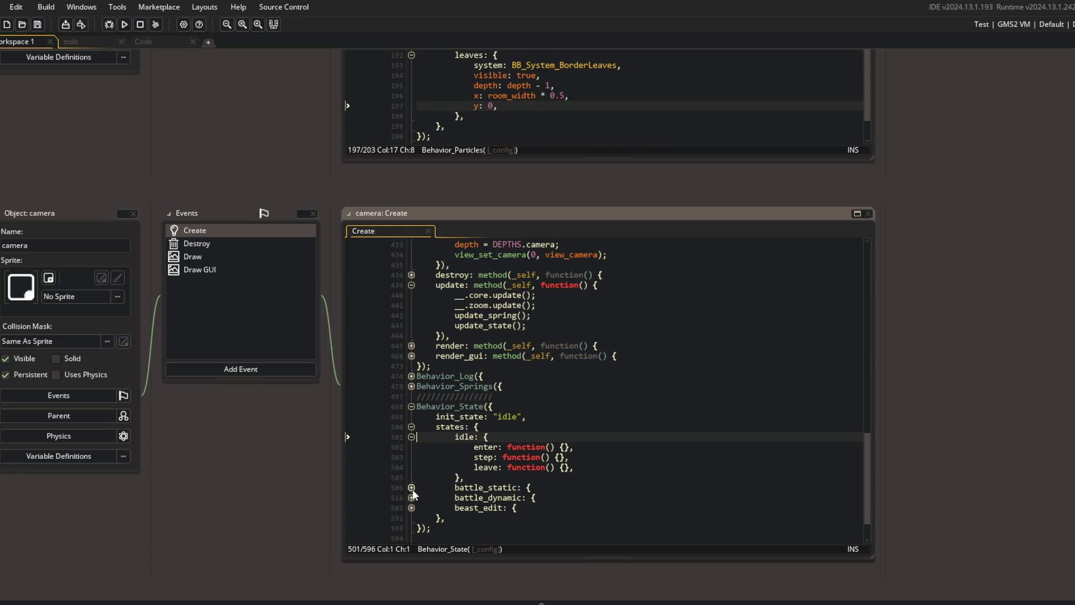
pyautogui.scroll(4, 501, 361)
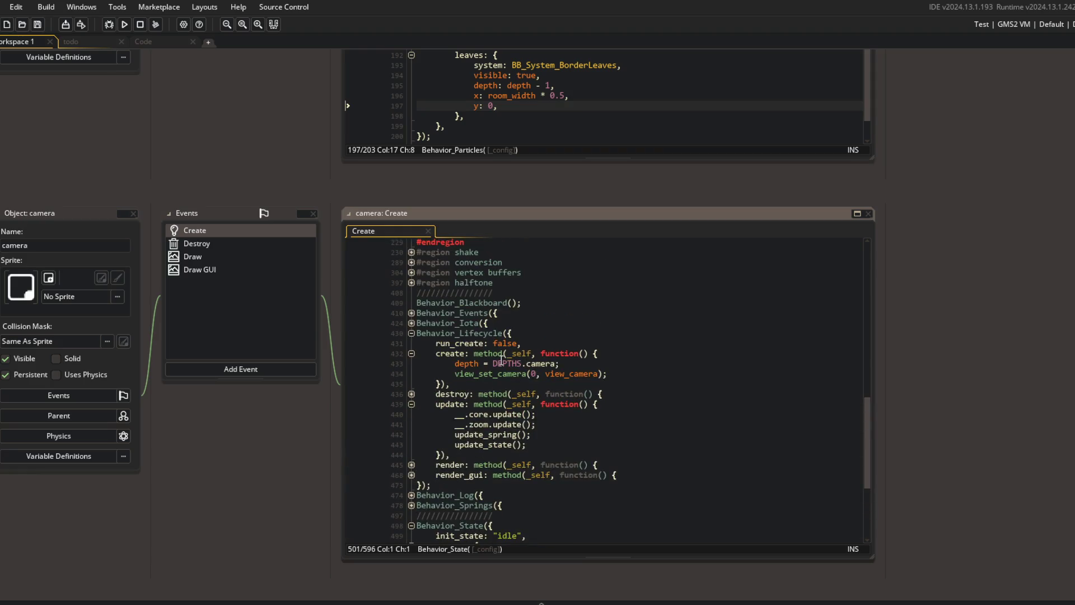
pyautogui.click(488, 424)
pyautogui.click(488, 415)
pyautogui.scroll(6, 450, 309)
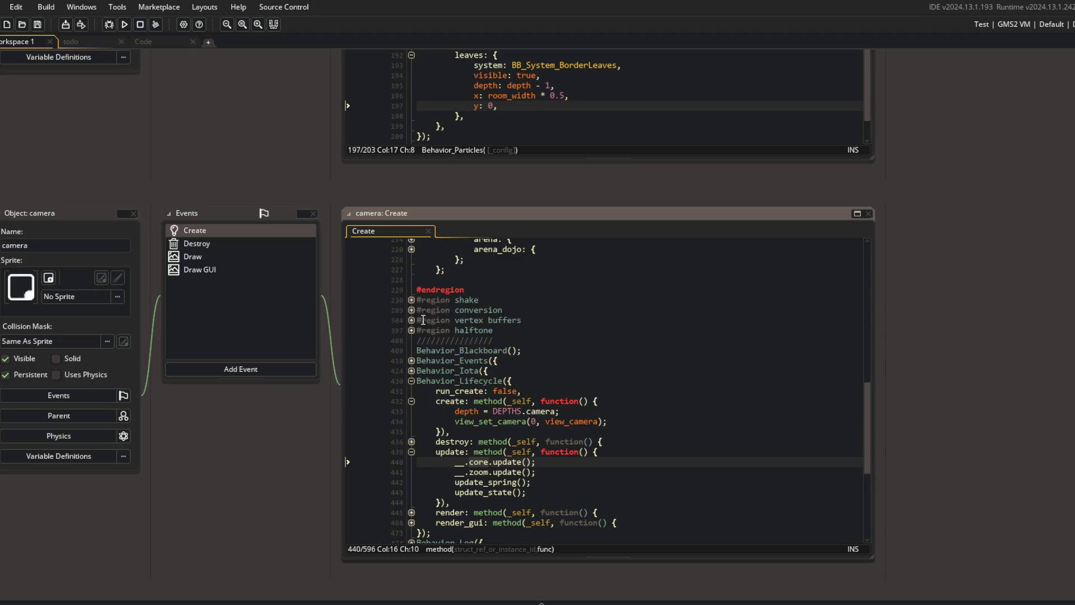
pyautogui.scroll(7, 450, 310)
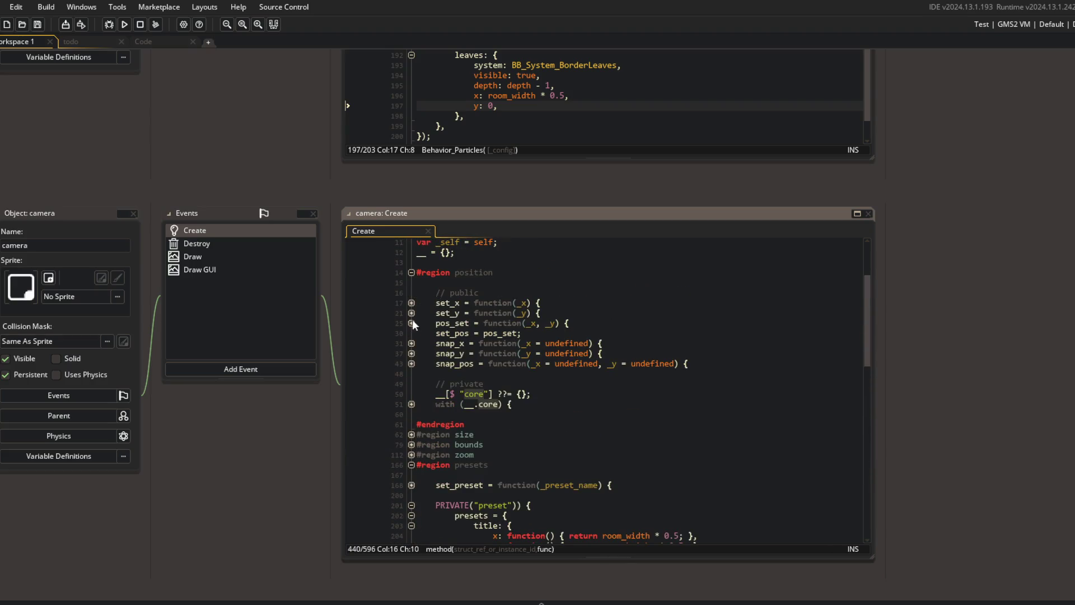
# - Read the core position block and the title preset's zoom, then fold it again
pyautogui.click(411, 404)
pyautogui.click(612, 420)
pyautogui.scroll(-9, 616, 409)
pyautogui.click(596, 379)
pyautogui.scroll(-3, 599, 375)
pyautogui.click(606, 364)
pyautogui.scroll(4, 607, 366)
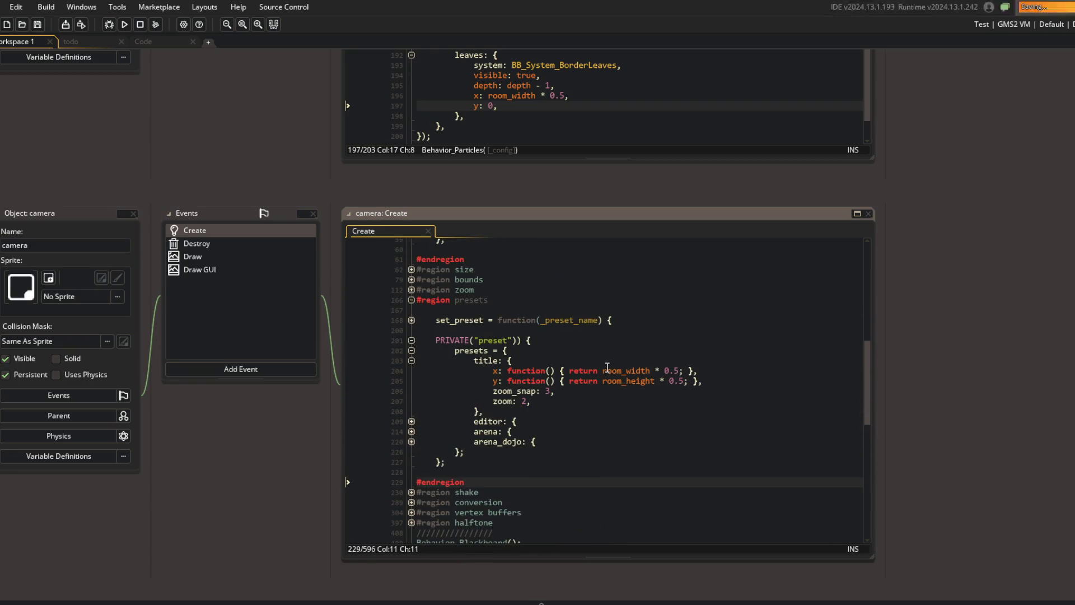
pyautogui.scroll(7, 607, 367)
pyautogui.click(412, 369)
pyautogui.scroll(-3, 428, 374)
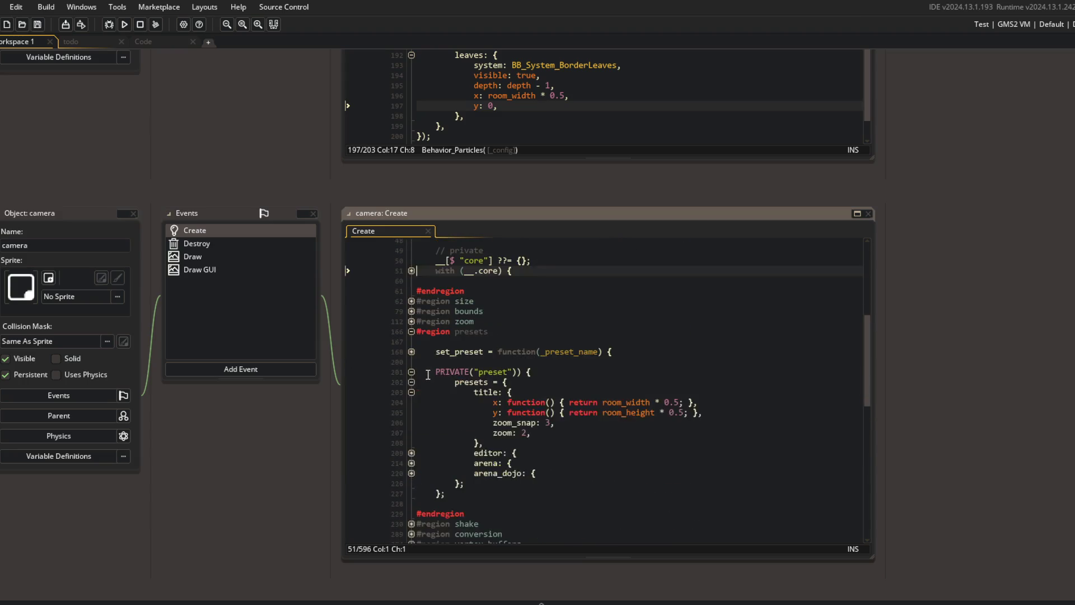
# - Unfold set_preset to review its x, method-check and zoom handling, plus set_x
pyautogui.click(411, 352)
pyautogui.click(411, 372)
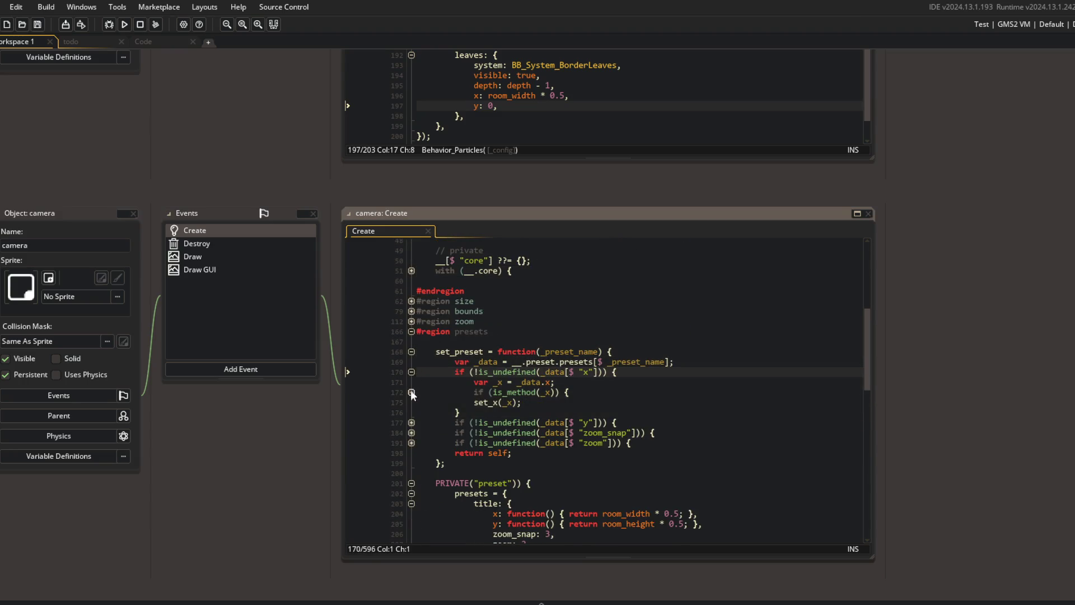
pyautogui.click(411, 392)
pyautogui.click(497, 402)
pyautogui.scroll(-3, 582, 398)
pyautogui.click(619, 368)
pyautogui.click(522, 316)
pyautogui.press('Down')
pyautogui.scroll(8, 537, 327)
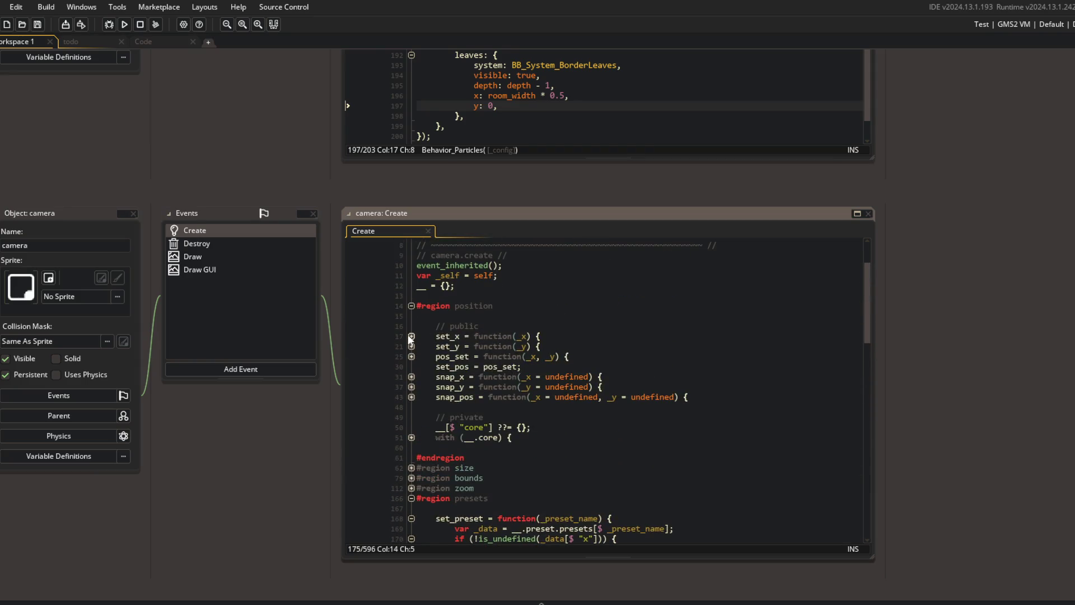
pyautogui.click(411, 336)
pyautogui.click(410, 336)
# - Review the public position section and the zoom update call in update
pyautogui.click(451, 324)
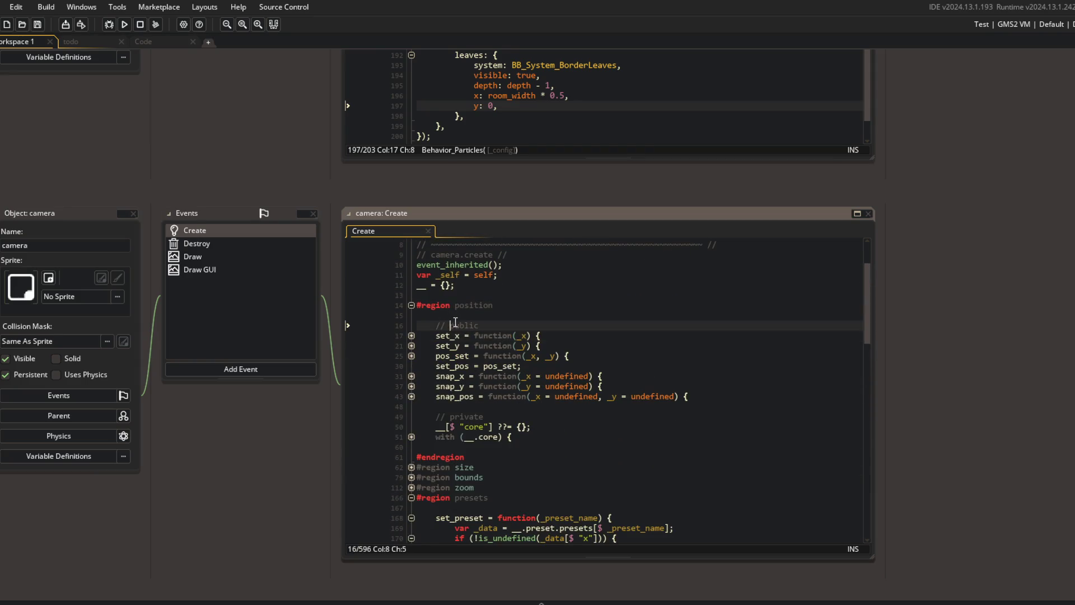
pyautogui.scroll(-20, 461, 317)
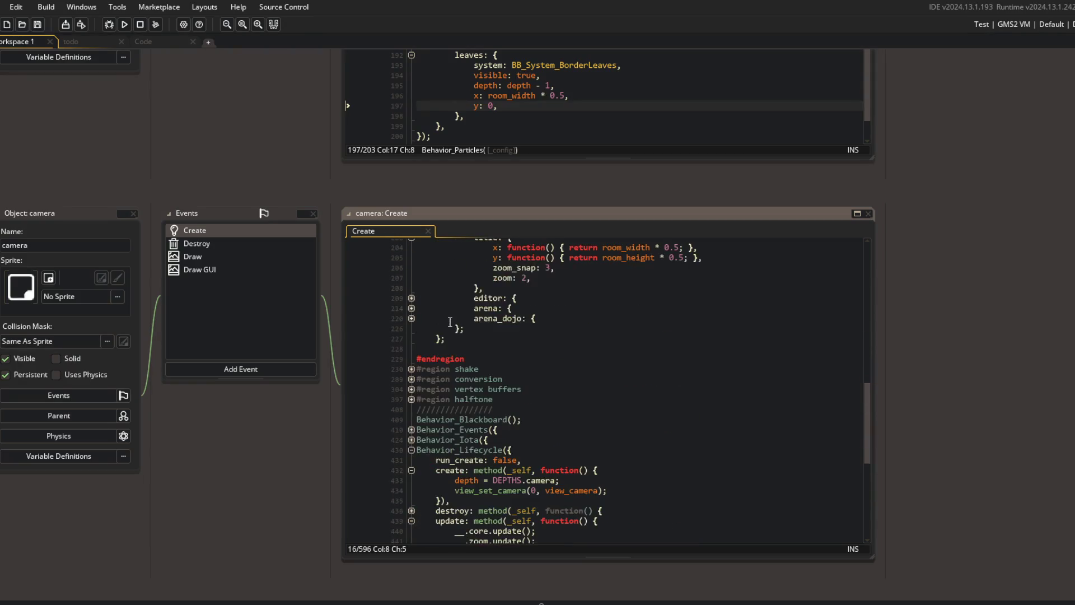
pyautogui.scroll(-5, 455, 317)
pyautogui.click(543, 400)
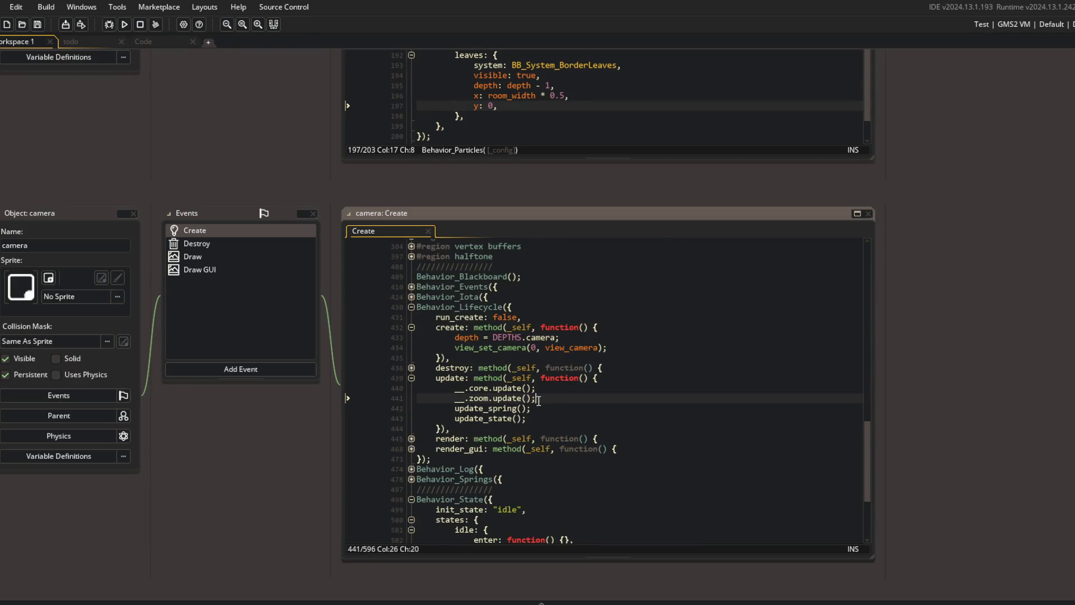
pyautogui.scroll(-4, 470, 416)
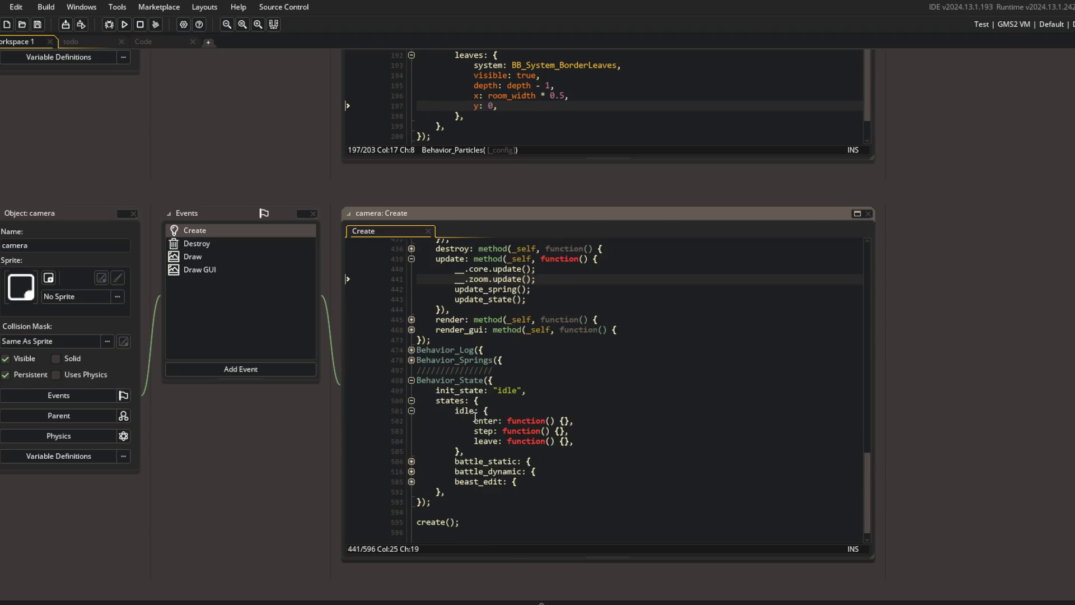
# - Unfold battle_static's enter handler and battle_dynamic's step loop averaging obj_beast positions
pyautogui.click(412, 462)
pyautogui.click(498, 461)
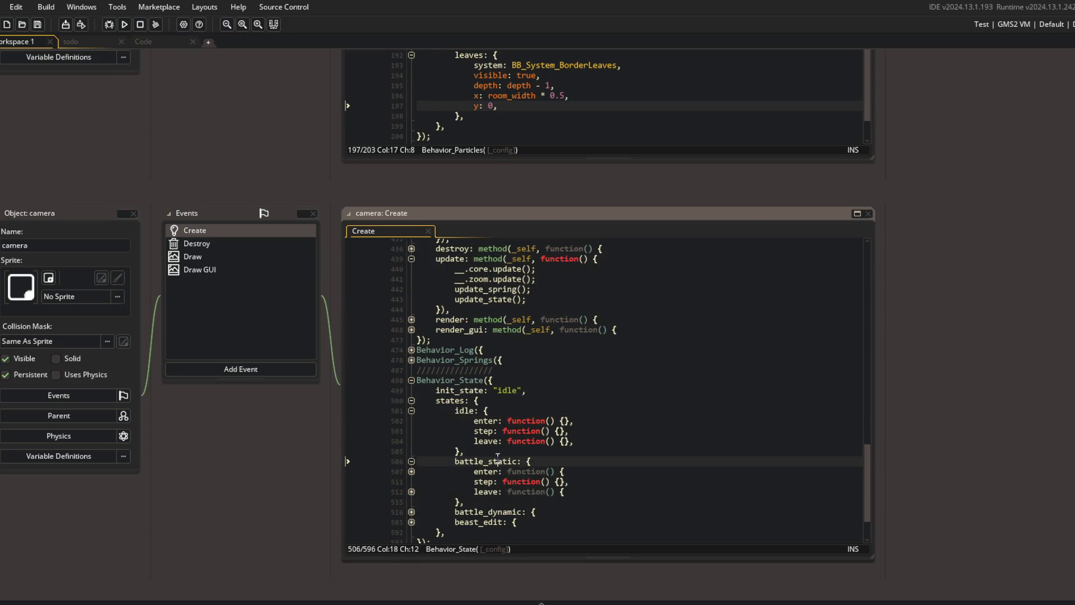
pyautogui.click(411, 472)
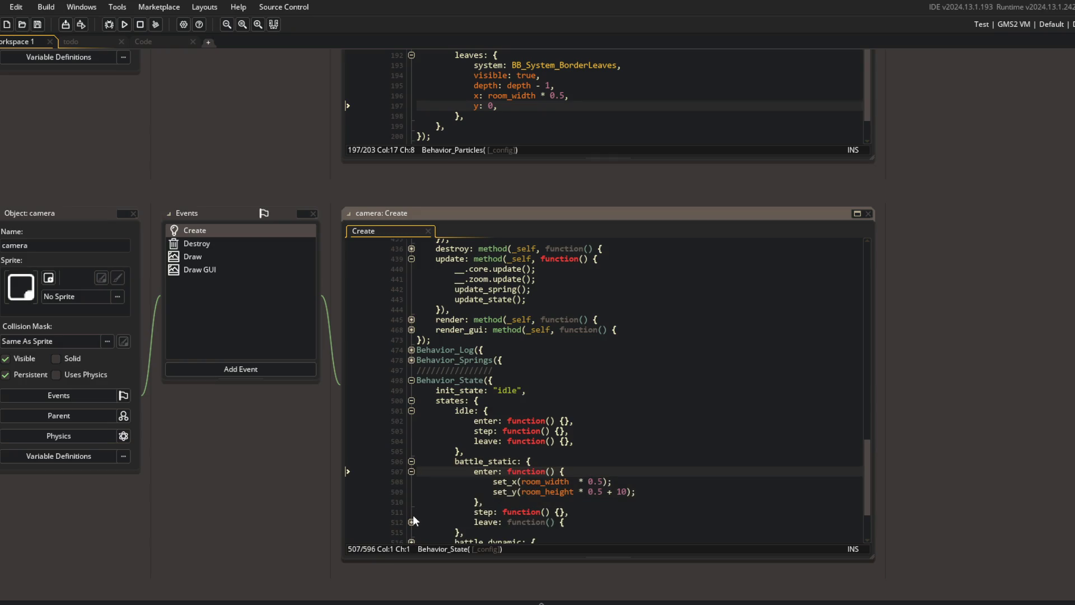
pyautogui.scroll(-3, 415, 480)
pyautogui.click(411, 457)
pyautogui.click(411, 477)
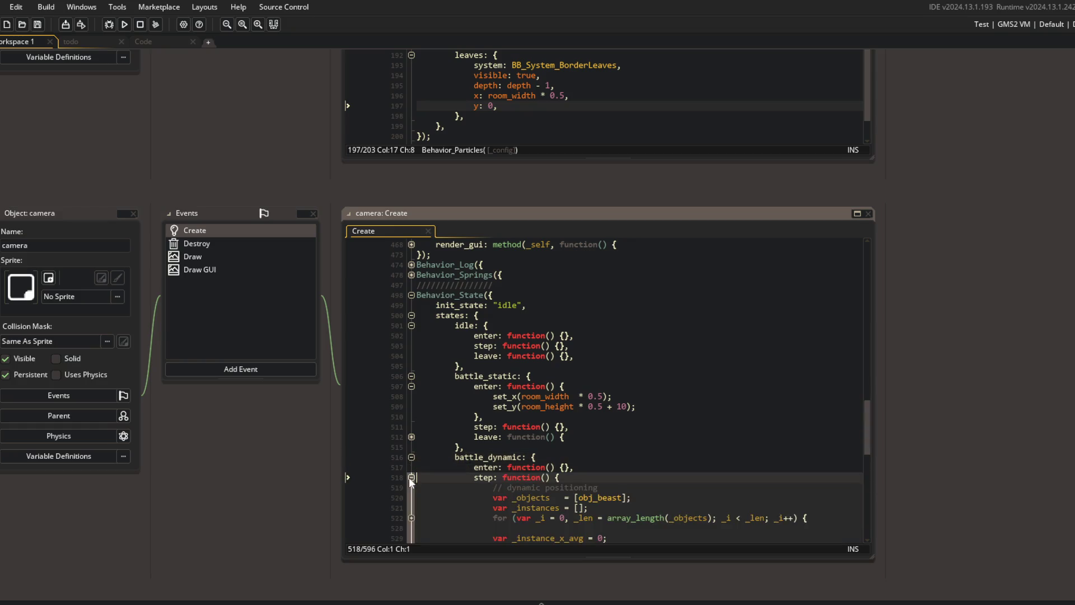
pyautogui.scroll(-4, 415, 478)
pyautogui.click(577, 409)
pyautogui.scroll(-3, 423, 459)
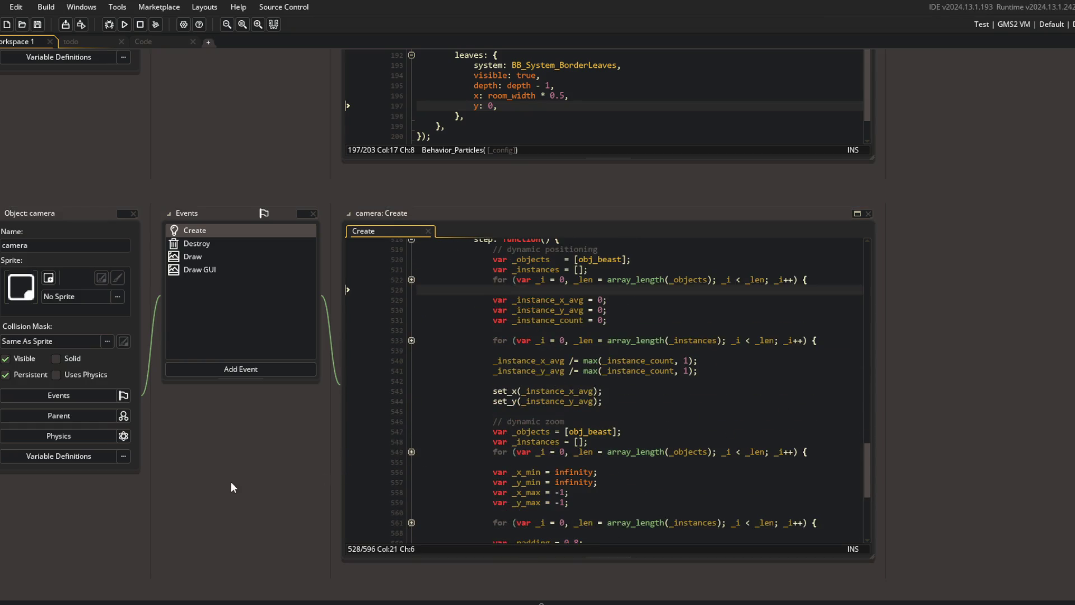
pyautogui.scroll(5, 230, 482)
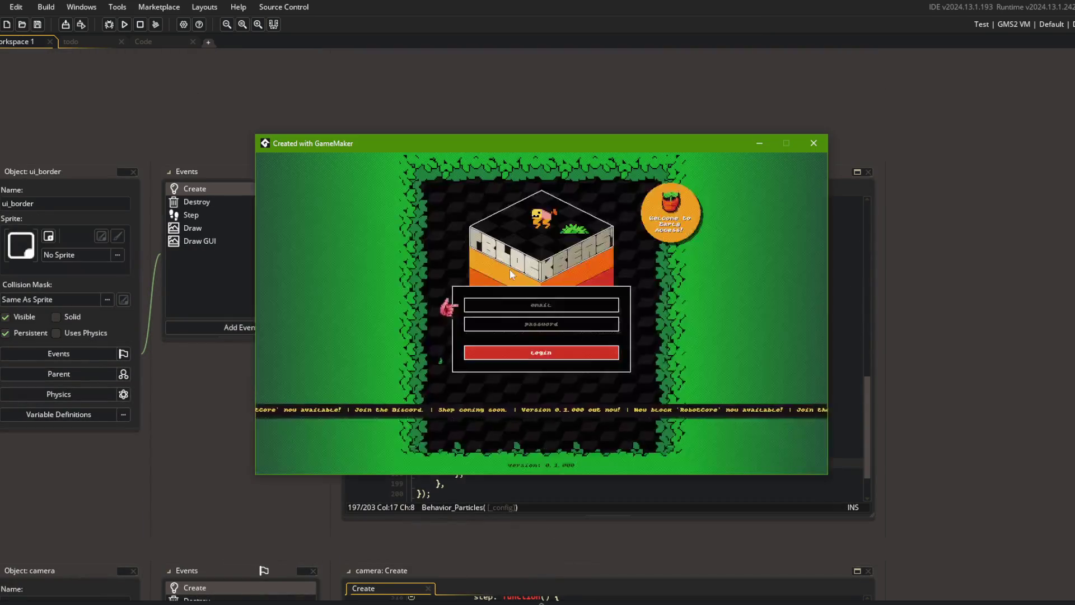
# - Log into Beastblock's main menu, then scroll the menu cards to Logout and return to login
pyautogui.click(558, 354)
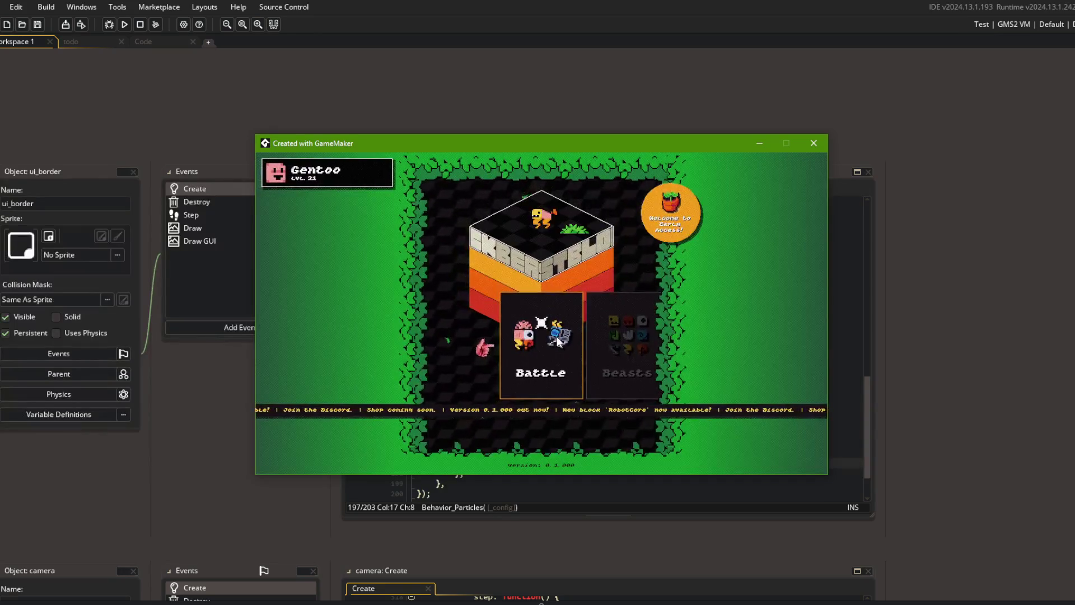
pyautogui.scroll(-2, 540, 355)
pyautogui.scroll(-2, 540, 355)
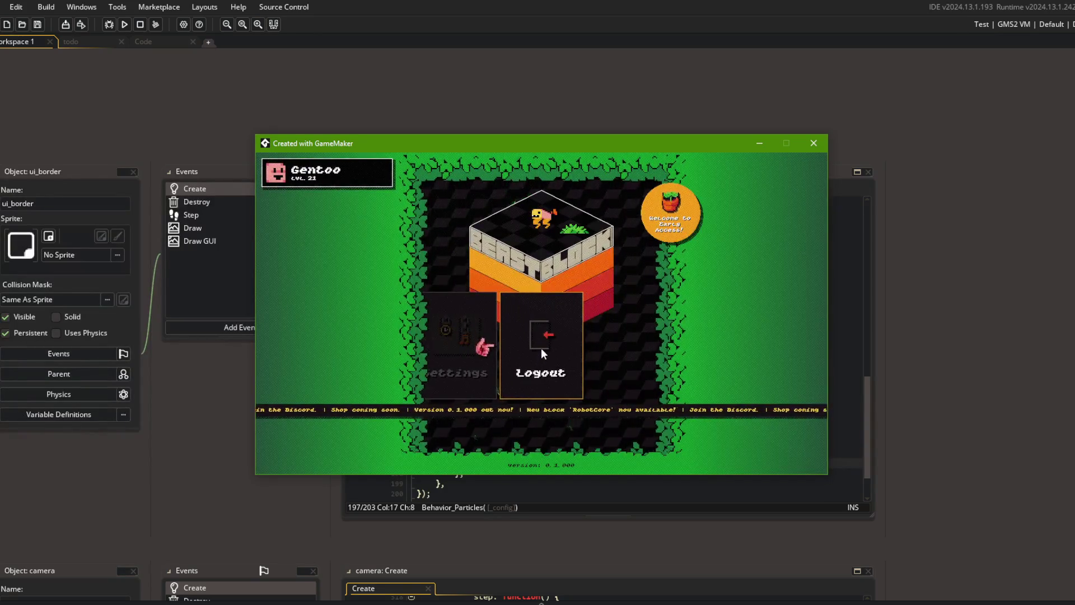
pyautogui.click(542, 344)
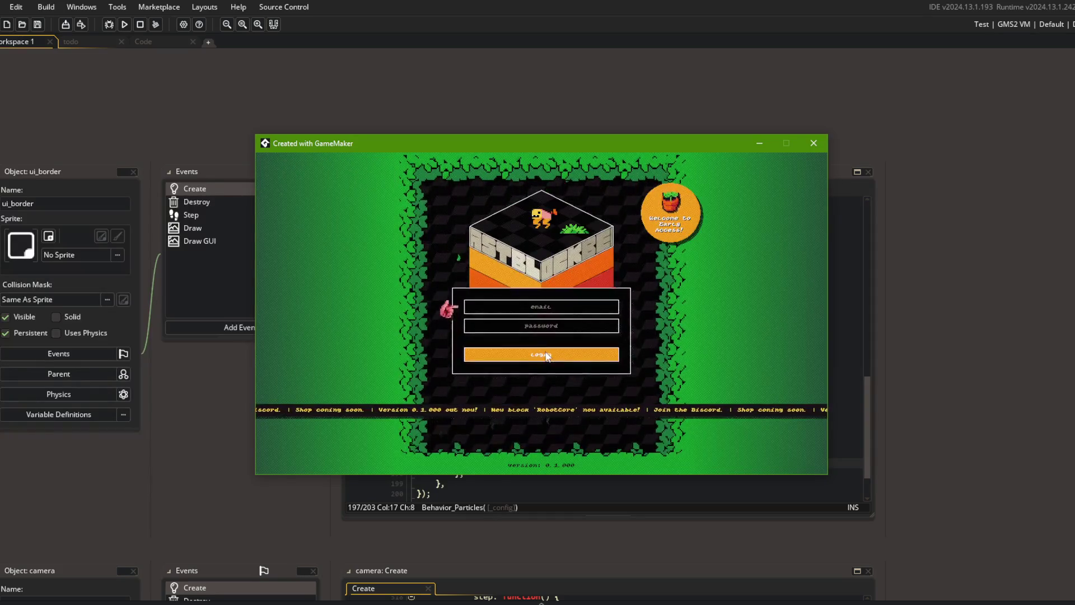
# - Log out to the login screen again and close the game window
pyautogui.scroll(-5, 547, 347)
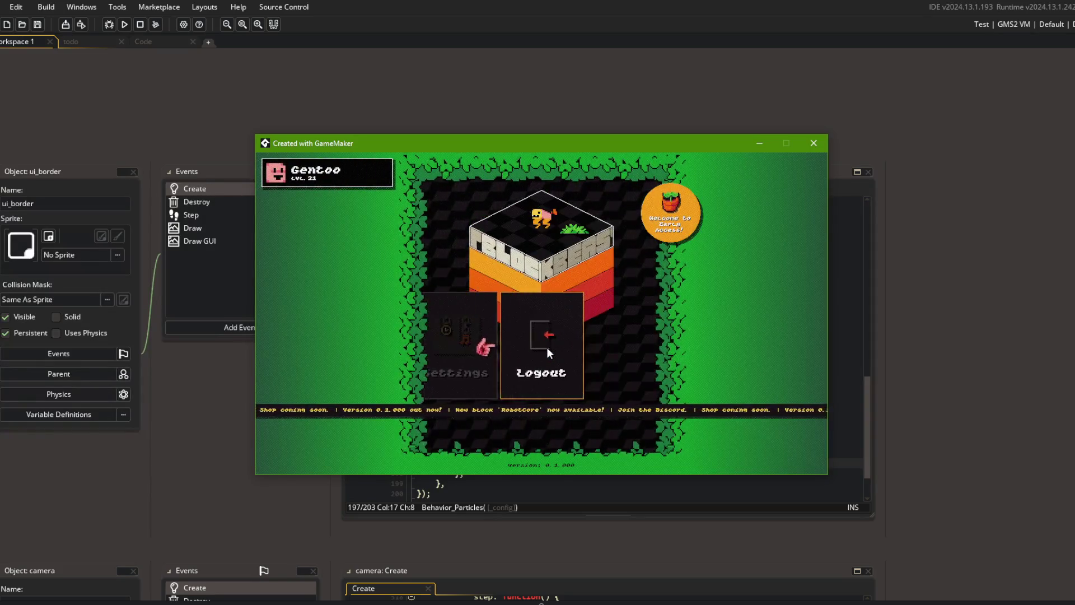
pyautogui.click(547, 347)
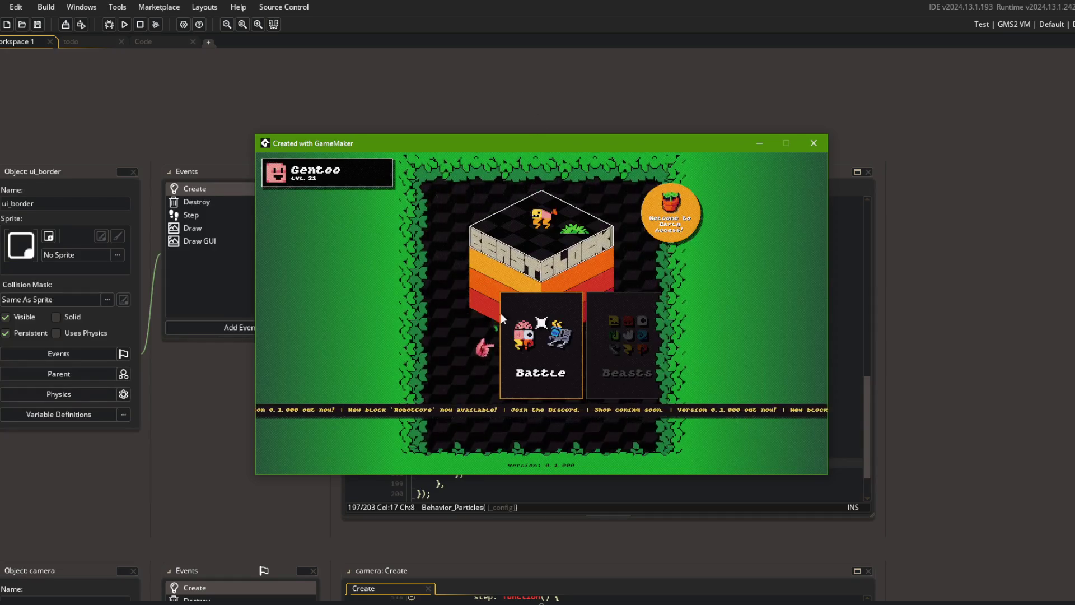
pyautogui.scroll(-3, 534, 344)
pyautogui.click(543, 314)
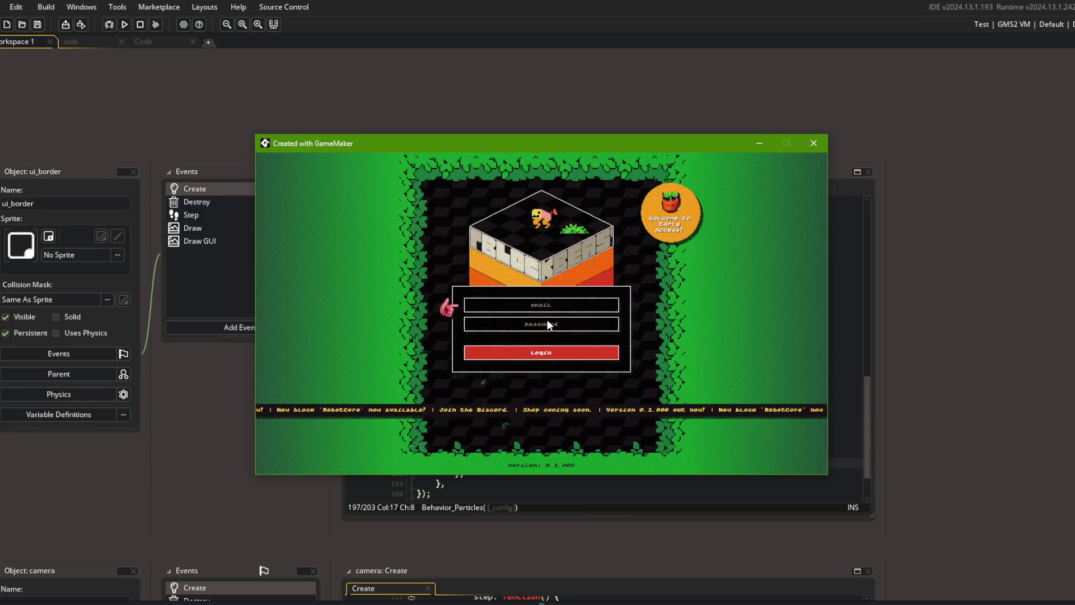
pyautogui.click(806, 147)
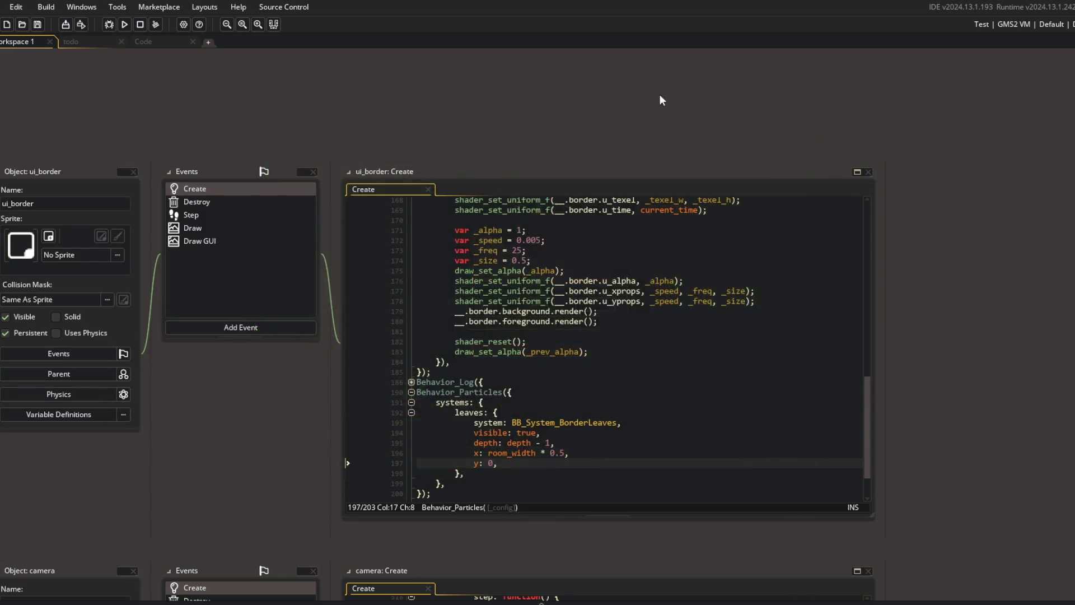
# - Rerun the game to check the login screen and bring the editor back in front
pyautogui.click(124, 24)
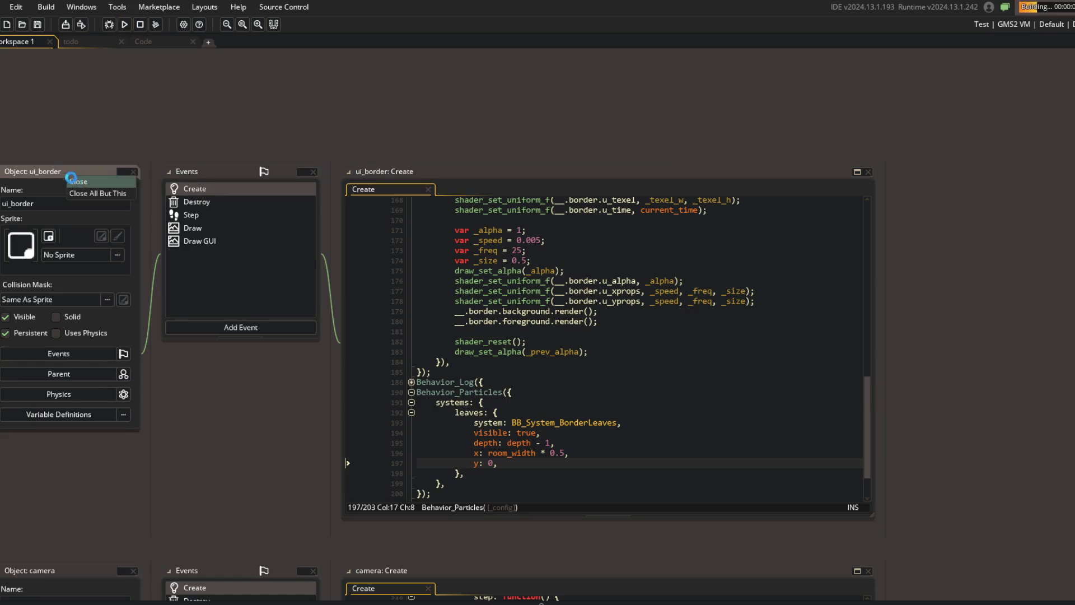
pyautogui.click(144, 41)
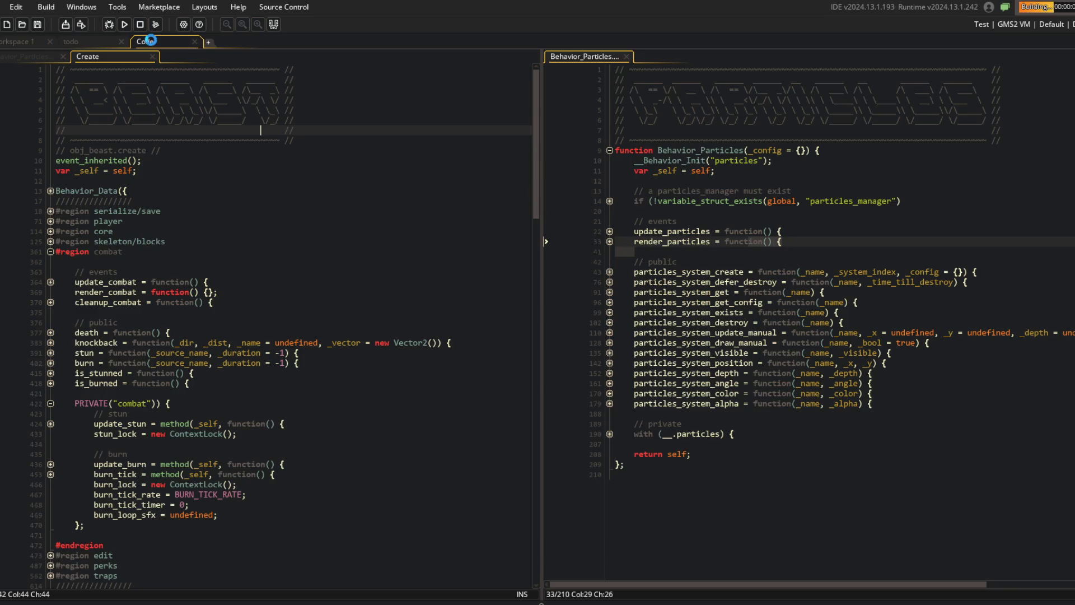
pyautogui.click(51, 56)
pyautogui.middleClick(155, 47)
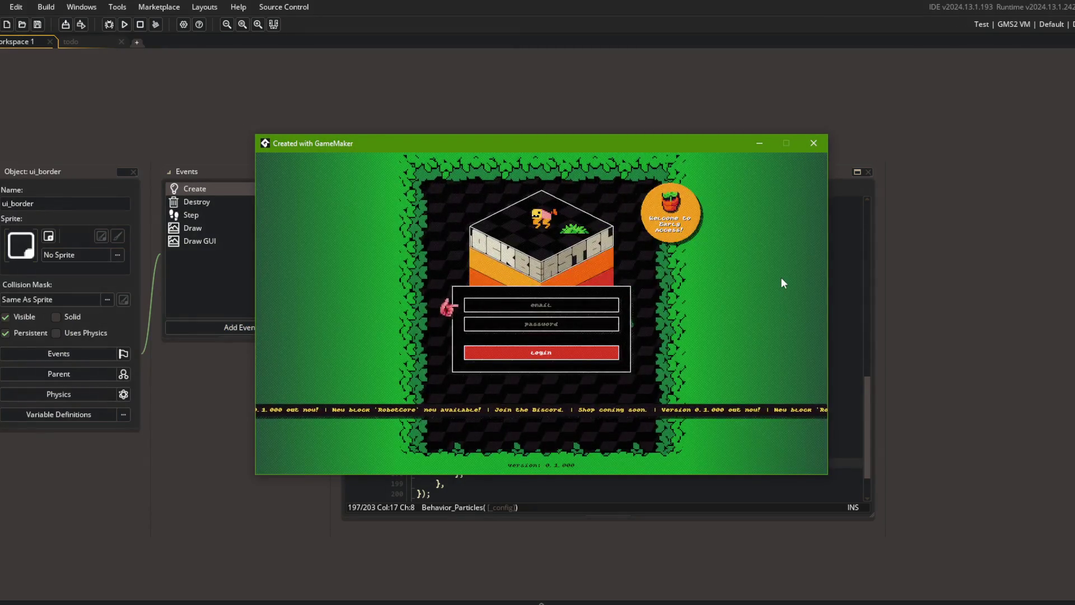
pyautogui.click(437, 96)
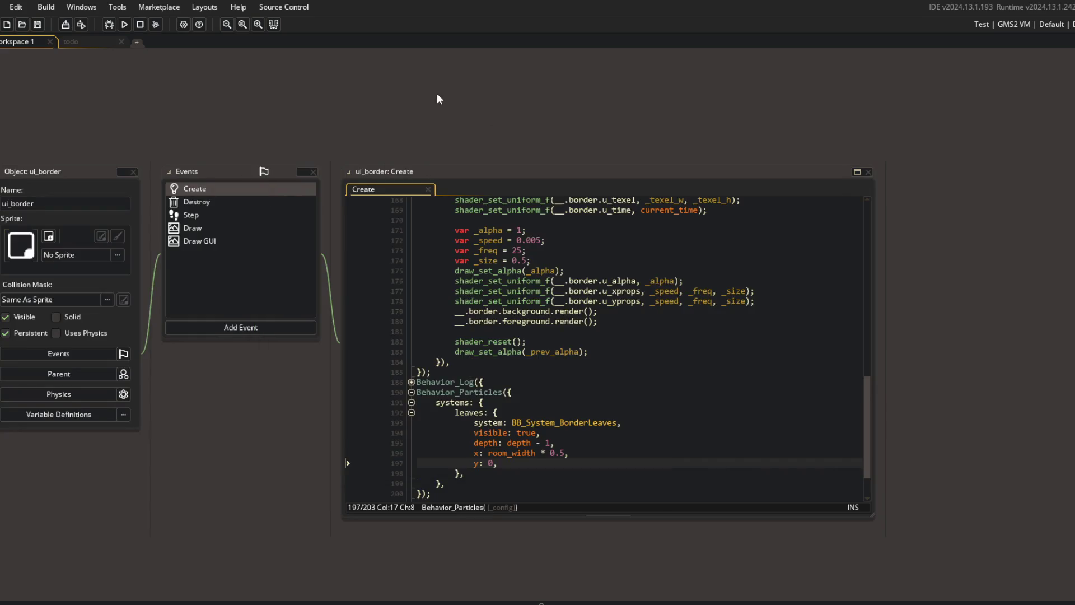
# - Browse the ui_border code around line 197, the particles position call and the render method
pyautogui.click(565, 461)
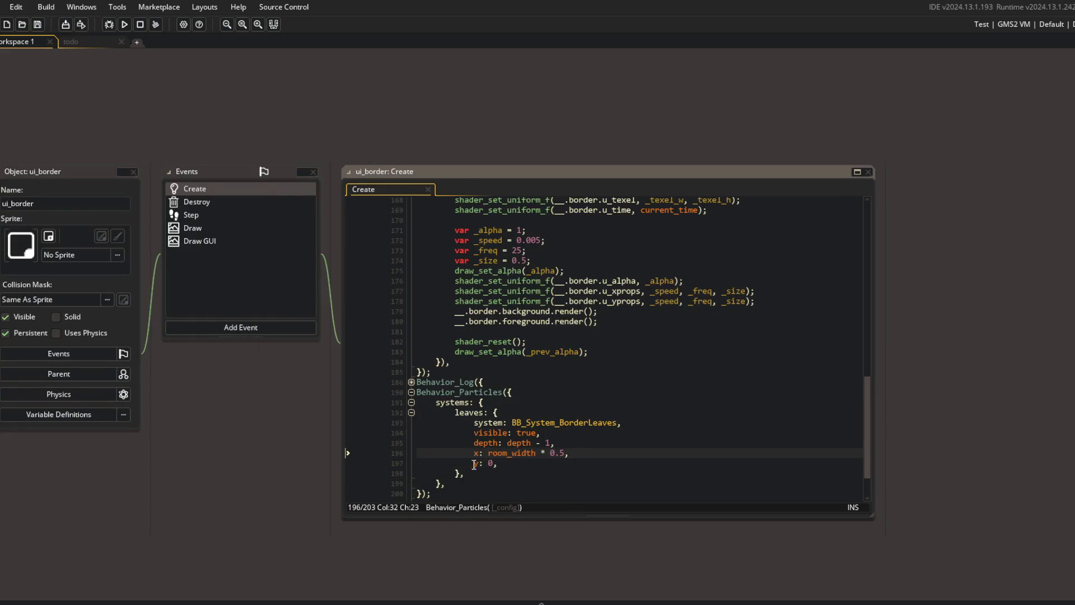
pyautogui.scroll(2, 828, 326)
pyautogui.scroll(6, 828, 326)
pyautogui.click(638, 240)
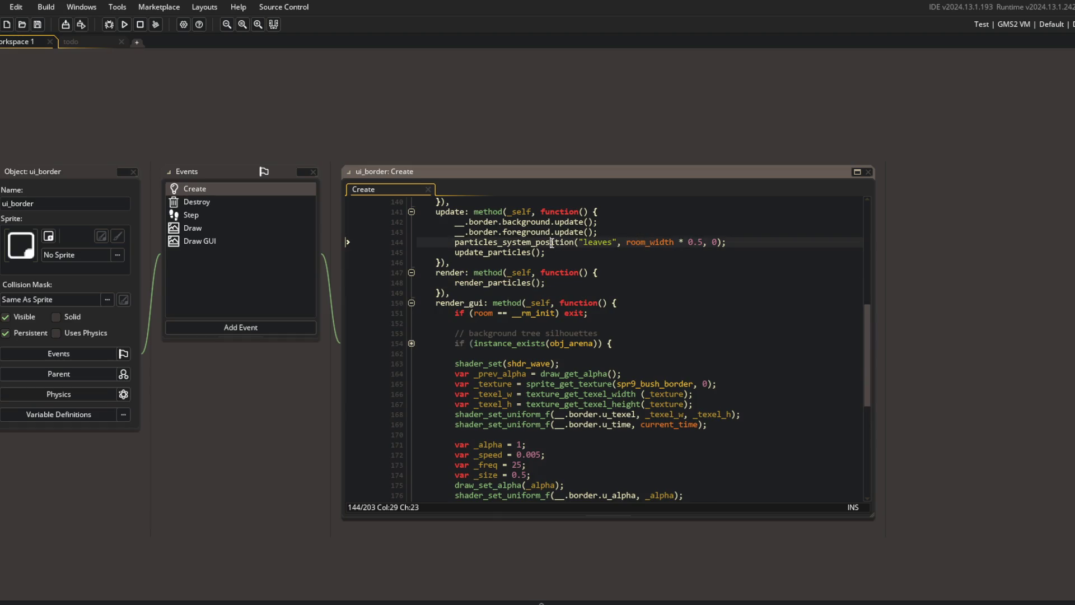
pyautogui.scroll(-1, 651, 283)
pyautogui.click(564, 250)
pyautogui.scroll(2, 560, 255)
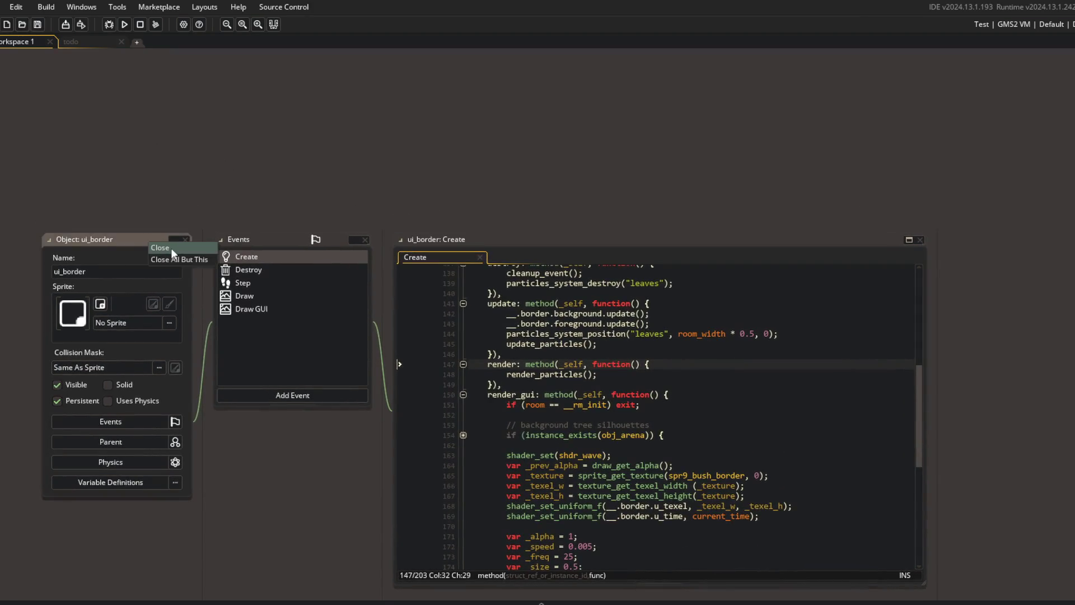
# - Close the ui_border panels and open the camera object through a 'camera' asset search
pyautogui.click(178, 241)
pyautogui.click(104, 43)
pyautogui.click(19, 42)
pyautogui.hotkey('ctrl', 't')
pyautogui.write('camera')
pyautogui.press('Return')
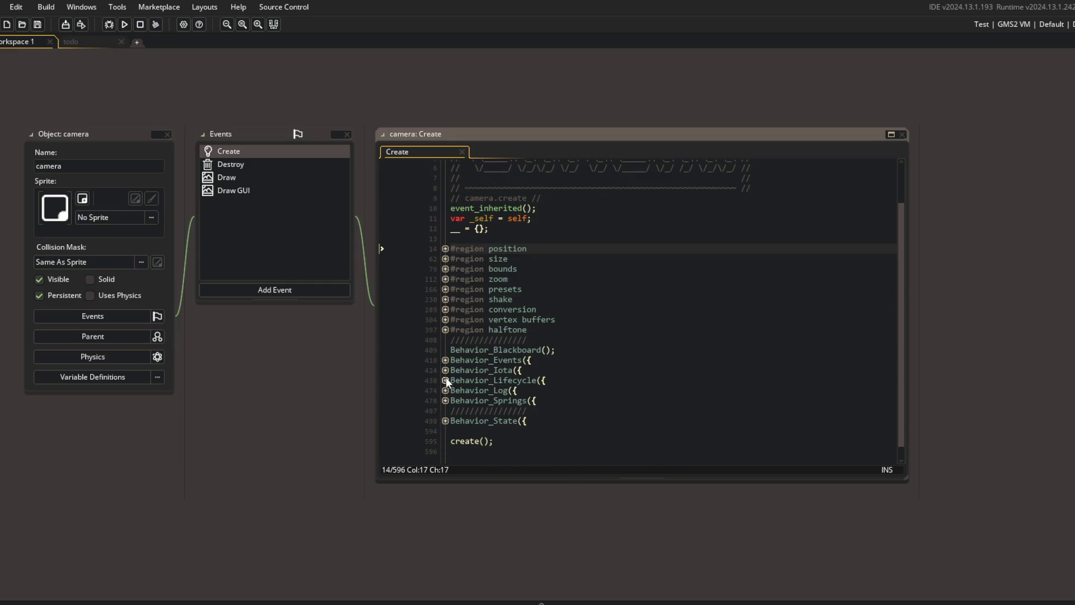
# - Add show_debug_message($"x:{x}, y:{y}"); after update_state() in the camera update, then save and run
pyautogui.click(445, 381)
pyautogui.click(445, 420)
pyautogui.scroll(-4, 606, 364)
pyautogui.click(607, 339)
pyautogui.press('Return')
pyautogui.write('show_debug_messa')
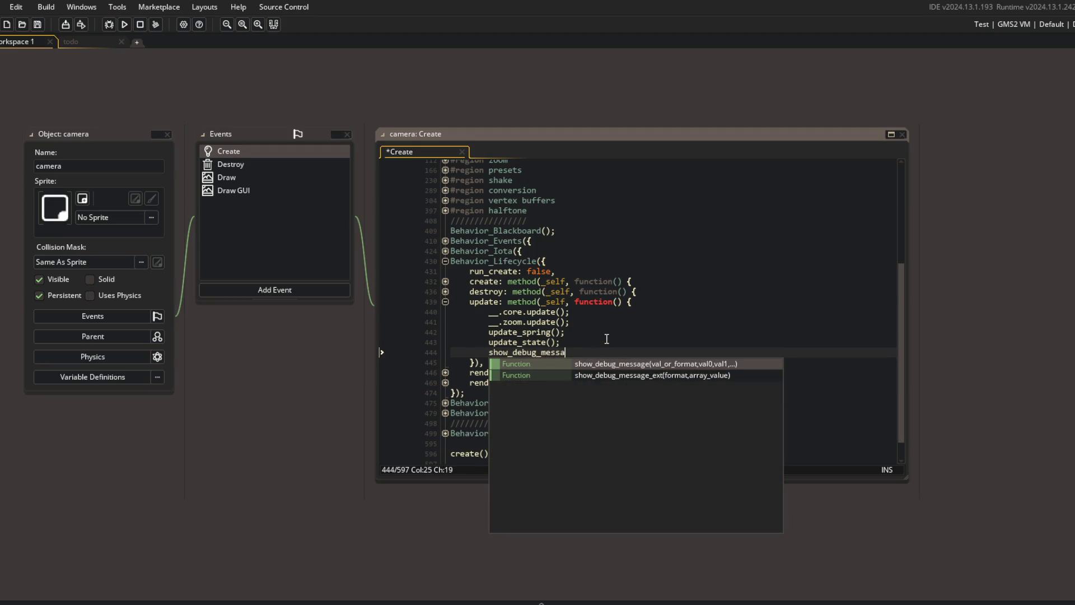
pyautogui.write('ge($"x:{x')
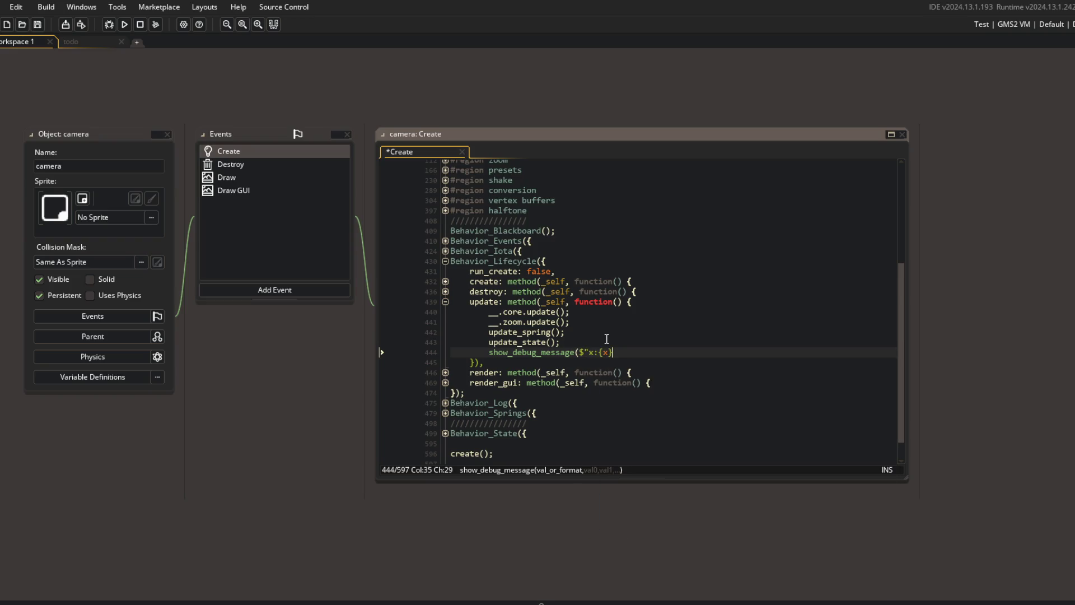
pyautogui.press('BackSpace')
pyautogui.write('y}");')
pyautogui.press('F5')
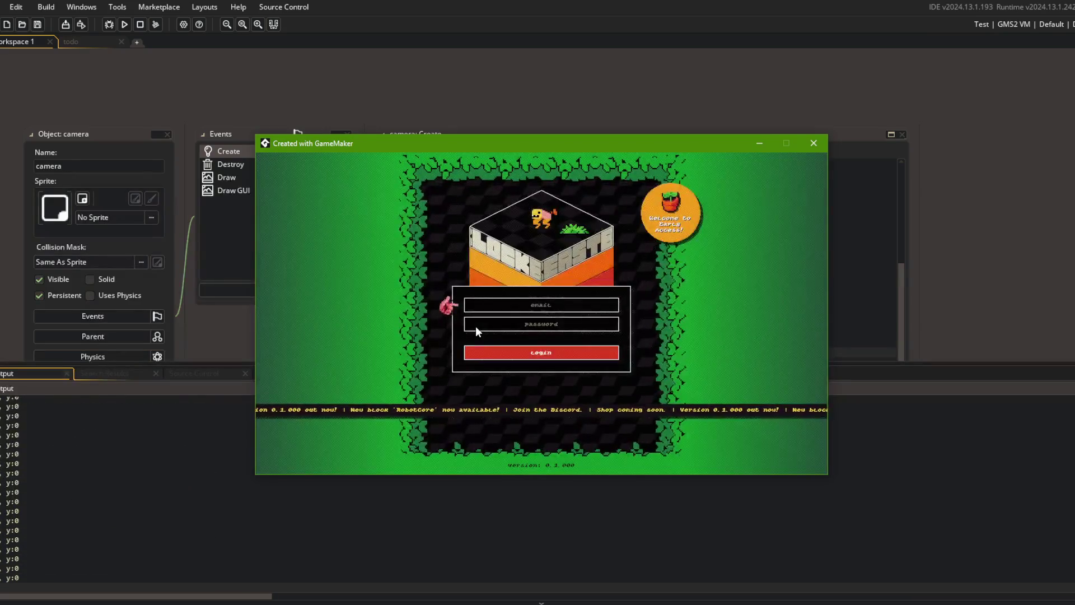
# - Close the game window and scroll back up through the camera's Create code
pyautogui.click(813, 143)
pyautogui.press('Down')
pyautogui.press('Down')
pyautogui.press('Down')
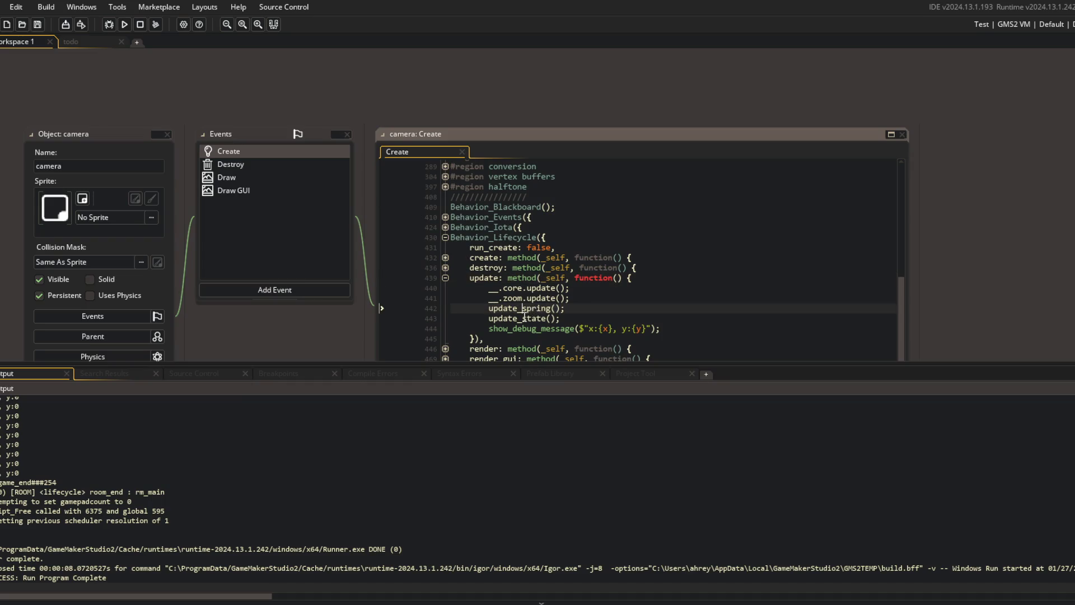
pyautogui.scroll(-5, 312, 305)
pyautogui.scroll(4, 311, 305)
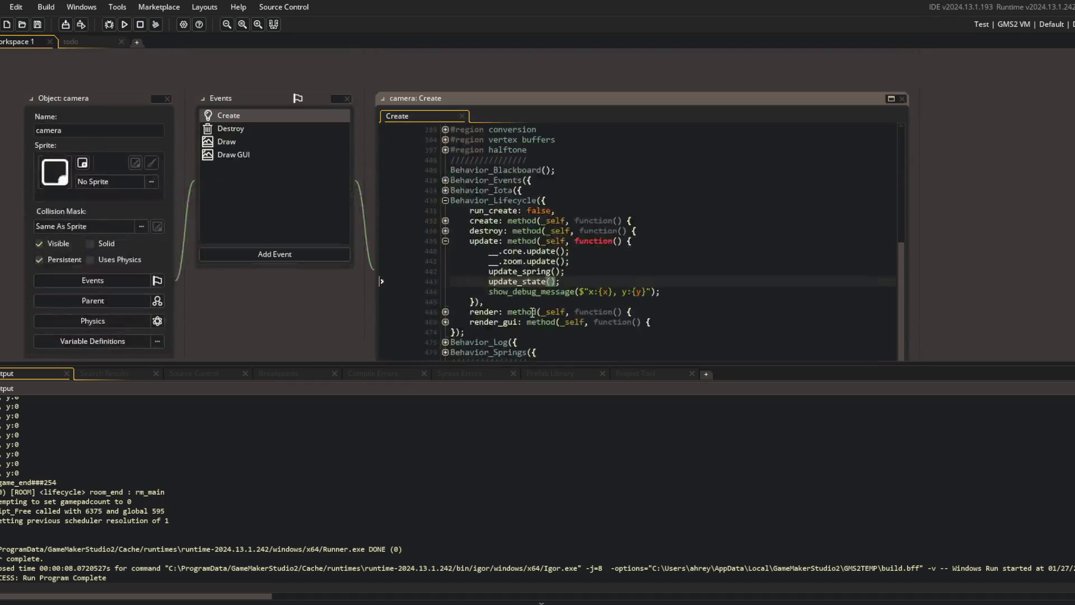
pyautogui.scroll(2, 444, 234)
pyautogui.scroll(3, 442, 220)
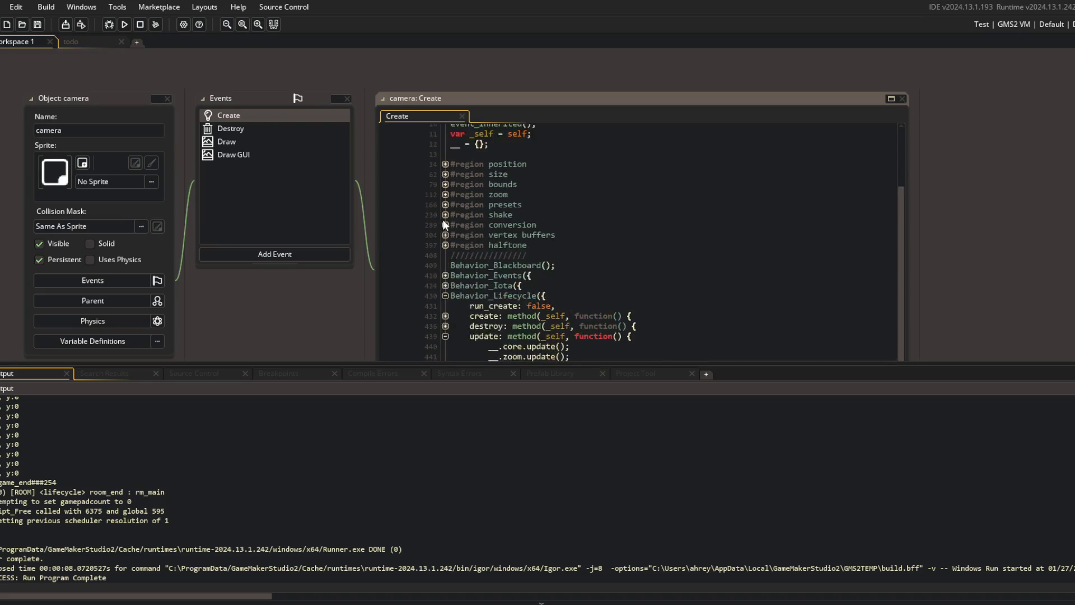
# - Expand Behavior_Events to inspect the battle_countdown_started, battle_started and battle_finished handlers, then fold it
pyautogui.click(446, 276)
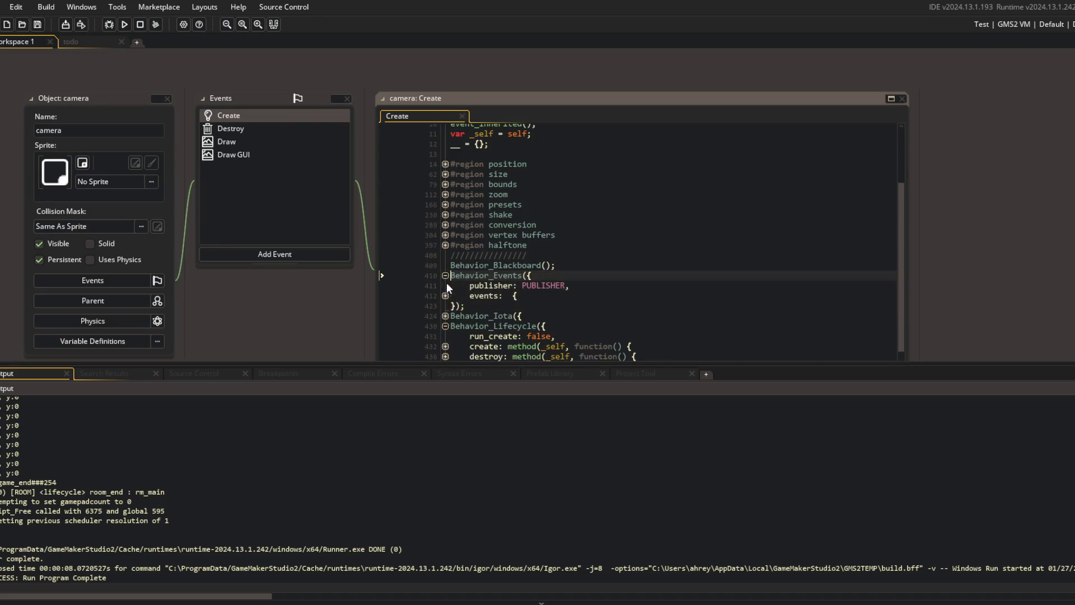
pyautogui.click(445, 295)
pyautogui.click(445, 306)
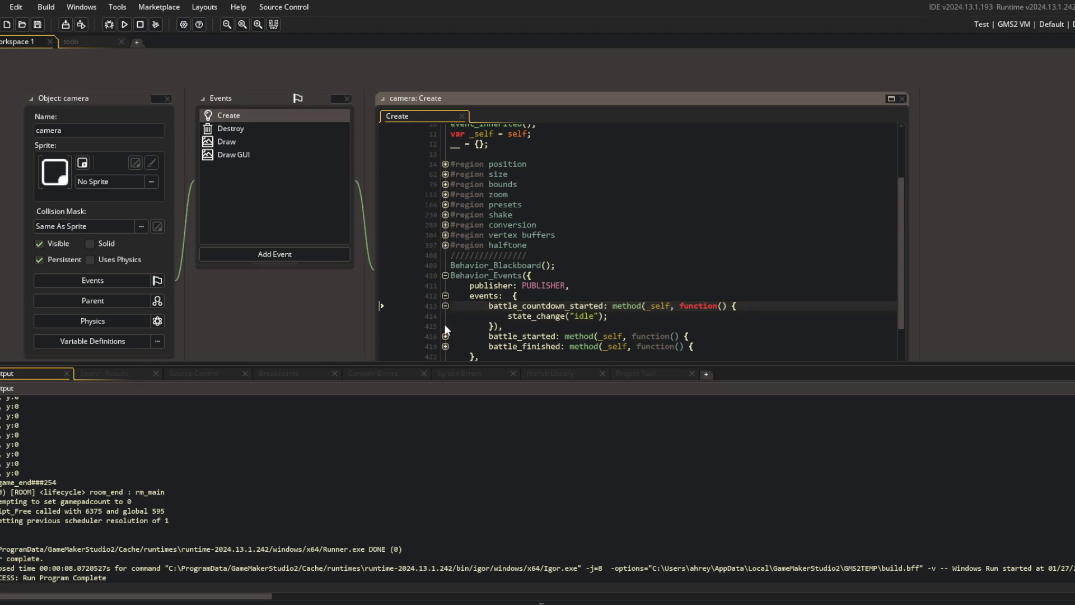
pyautogui.click(445, 336)
pyautogui.click(445, 307)
pyautogui.click(445, 315)
pyautogui.click(445, 324)
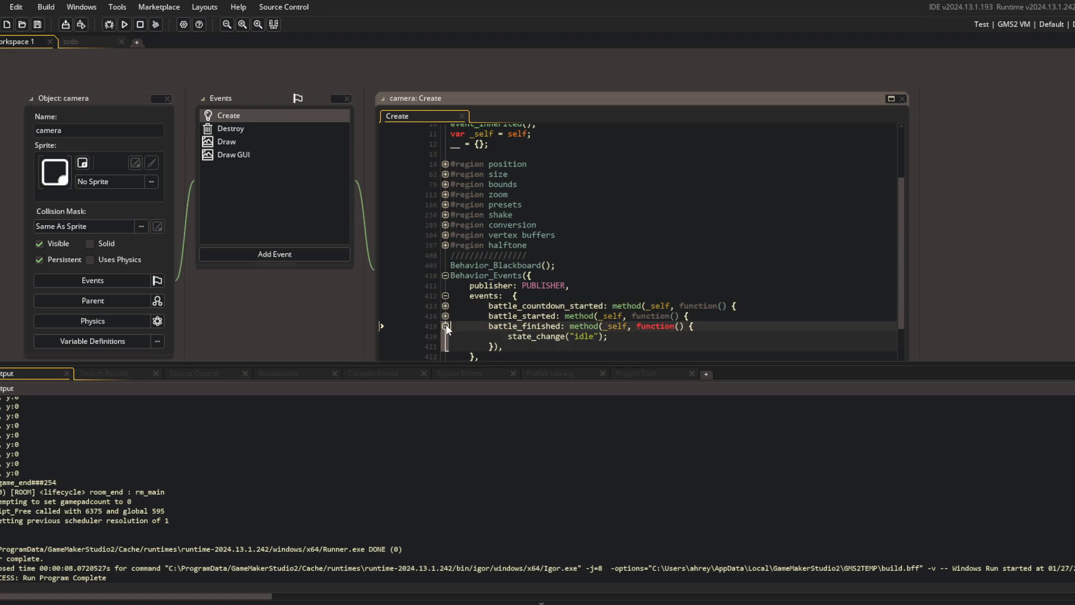
pyautogui.click(446, 324)
pyautogui.click(445, 317)
pyautogui.click(446, 316)
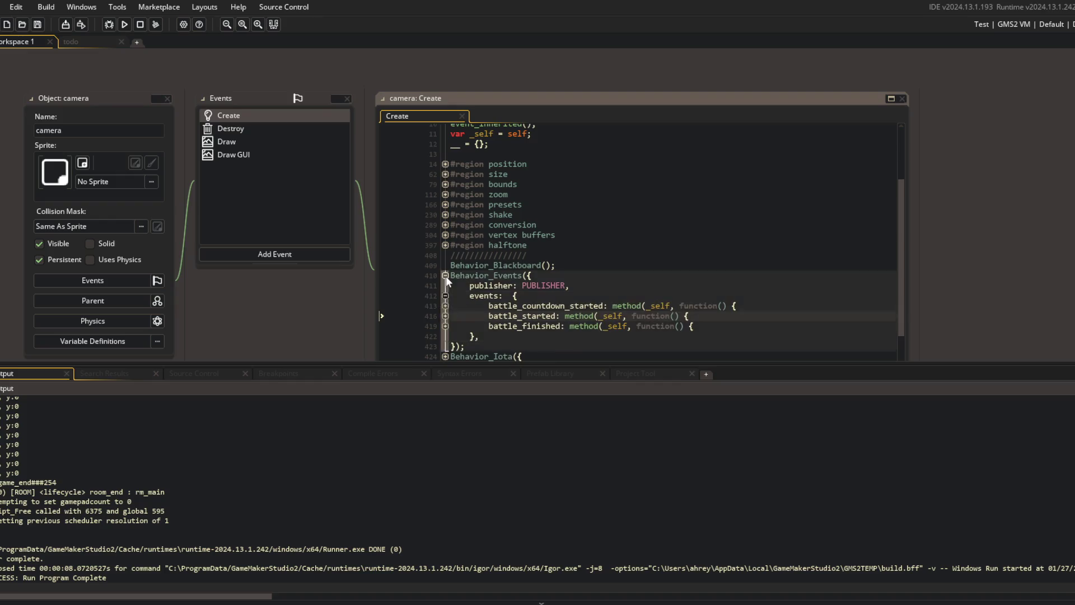
pyautogui.click(446, 276)
# - Look over the destroy method and Destroy event, then unfold the Behavior_Iota block
pyautogui.scroll(-3, 476, 263)
pyautogui.click(559, 253)
pyautogui.scroll(-2, 532, 224)
pyautogui.click(482, 161)
pyautogui.scroll(2, 184, 196)
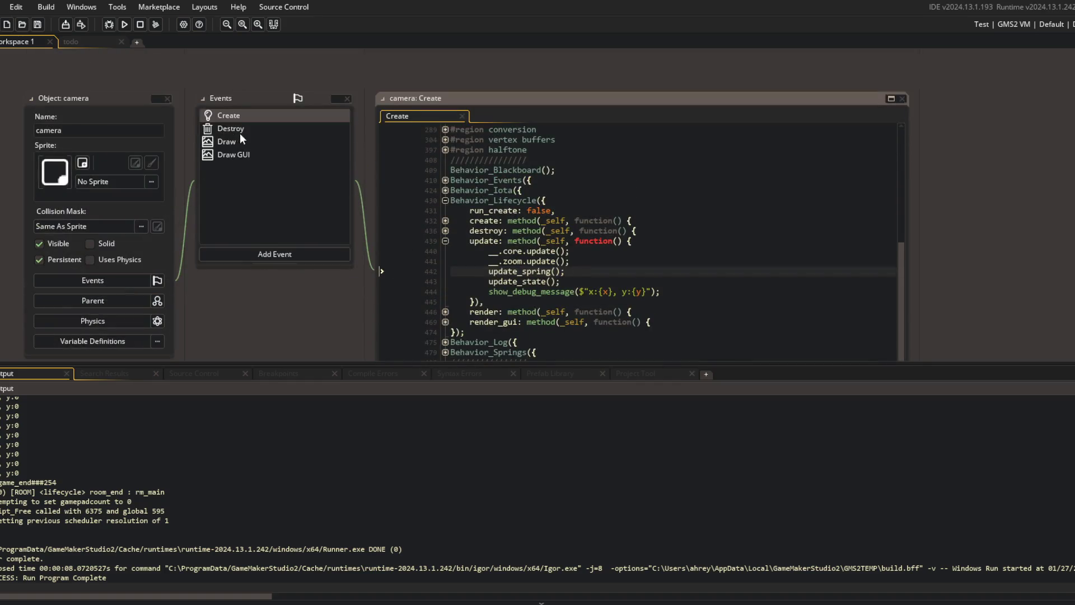
pyautogui.click(237, 130)
pyautogui.click(445, 191)
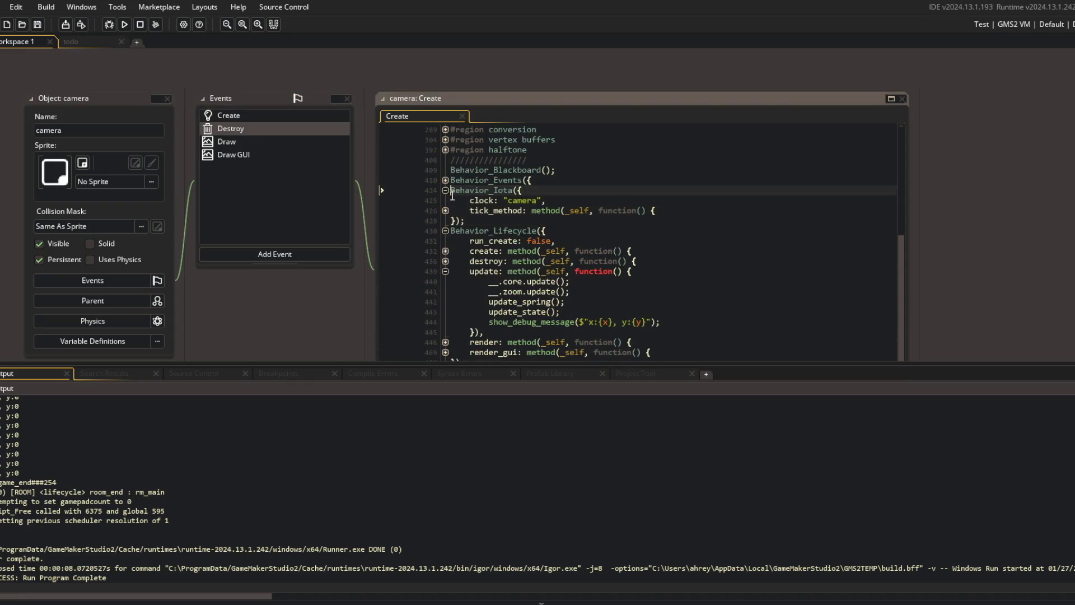
# - Unfold tick_method in Behavior_Iota and cut the update(); call out of it
pyautogui.click(445, 211)
pyautogui.doubleClick(527, 200)
pyautogui.click(492, 201)
pyautogui.click(471, 221)
pyautogui.click(566, 218)
pyautogui.hotkey('shift', 'Home')
pyautogui.press('BackSpace')
# - Add a Step event to the camera, paste in the header, inherited call and update(), and save
pyautogui.click(283, 253)
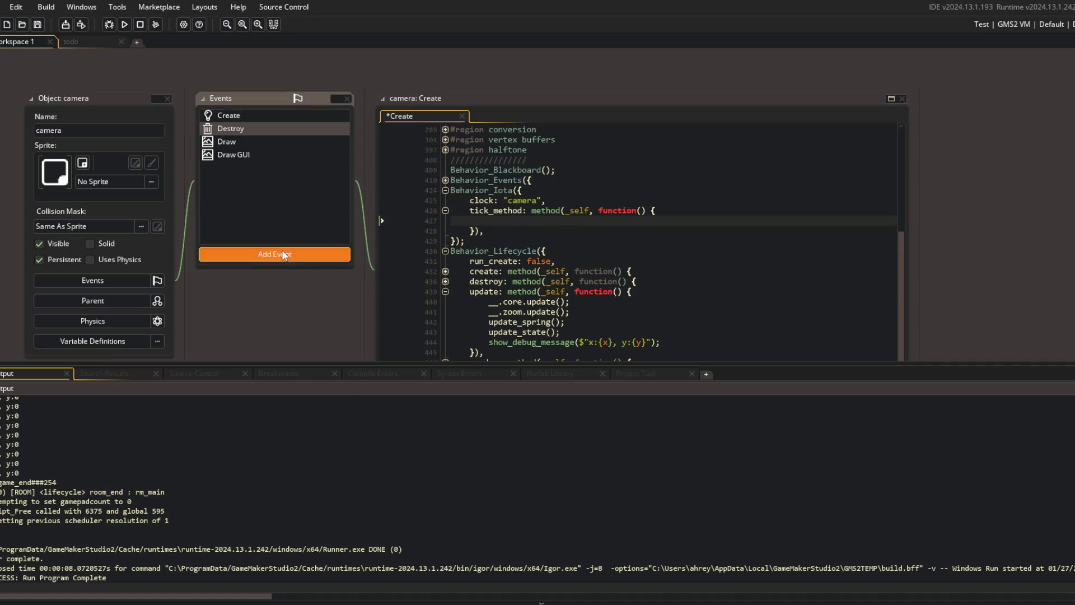
pyautogui.click(371, 301)
pyautogui.write('update();')
pyautogui.click(267, 153)
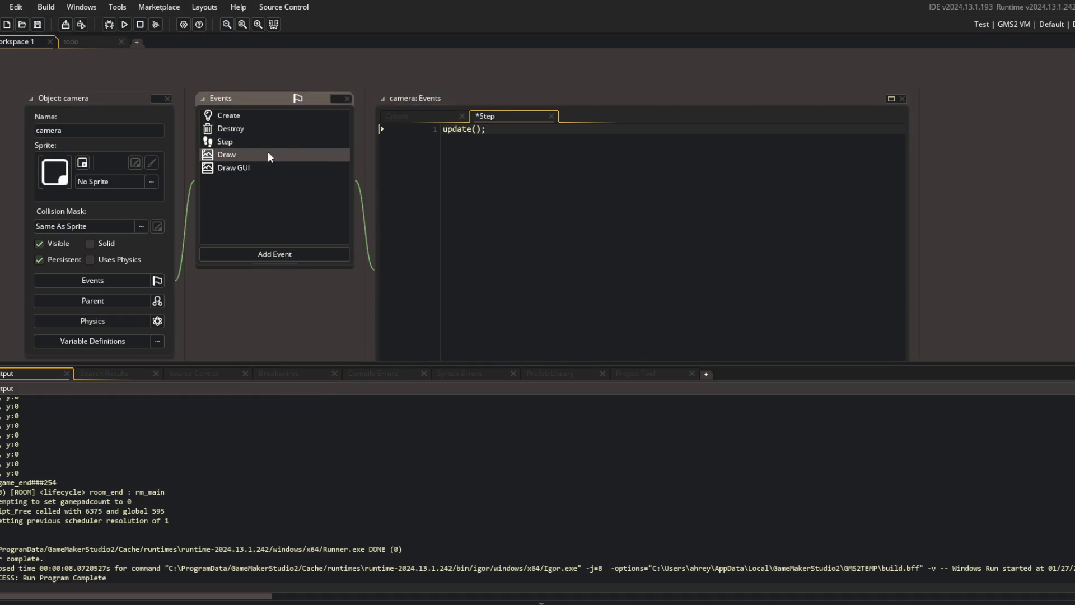
pyautogui.click(522, 119)
pyautogui.hotkey('ctrl', 'v')
pyautogui.hotkey('ctrl', 's')
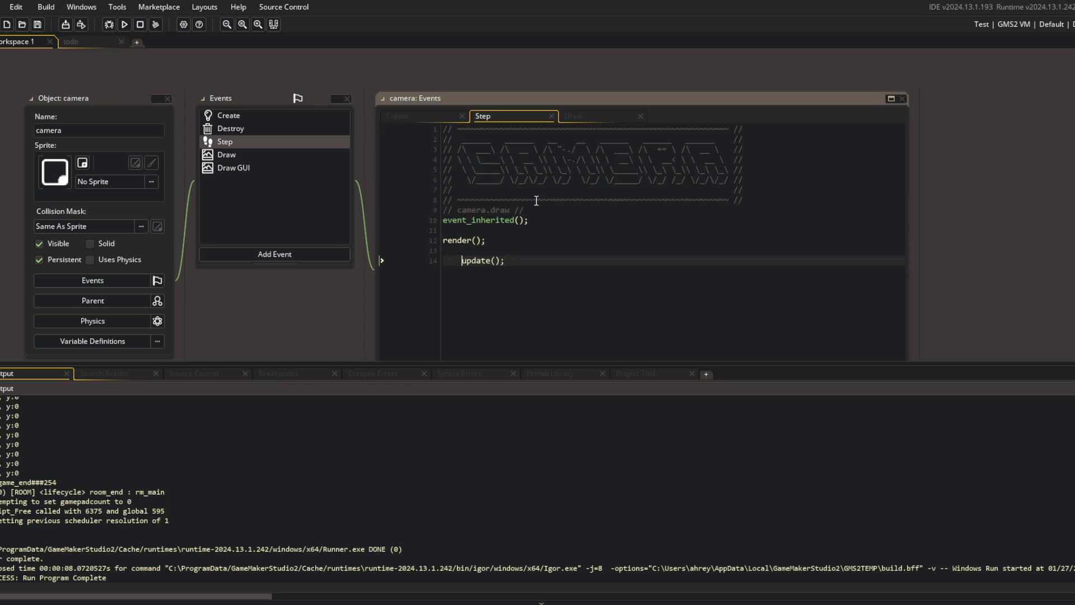
# - Tidy the Step code around update(), then remove the Behavior_Iota block from the Create code
pyautogui.press('BackSpace')
pyautogui.press('BackSpace')
pyautogui.hotkey('shift', 'Up')
pyautogui.press('BackSpace')
pyautogui.press('End')
pyautogui.press('Return')
pyautogui.click(533, 211)
pyautogui.write('tep')
pyautogui.click(431, 117)
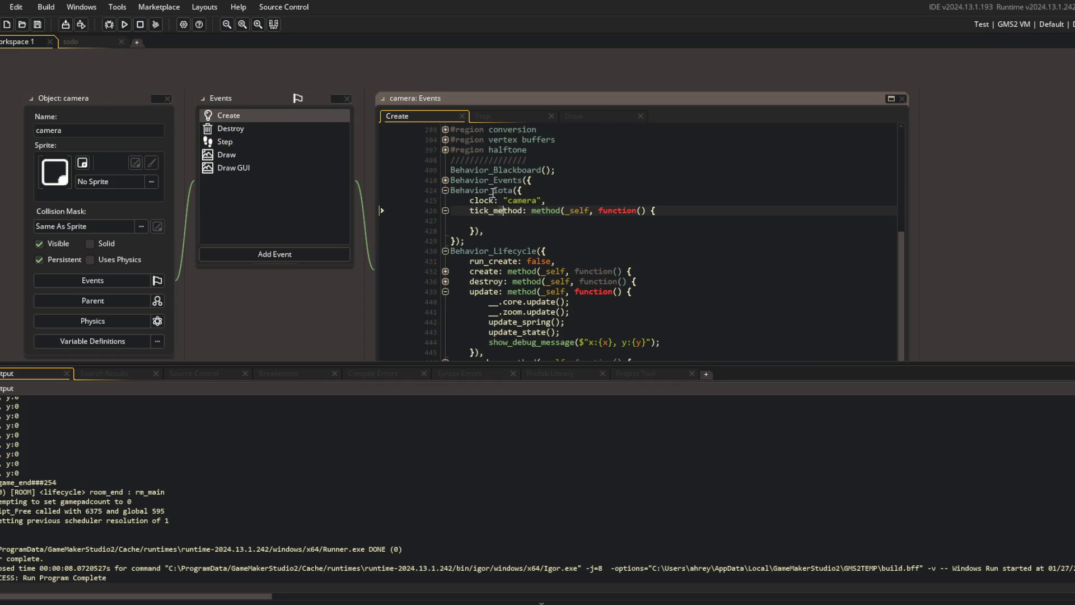
pyautogui.hotkey('ctrl', 'z')
pyautogui.hotkey('ctrl', 'z')
pyautogui.hotkey('ctrl', 'z')
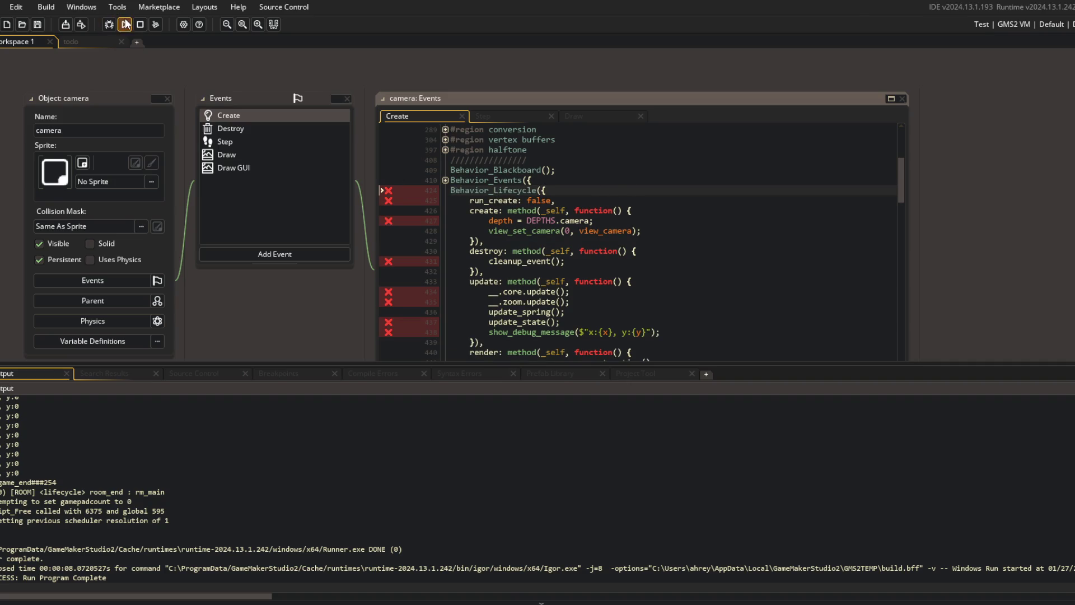
# - Run the game to the login screen, close it, and return to the view_set_camera line
pyautogui.click(125, 25)
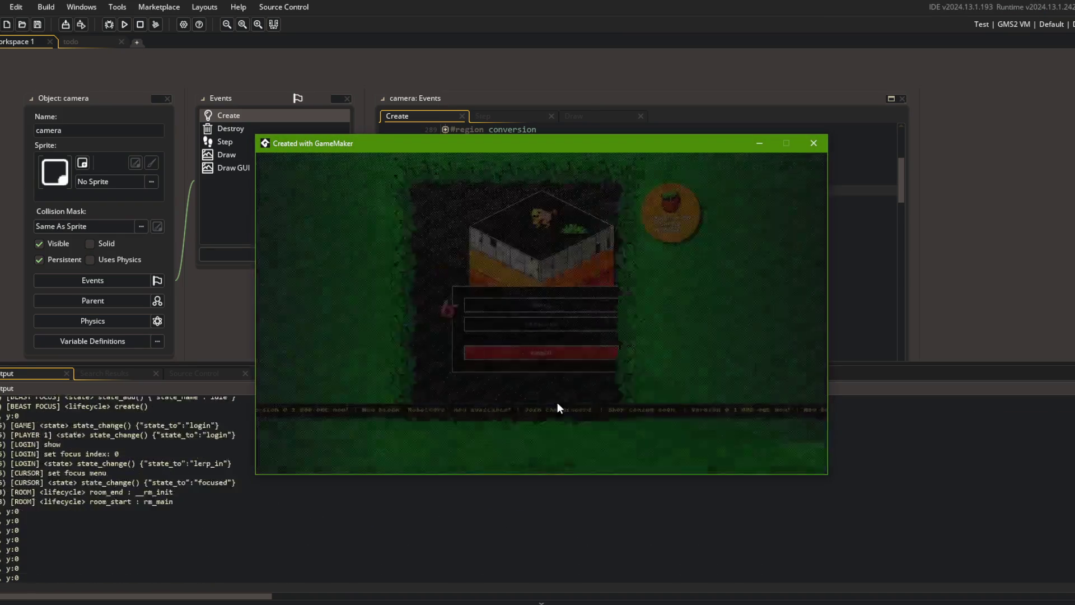
pyautogui.click(812, 143)
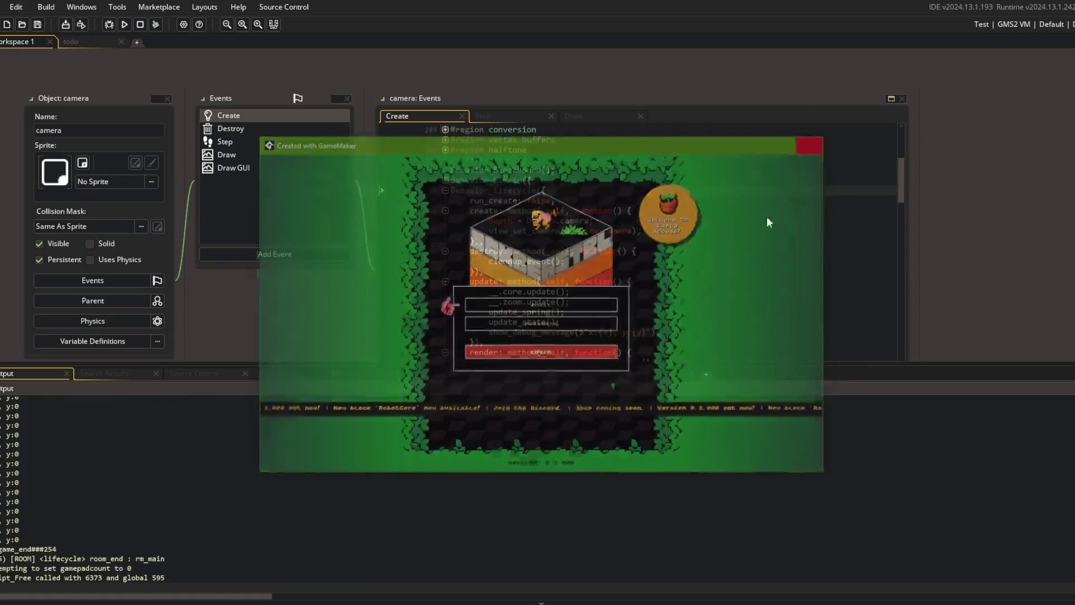
pyautogui.scroll(-1, 529, 229)
pyautogui.click(529, 228)
pyautogui.click(506, 207)
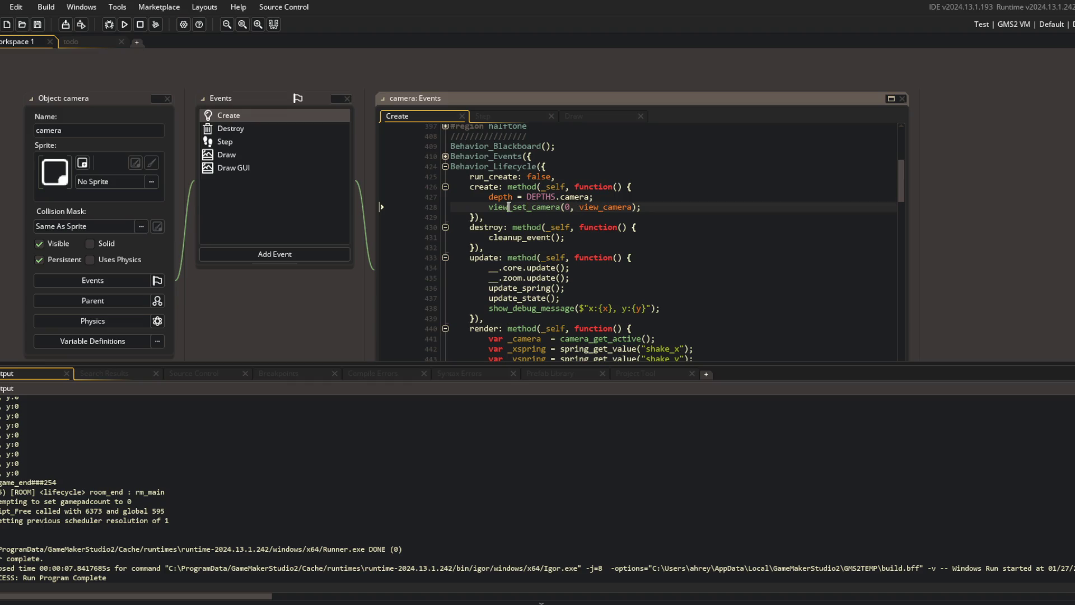
# - Review render's shake offset lines, highlighting every _xfrom use, then fold the render function
pyautogui.scroll(-3, 508, 206)
pyautogui.scroll(-2, 508, 206)
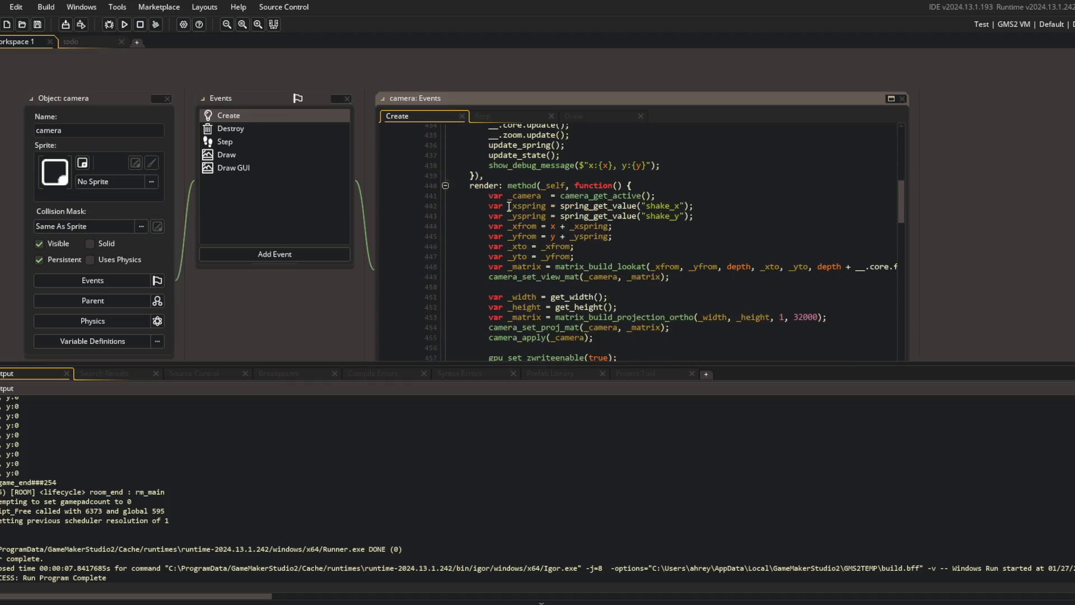
pyautogui.scroll(-1, 502, 194)
pyautogui.scroll(-2, 502, 194)
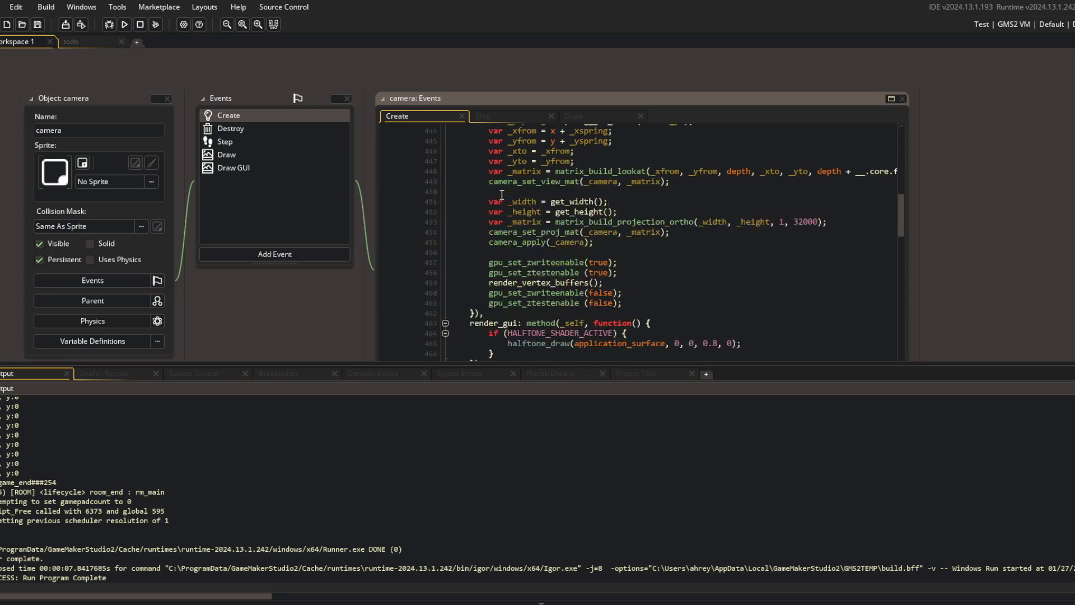
pyautogui.scroll(4, 501, 194)
pyautogui.click(594, 253)
pyautogui.click(536, 273)
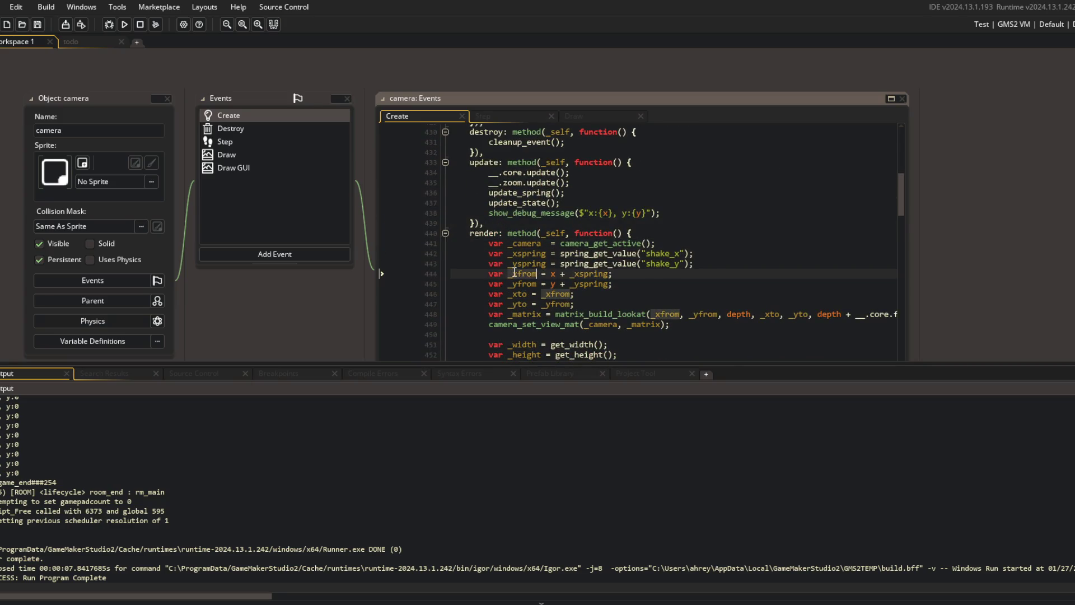
pyautogui.click(445, 233)
# - Expand the position region, the core struct setup and its update method showing the lerps
pyautogui.scroll(3, 448, 240)
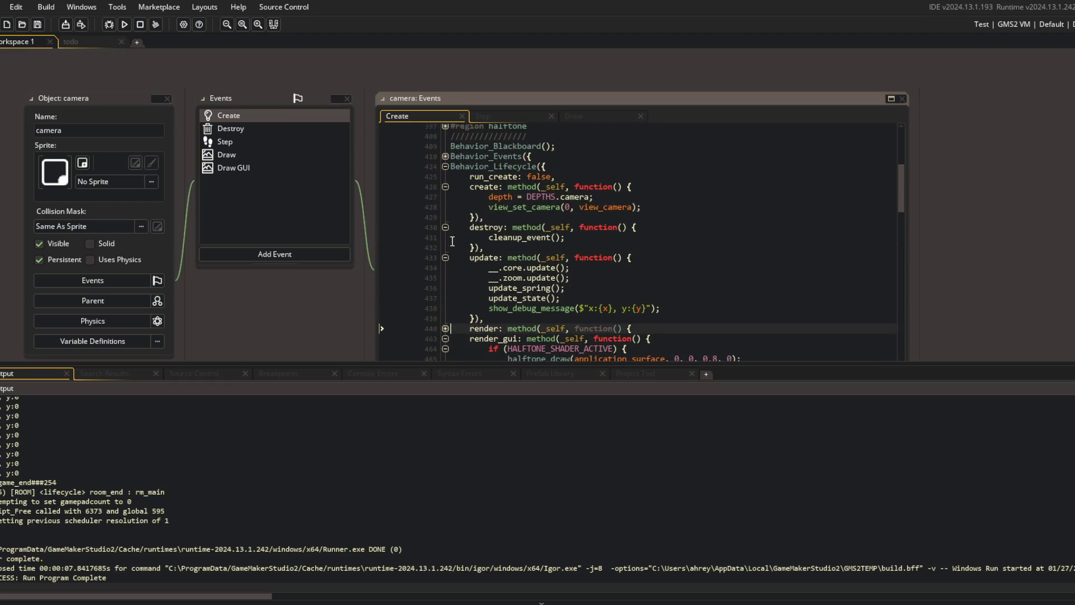
pyautogui.scroll(2, 452, 240)
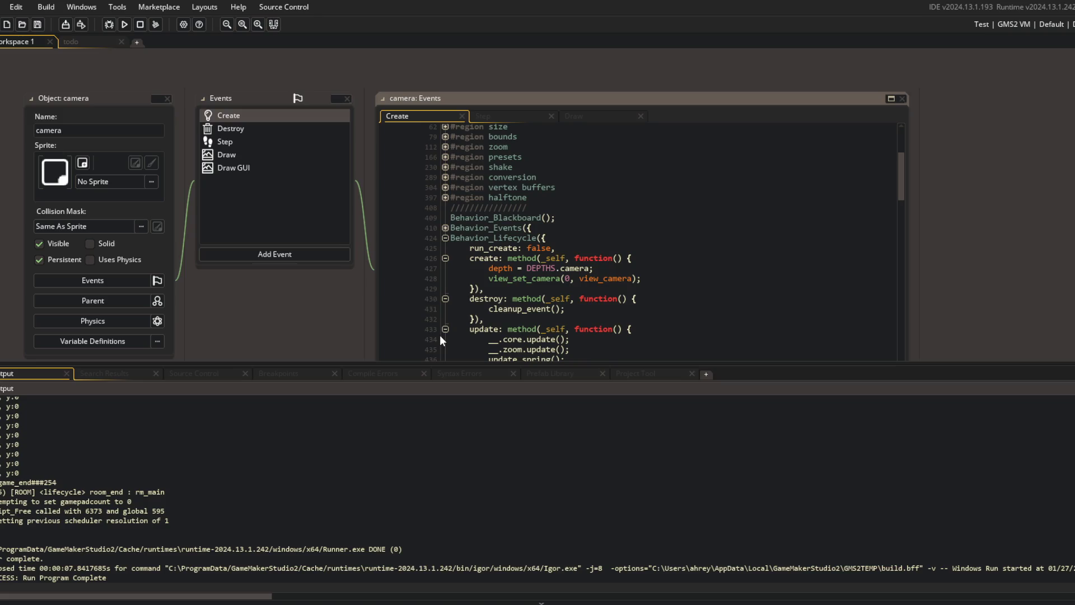
pyautogui.scroll(3, 486, 295)
pyautogui.click(446, 212)
pyautogui.scroll(-2, 442, 235)
pyautogui.click(446, 274)
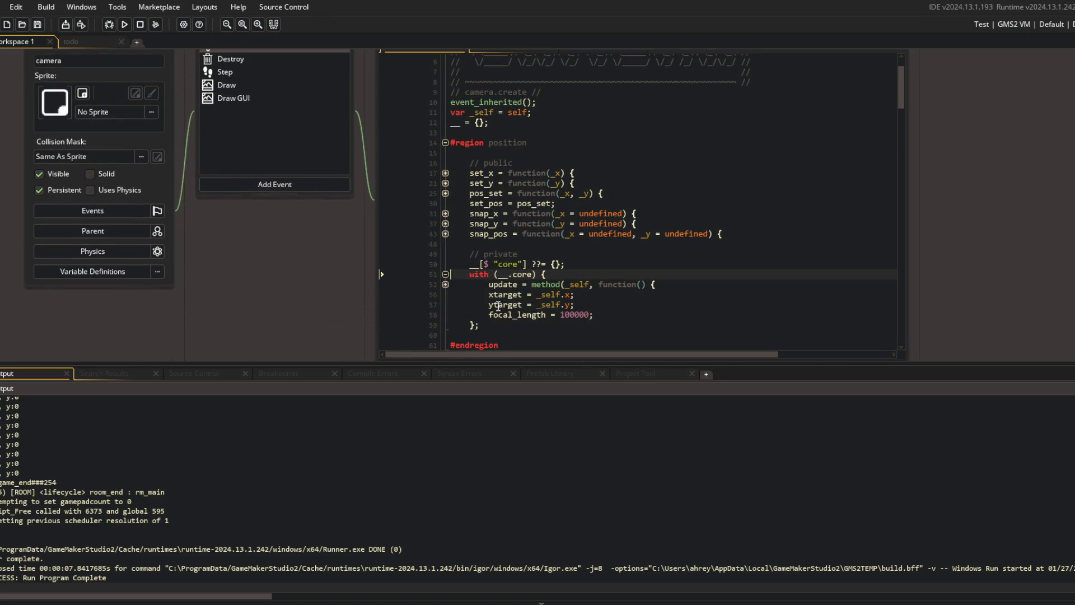
pyautogui.click(446, 285)
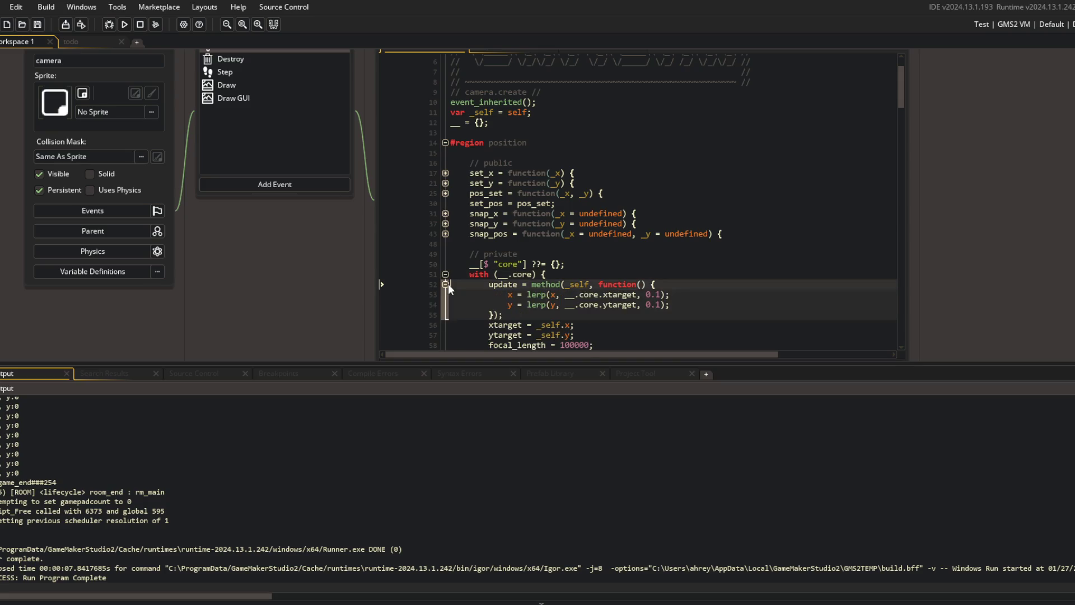
pyautogui.scroll(-2, 492, 277)
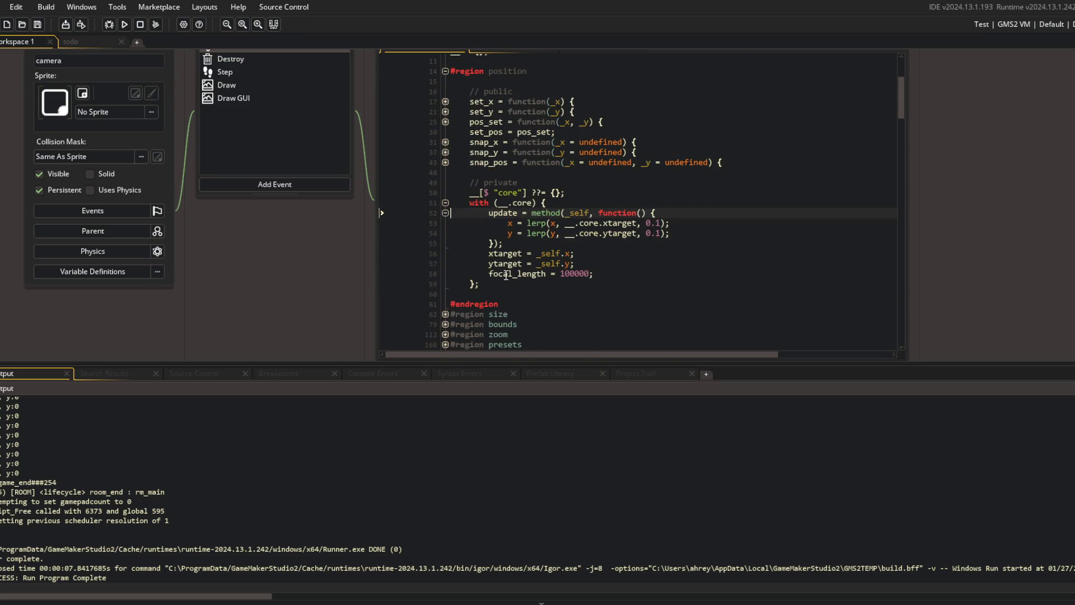
# - Search the whole project for snap_pos and list all its occurrences
pyautogui.doubleClick(484, 162)
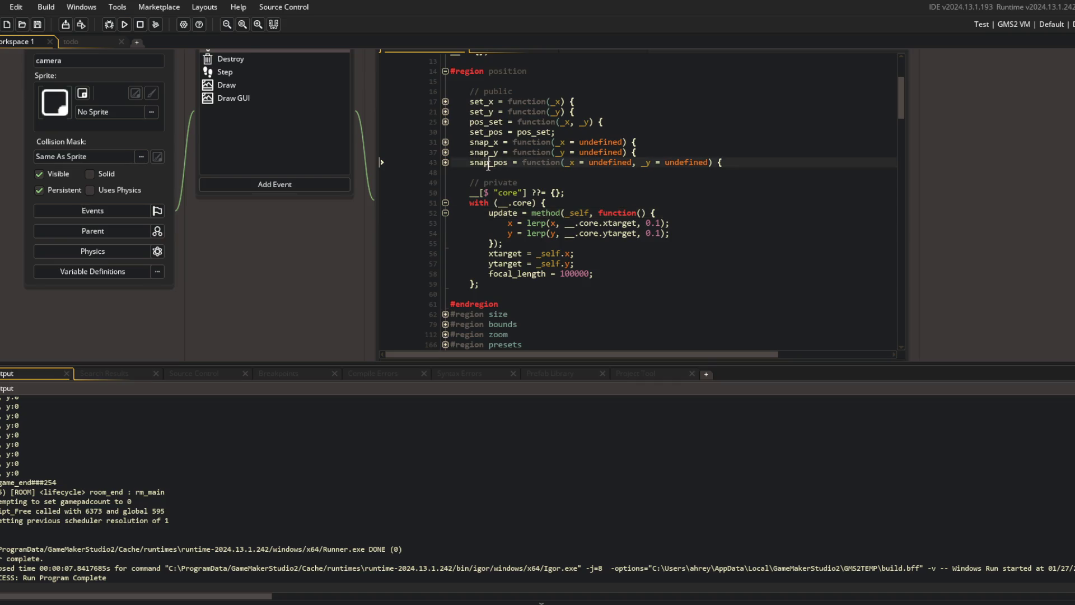
pyautogui.hotkey('ctrl', 'shift', 'f')
pyautogui.click(285, 144)
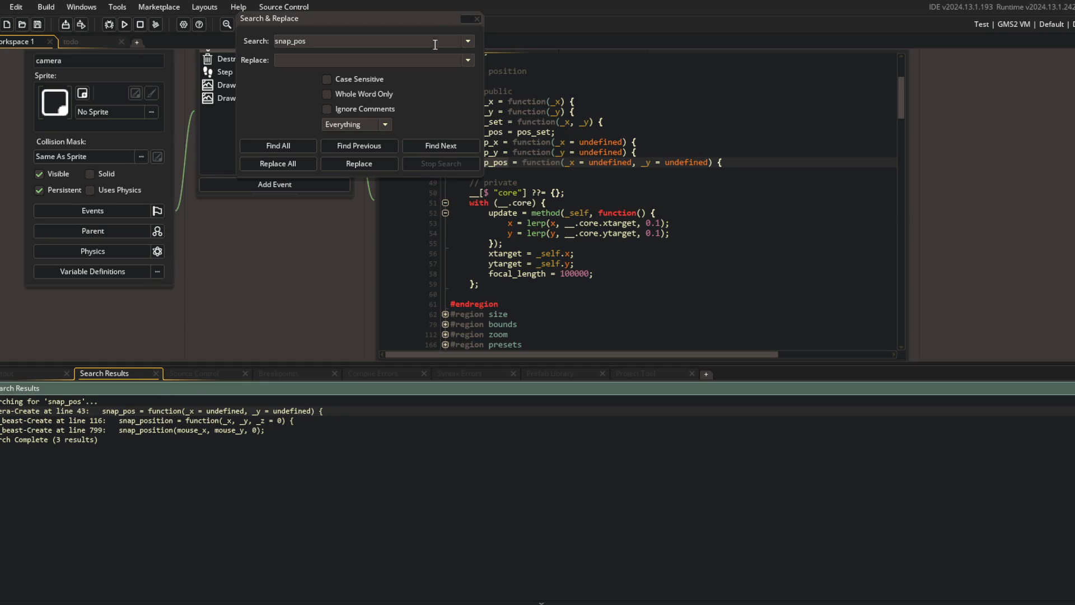
# - Close the search, breakpoint line 53's x lerp, debug-run the game and continue past the pause
pyautogui.click(478, 20)
pyautogui.click(420, 223)
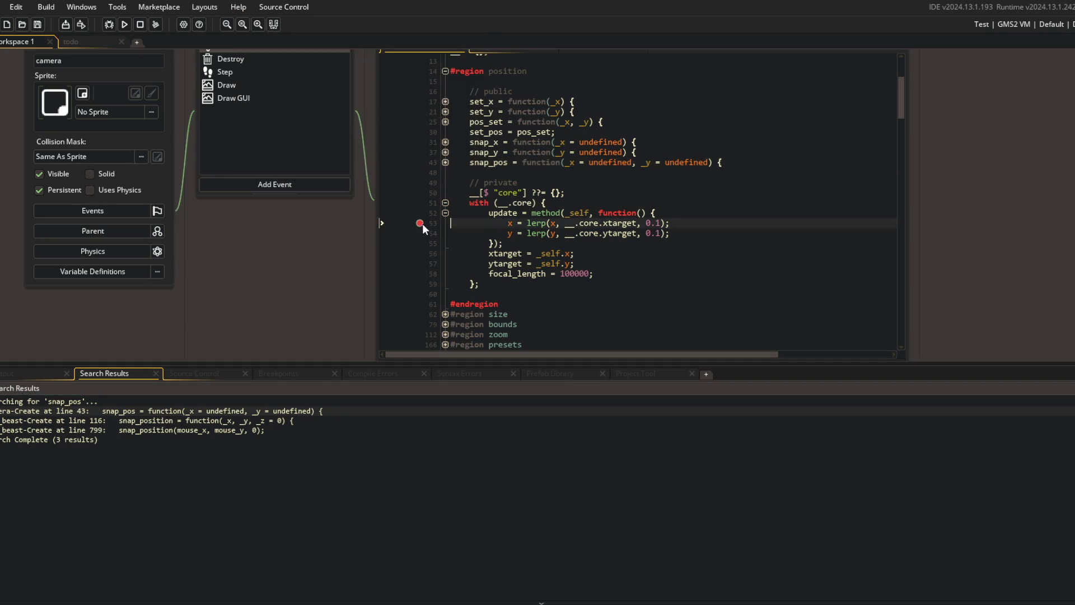
pyautogui.click(108, 25)
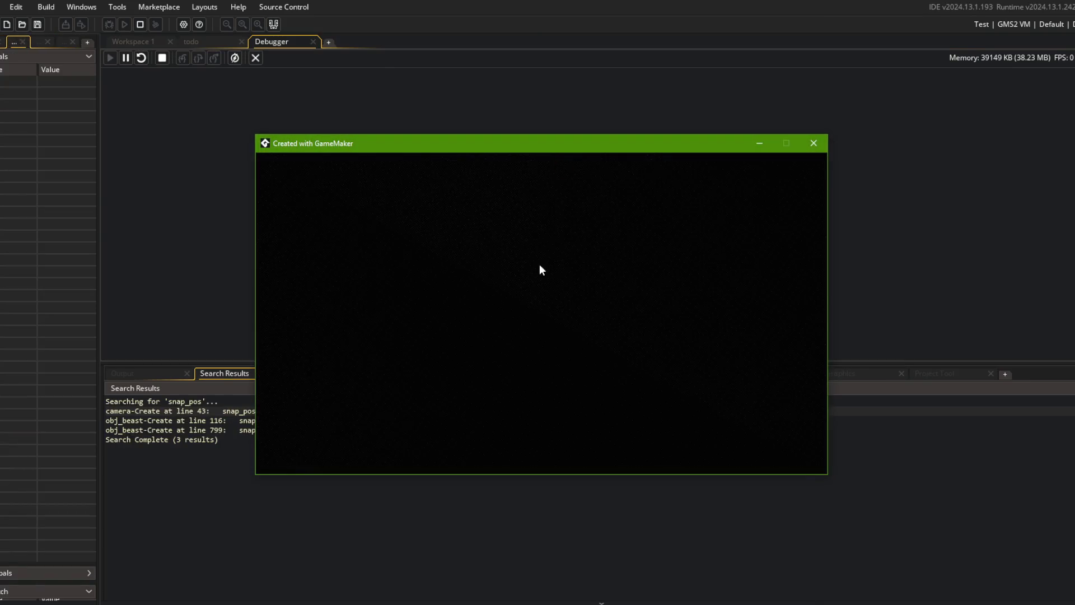
pyautogui.scroll(-3, 400, 226)
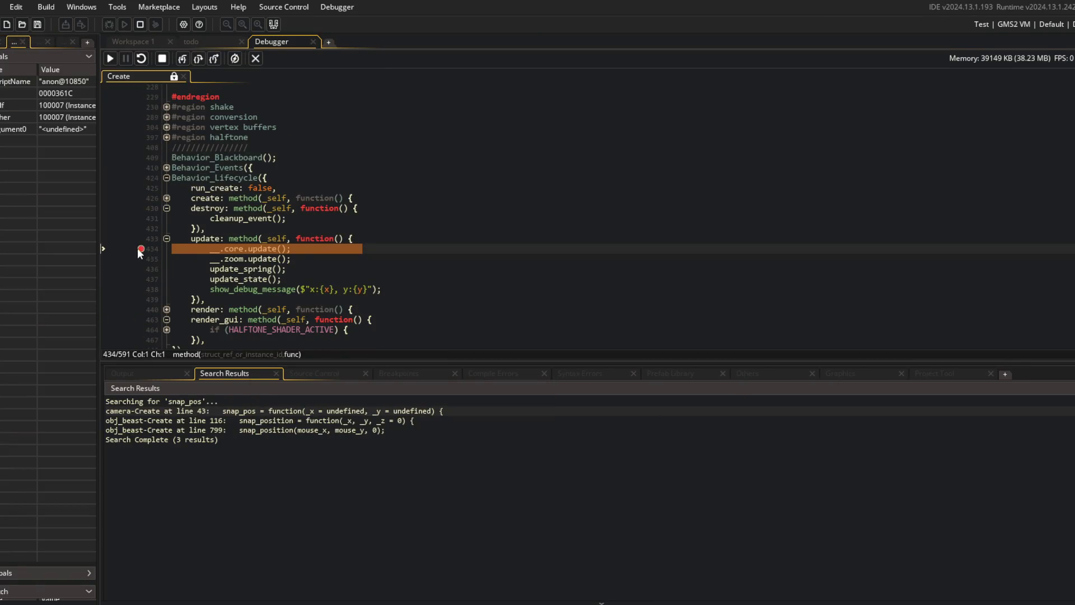
pyautogui.click(110, 59)
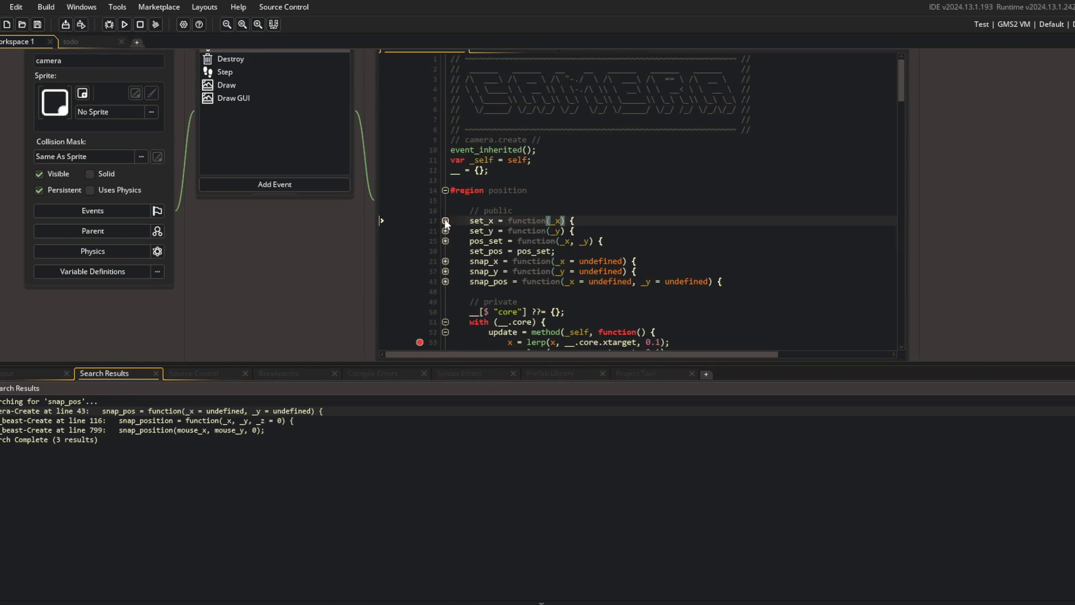
# - Toggle the set_x function's fold and inspect the set_y call on line 504
pyautogui.click(446, 221)
pyautogui.click(445, 222)
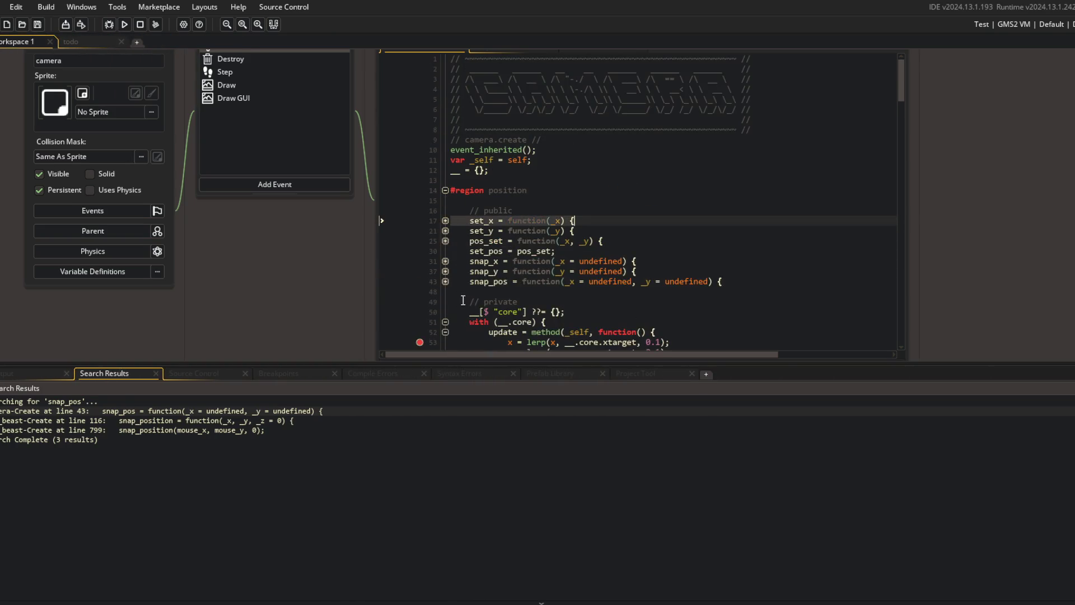
pyautogui.click(446, 221)
pyautogui.scroll(-15, 442, 218)
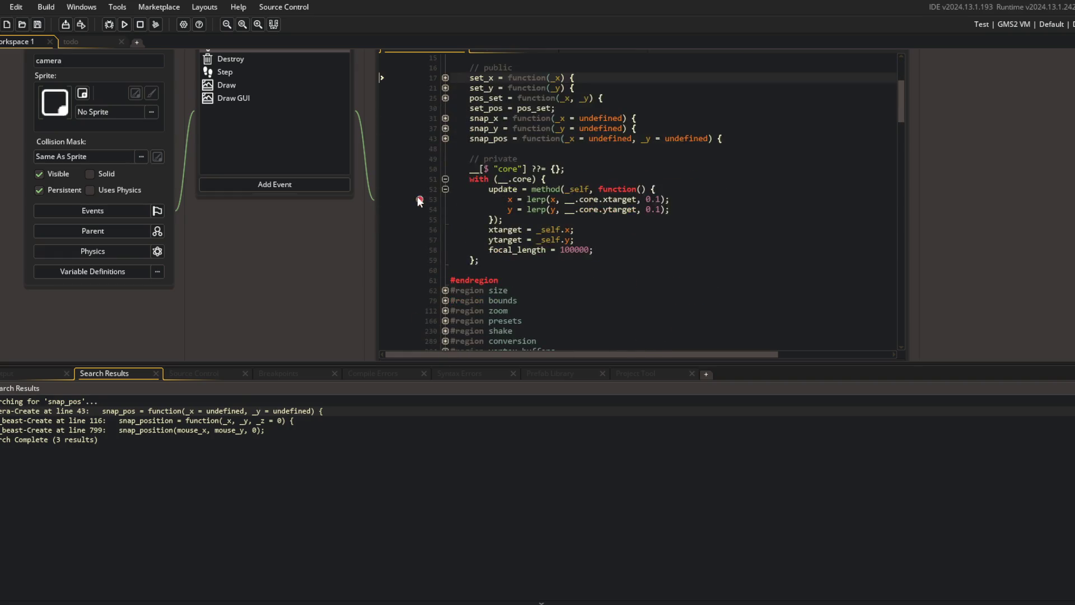
pyautogui.scroll(-10, 491, 179)
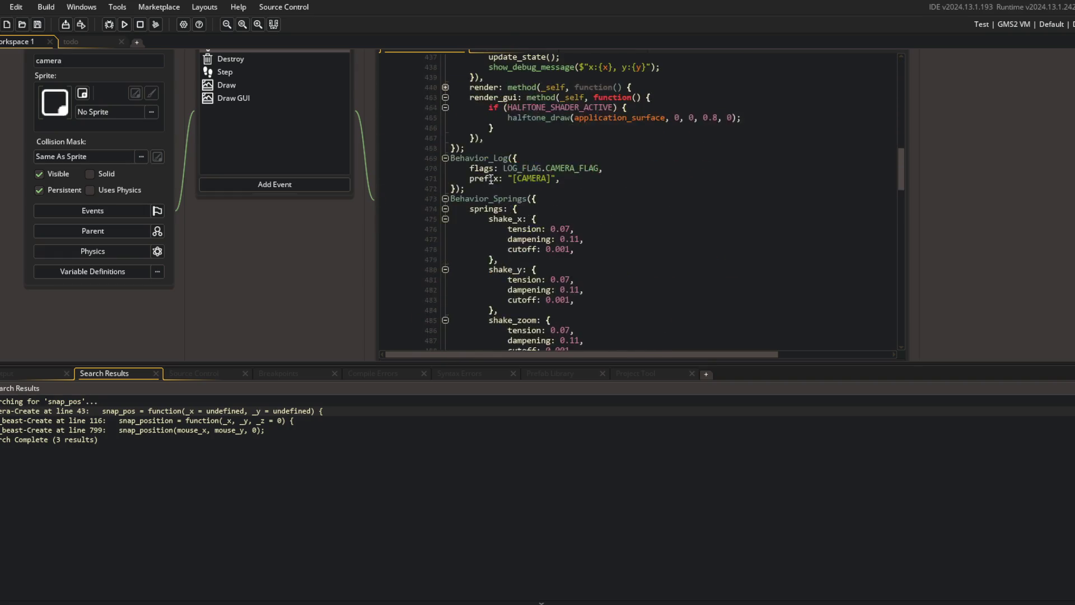
pyautogui.scroll(3, 491, 180)
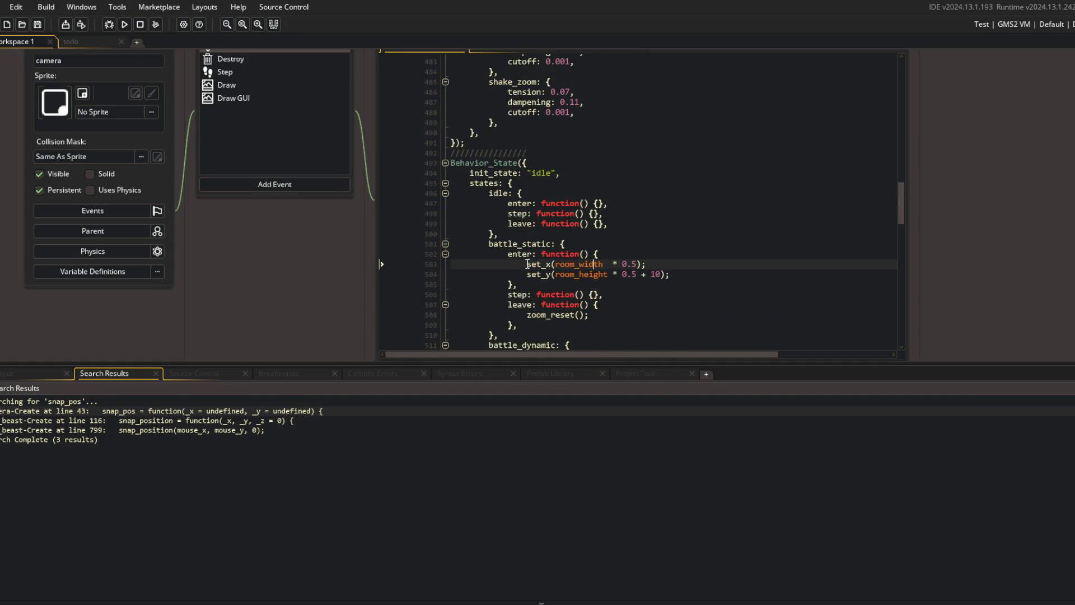
pyautogui.click(709, 278)
# - Fold the battle_dynamic step and leave blocks and beast_edit state, then return to view_set_camera
pyautogui.scroll(-3, 663, 270)
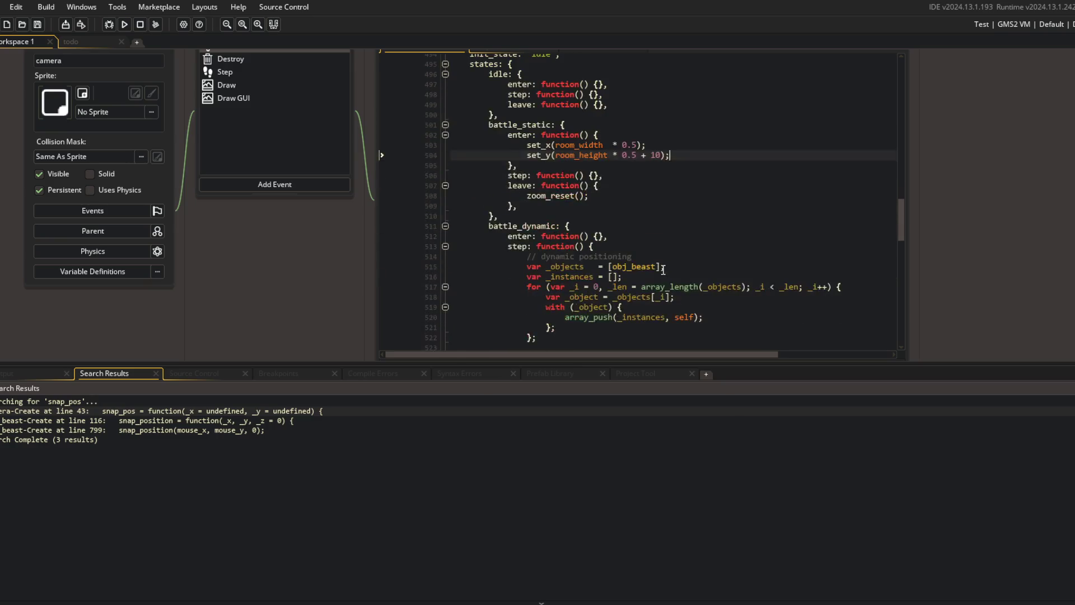
pyautogui.click(446, 270)
pyautogui.click(445, 280)
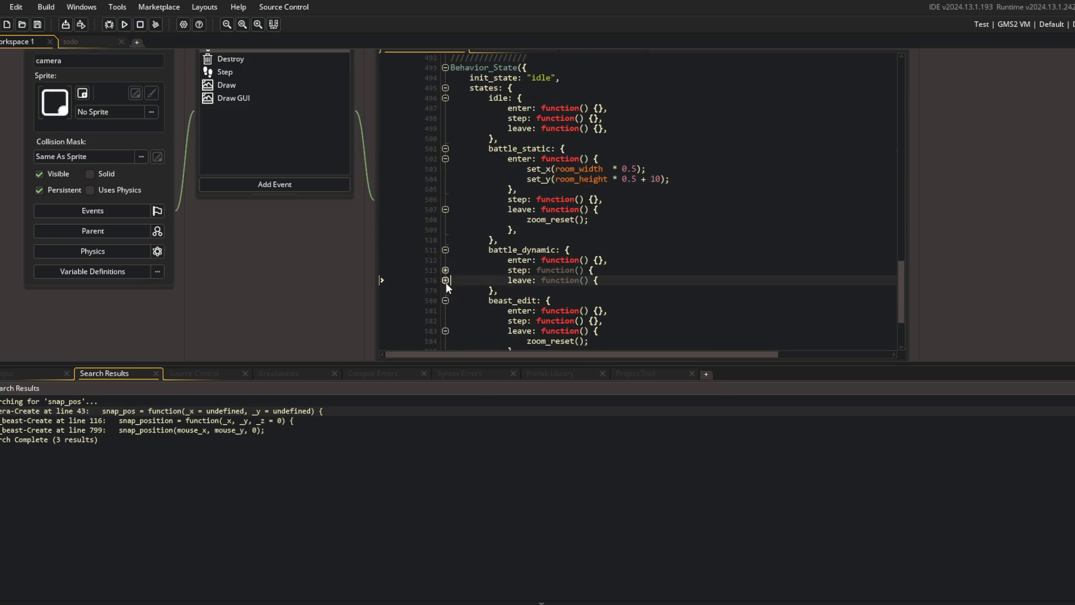
pyautogui.click(446, 300)
pyautogui.scroll(20, 471, 201)
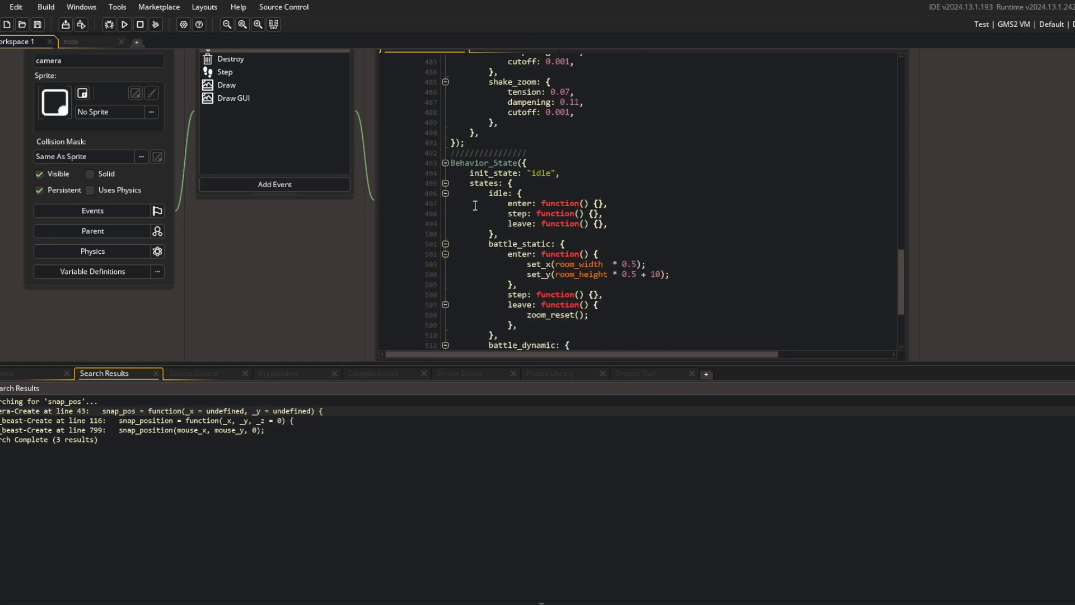
pyautogui.scroll(6, 470, 202)
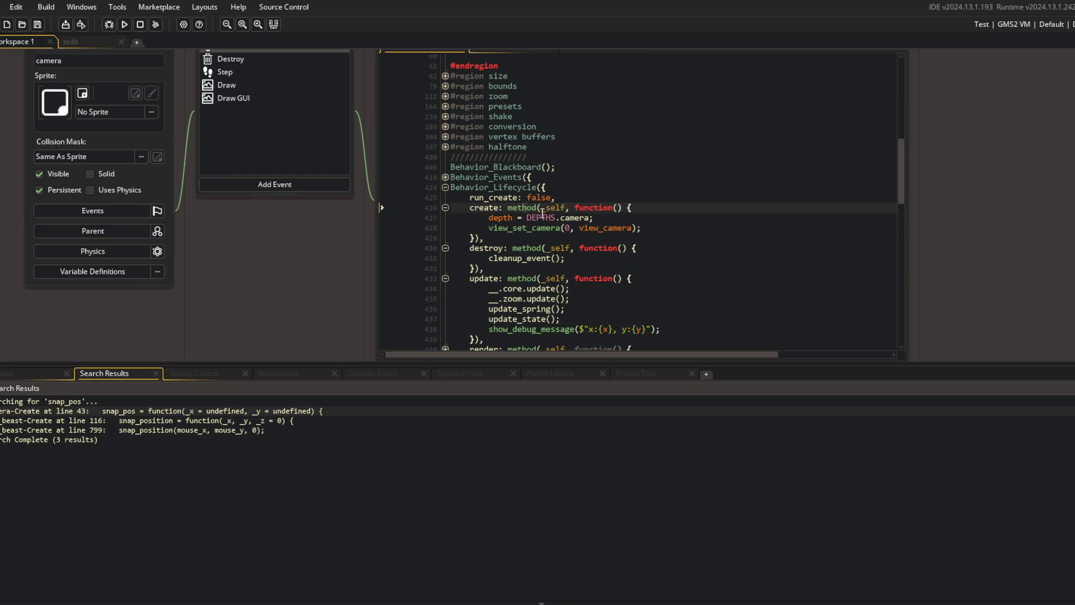
pyautogui.click(656, 225)
# - Add set_preset("title") on new line 429 after view_set_camera, then start a debug run
pyautogui.press('Return')
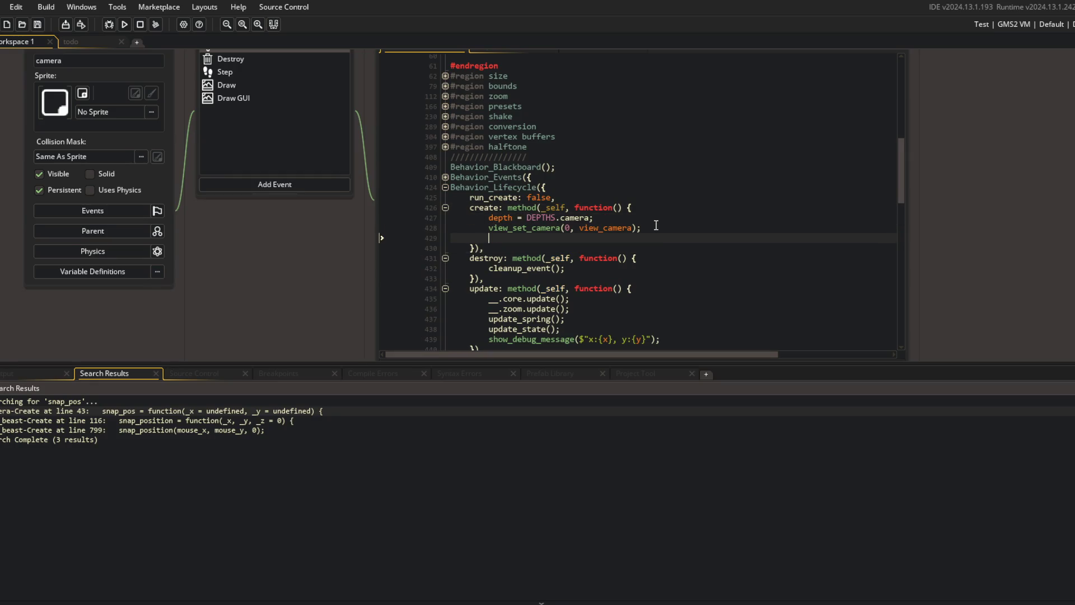
pyautogui.click(445, 107)
pyautogui.click(446, 107)
pyautogui.click(536, 238)
pyautogui.write('sert')
pyautogui.press('BackSpace')
pyautogui.press('BackSpace')
pyautogui.press('BackSpace')
pyautogui.write('set_preset("title')
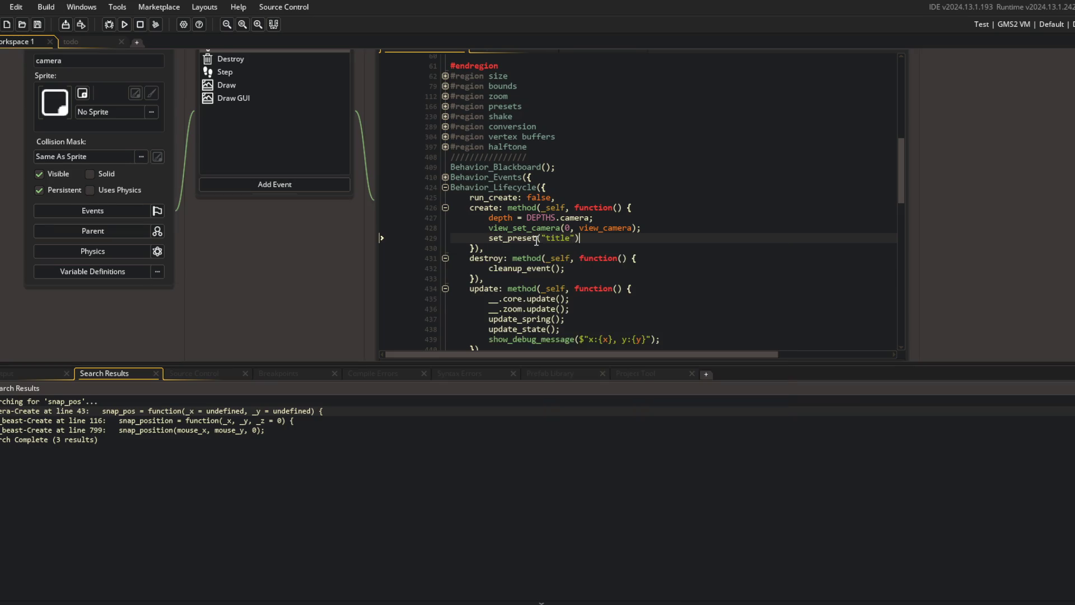
pyautogui.press('F5')
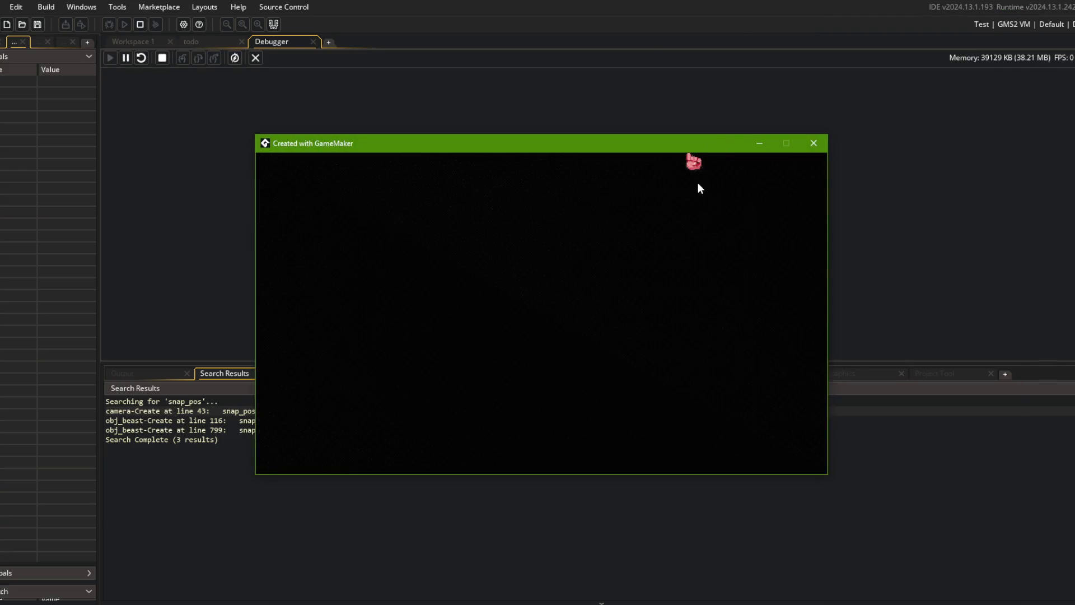
# - Step through set_preset into the title preset's x function and back to the zoom_snap check
pyautogui.scroll(-3, 400, 211)
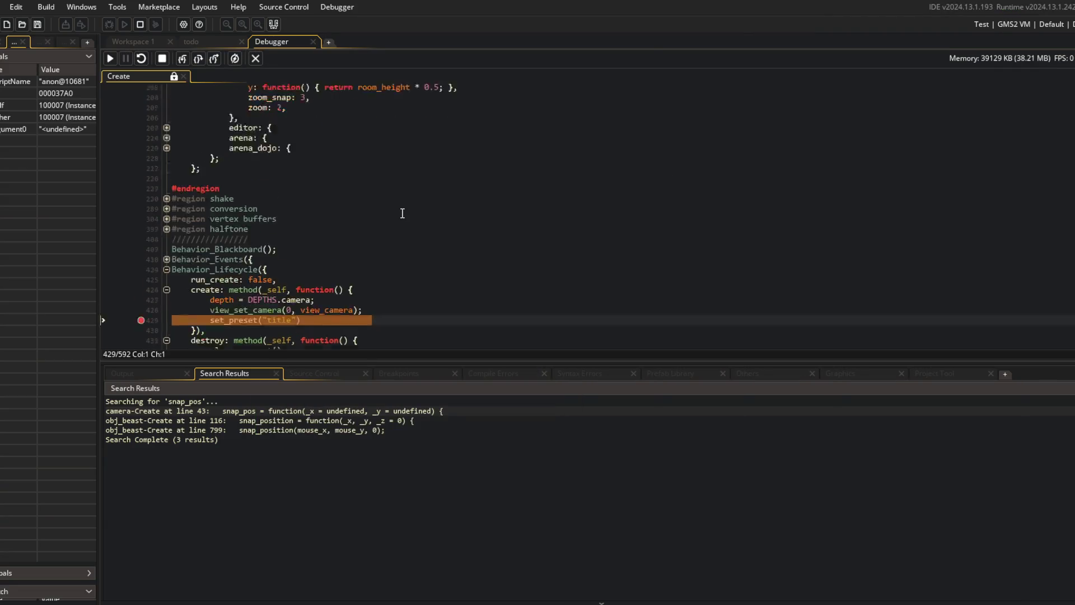
pyautogui.click(180, 63)
pyautogui.click(180, 63)
pyautogui.click(179, 63)
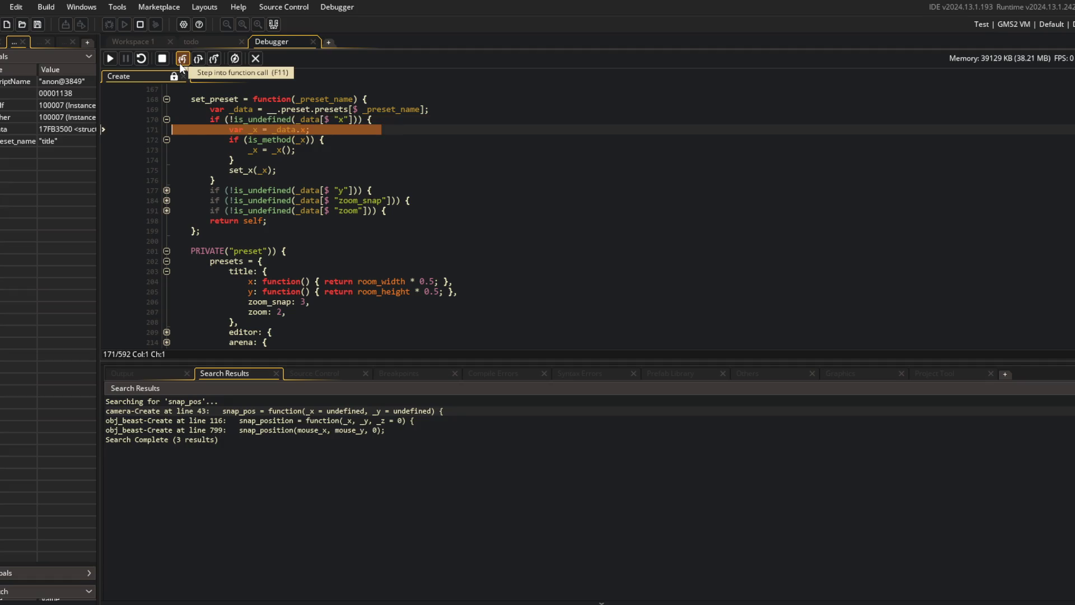
pyautogui.click(179, 63)
pyautogui.click(185, 61)
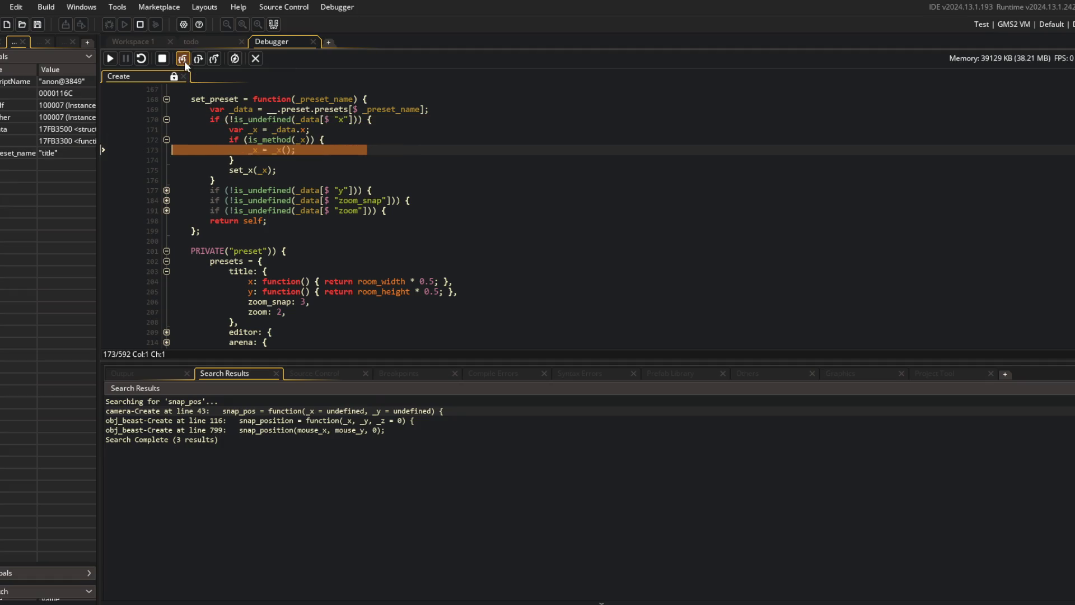
pyautogui.click(184, 62)
pyautogui.moveTo(386, 280)
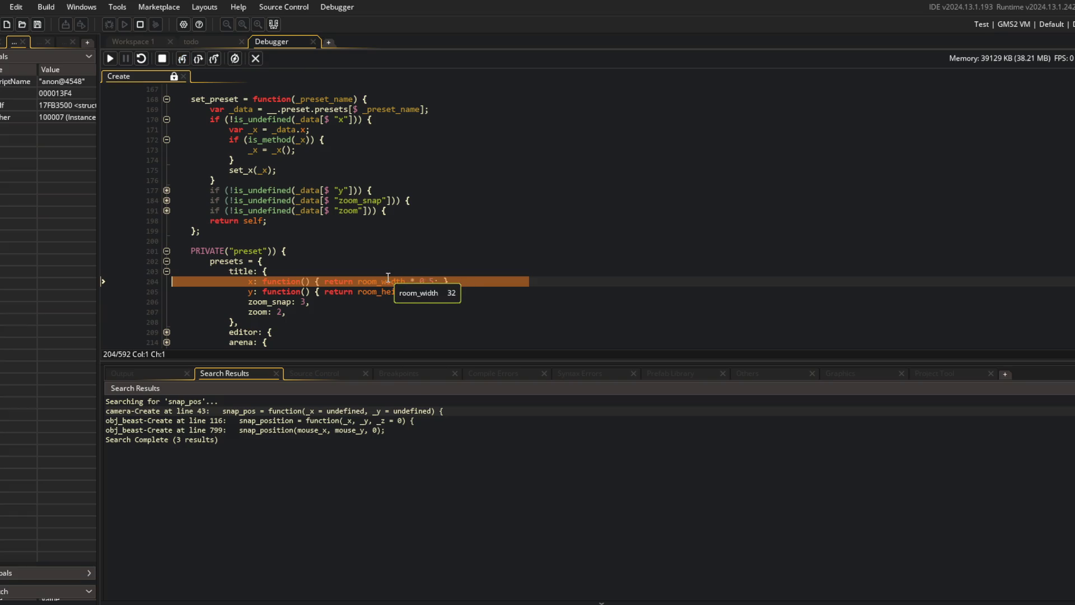
pyautogui.click(183, 58)
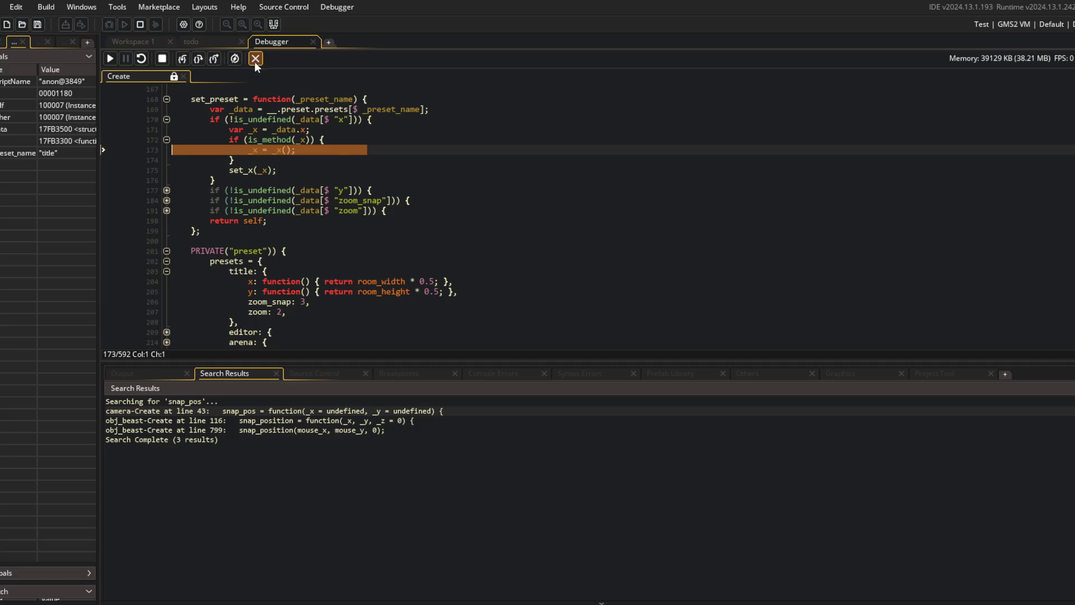
pyautogui.click(373, 198)
# - Open the SEQUENCING script and set a breakpoint on the title camera preset call at line 106
pyautogui.hotkey('ctrl', 't')
pyautogui.write('sequence')
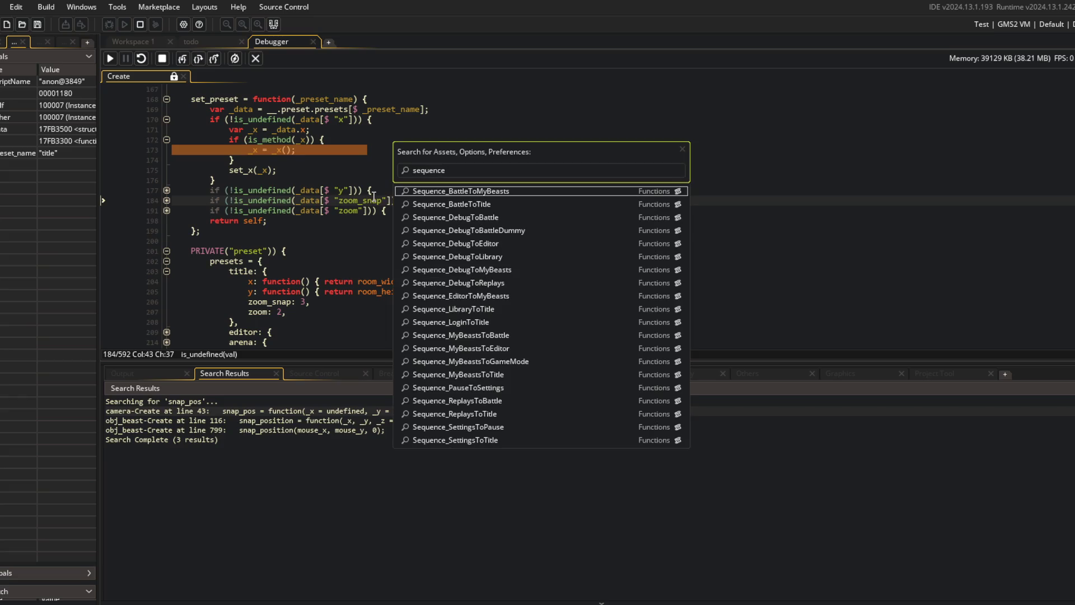
pyautogui.press('Return')
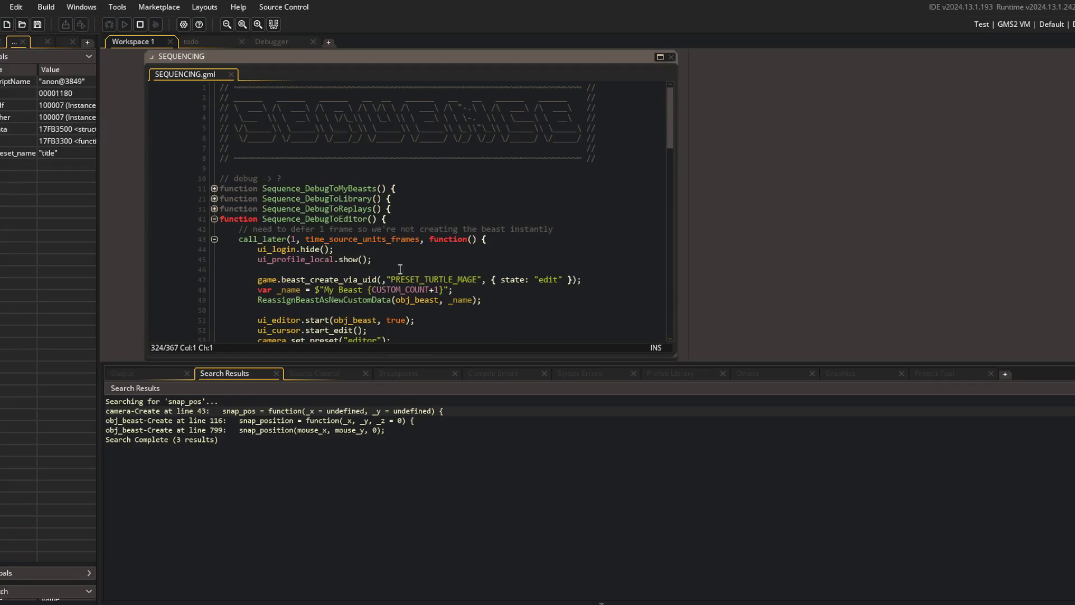
pyautogui.scroll(-2, 214, 236)
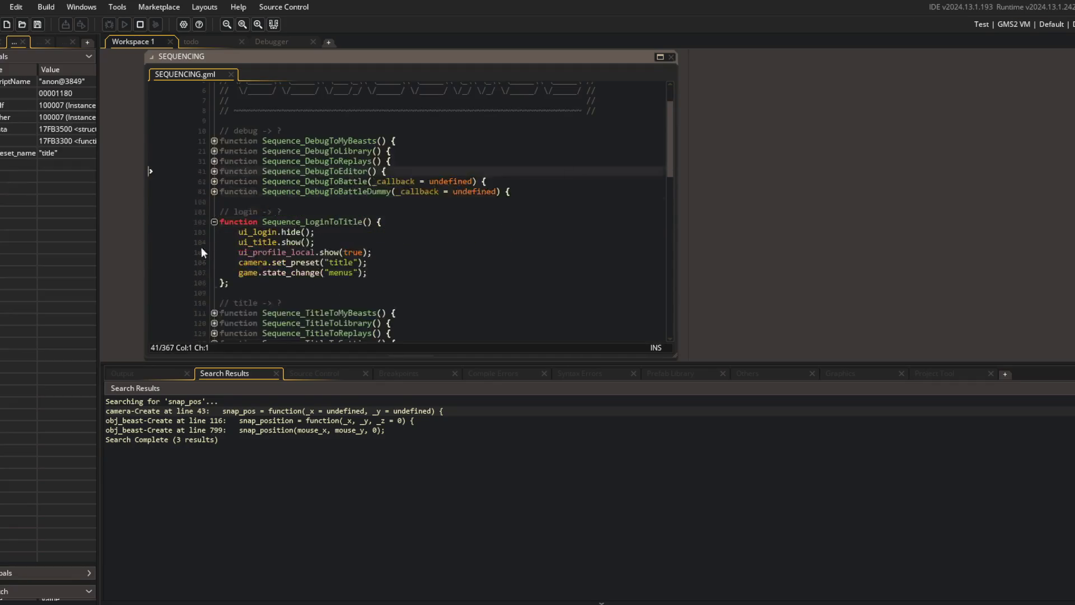
pyautogui.click(186, 263)
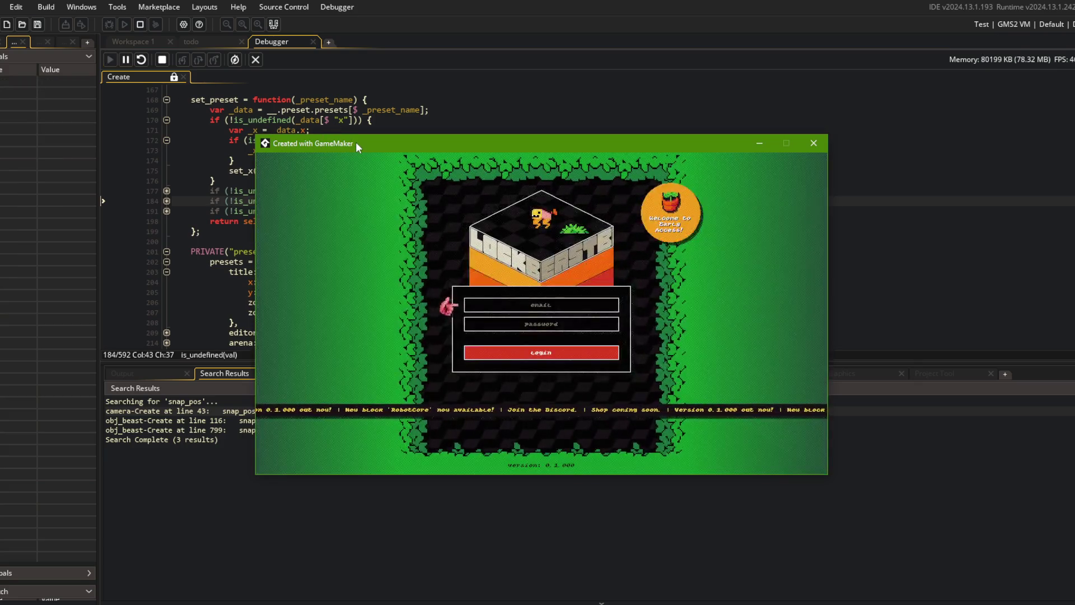
pyautogui.moveTo(354, 142); pyautogui.dragTo(456, 160)
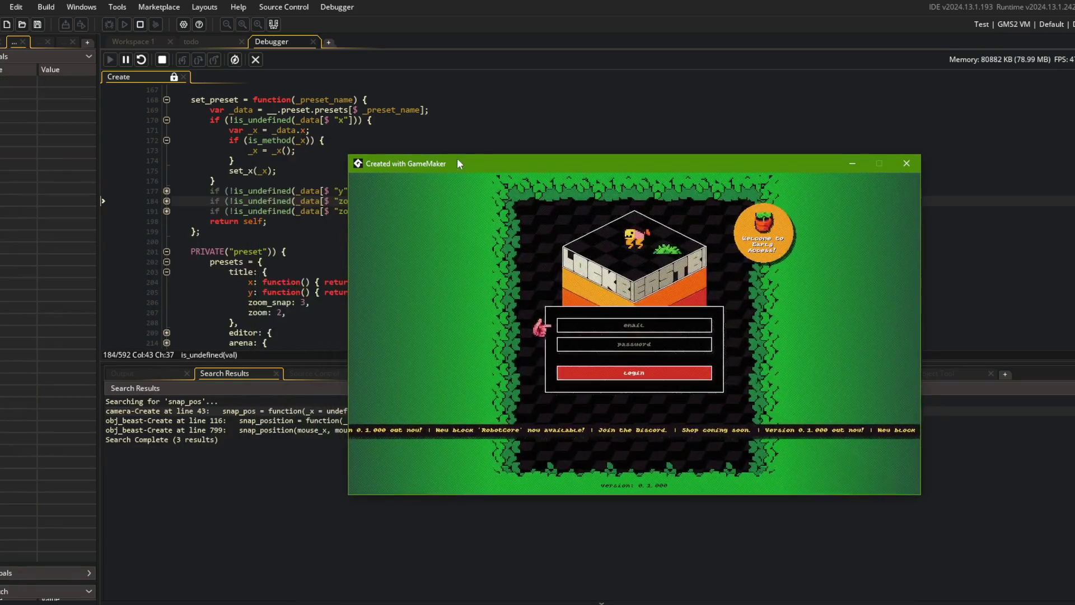
pyautogui.click(330, 141)
# - Dismiss the audio manager error, rerun under the debugger, resume from the breakpoint, then stop the game
pyautogui.scroll(-5, 336, 146)
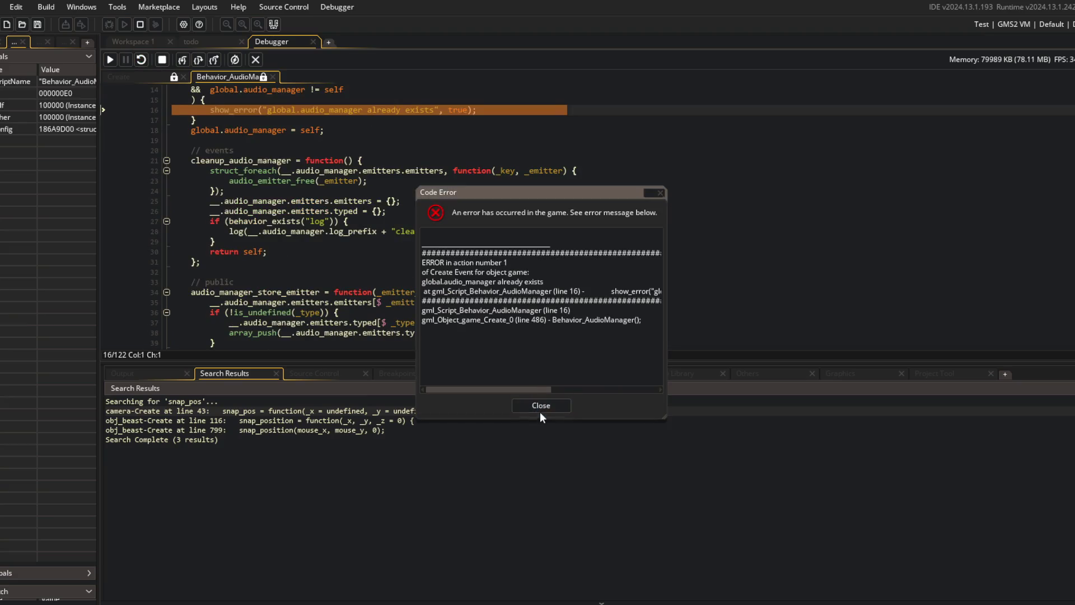
pyautogui.click(540, 406)
pyautogui.click(111, 59)
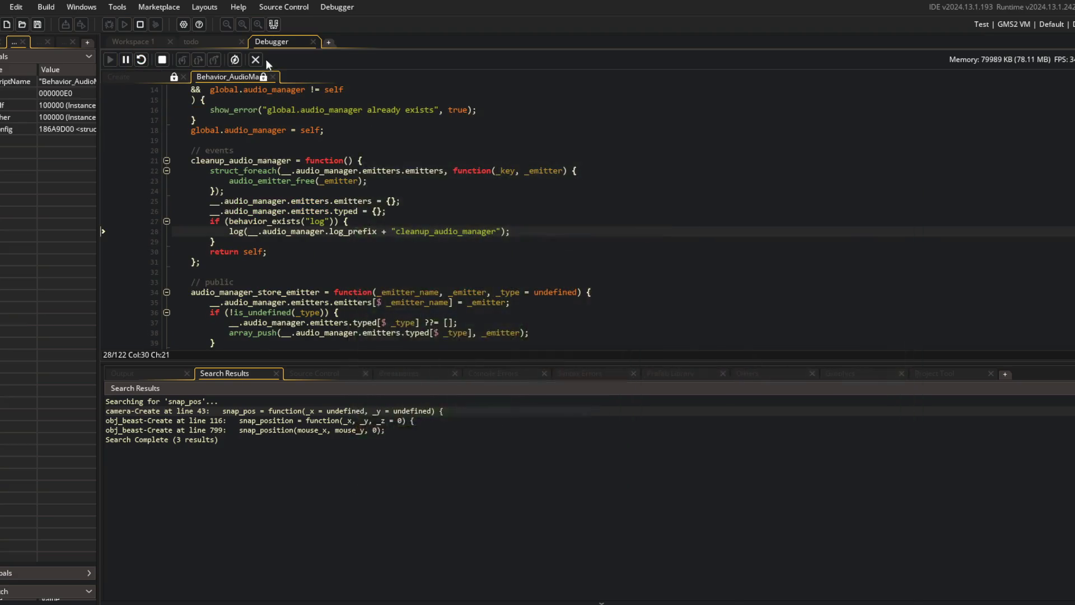
pyautogui.press('F6')
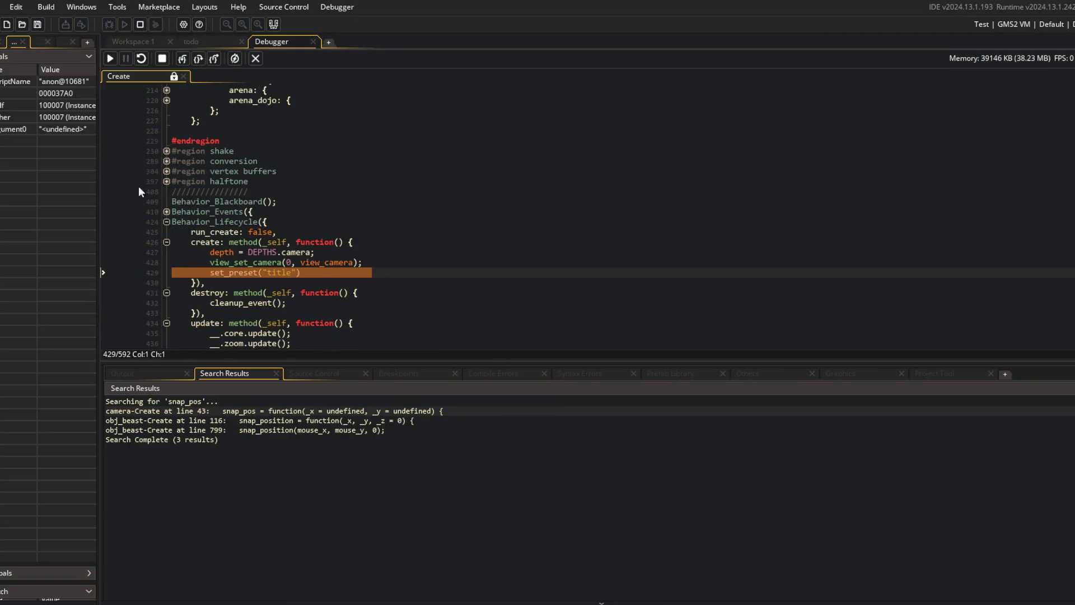
pyautogui.click(112, 56)
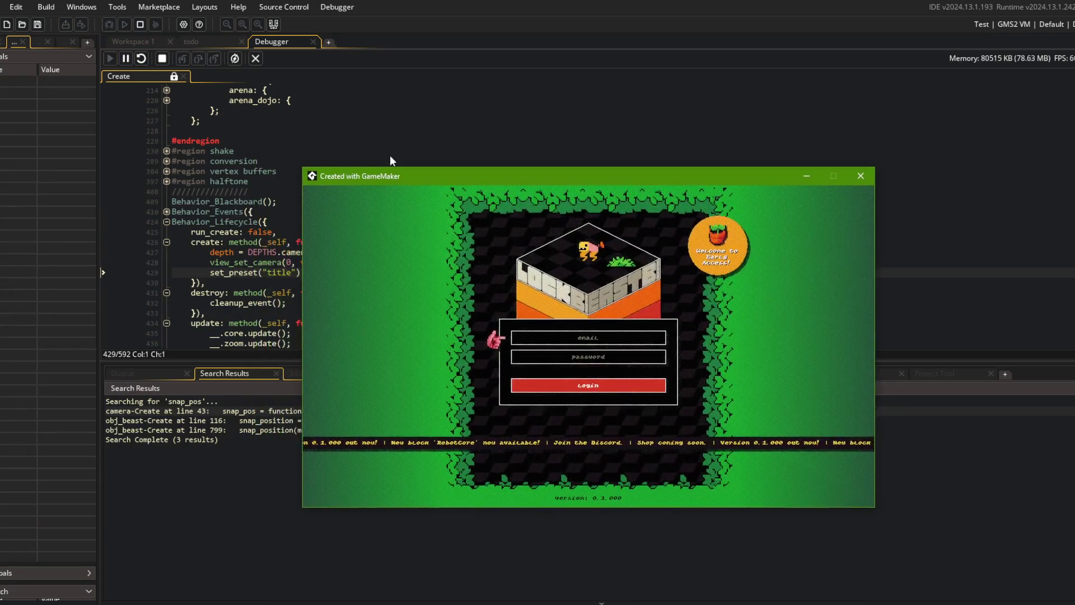
pyautogui.click(389, 155)
# - Return to SEQUENCING's title camera preset line, leaving it without a breakpoint
pyautogui.click(255, 58)
pyautogui.scroll(2, 285, 247)
pyautogui.click(285, 247)
pyautogui.scroll(-2, 285, 247)
pyautogui.click(66, 264)
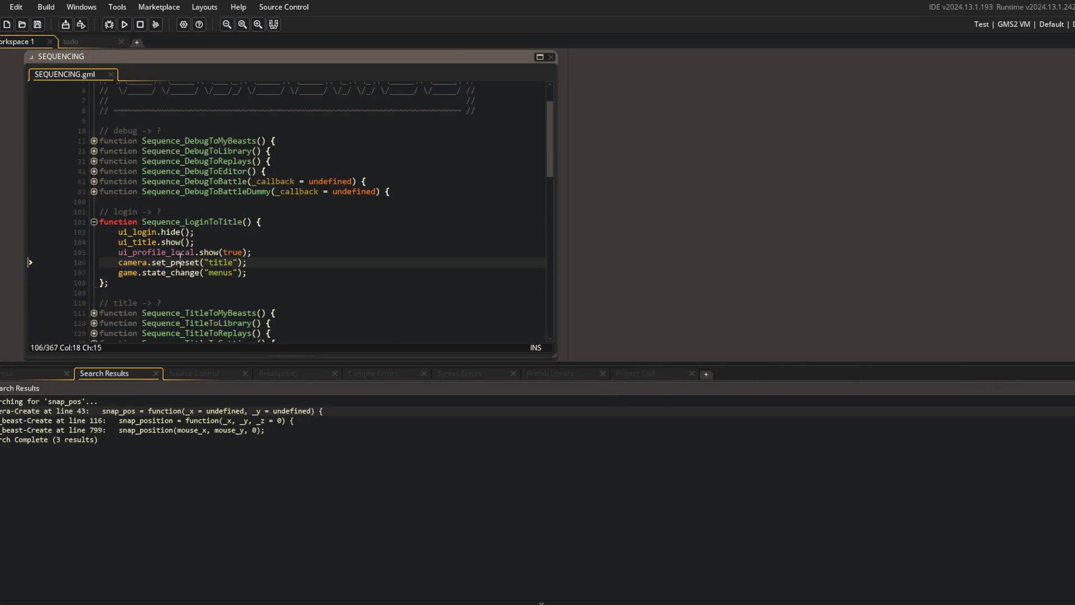
# - Open the game object's Create code via the asset search for 'game'
pyautogui.scroll(-2, 205, 257)
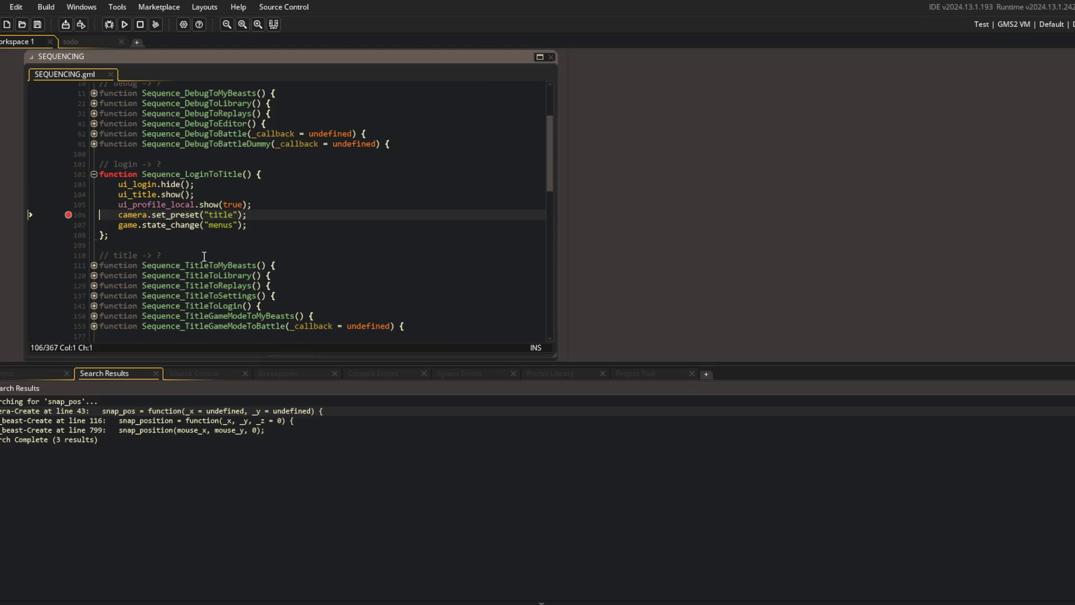
pyautogui.scroll(2, 205, 256)
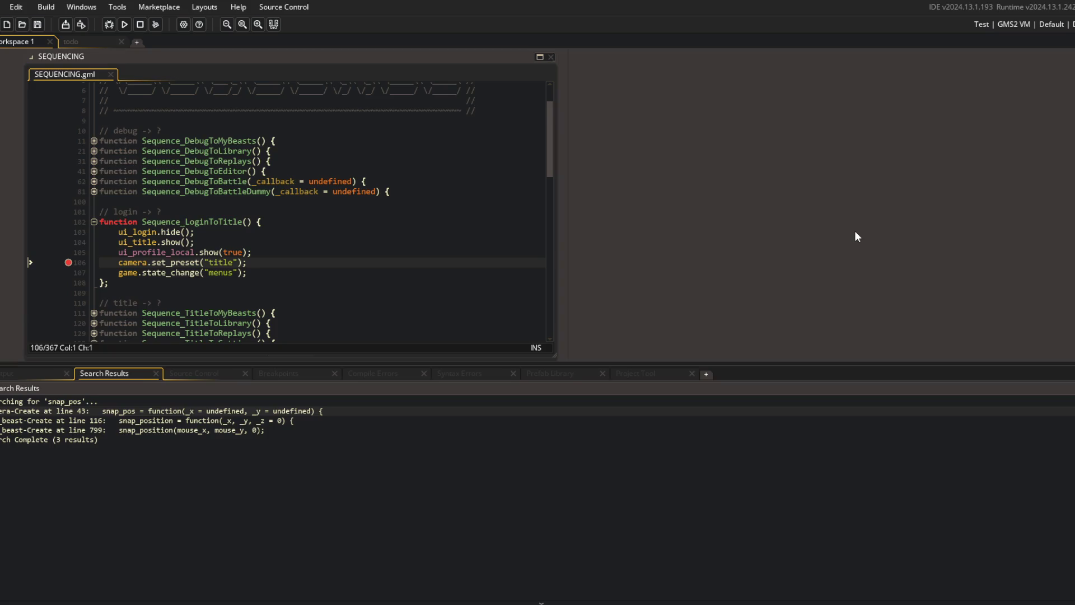
pyautogui.hotkey('ctrl', 't')
pyautogui.write('game')
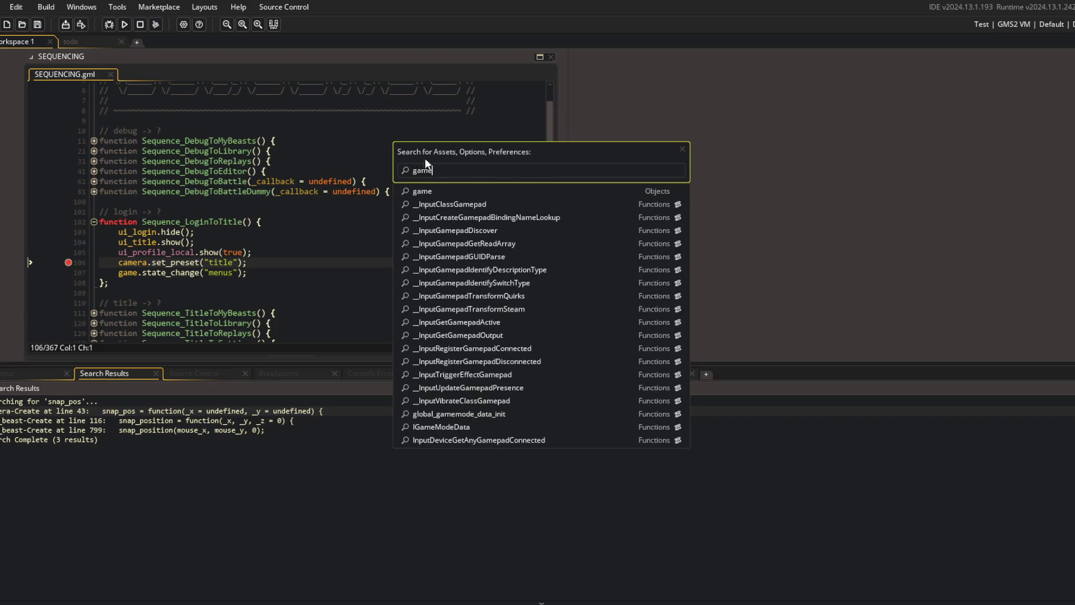
pyautogui.press('Down')
pyautogui.press('Return')
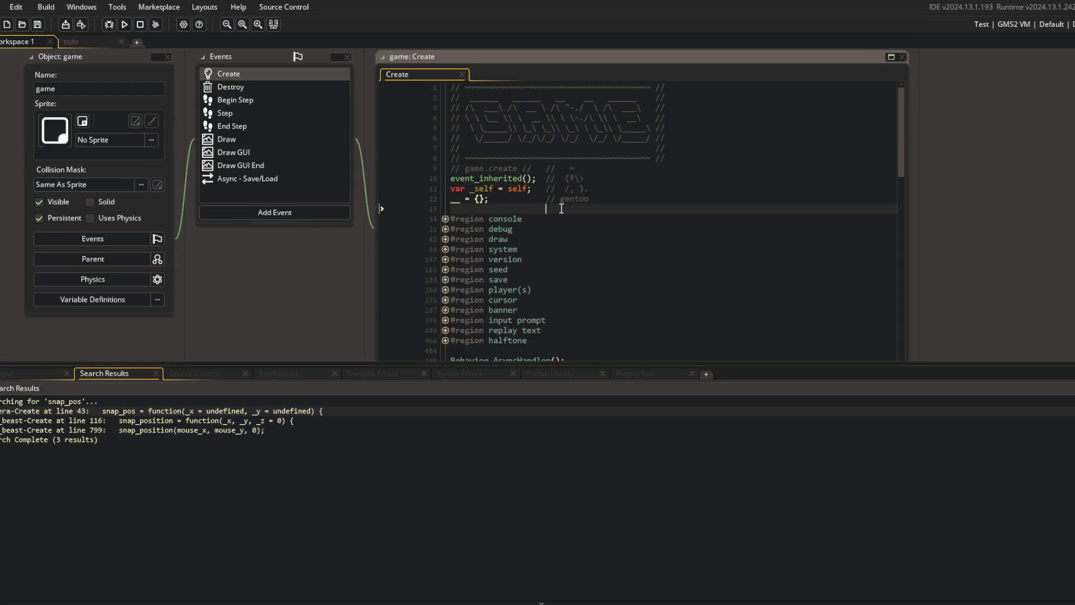
# - Fold create_controllers and unfold the login state to review its debug quick starts and room_goto line
pyautogui.scroll(-5, 562, 208)
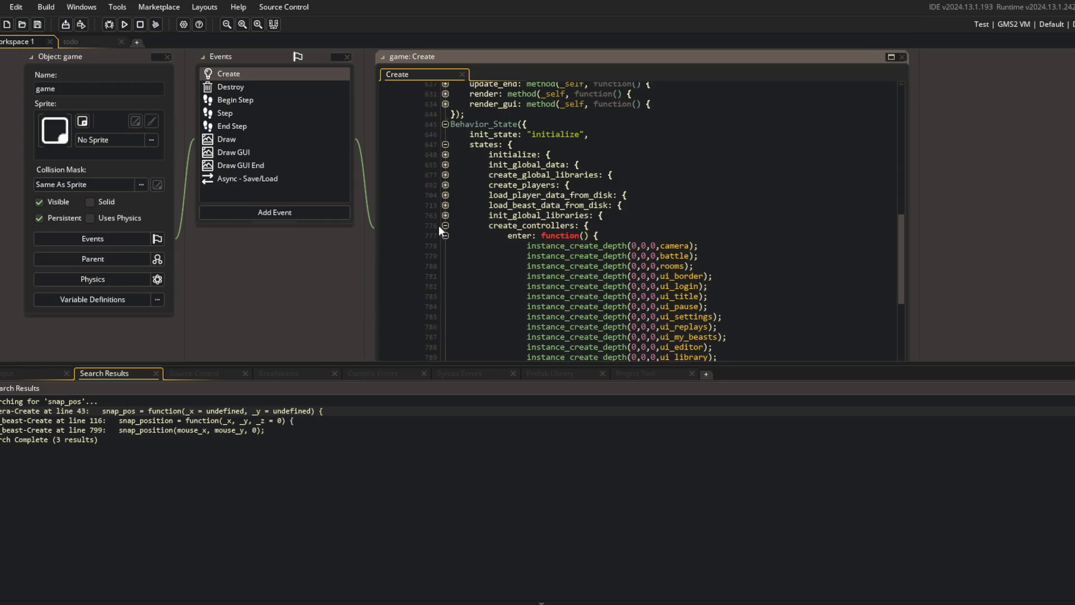
pyautogui.click(444, 226)
pyautogui.click(445, 290)
pyautogui.click(445, 300)
pyautogui.scroll(-3, 447, 298)
pyautogui.click(617, 226)
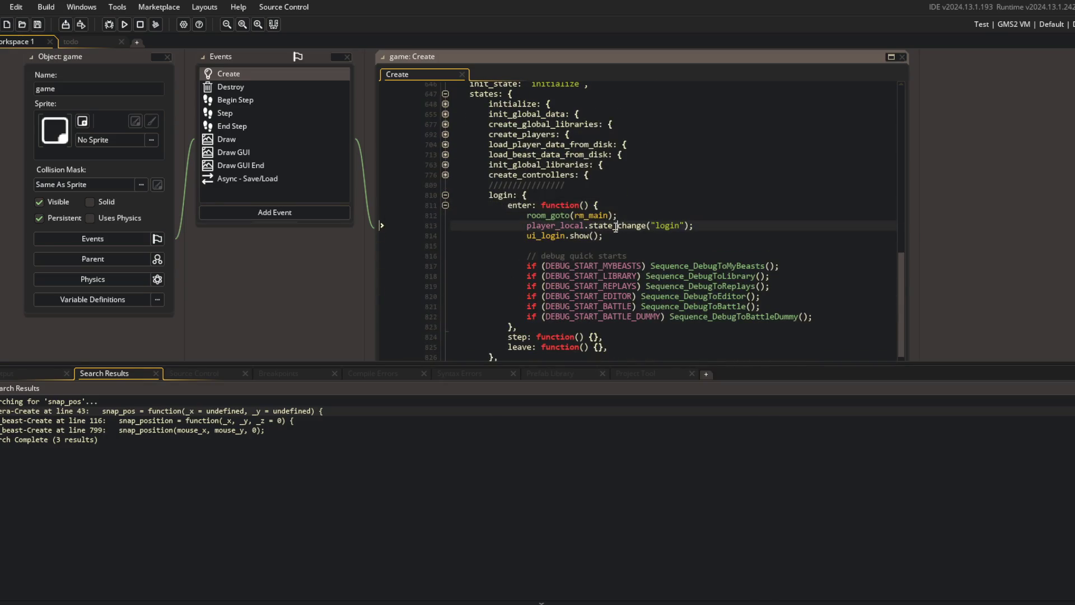
pyautogui.click(680, 253)
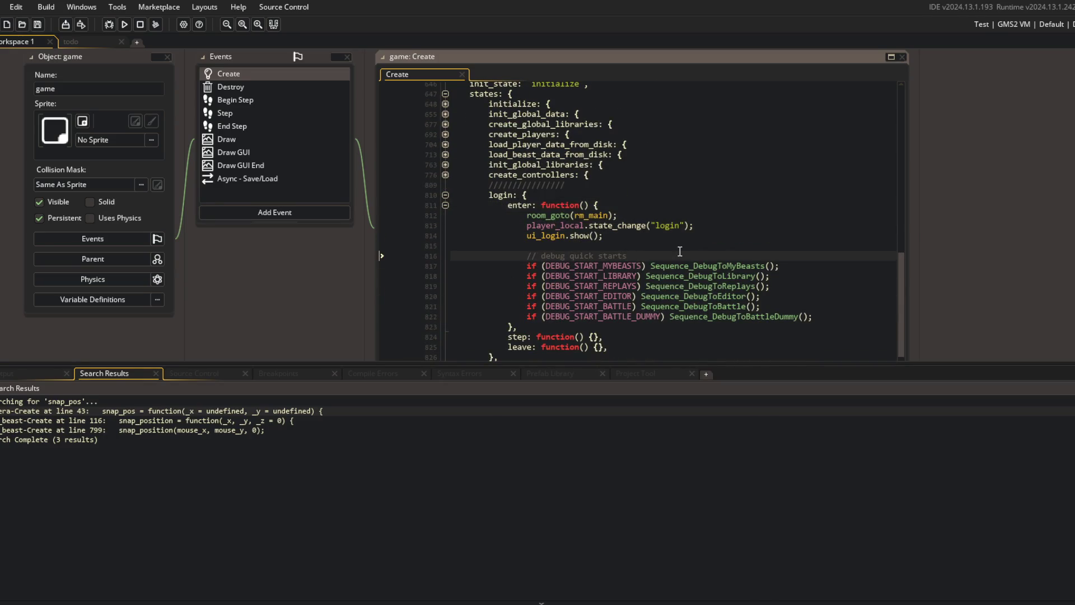
pyautogui.click(655, 216)
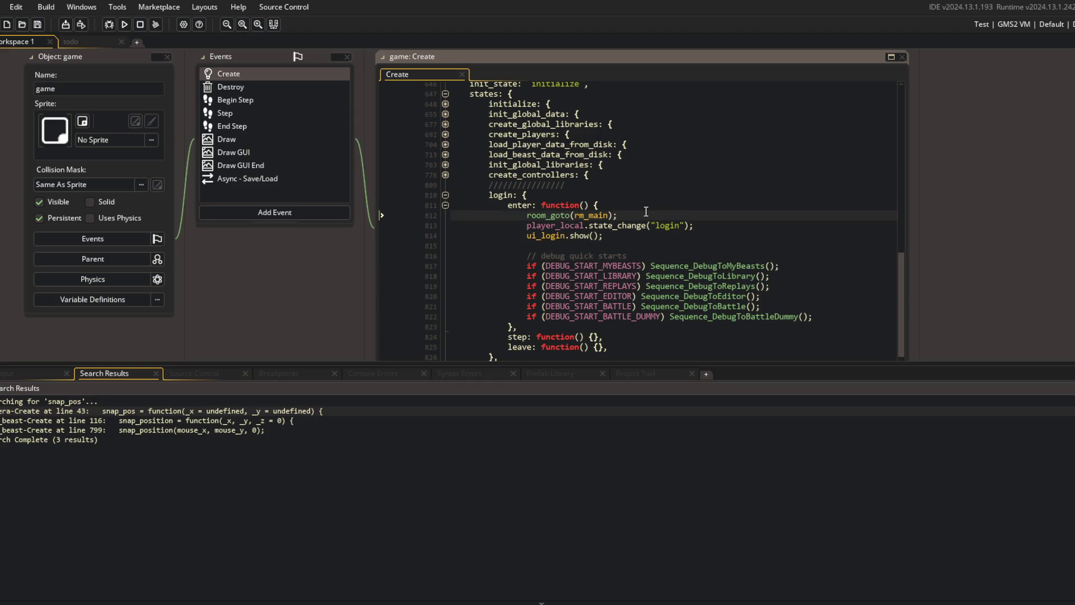
pyautogui.scroll(-2, 646, 212)
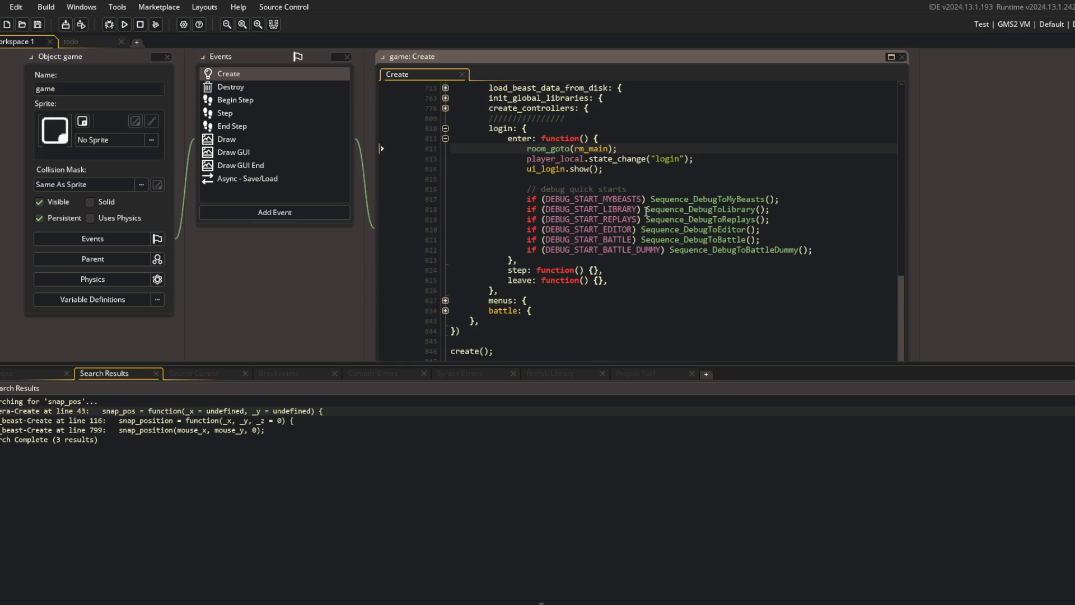
# - Expand the menus state and the battle state's enter and leave functions
pyautogui.click(446, 301)
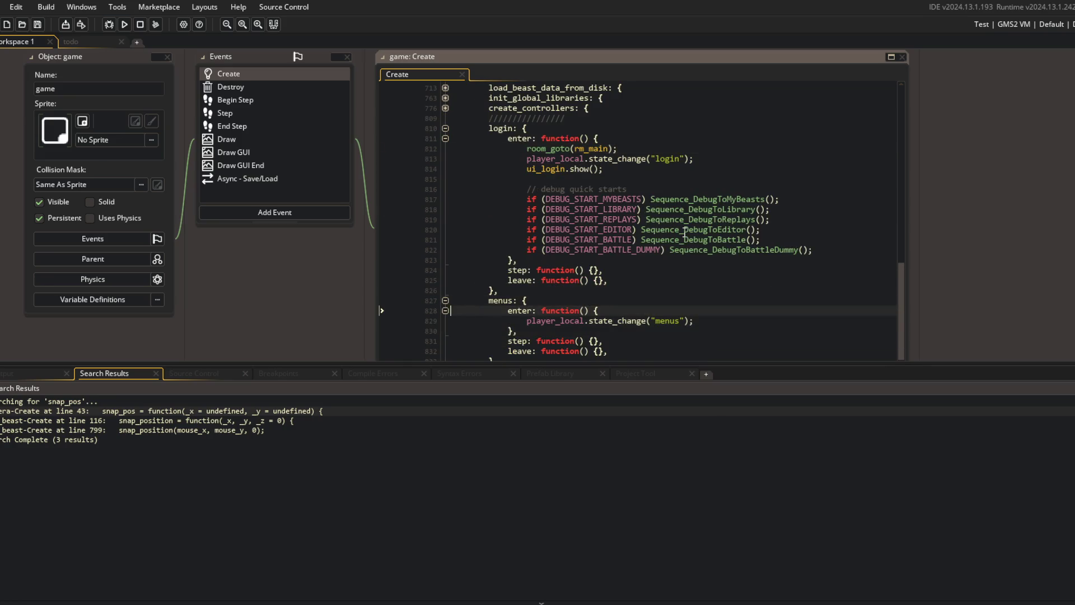
pyautogui.scroll(3, 684, 234)
pyautogui.scroll(-5, 616, 258)
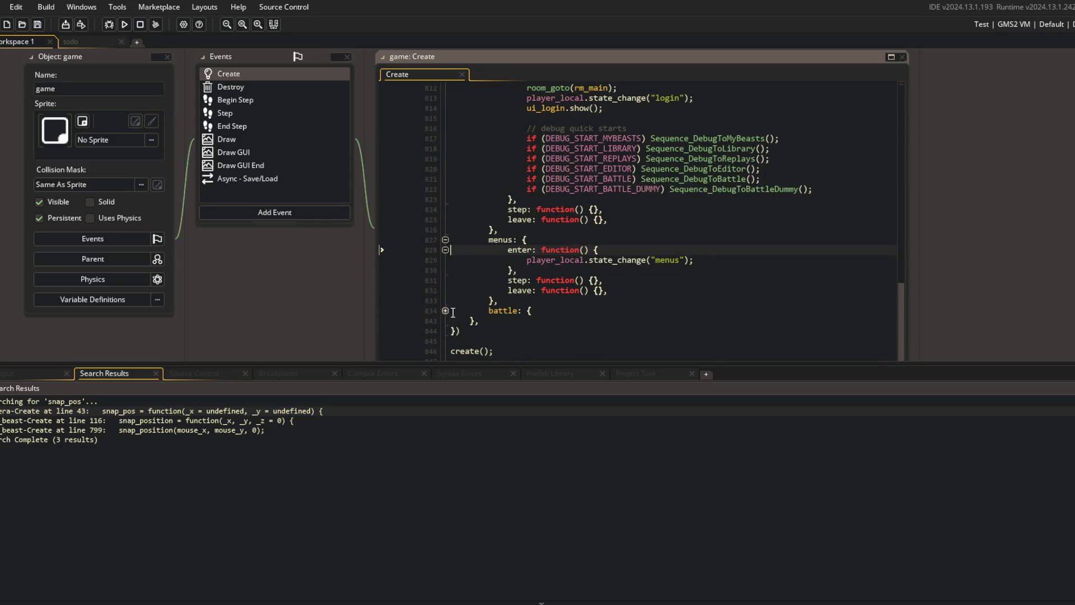
pyautogui.click(445, 310)
pyautogui.click(446, 317)
pyautogui.scroll(-2, 466, 306)
pyautogui.click(445, 301)
pyautogui.scroll(3, 445, 299)
# - Glance at the todo workspace, then pan the main workspace to reveal the SEQUENCING script
pyautogui.click(75, 42)
pyautogui.click(9, 42)
pyautogui.middleClick(655, 197)
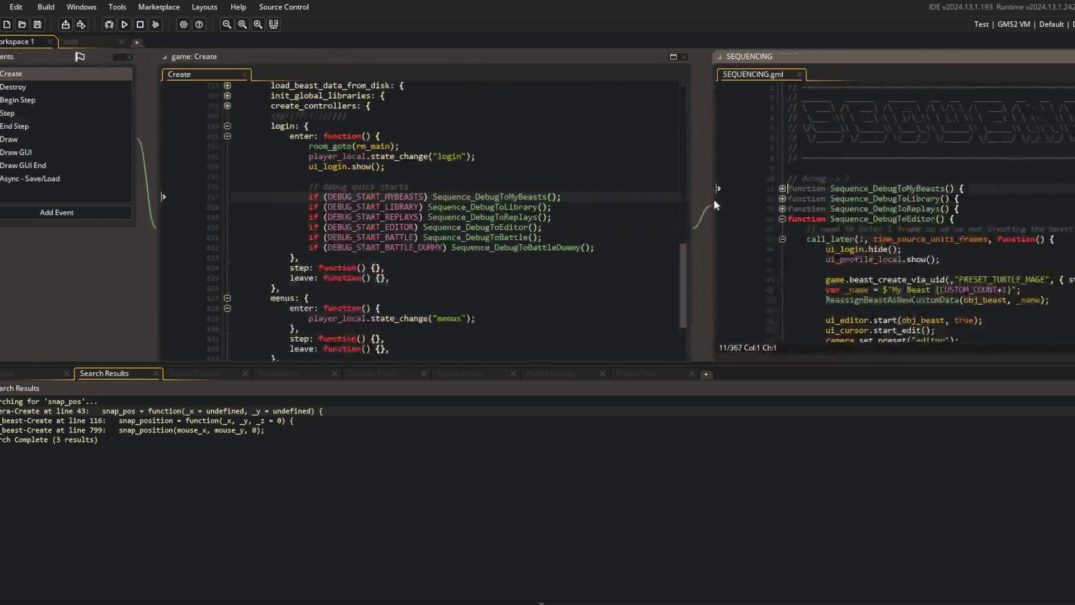
# - Find all uses of Sequence_LoginToTitle and open its call in ui_login's Create code
pyautogui.scroll(-8, 707, 221)
pyautogui.click(741, 209)
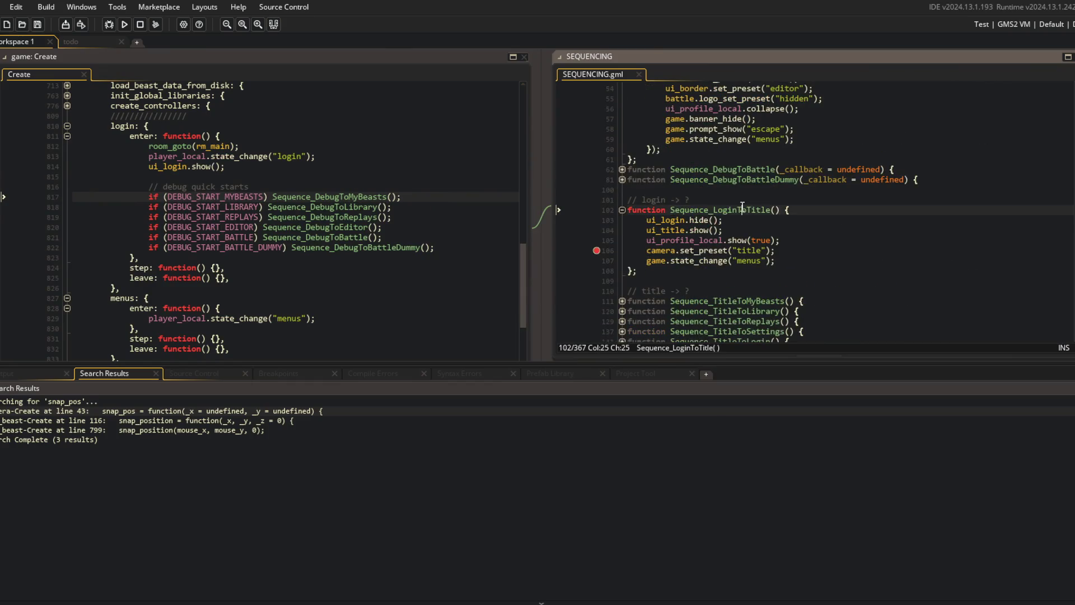
pyautogui.doubleClick(742, 209)
pyautogui.hotkey('ctrl', 'shift', 'f')
pyautogui.click(296, 146)
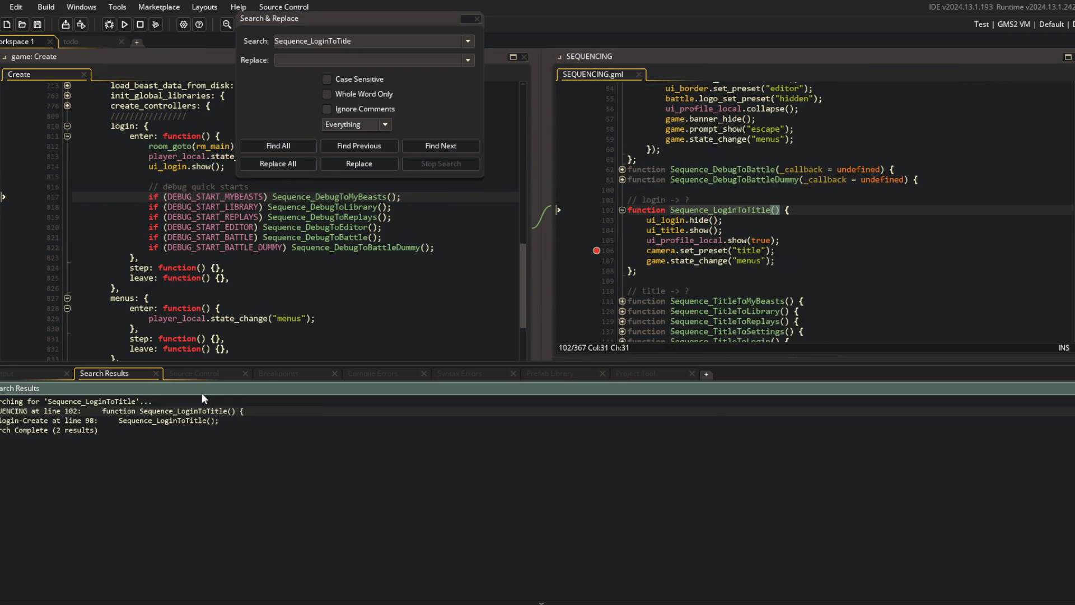
pyautogui.doubleClick(185, 421)
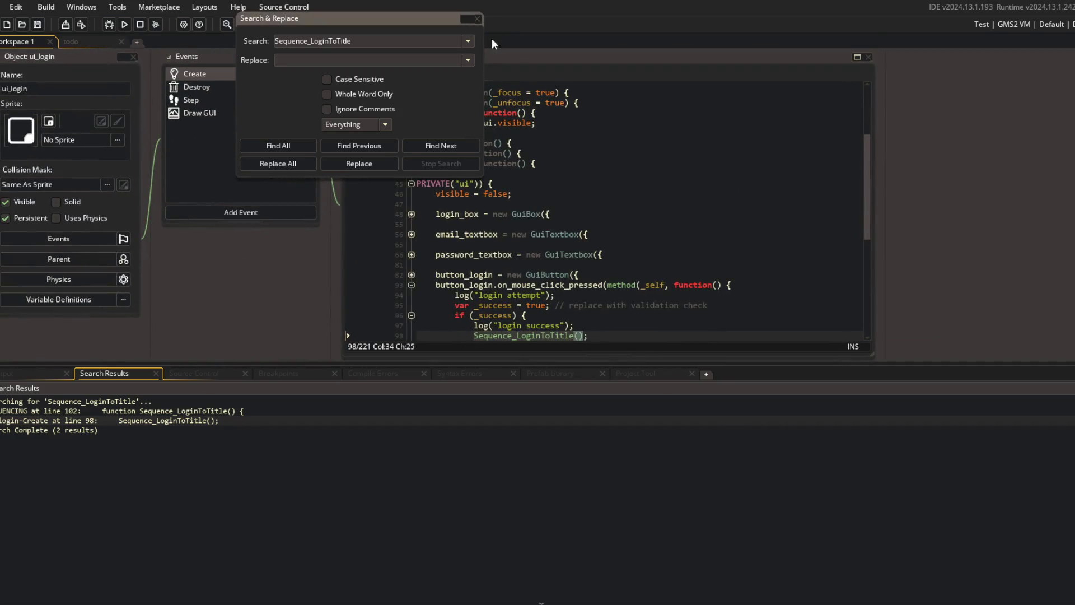
pyautogui.click(579, 195)
pyautogui.click(477, 18)
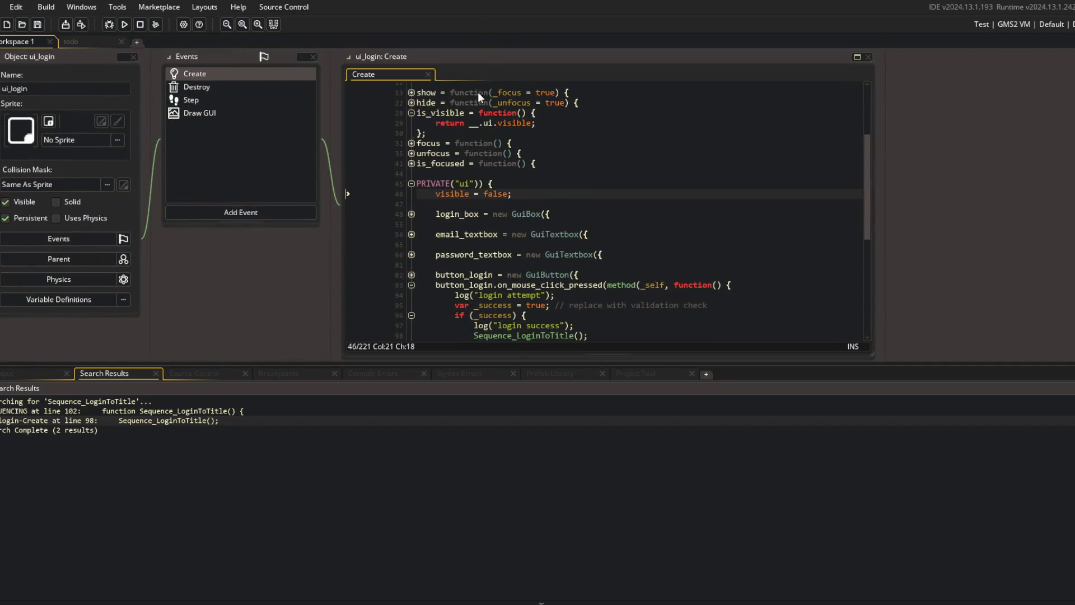
# - Review ui_login's Create code, folding is_visible and moving to the hide function
pyautogui.click(507, 214)
pyautogui.scroll(2, 506, 217)
pyautogui.scroll(2, 506, 217)
pyautogui.click(411, 229)
pyautogui.click(596, 220)
# - Search the project for ui_login.show calls and open the one in game's Create code
pyautogui.hotkey('ctrl', 'shift', 'f')
pyautogui.write('ui_login.s')
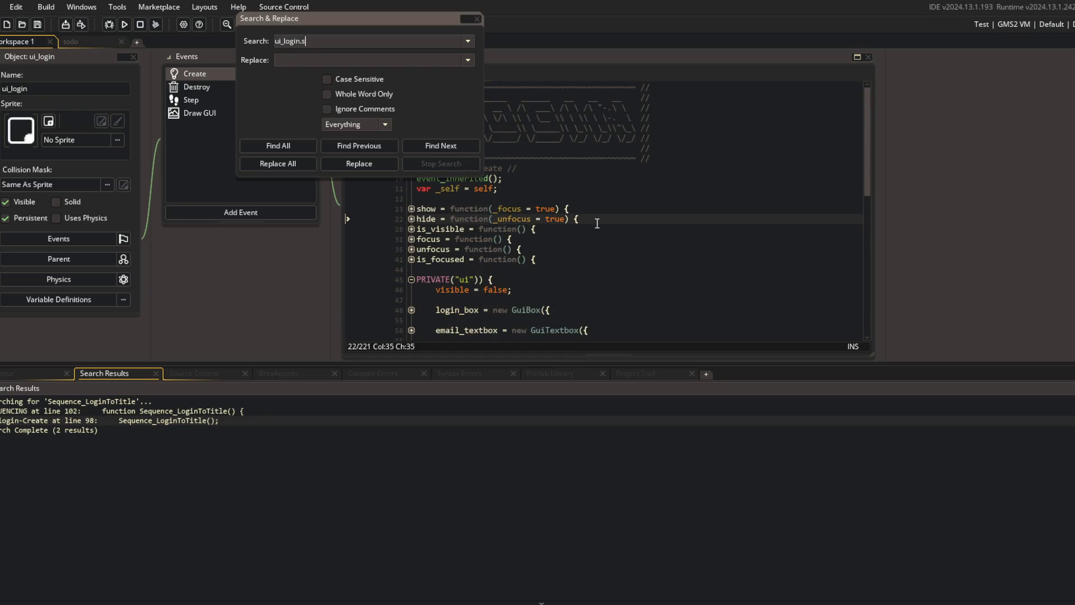
pyautogui.write('how')
pyautogui.press('Return')
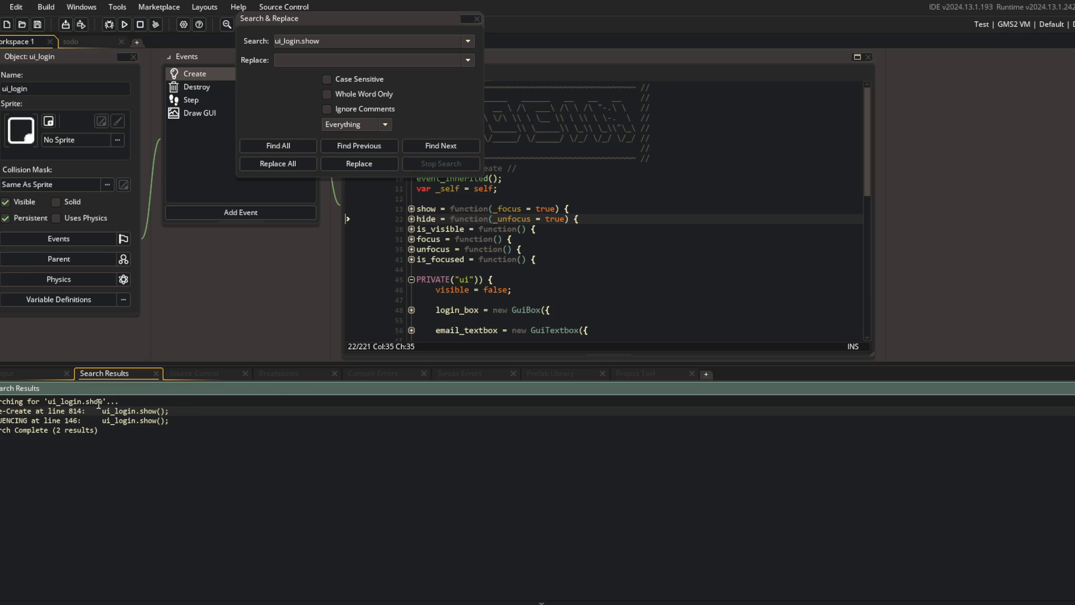
pyautogui.doubleClick(112, 410)
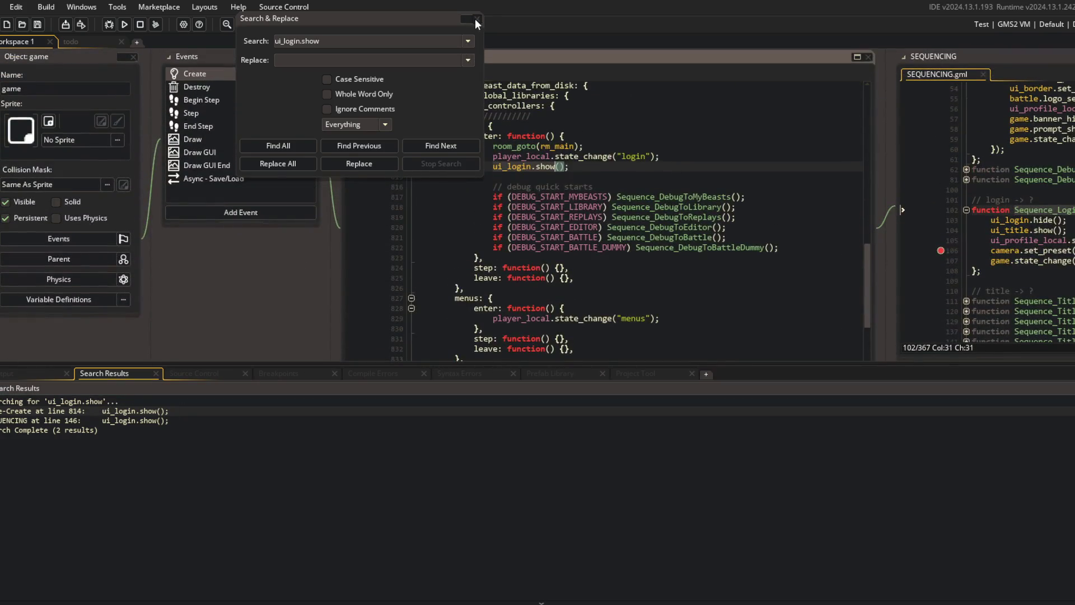
pyautogui.click(475, 20)
pyautogui.click(579, 145)
pyautogui.scroll(2, 657, 144)
pyautogui.click(605, 212)
pyautogui.press('Up')
pyautogui.press('Up')
pyautogui.press('Down')
pyautogui.press('Down')
# - Open the SEQUENCING ui_login.show result and go to its title camera preset line
pyautogui.doubleClick(176, 421)
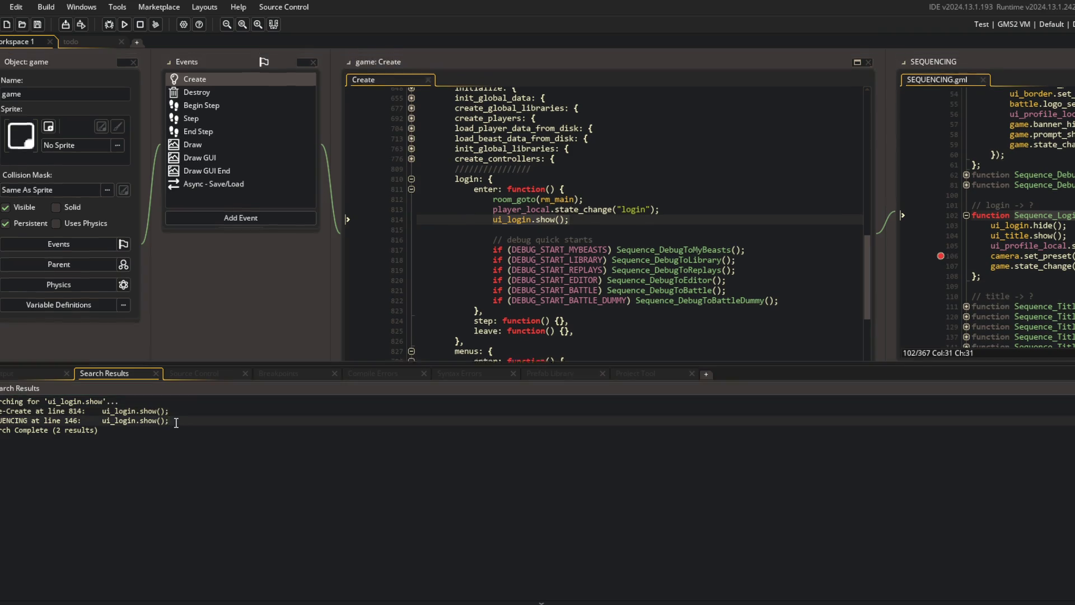
pyautogui.scroll(-1, 255, 167)
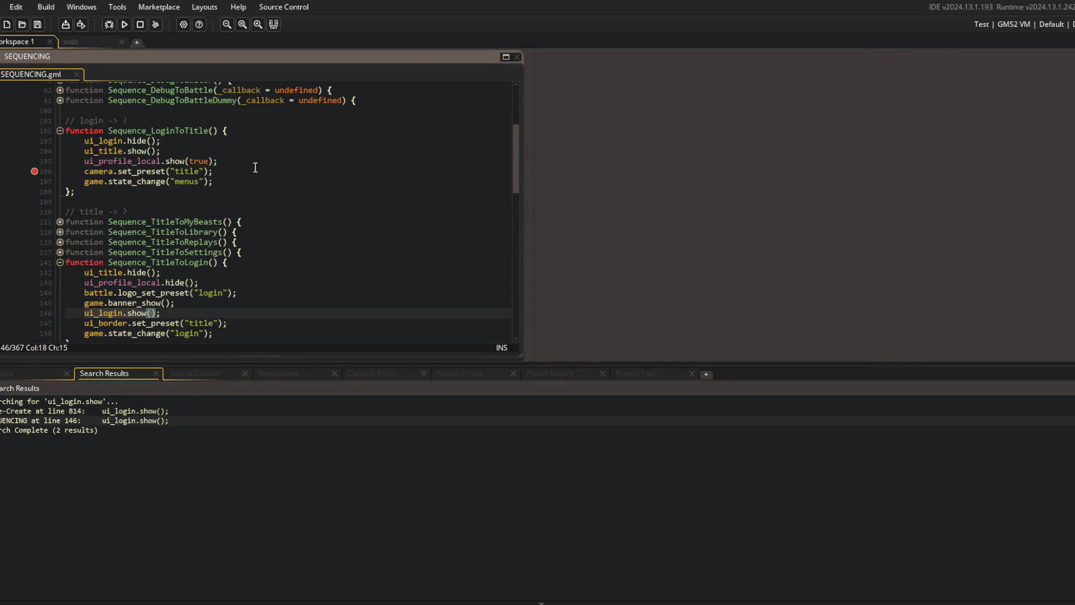
pyautogui.click(65, 173)
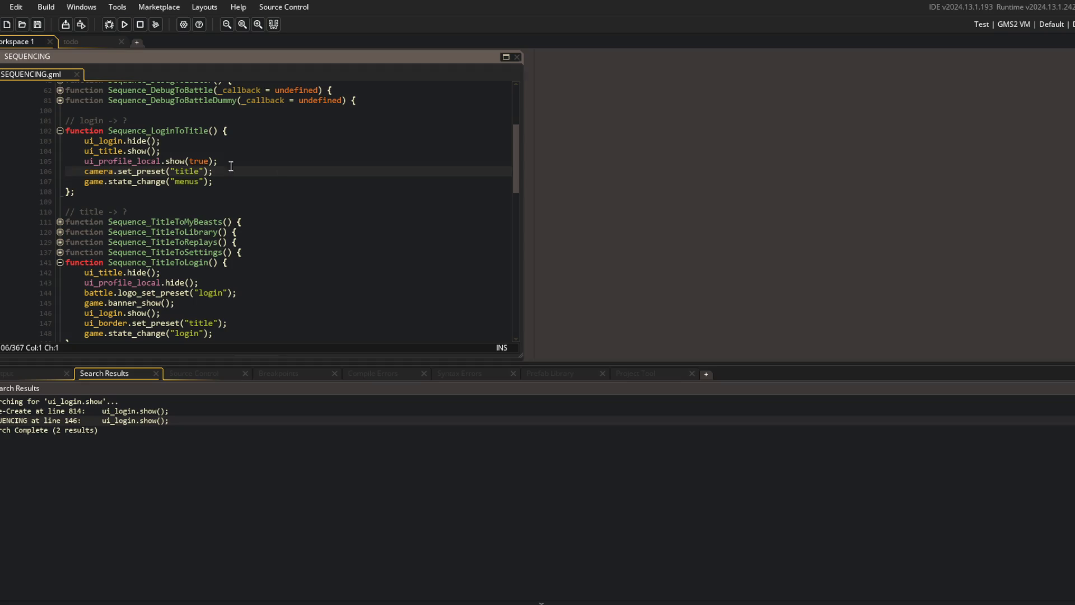
pyautogui.click(684, 142)
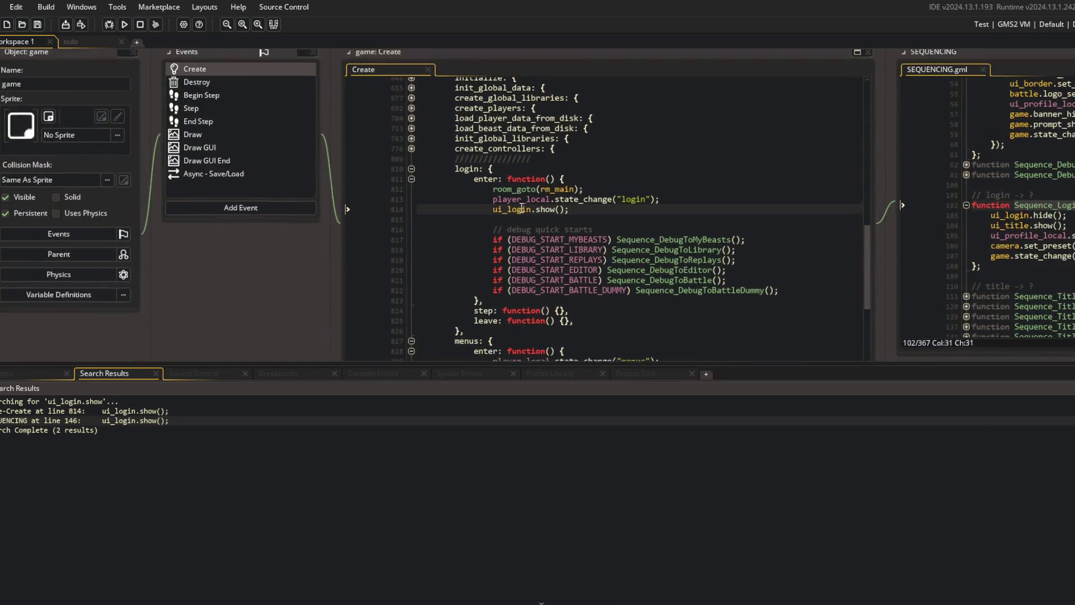
# - Peek at ui_login's Create code, return to game's Create, then open the MACROS script
pyautogui.middleClick(521, 209)
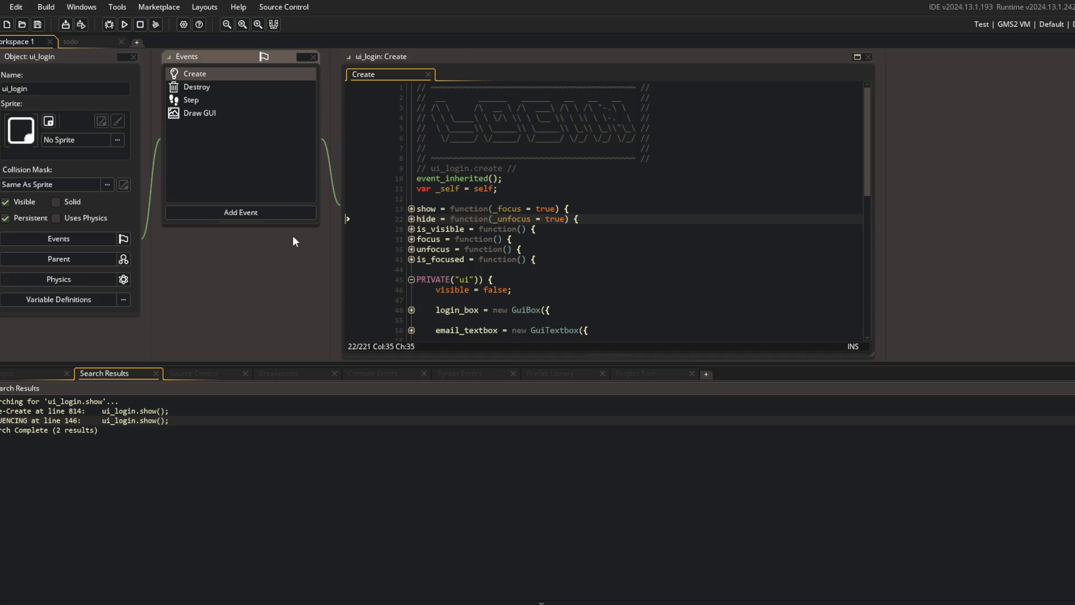
pyautogui.hotkey('alt', 'Left')
pyautogui.click(411, 254)
pyautogui.scroll(15, 583, 227)
pyautogui.click(584, 226)
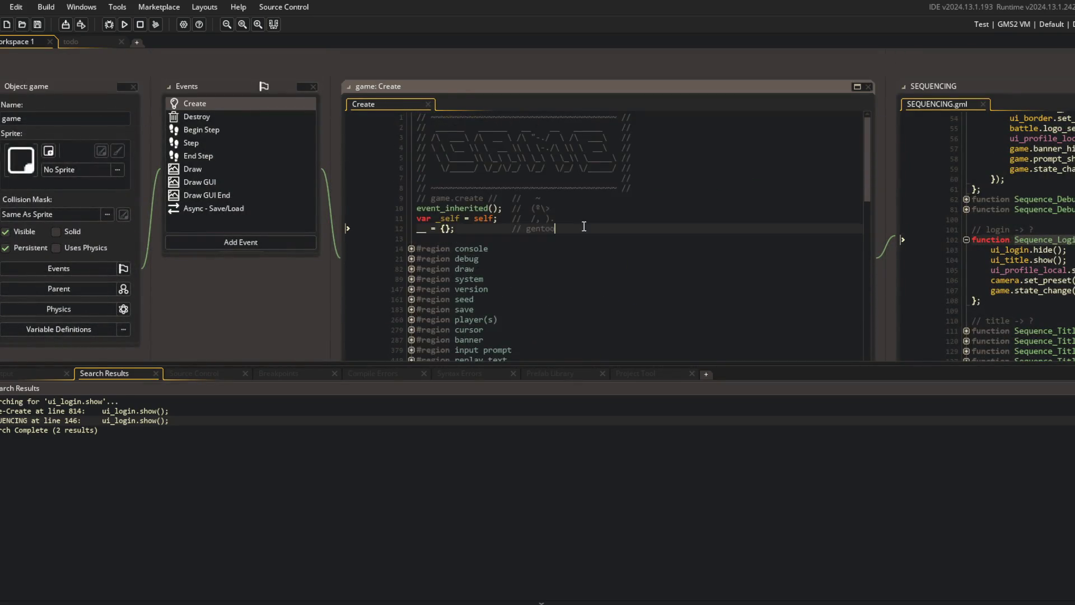
pyautogui.hotkey('ctrl', 't')
pyautogui.write('macro')
pyautogui.press('Return')
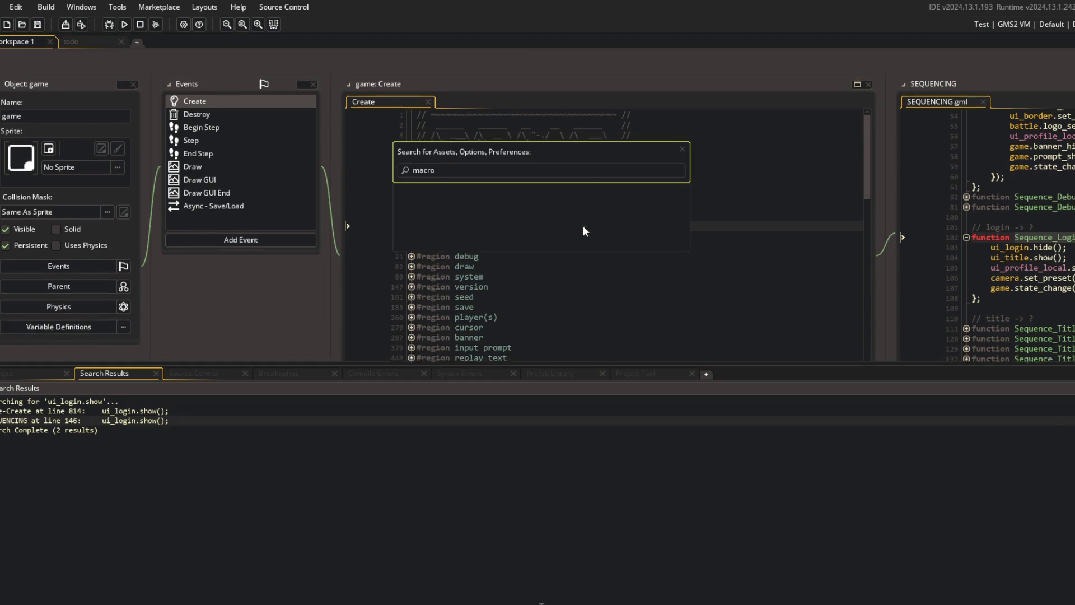
# - Find all nine IS_DEV occurrences and open the one at line 621
pyautogui.scroll(-6, 107, 232)
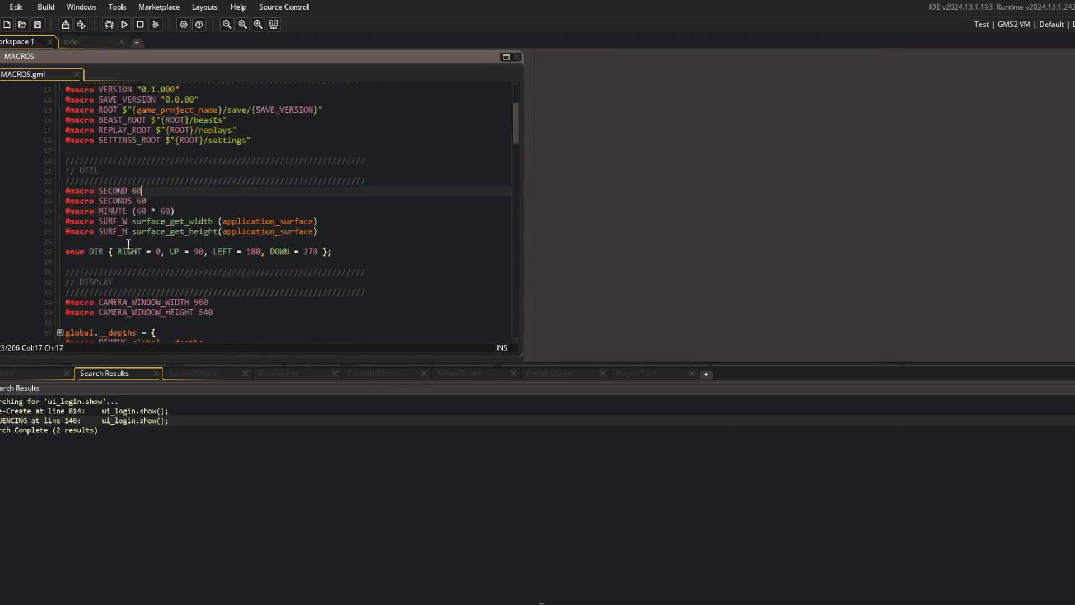
pyautogui.scroll(-20, 106, 232)
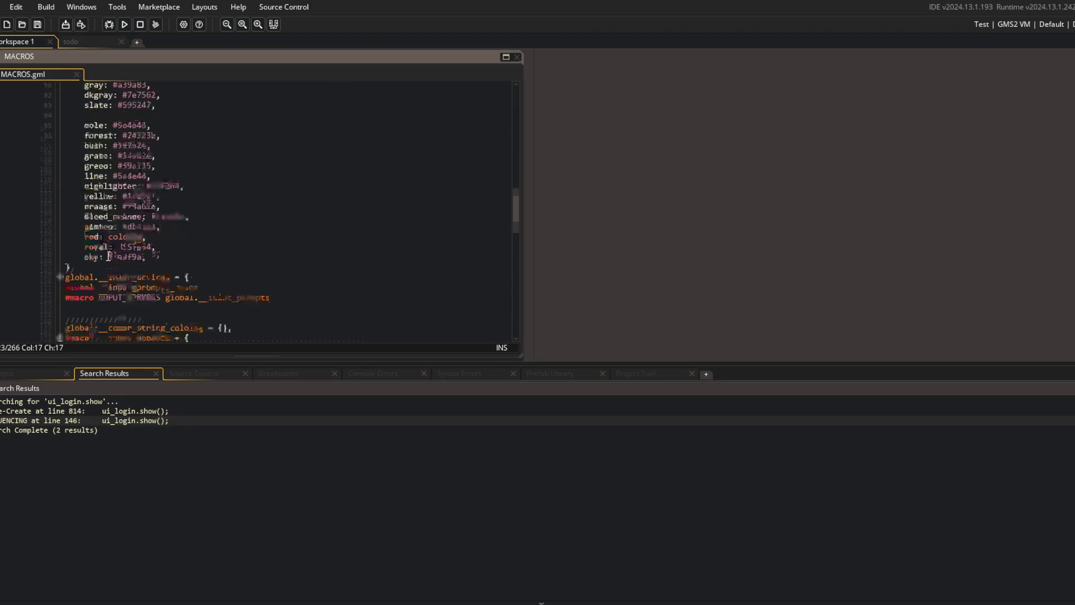
pyautogui.doubleClick(133, 146)
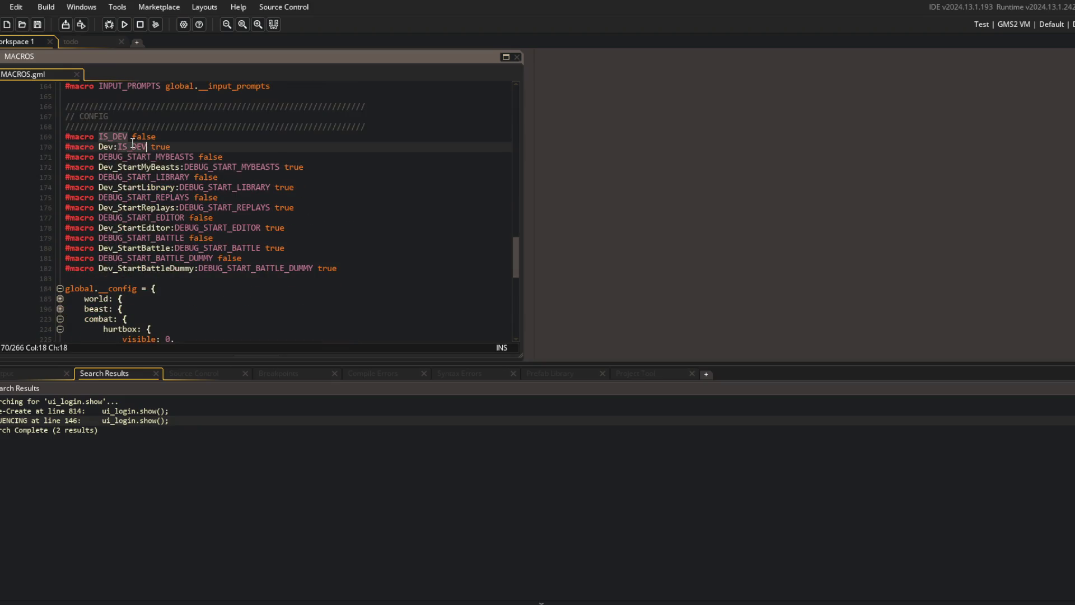
pyautogui.hotkey('ctrl', 'shift', 'f')
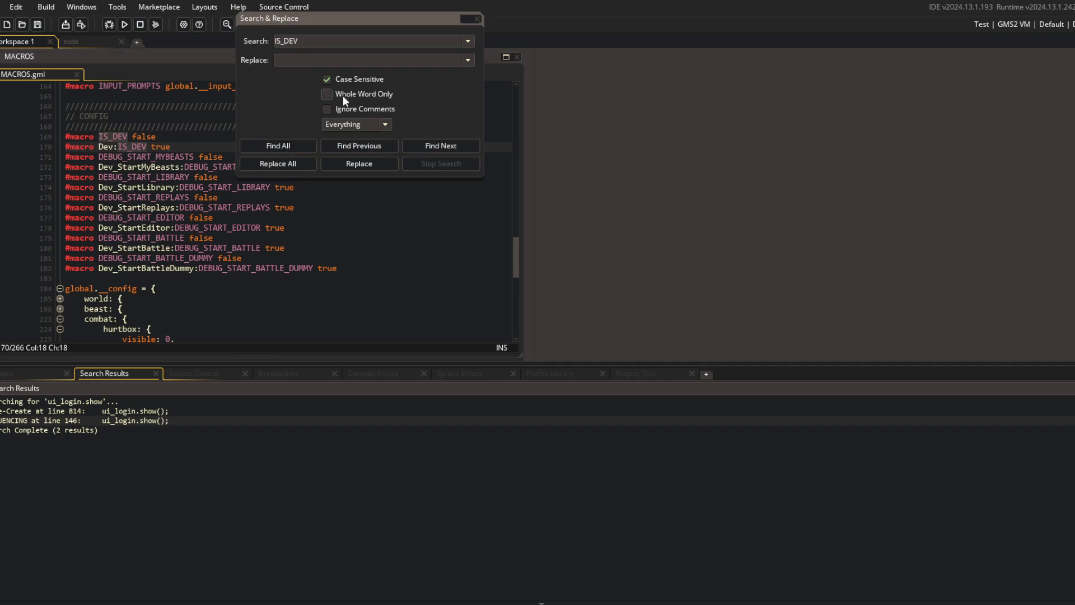
pyautogui.click(264, 146)
pyautogui.doubleClick(140, 411)
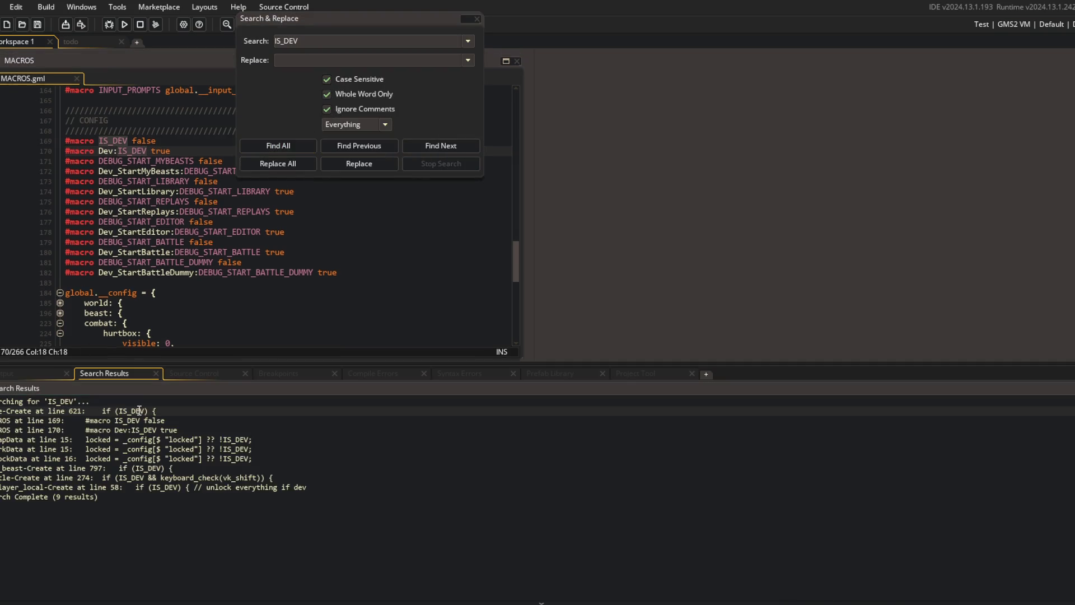
pyautogui.click(476, 20)
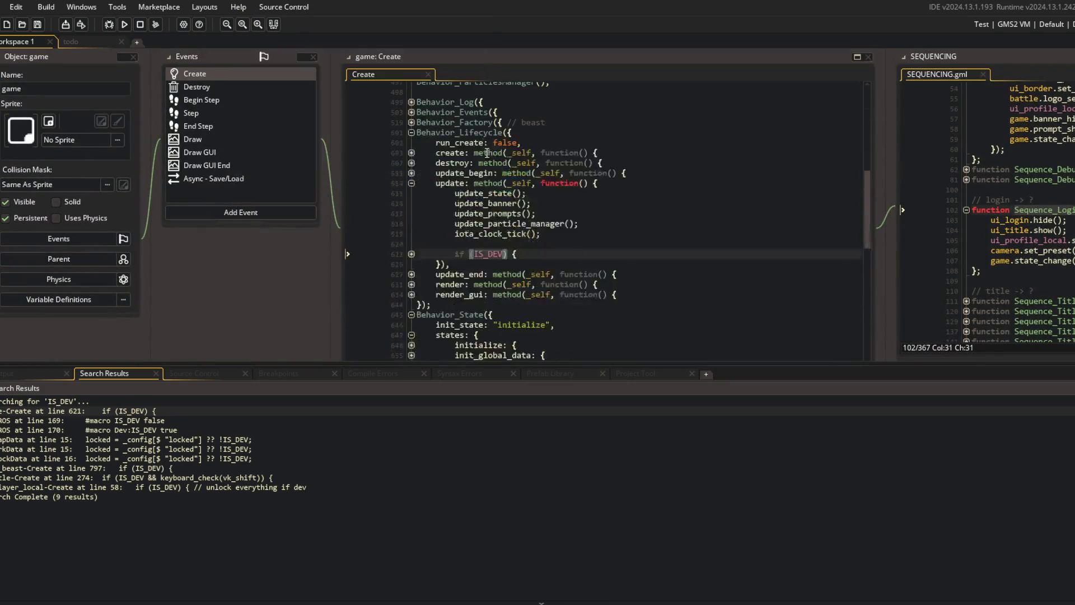
# - Expand the IS_DEV blocks in game (line 621), obj_beast (line 797) and the battle object (line 274)
pyautogui.click(411, 229)
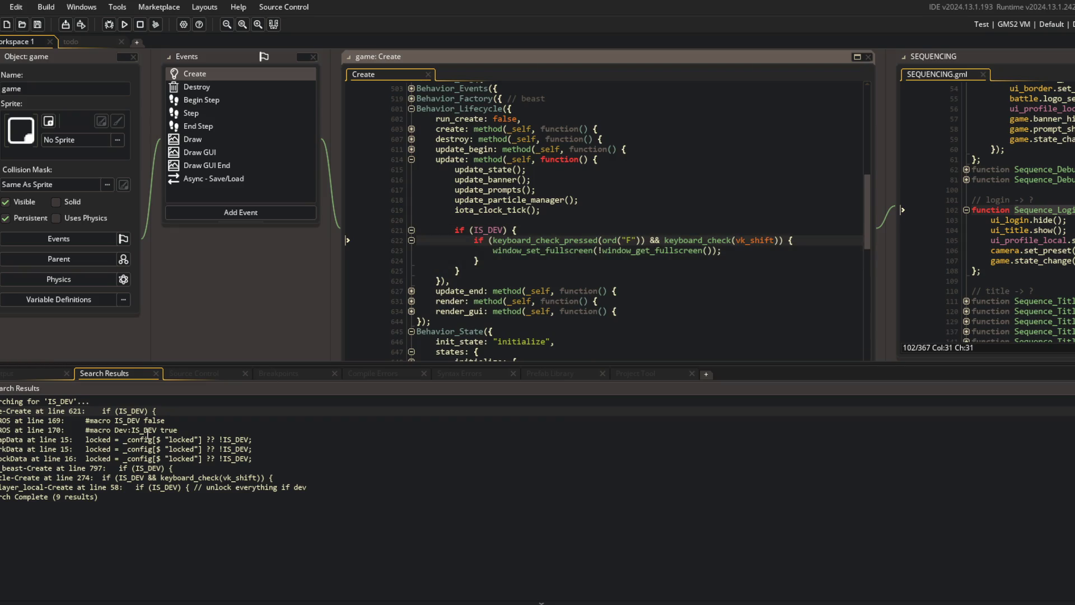
pyautogui.click(142, 469)
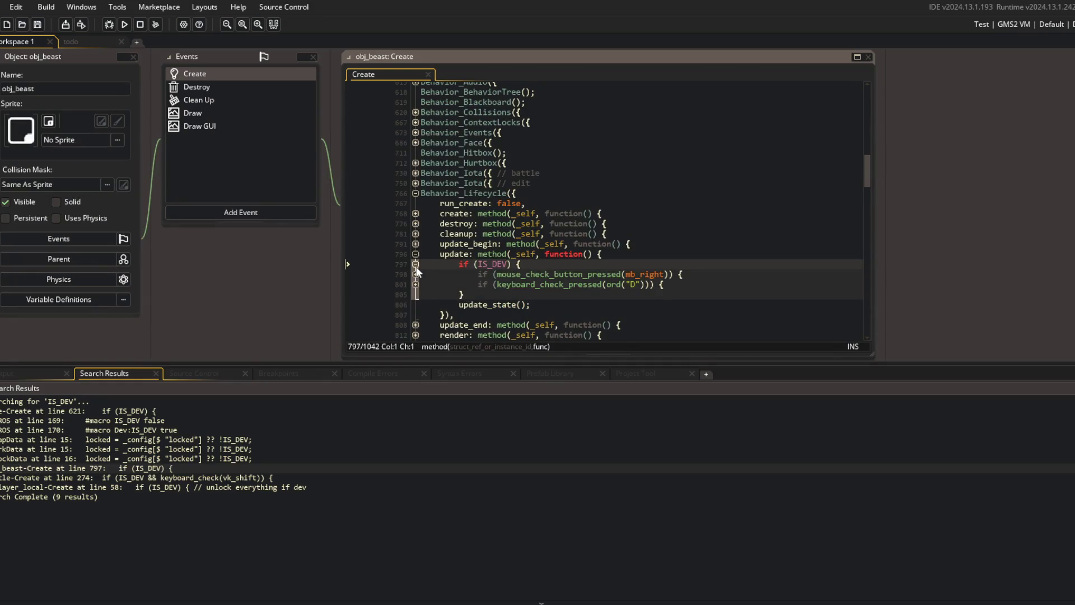
pyautogui.click(416, 284)
pyautogui.click(415, 274)
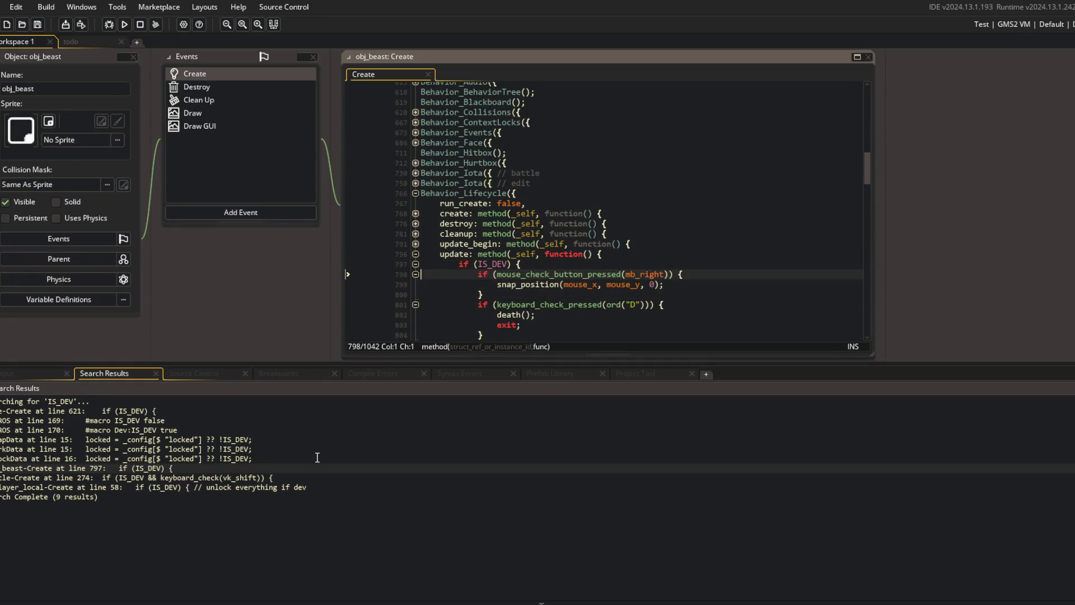
pyautogui.doubleClick(207, 477)
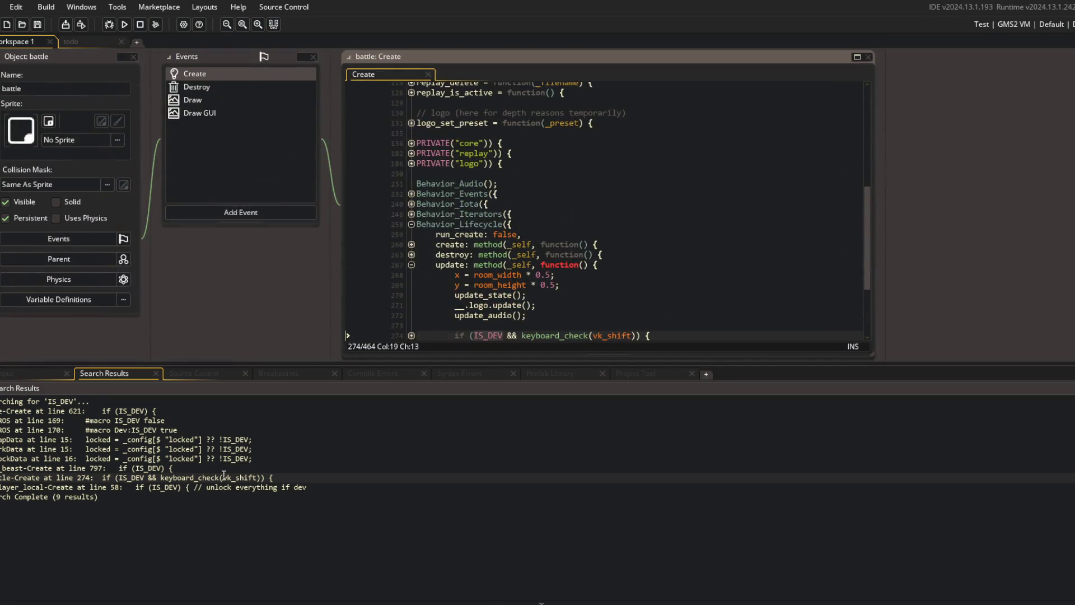
pyautogui.click(411, 335)
pyautogui.scroll(3, 243, 274)
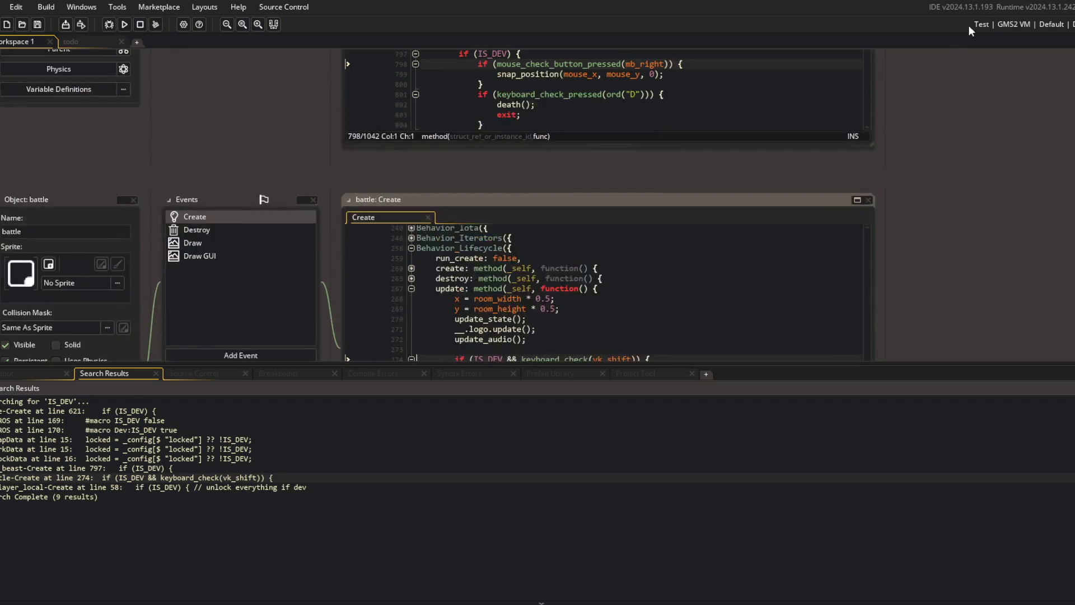
# - Run the game with the Default configuration, close it, and reopen the game object
pyautogui.click(963, 26)
pyautogui.click(974, 55)
pyautogui.click(124, 23)
pyautogui.click(70, 41)
pyautogui.click(22, 41)
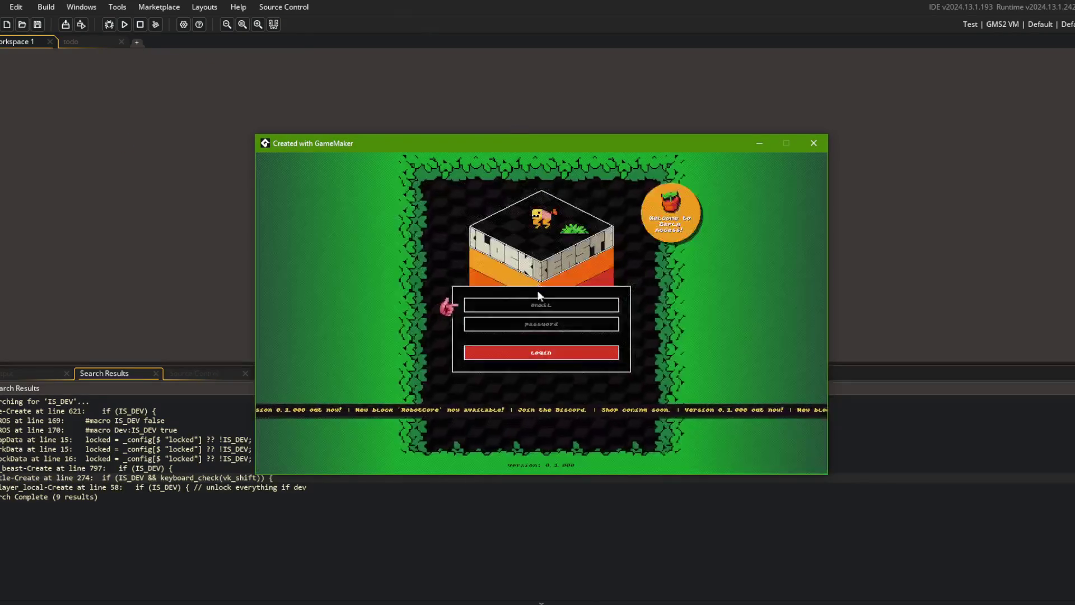
pyautogui.click(814, 143)
pyautogui.hotkey('ctrl', 't')
pyautogui.write('game')
pyautogui.press('Return')
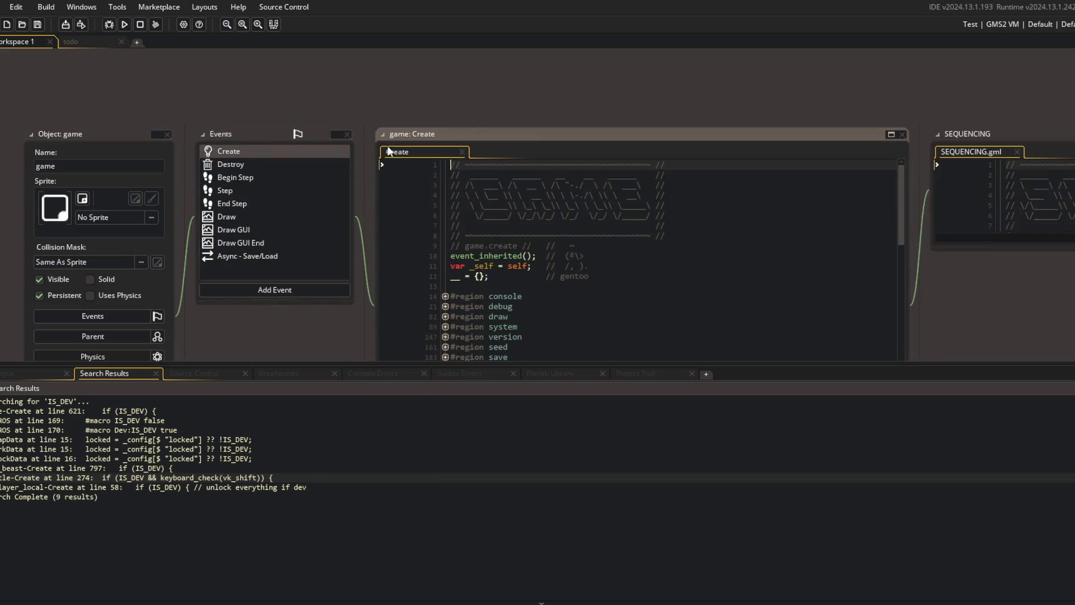
# - Find all references to Sequence_LoginToTitle and open the ui_login call at line 98
pyautogui.scroll(-8, 645, 245)
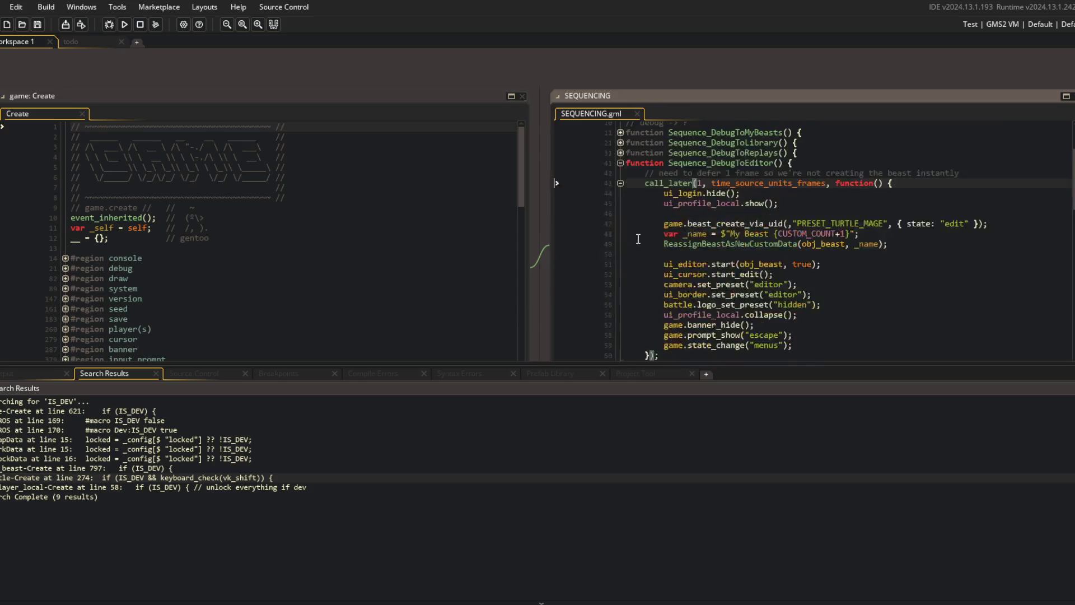
pyautogui.doubleClick(722, 249)
pyautogui.hotkey('ctrl', 'shift', 'f')
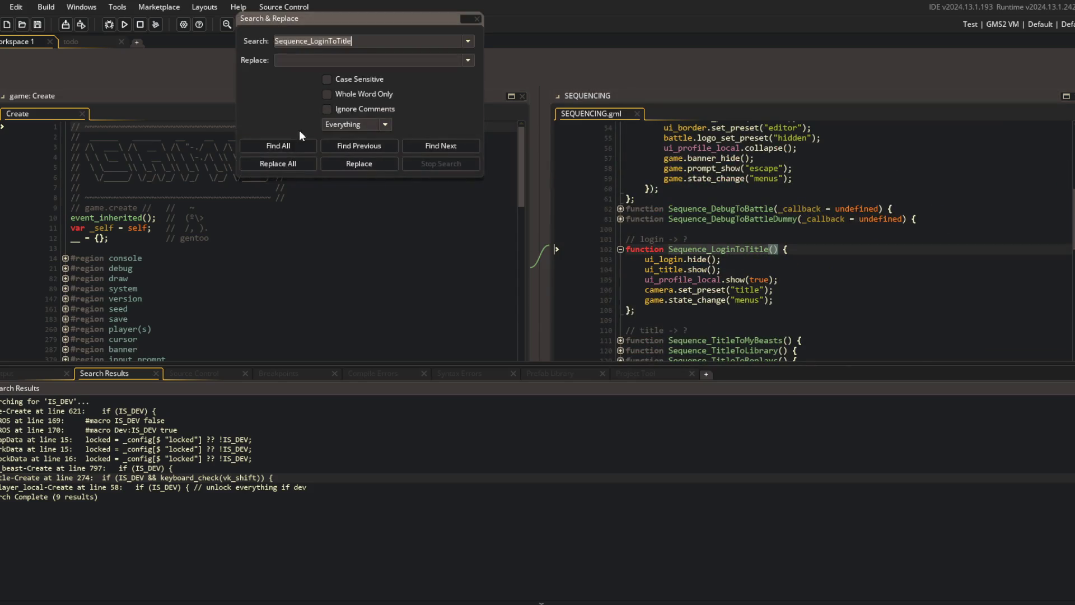
pyautogui.click(280, 143)
pyautogui.doubleClick(202, 420)
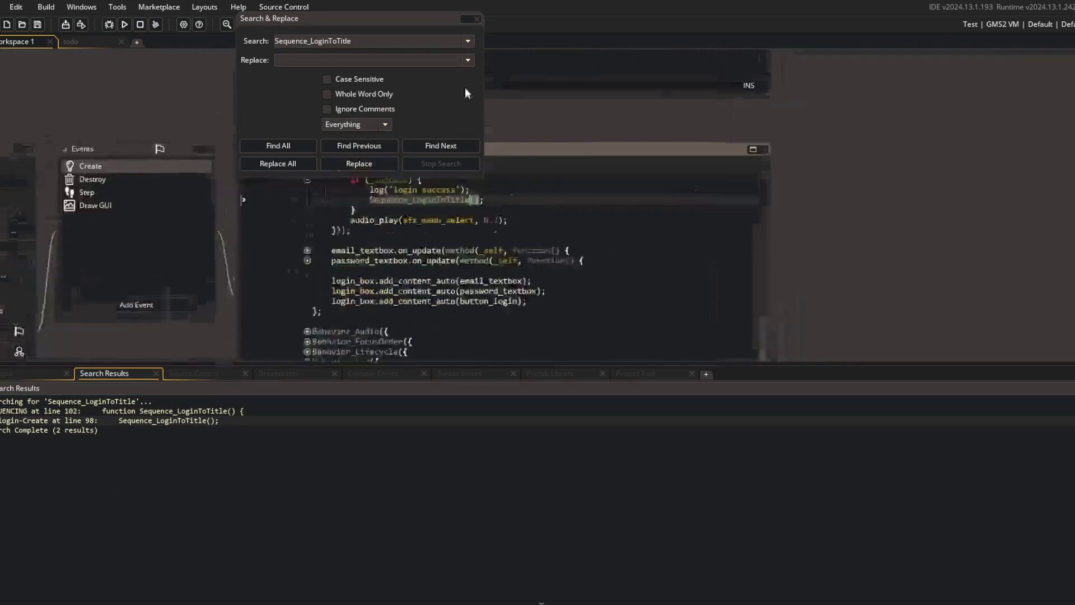
pyautogui.click(477, 18)
# - Collapse the update function and Behavior_Lifecycle blocks, then expand the create_controllers state
pyautogui.click(560, 238)
pyautogui.scroll(3, 555, 147)
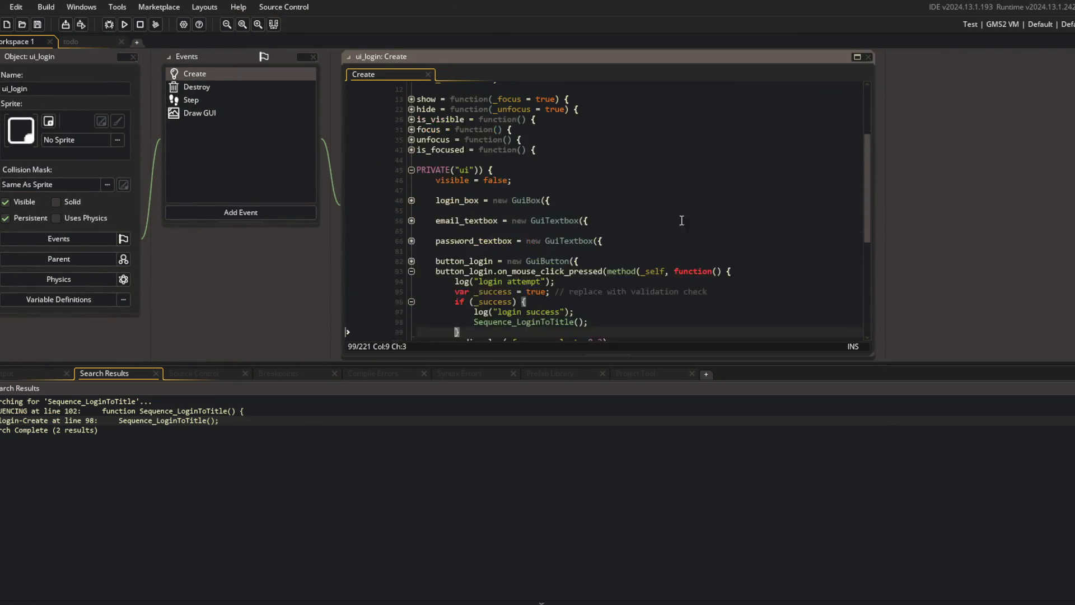
pyautogui.scroll(5, 301, 213)
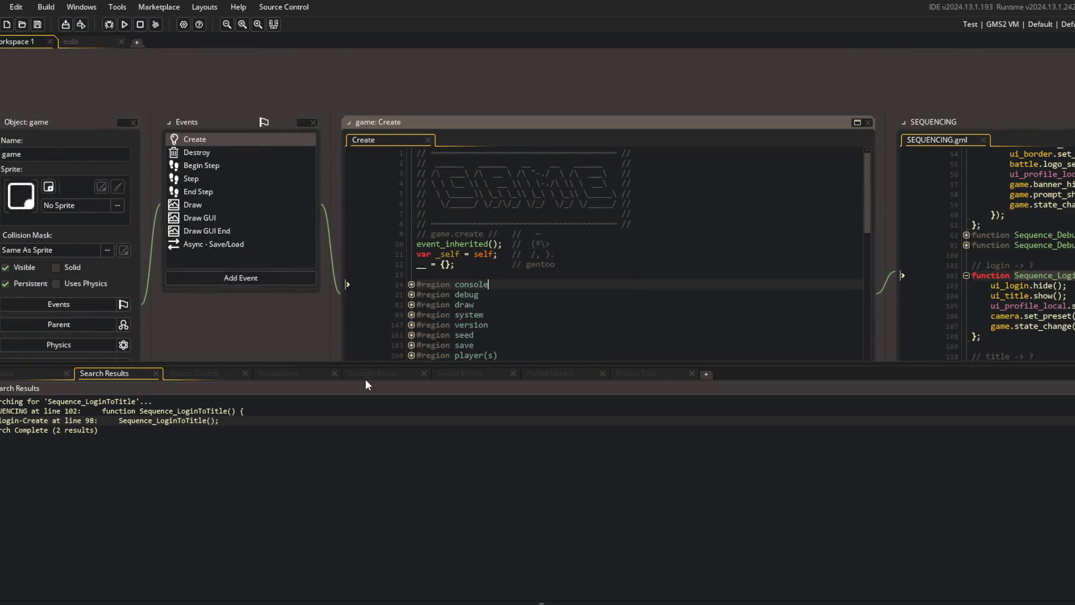
pyautogui.moveTo(367, 361); pyautogui.dragTo(354, 457)
pyautogui.scroll(-5, 520, 291)
pyautogui.scroll(-5, 520, 291)
pyautogui.click(411, 258)
pyautogui.click(411, 208)
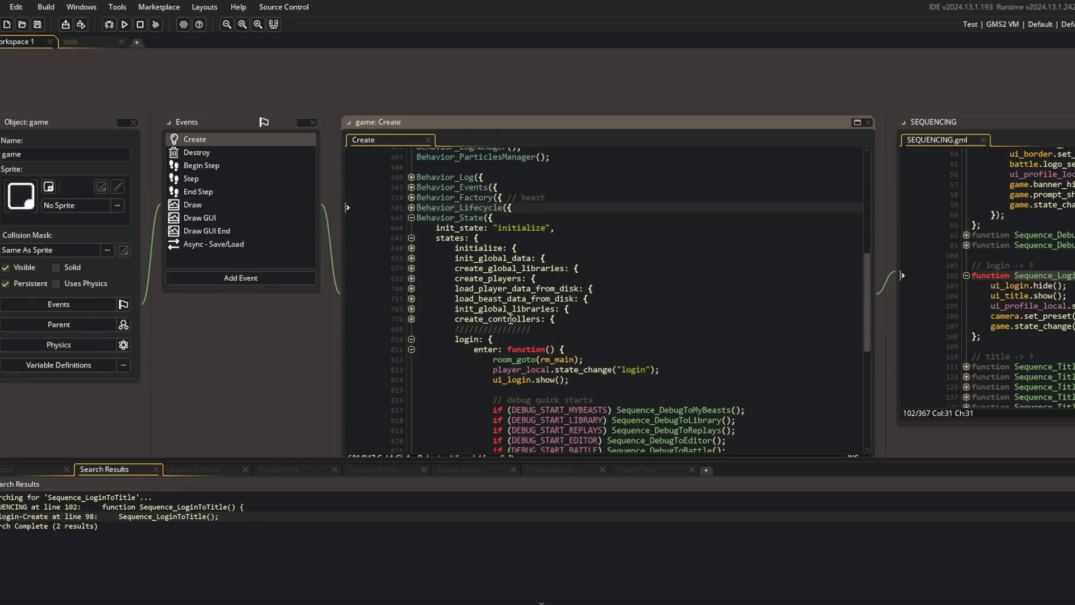
pyautogui.click(411, 319)
# - Expand the create_controllers step function and locate the login state's lines 813–815
pyautogui.scroll(-7, 464, 357)
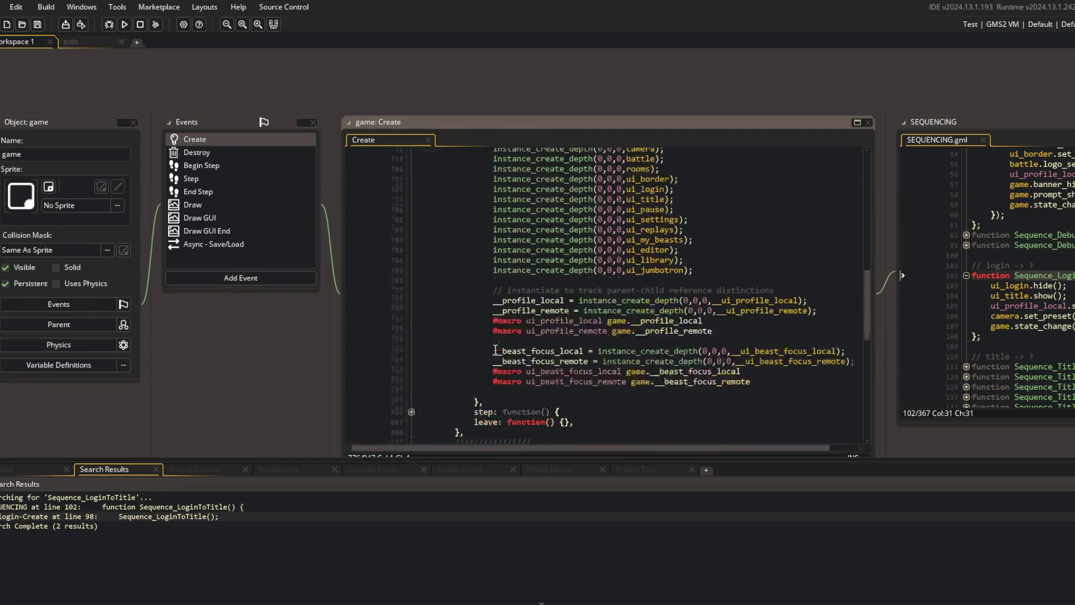
pyautogui.click(515, 308)
pyautogui.click(411, 387)
pyautogui.scroll(-4, 415, 385)
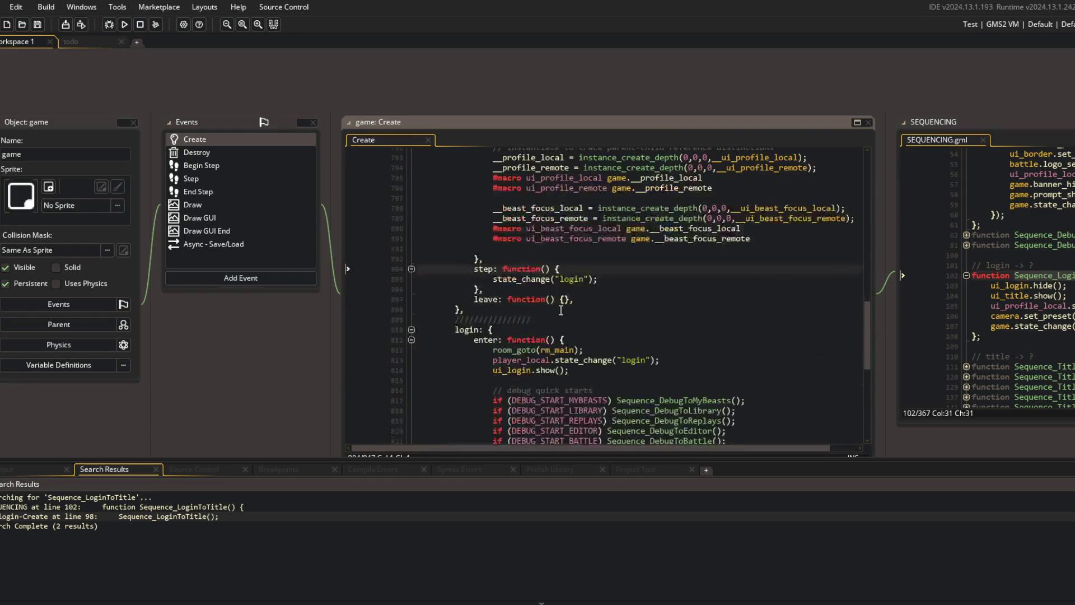
pyautogui.click(488, 331)
pyautogui.scroll(-3, 611, 292)
pyautogui.click(610, 291)
pyautogui.click(498, 265)
pyautogui.click(686, 275)
pyautogui.click(621, 285)
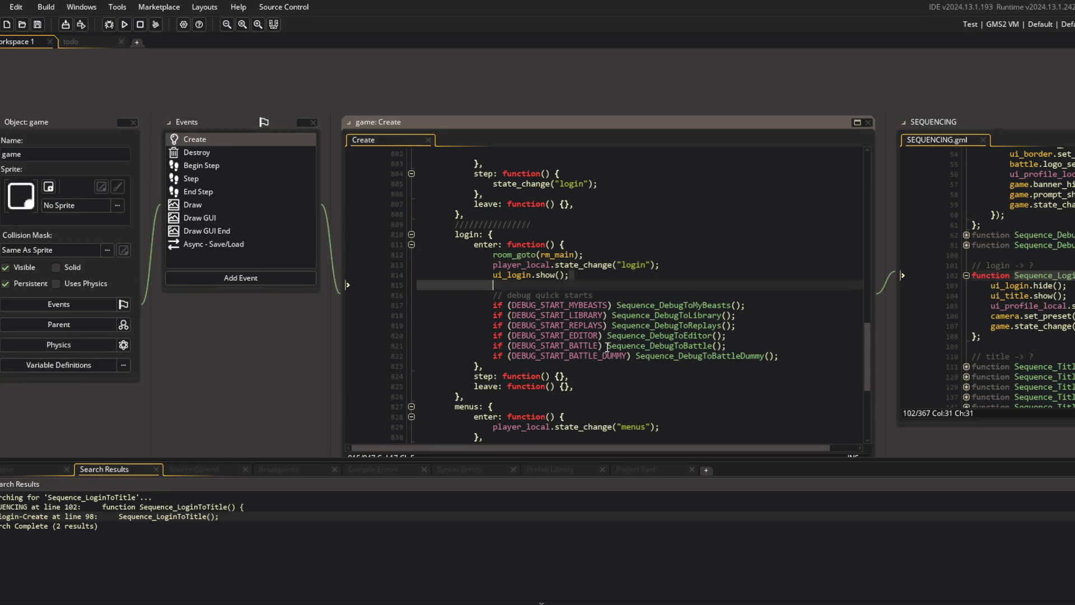
pyautogui.scroll(-6, 607, 347)
pyautogui.scroll(15, 582, 336)
pyautogui.scroll(-8, 555, 324)
# - Set a breakpoint on ui_login.show() at line 814 and start a debug run with F6
pyautogui.click(390, 275)
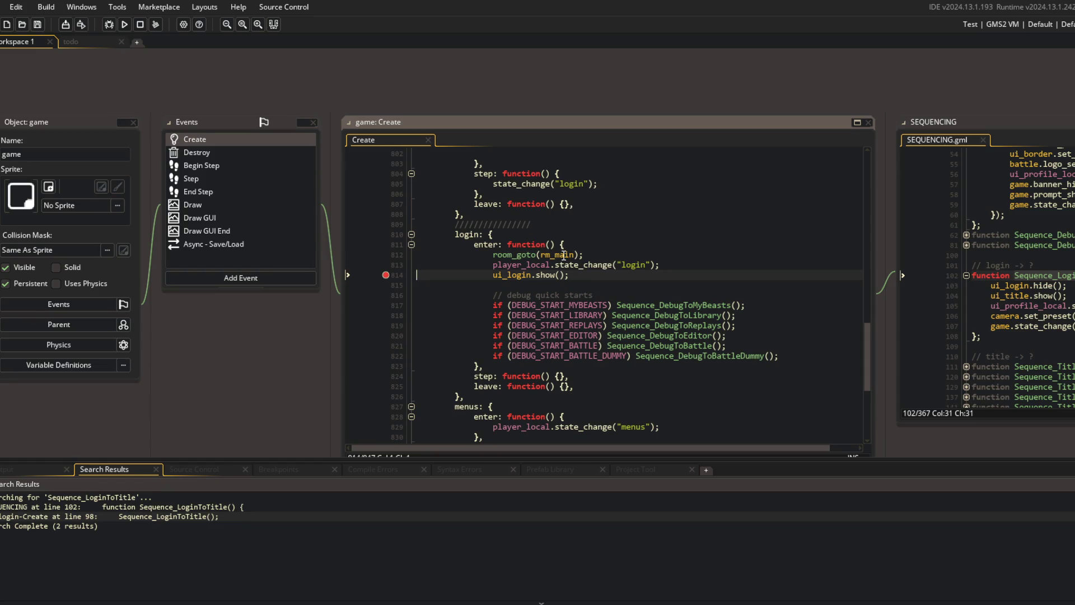
pyautogui.scroll(-5, 563, 255)
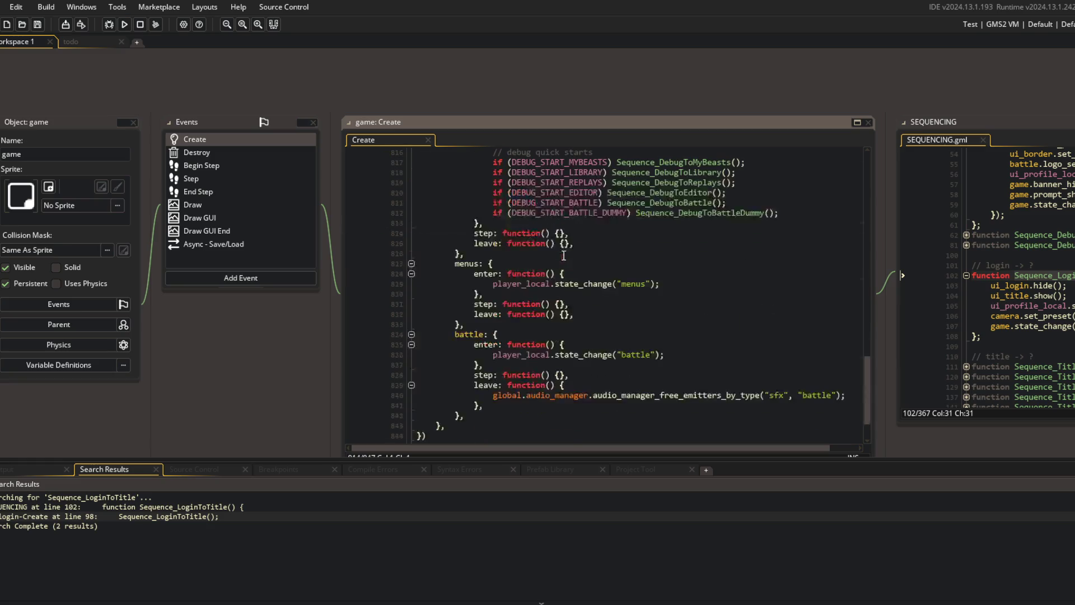
pyautogui.scroll(-2, 563, 255)
pyautogui.scroll(3, 588, 235)
pyautogui.press('F6')
pyautogui.scroll(-5, 779, 110)
pyautogui.scroll(5, 888, 306)
pyautogui.scroll(-3, 888, 306)
pyautogui.scroll(4, 888, 306)
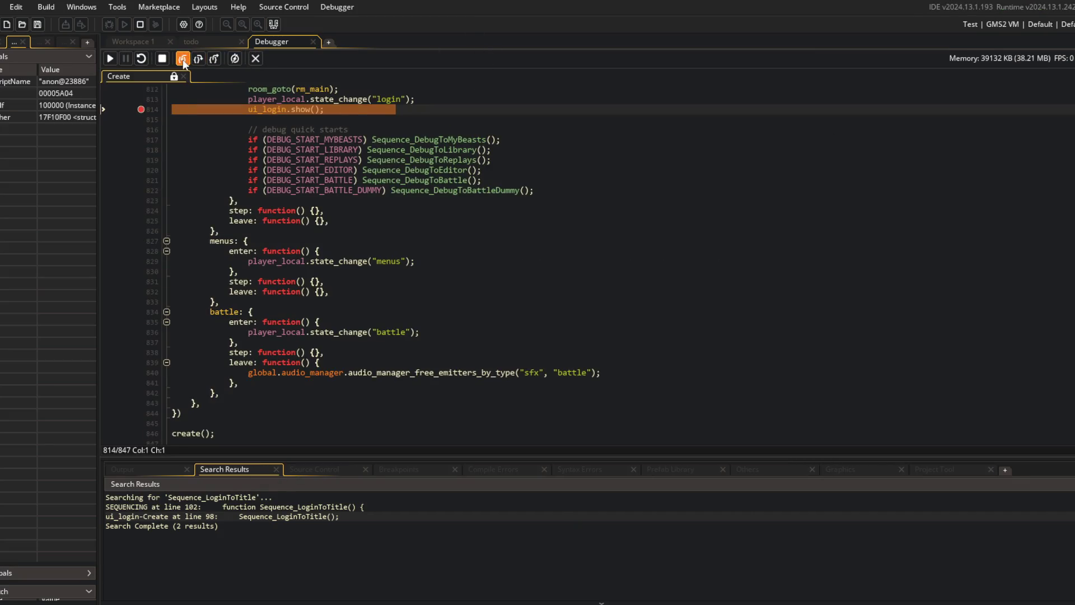
# - Step into ui_login.show() and its log call, then step back out
pyautogui.click(179, 60)
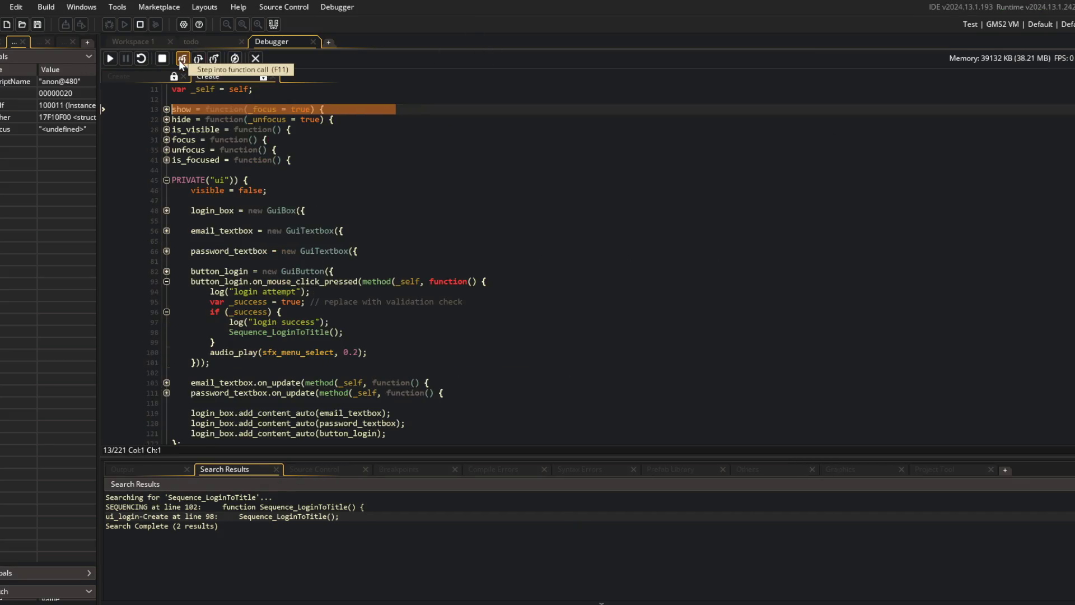
pyautogui.click(179, 59)
pyautogui.click(179, 60)
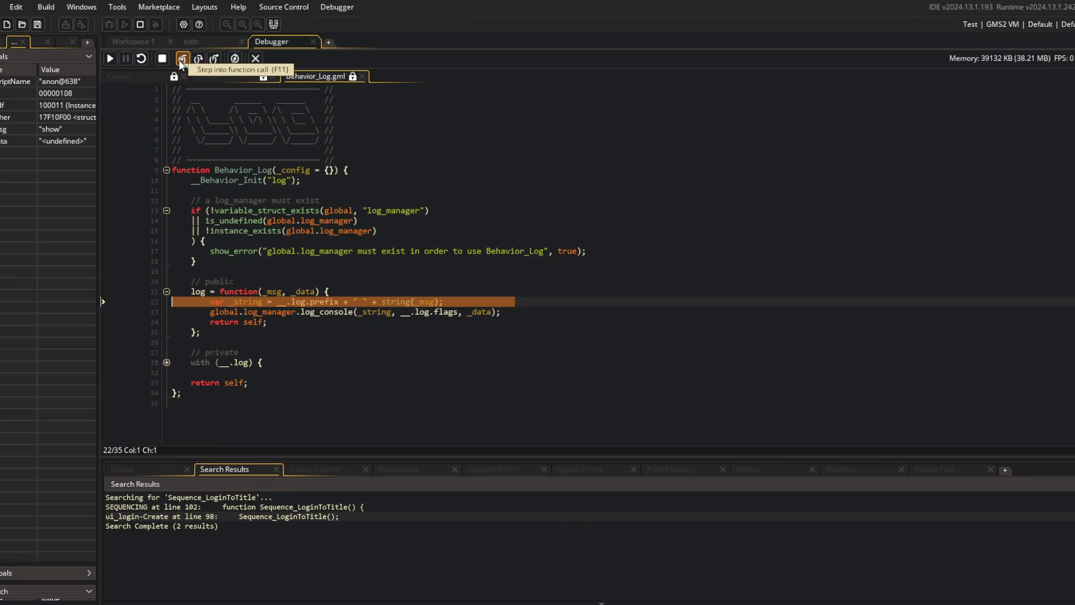
pyautogui.click(214, 59)
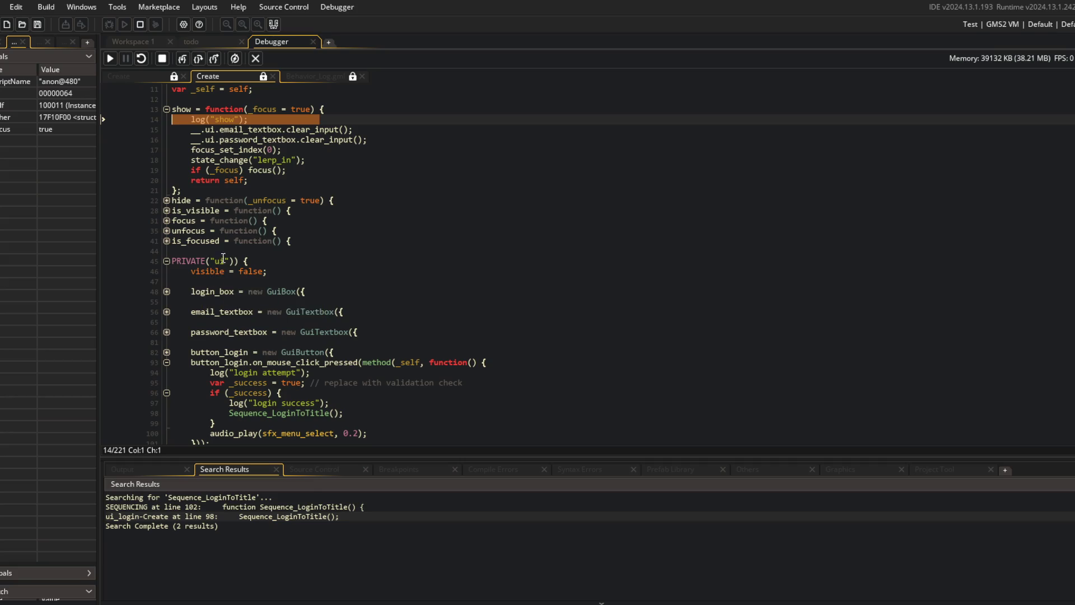
# - Expand ui_login's Behavior_State states and unfold lerp_in's enter and step blocks
pyautogui.scroll(-7, 227, 231)
pyautogui.click(167, 388)
pyautogui.click(166, 408)
pyautogui.scroll(-2, 170, 386)
pyautogui.click(166, 358)
pyautogui.click(167, 368)
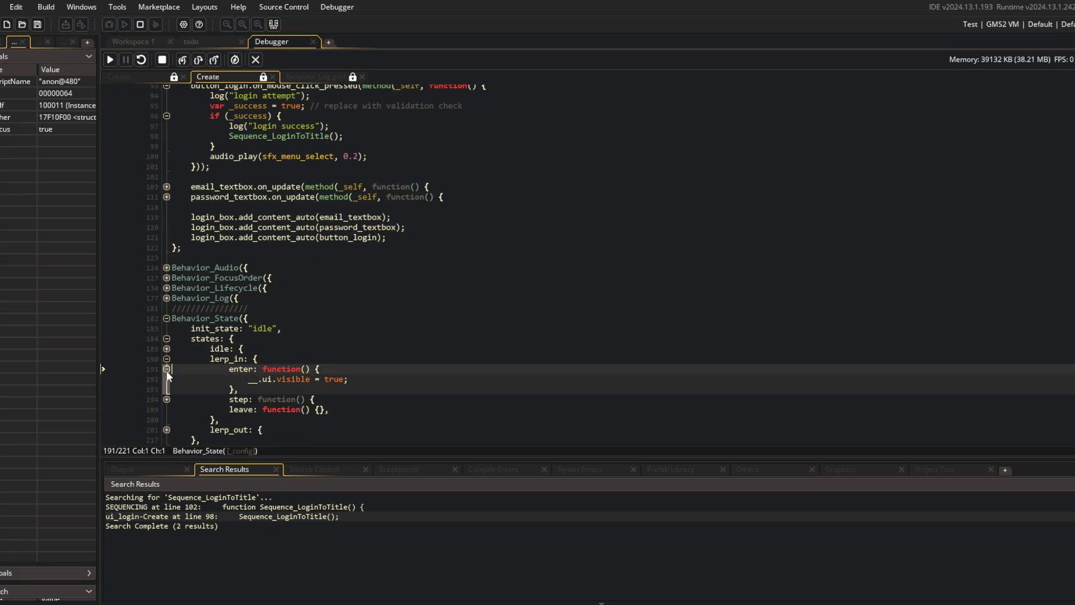
pyautogui.click(167, 398)
pyautogui.scroll(-3, 173, 381)
pyautogui.click(362, 294)
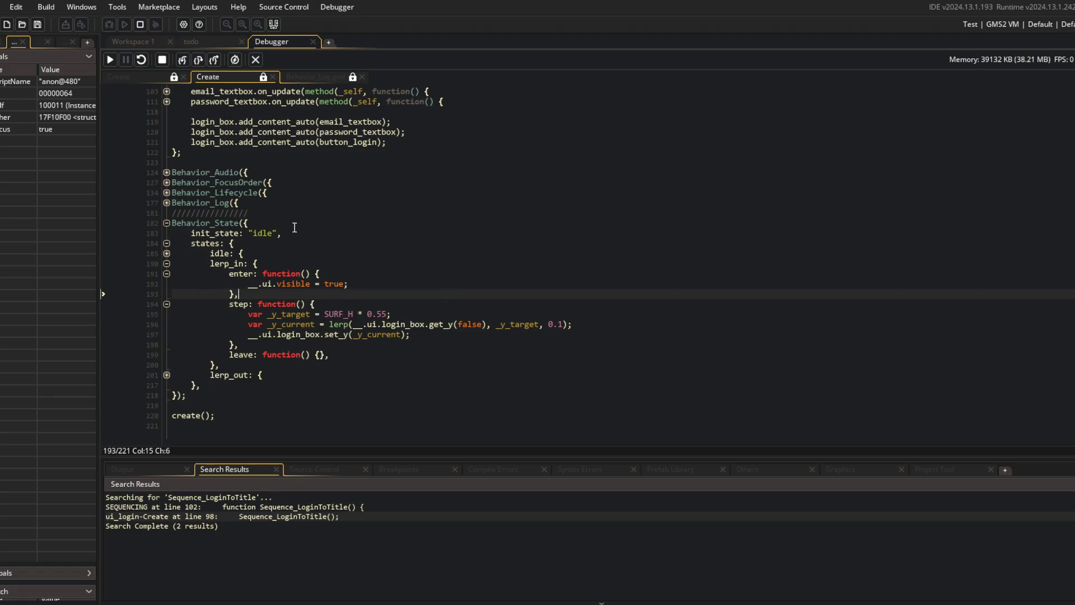
# - Peek at the idle state's code and the login success check
pyautogui.click(166, 253)
pyautogui.click(166, 253)
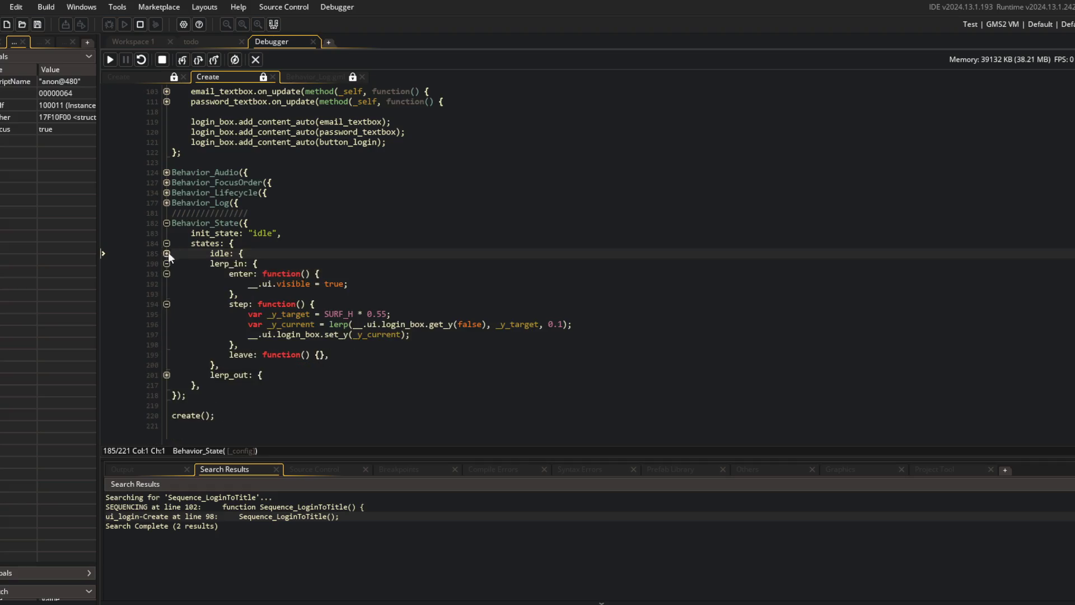
pyautogui.scroll(8, 238, 234)
pyautogui.click(238, 229)
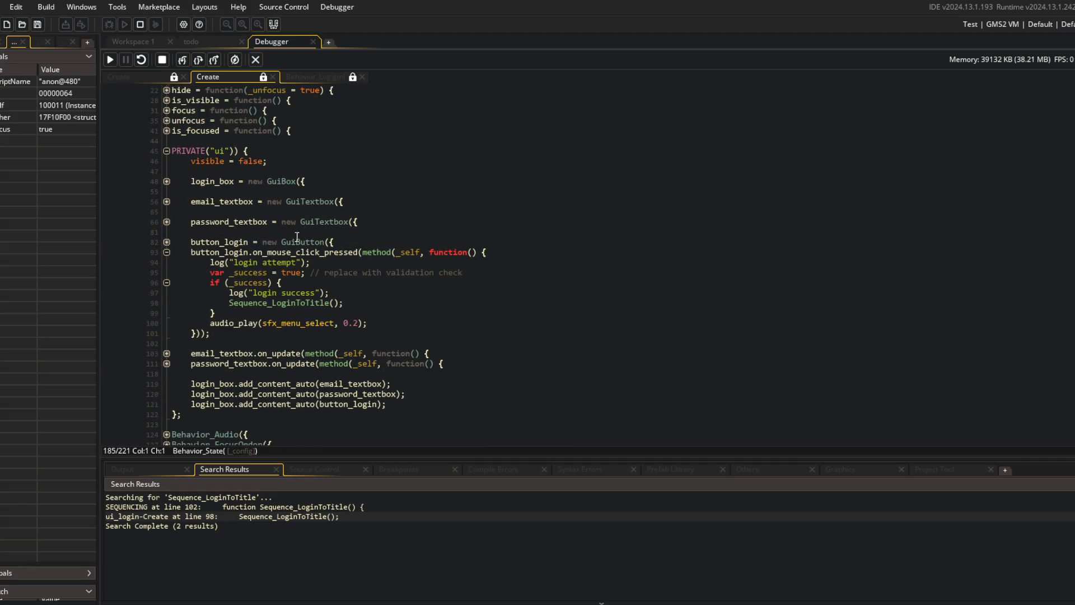
# - Unfold lerp_out's step and leave blocks down to the target-reached check at line 208
pyautogui.scroll(-8, 234, 184)
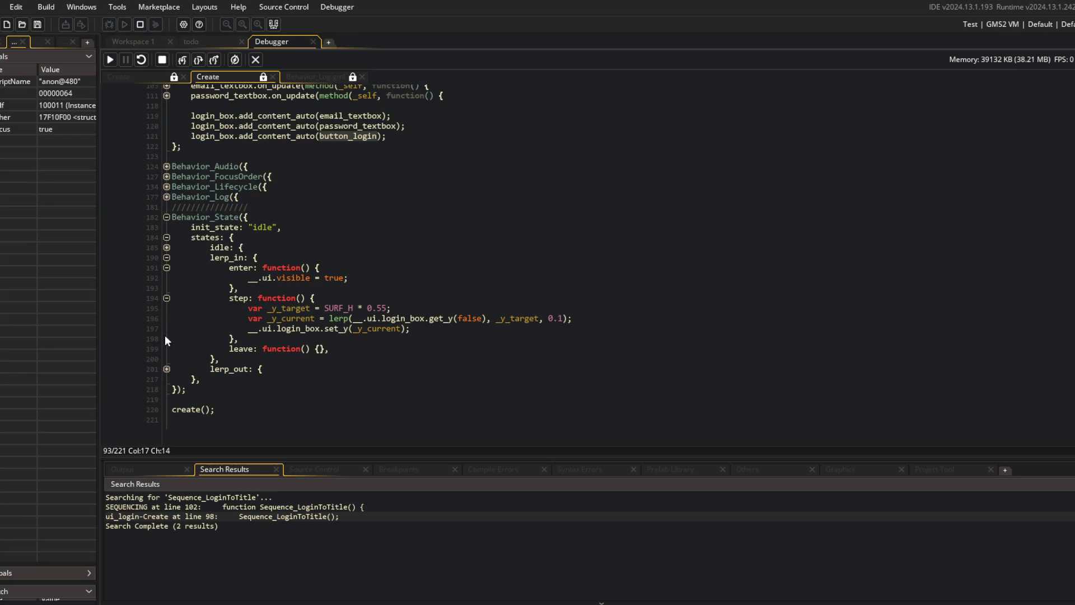
pyautogui.click(166, 369)
pyautogui.click(166, 393)
pyautogui.click(166, 393)
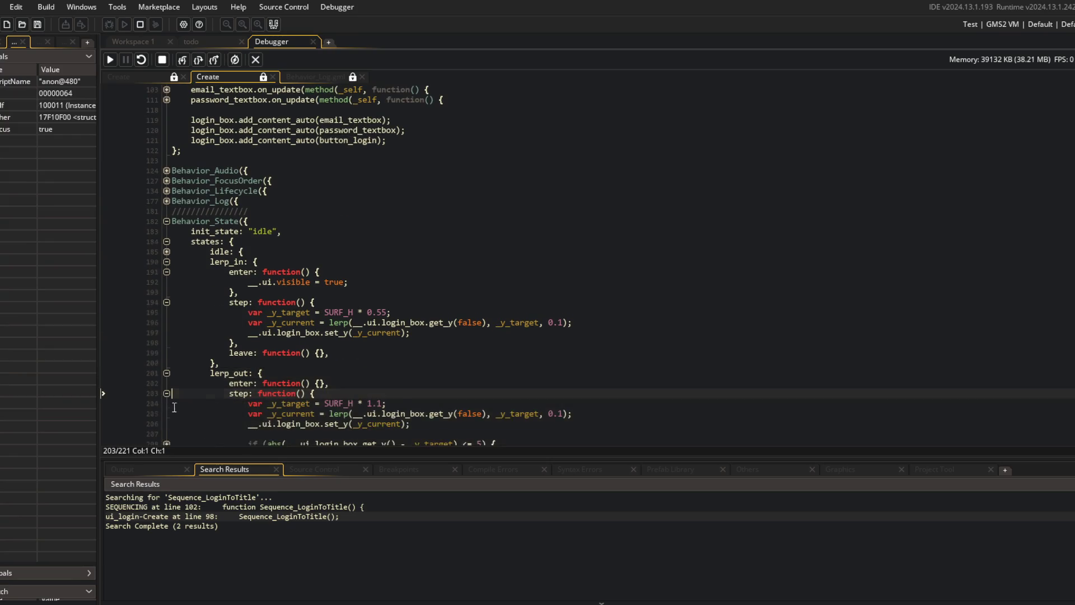
pyautogui.scroll(-3, 171, 408)
pyautogui.click(166, 389)
pyautogui.click(167, 341)
pyautogui.scroll(-2, 392, 280)
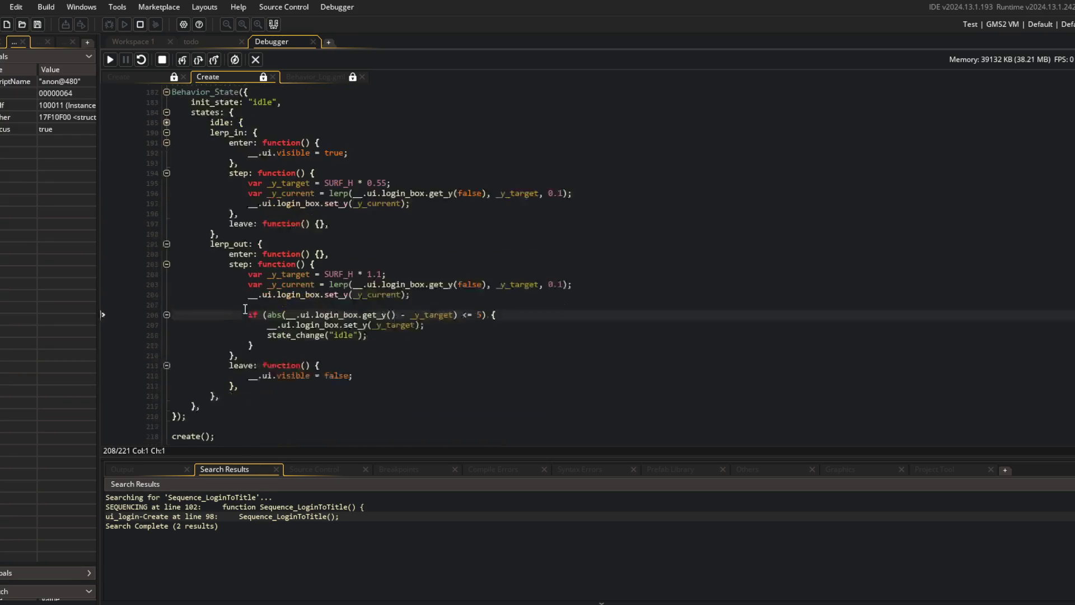
pyautogui.scroll(4, 458, 261)
pyautogui.scroll(-3, 457, 262)
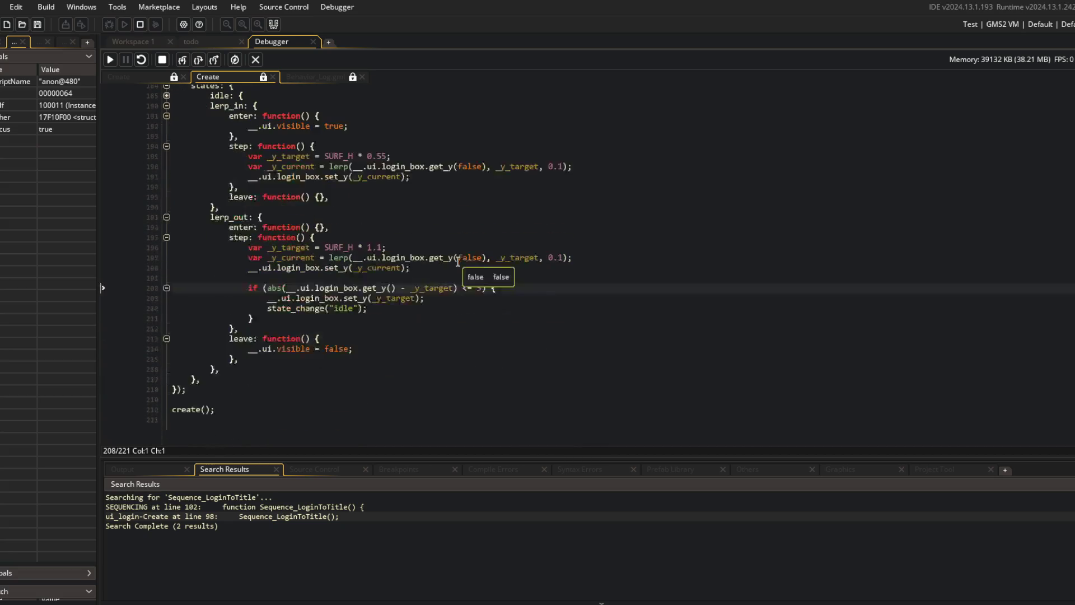
pyautogui.scroll(11, 458, 261)
# - In the game Create code, add breakpoints at lines 828 and 829 and resume to the login screen
pyautogui.click(141, 60)
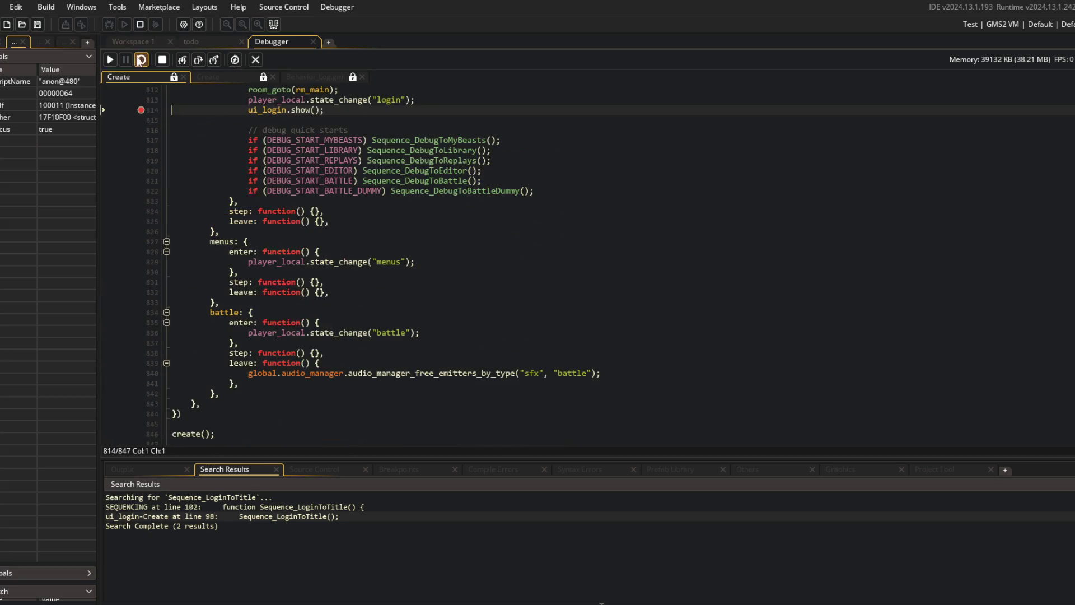
pyautogui.scroll(-1, 334, 179)
pyautogui.scroll(4, 413, 206)
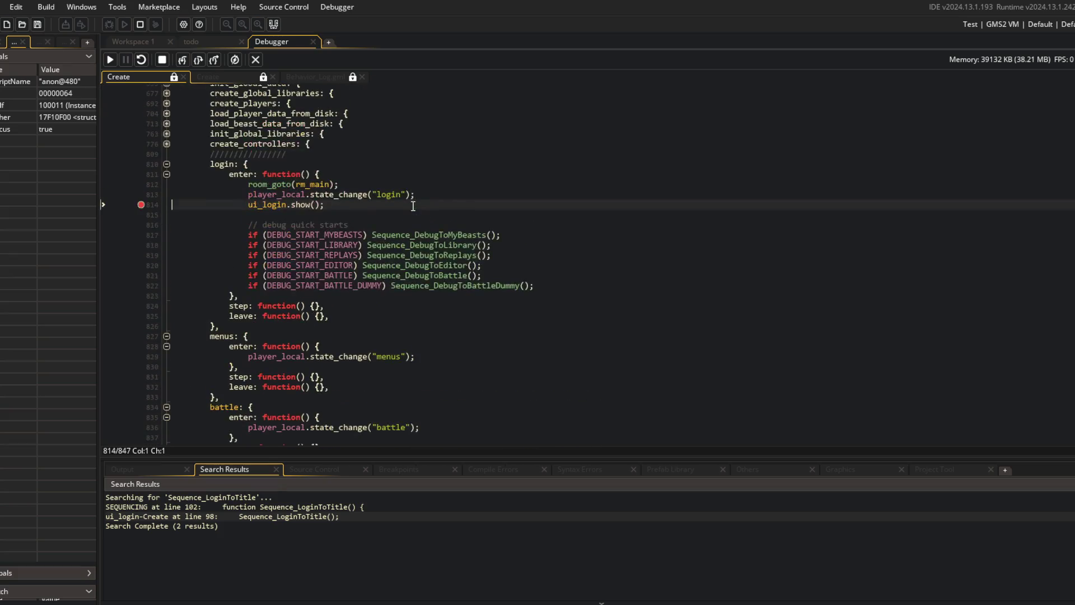
pyautogui.moveTo(259, 206)
pyautogui.click(140, 346)
pyautogui.click(109, 60)
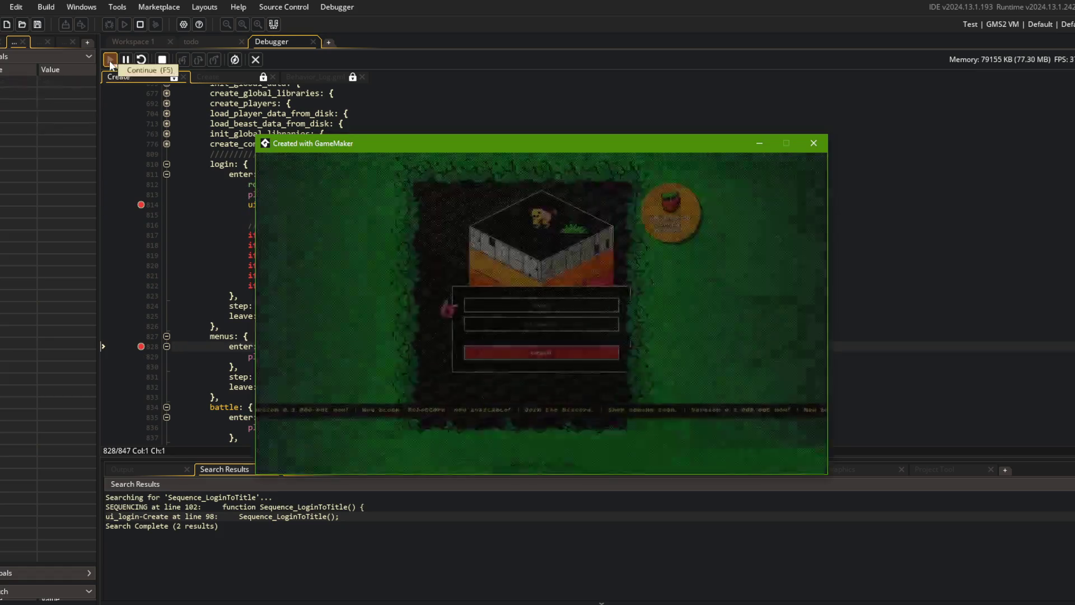
pyautogui.click(110, 61)
pyautogui.click(140, 356)
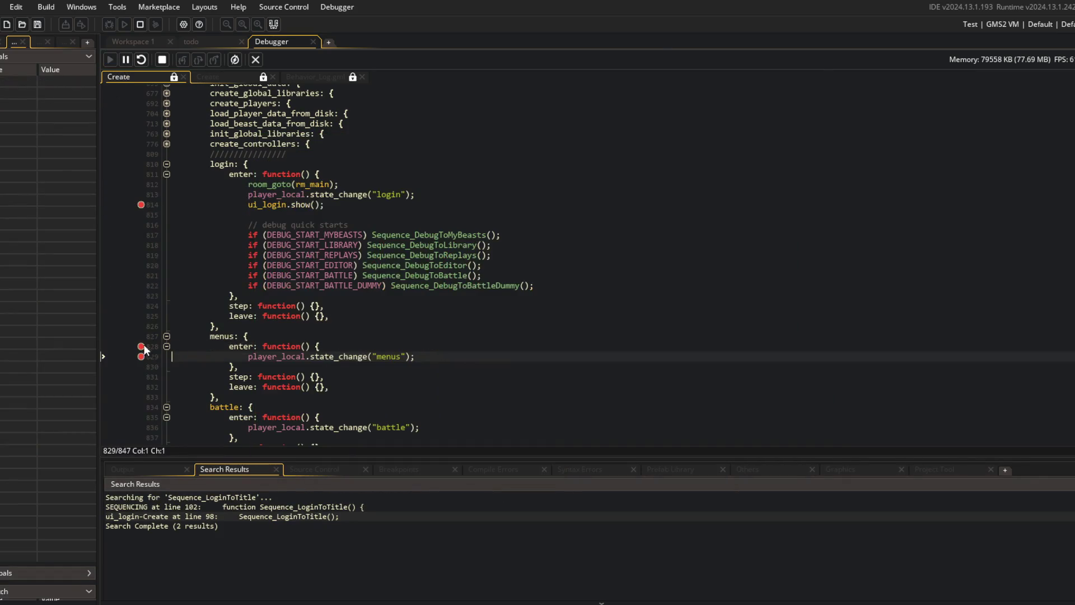
pyautogui.press('F5')
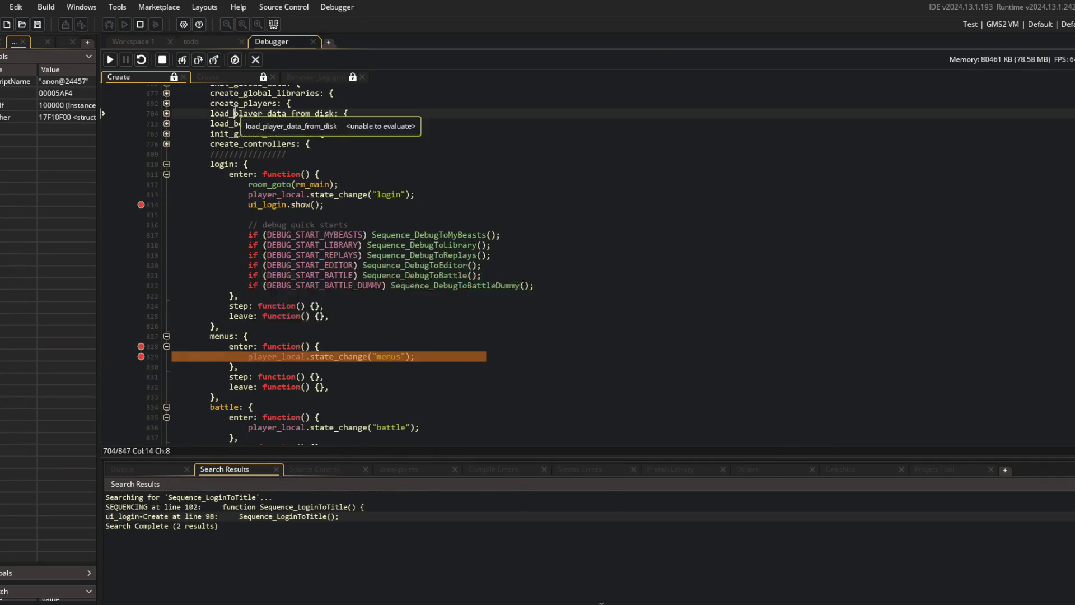
# - Remove the breakpoints at lines 828, 829 and 814, resume, and close the game window
pyautogui.click(141, 346)
pyautogui.click(140, 356)
pyautogui.click(141, 205)
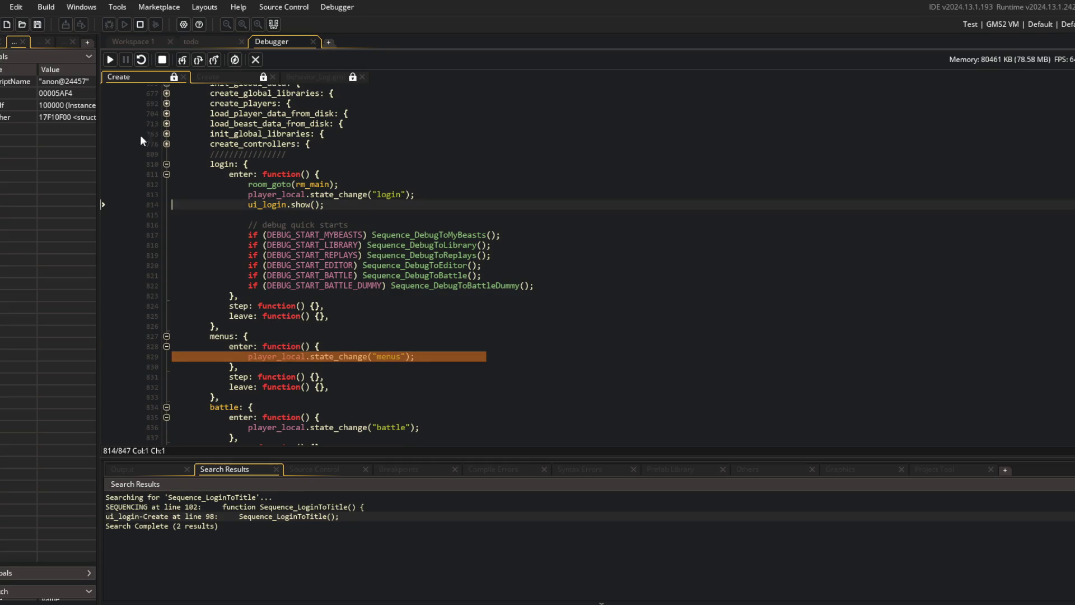
pyautogui.click(107, 60)
pyautogui.click(813, 145)
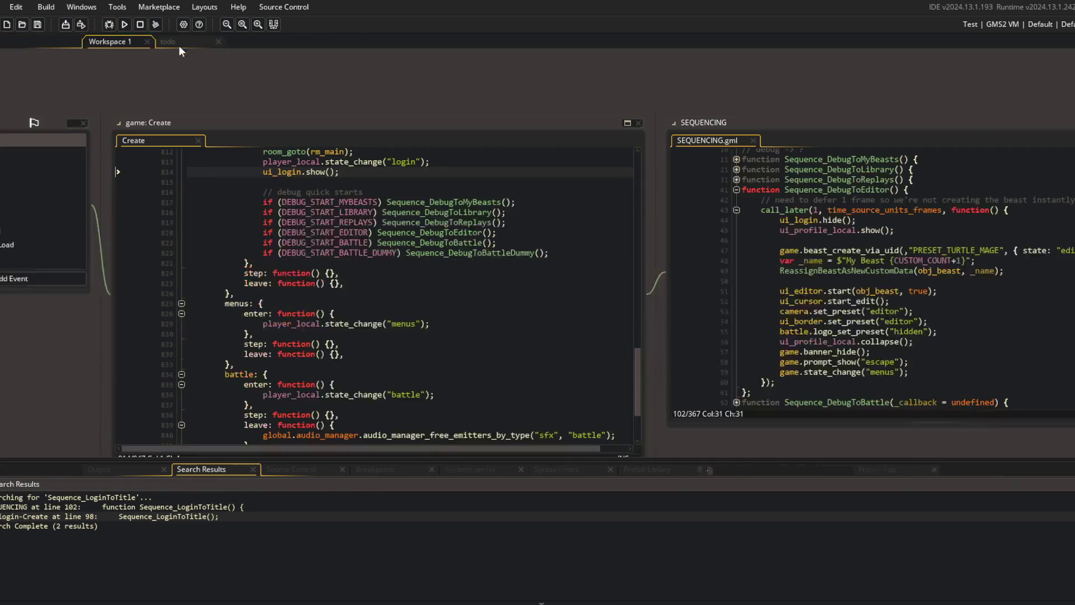
# - Run the game, log in to reach the title menu, and close the window
pyautogui.click(112, 26)
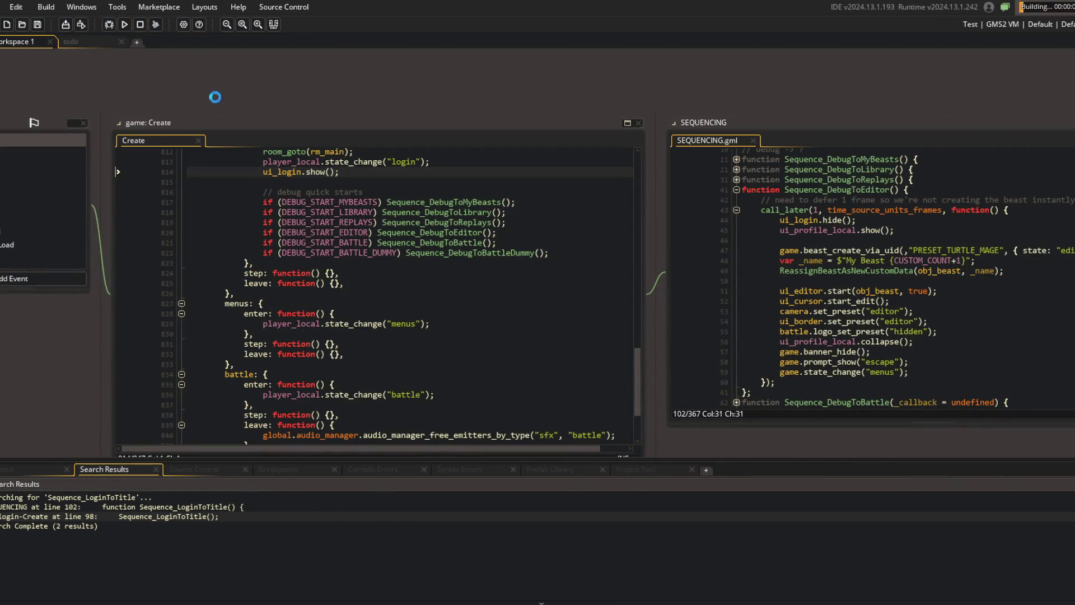
pyautogui.scroll(5, 367, 241)
pyautogui.scroll(2, 367, 241)
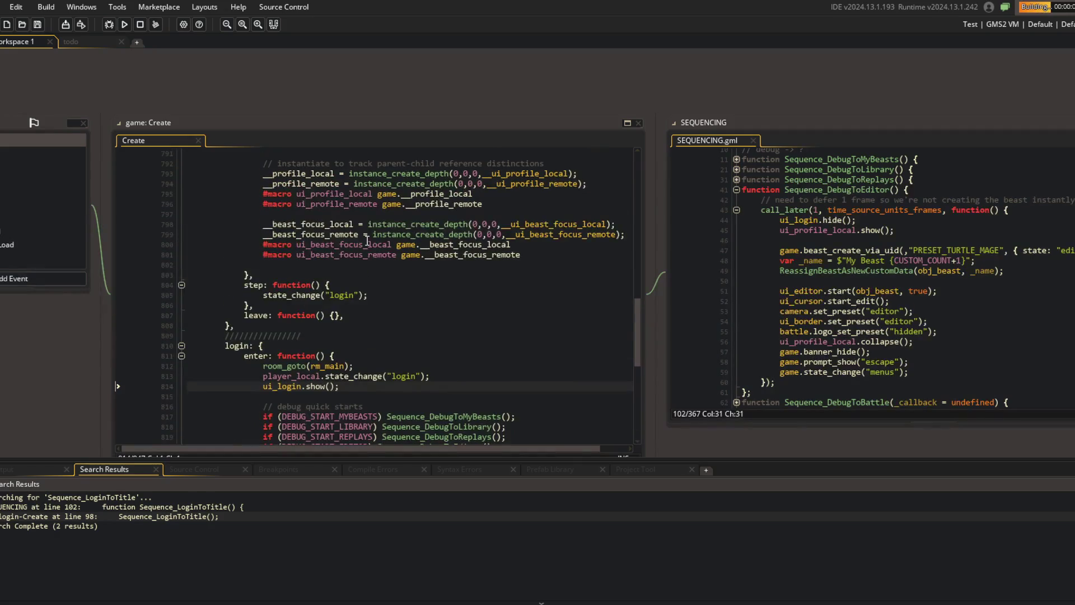
pyautogui.scroll(8, 367, 240)
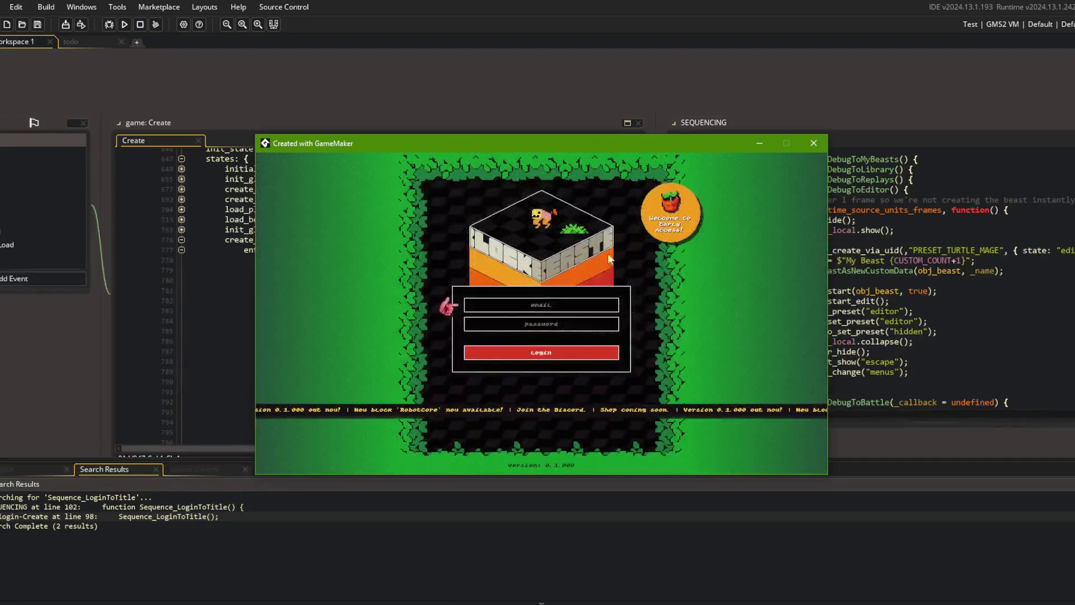
pyautogui.click(576, 352)
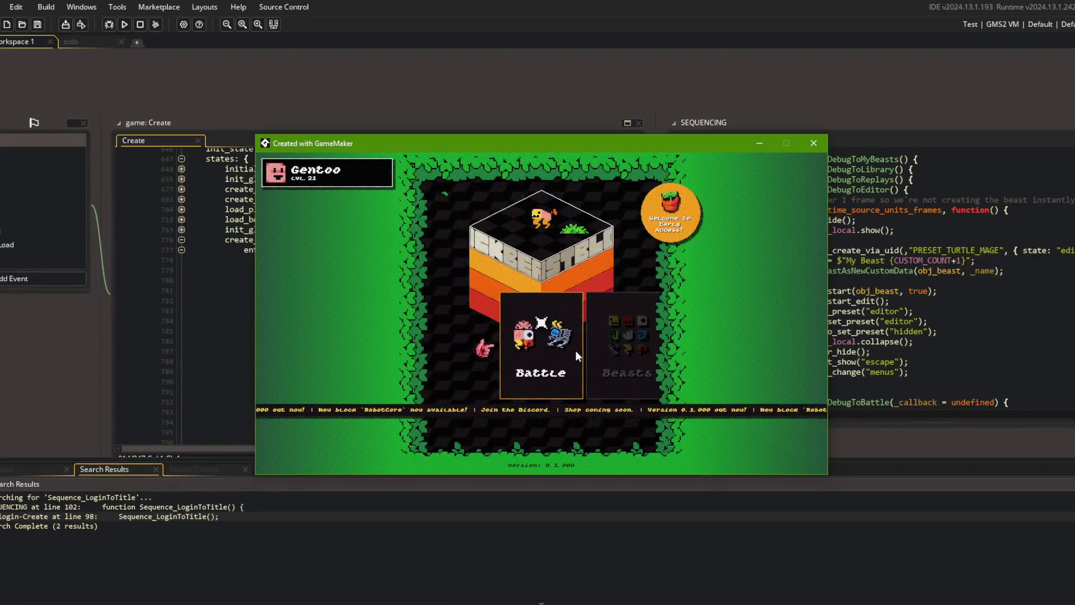
pyautogui.click(813, 143)
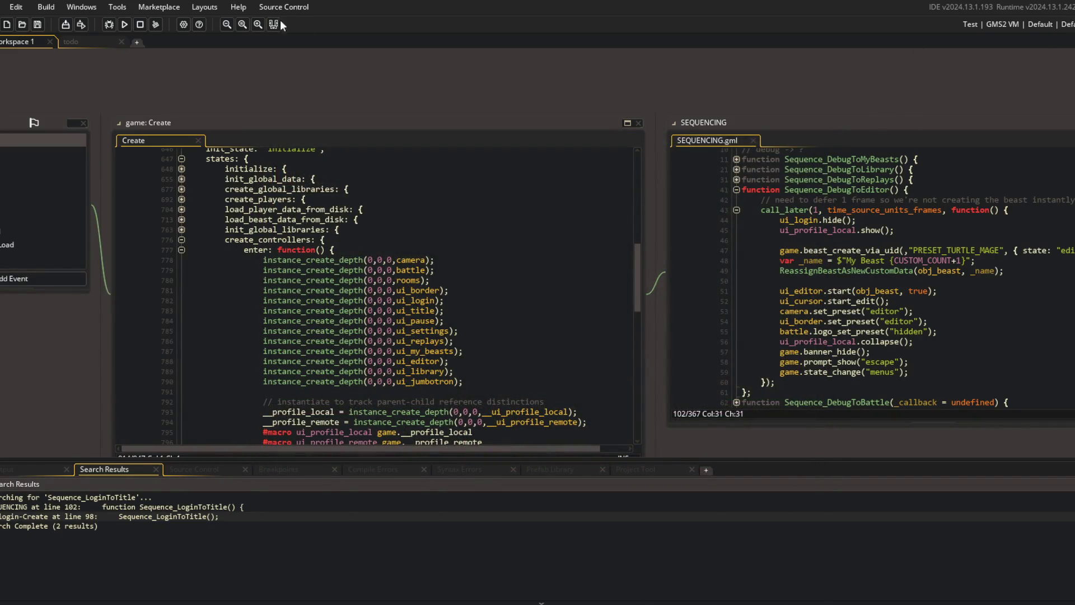
# - Run the game once more, close it, and return to the game Create code
pyautogui.click(125, 25)
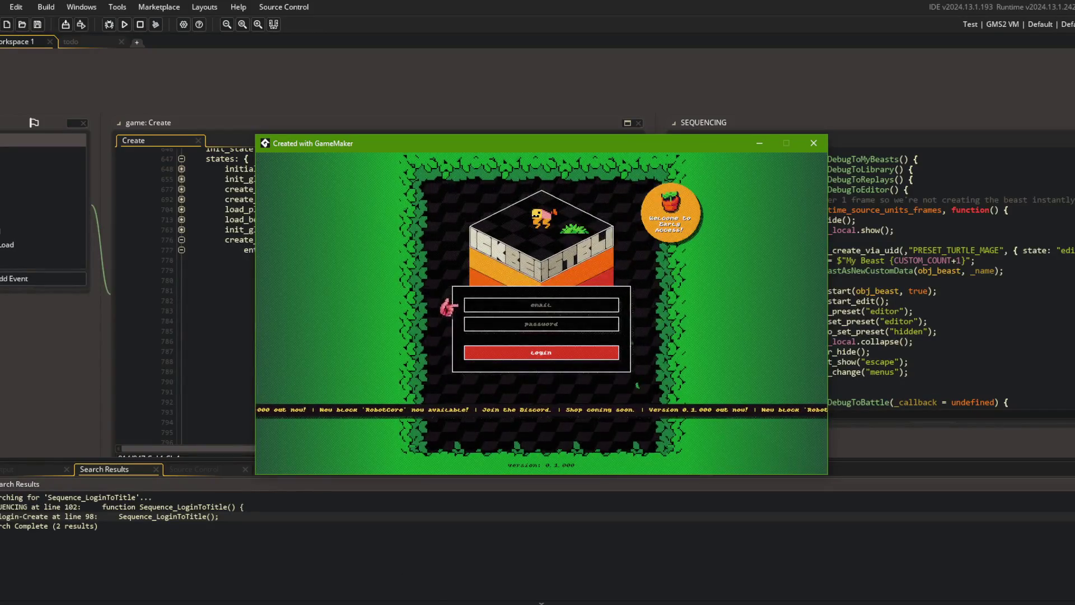
pyautogui.click(814, 144)
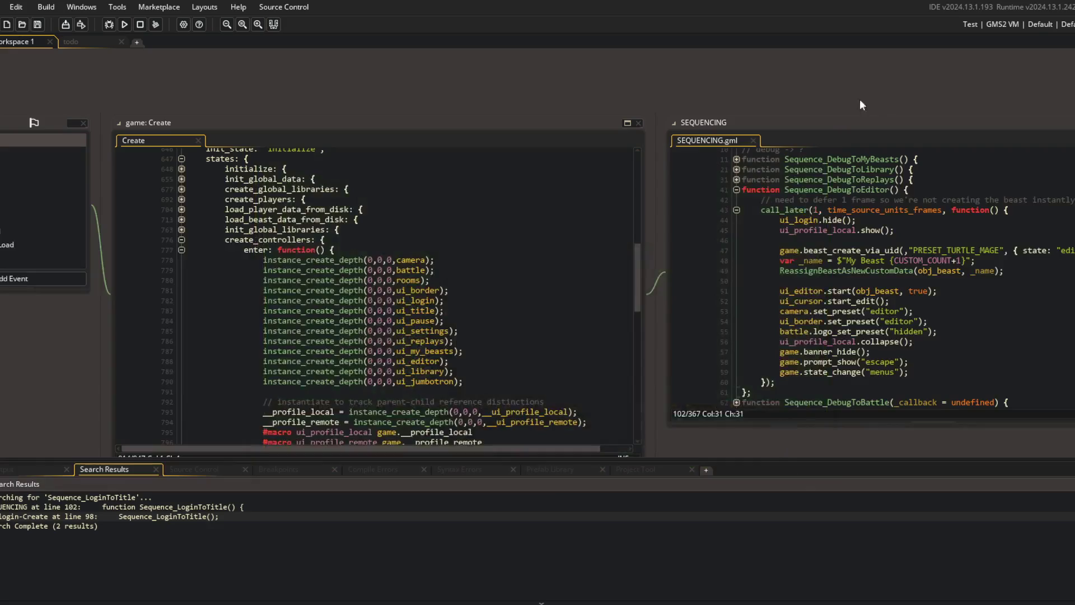
pyautogui.click(518, 299)
pyautogui.scroll(-3, 518, 300)
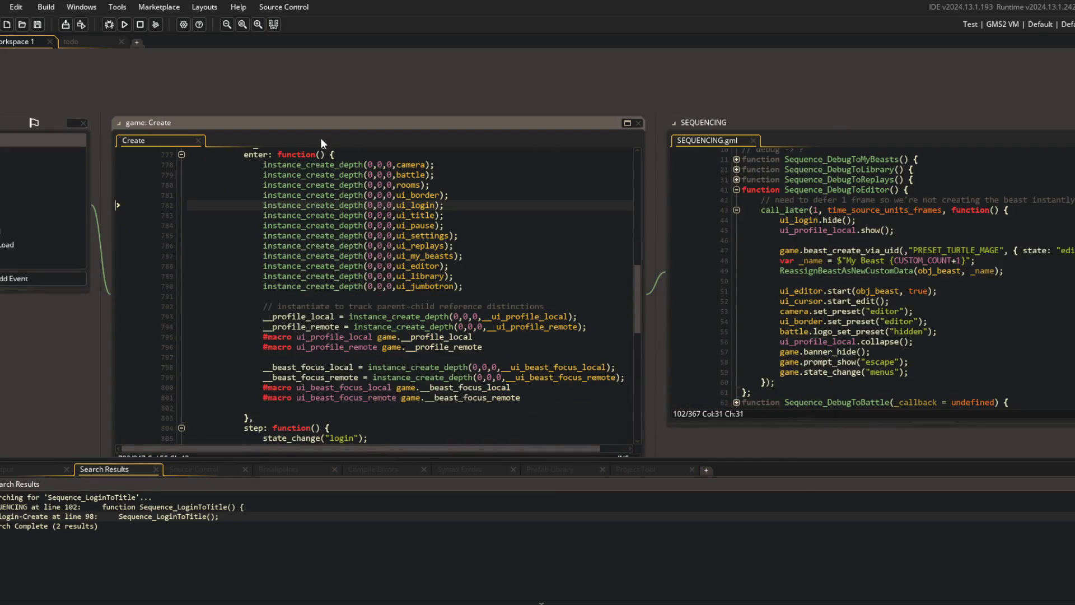
pyautogui.hscroll(-5, 434, 92)
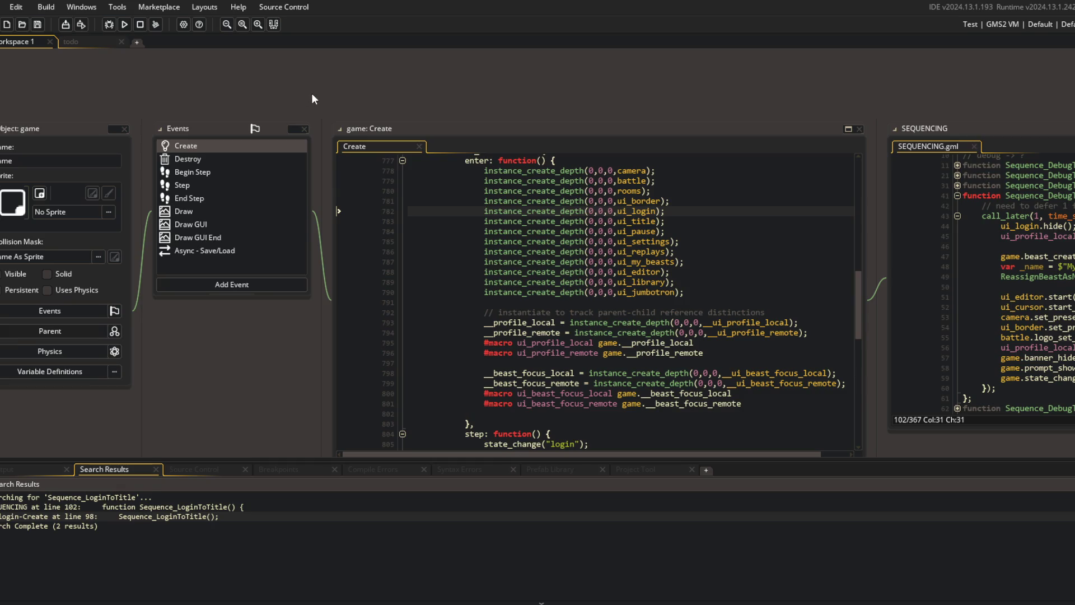
# - Check the todo notes, then return to Workspace 1
pyautogui.click(97, 43)
pyautogui.scroll(4, 196, 168)
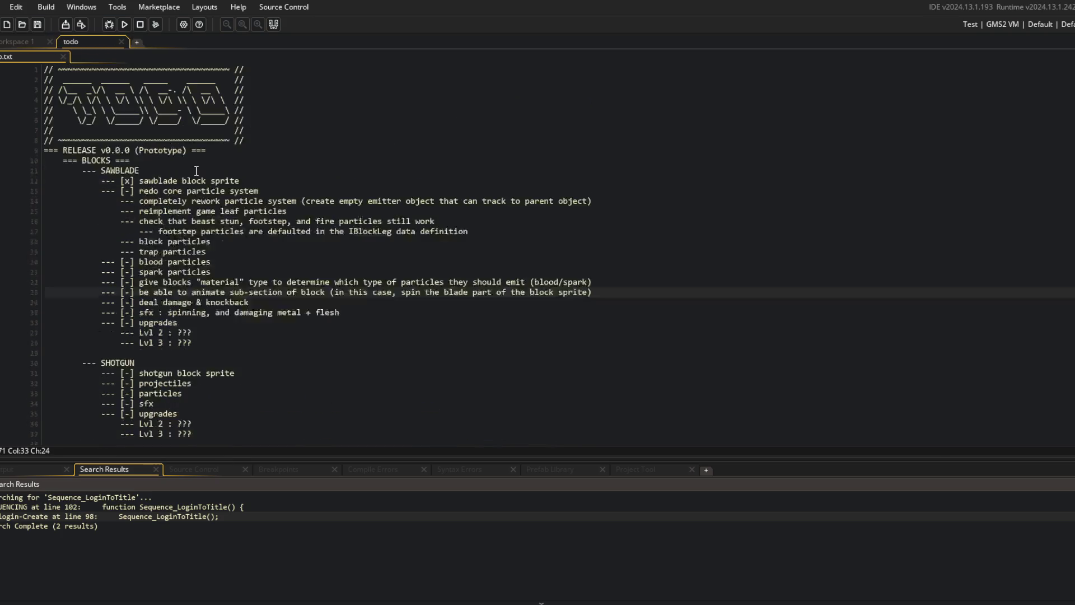
pyautogui.scroll(-8, 197, 170)
pyautogui.click(34, 43)
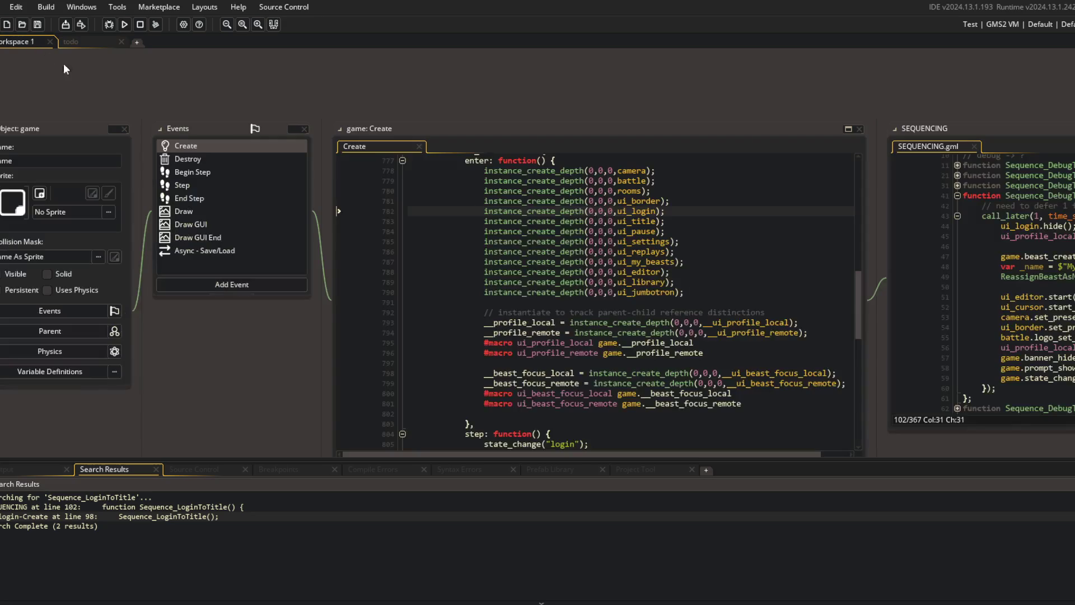
# - Delete the camera.set_preset("title") line from Sequence_LoginToTitle in the SEQUENCING script
pyautogui.hotkey('ctrl', 't')
pyautogui.write('nce_battletotitle')
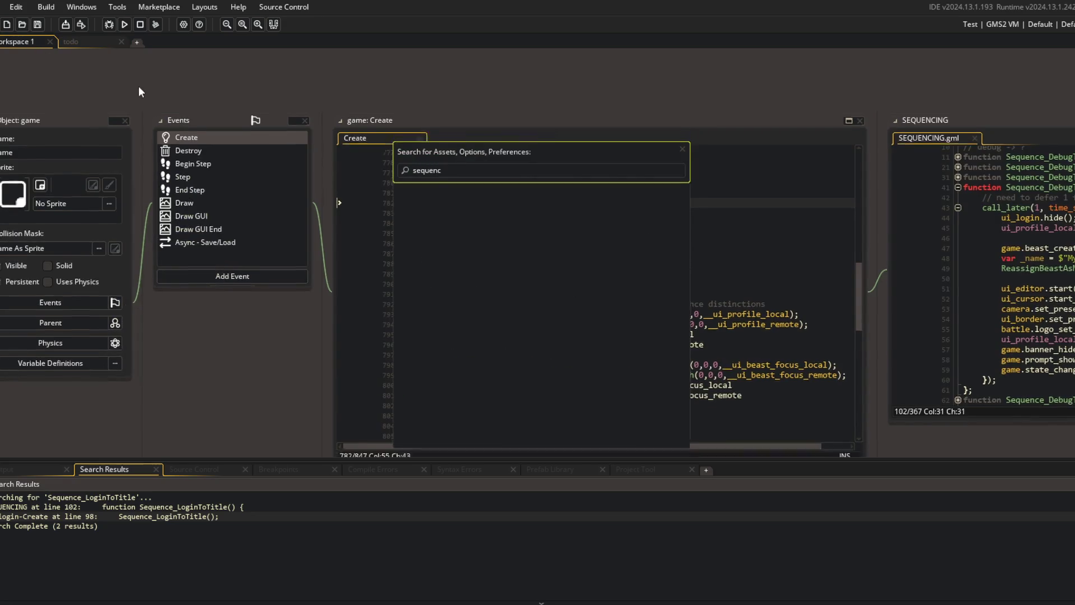
pyautogui.press('Return')
pyautogui.click(336, 246)
pyautogui.scroll(15, 336, 246)
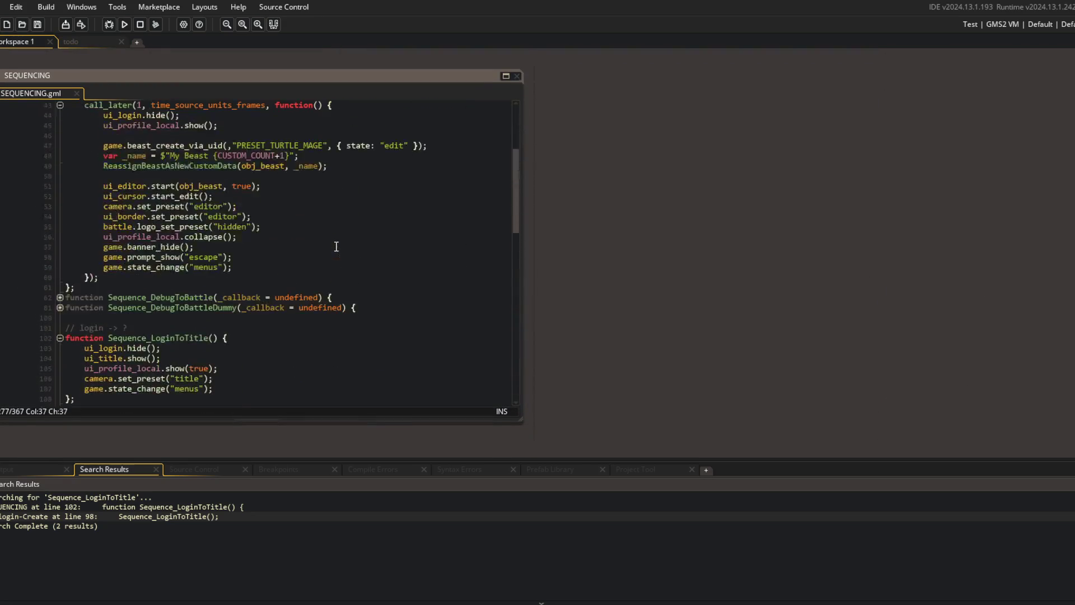
pyautogui.click(60, 238)
pyautogui.scroll(-4, 67, 239)
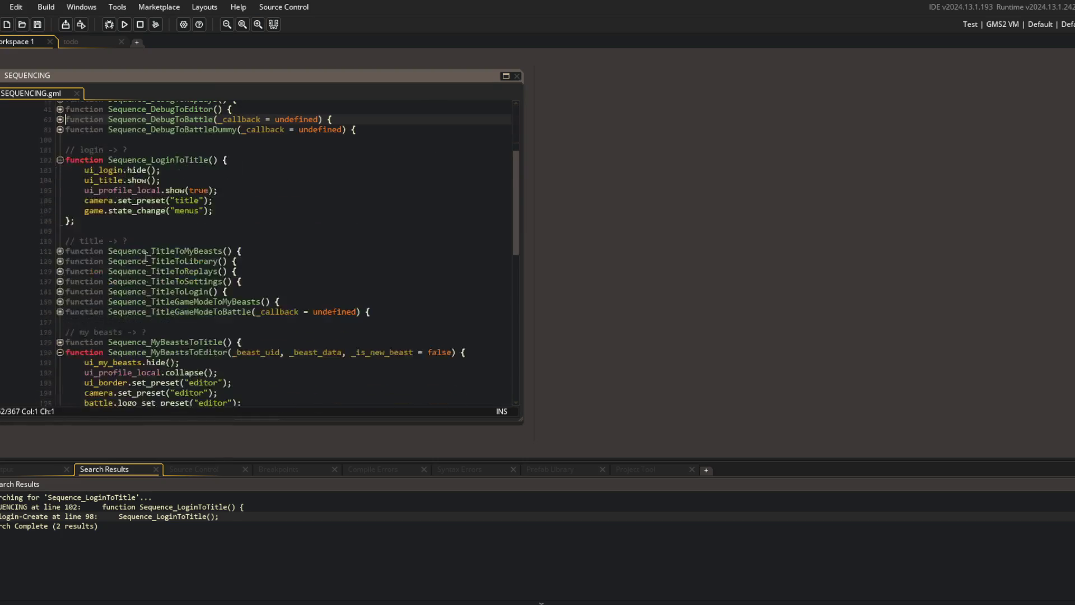
pyautogui.click(252, 212)
pyautogui.press('Up')
pyautogui.hotkey('shift', 'Home')
pyautogui.press('BackSpace')
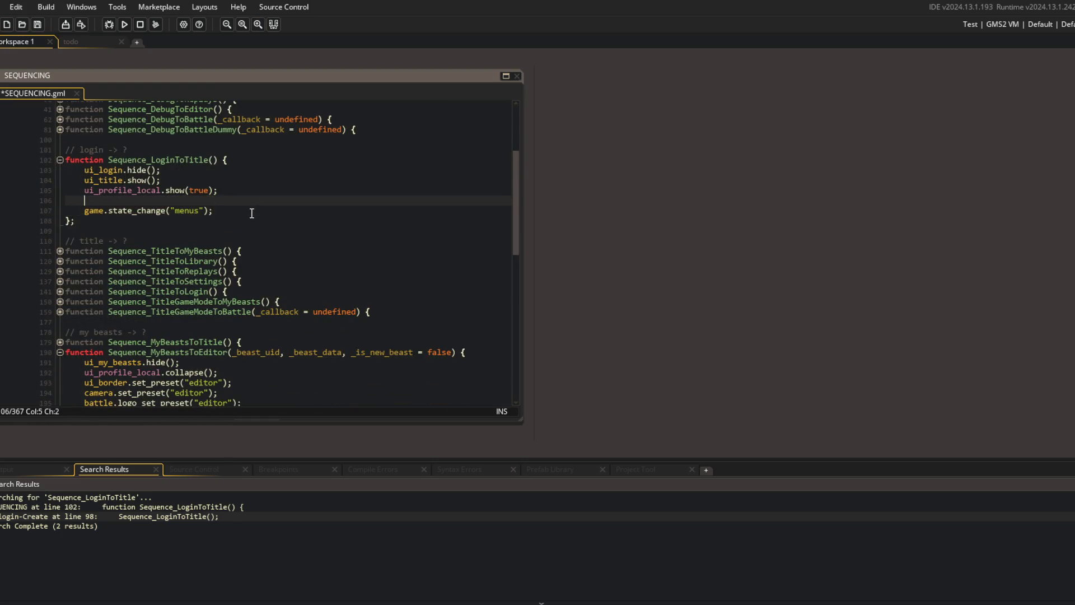
pyautogui.hotkey('shift', 'Home')
pyautogui.press('BackSpace')
pyautogui.press('BackSpace')
# - In the game object's login enter function, paste camera.set_preset("title"); after ui_login.show()
pyautogui.hotkey('ctrl', 't')
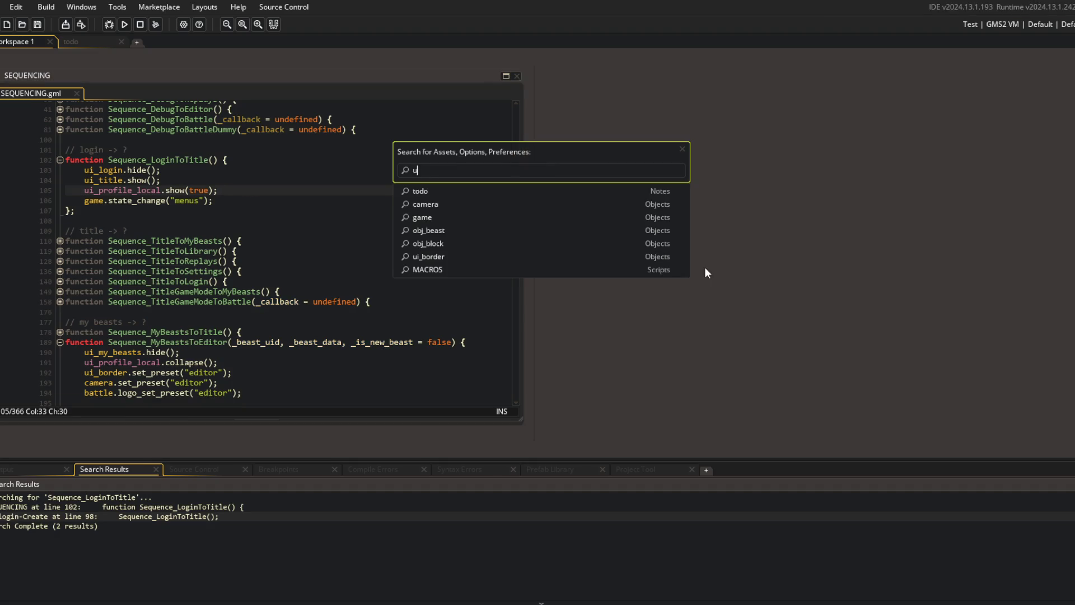
pyautogui.write('game')
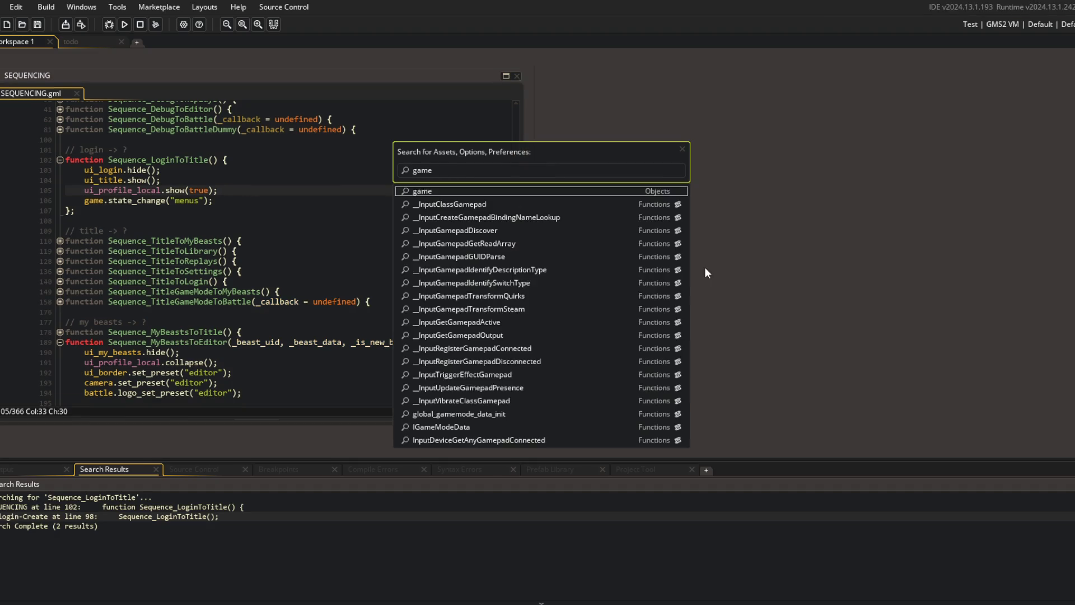
pyautogui.press('Return')
pyautogui.scroll(-9, 616, 224)
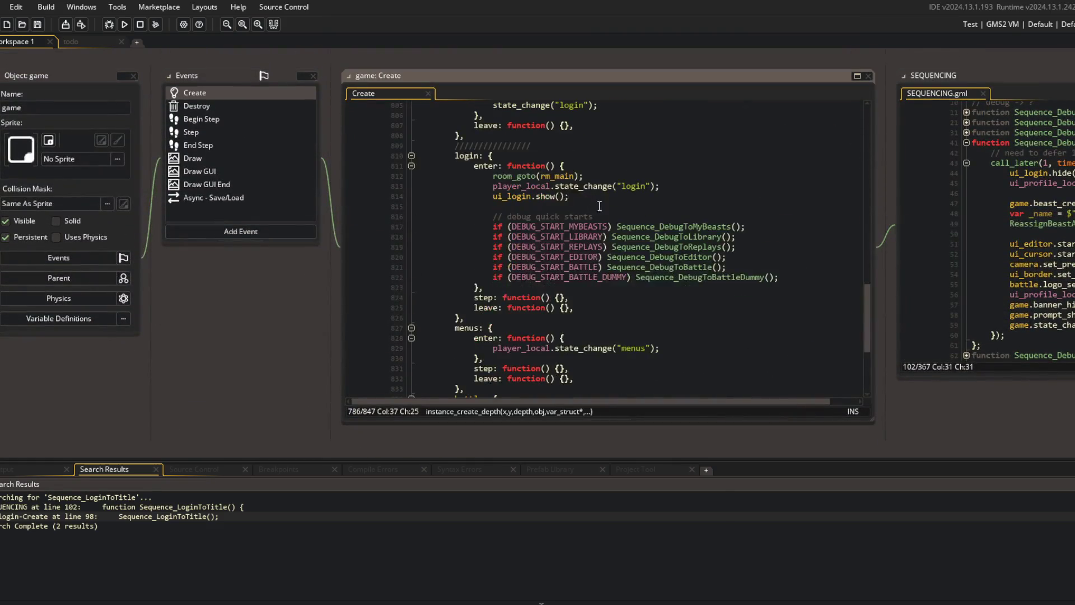
pyautogui.click(614, 205)
pyautogui.press('Up')
pyautogui.press('End')
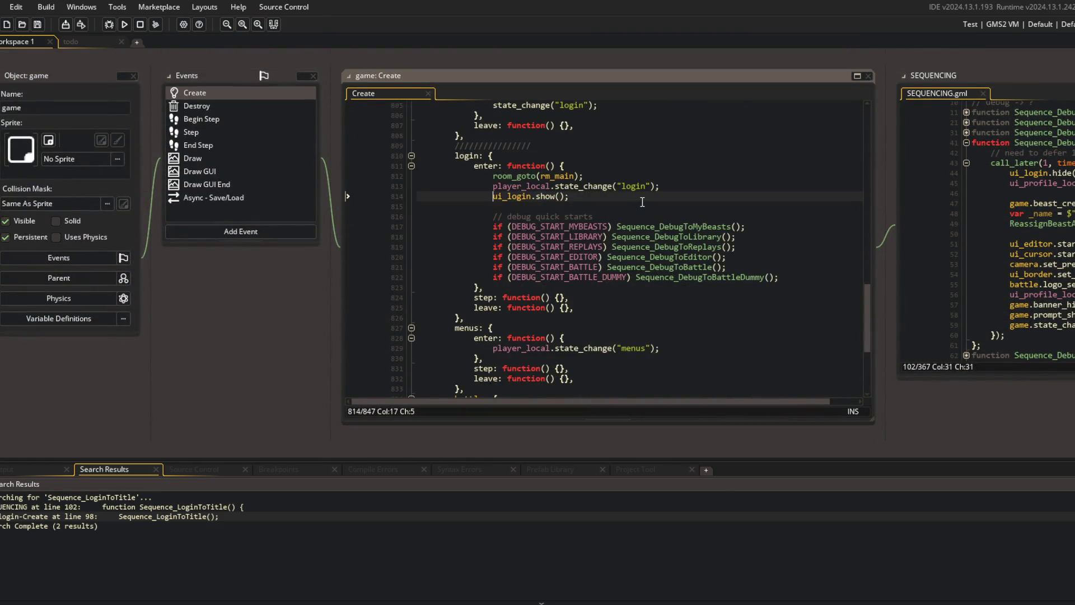
pyautogui.press('Return')
pyautogui.write('camera.set_preset("title");')
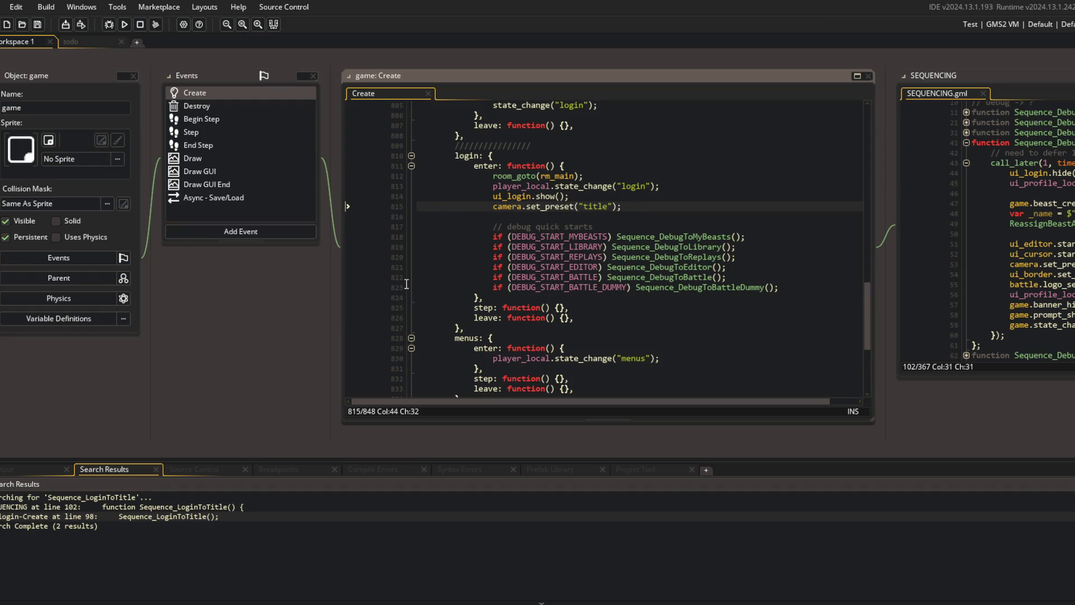
# - Test-run the login screen, then breakpoint the camera preset line 815 and debug with F5
pyautogui.click(124, 24)
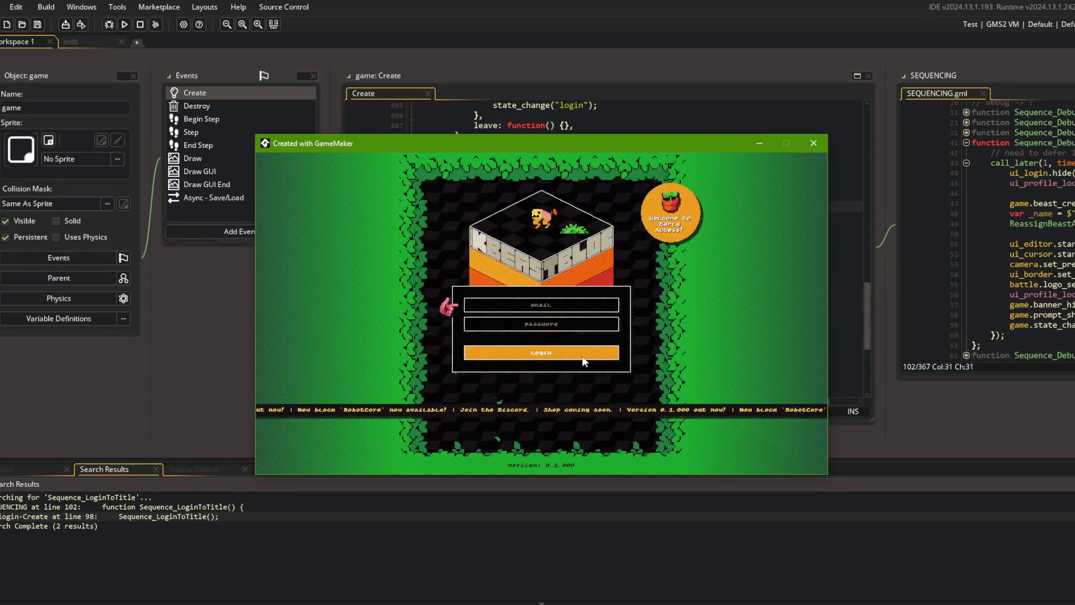
pyautogui.click(814, 143)
pyautogui.click(519, 196)
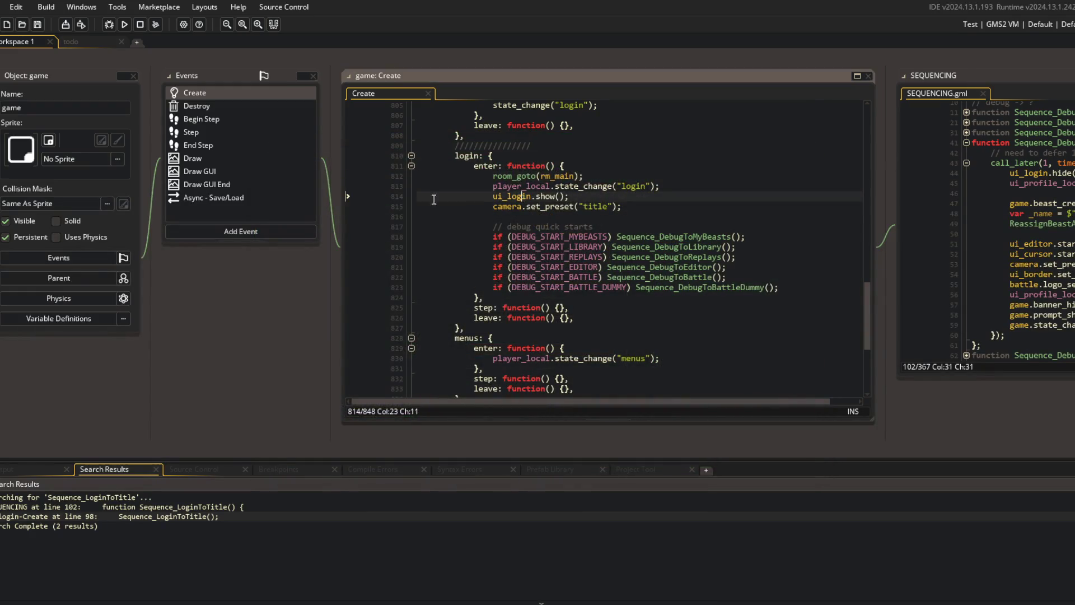
pyautogui.click(380, 206)
pyautogui.press('F5')
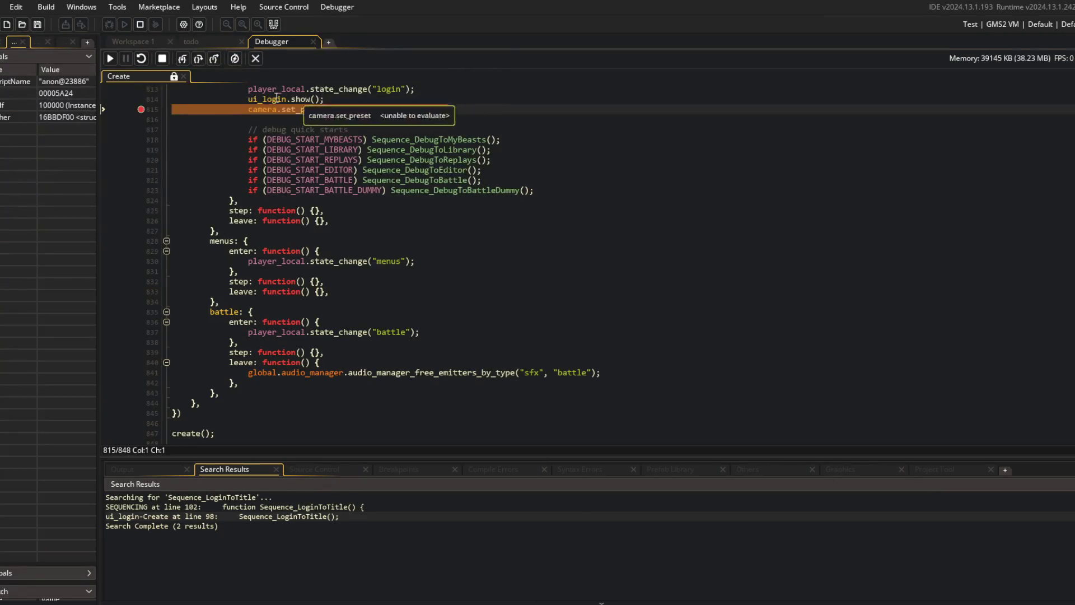
# - Step into set_preset through the preset lookup to the title preset's x function, then stop debugging
pyautogui.click(184, 58)
pyautogui.click(183, 58)
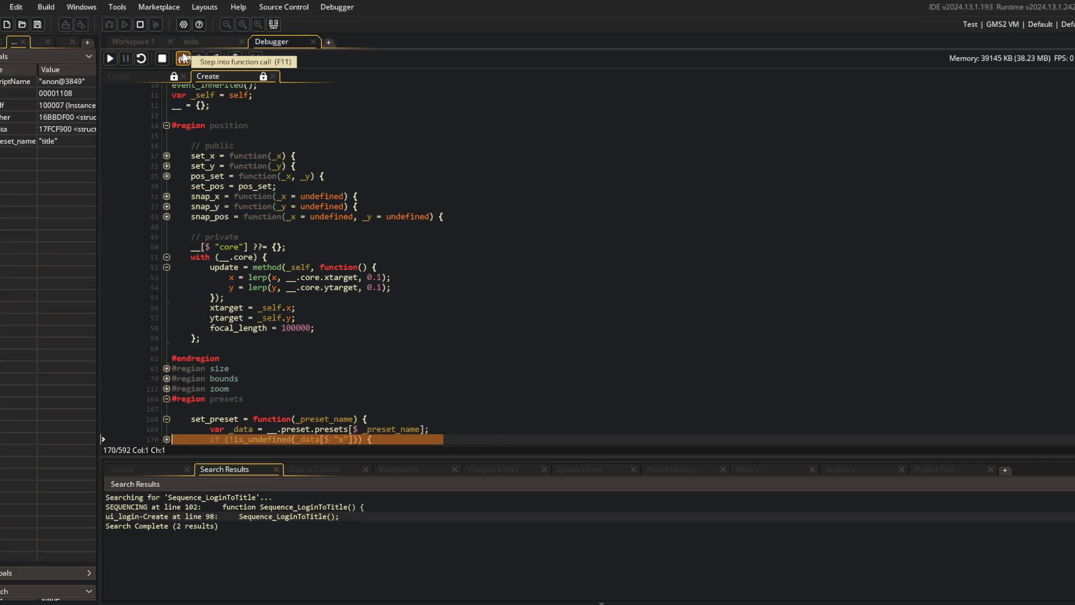
pyautogui.click(184, 58)
pyautogui.click(184, 57)
pyautogui.click(184, 57)
pyautogui.click(184, 58)
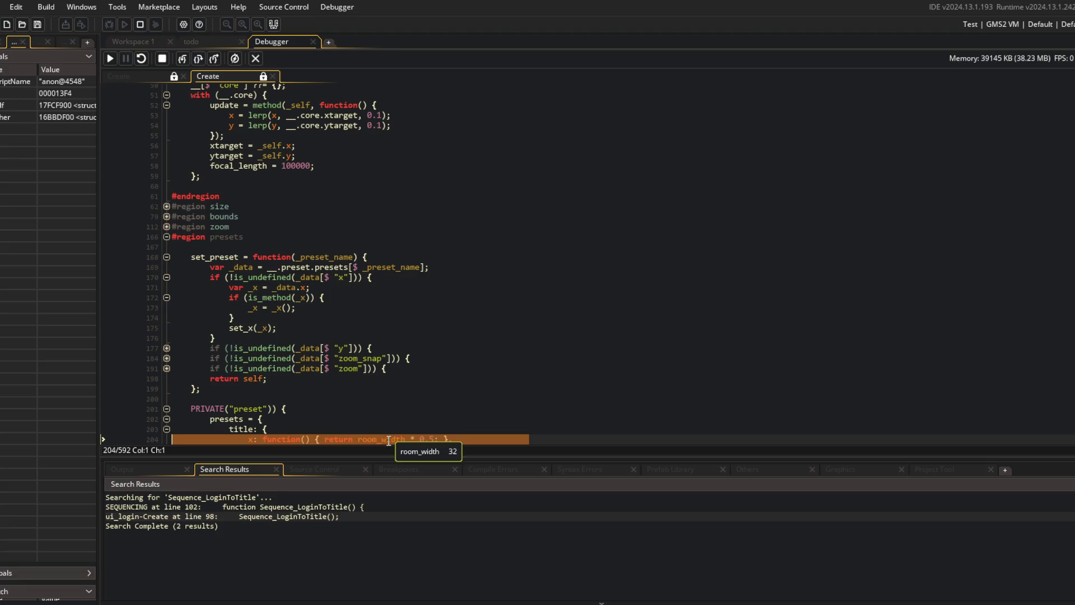
pyautogui.click(256, 58)
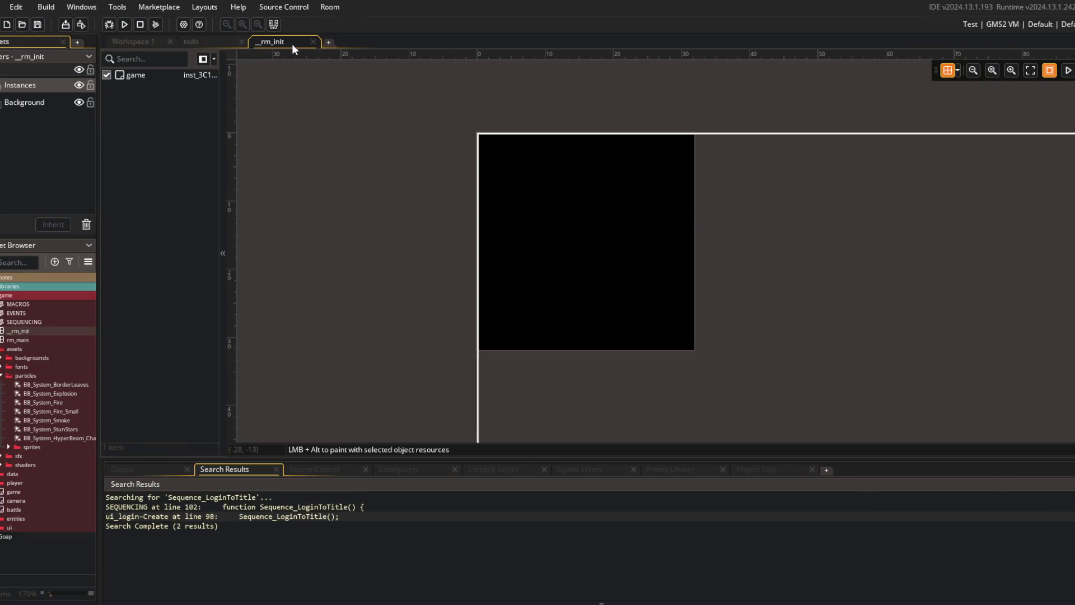
# - Close the _rm_init room tab and briefly check the todo notes
pyautogui.middleClick(292, 45)
pyautogui.click(767, 206)
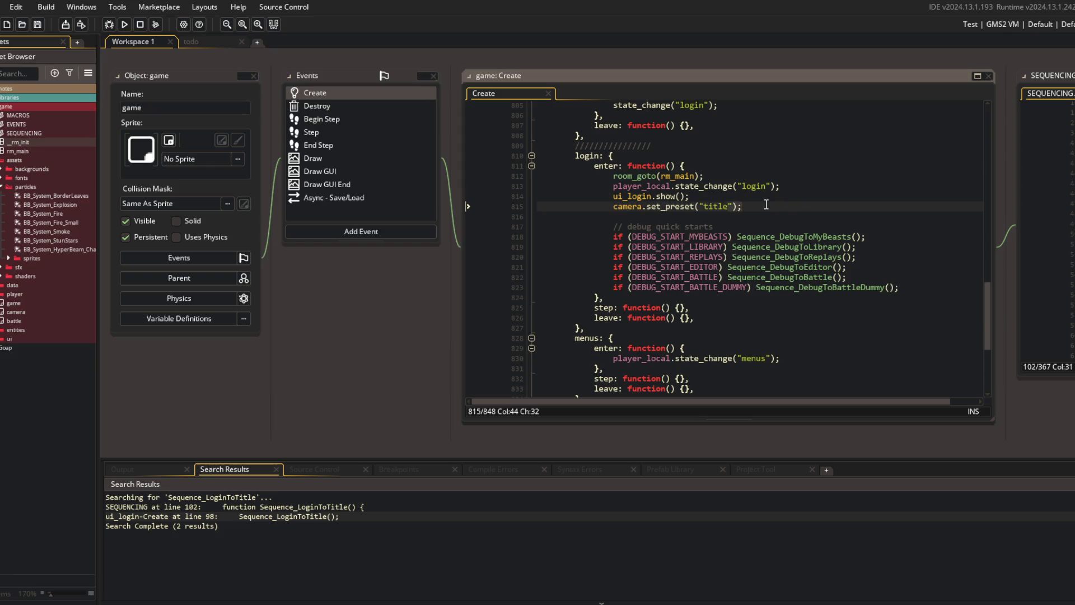
pyautogui.click(212, 42)
pyautogui.click(141, 42)
pyautogui.click(206, 45)
pyautogui.click(130, 40)
pyautogui.click(186, 40)
pyautogui.click(133, 42)
pyautogui.scroll(15, 693, 270)
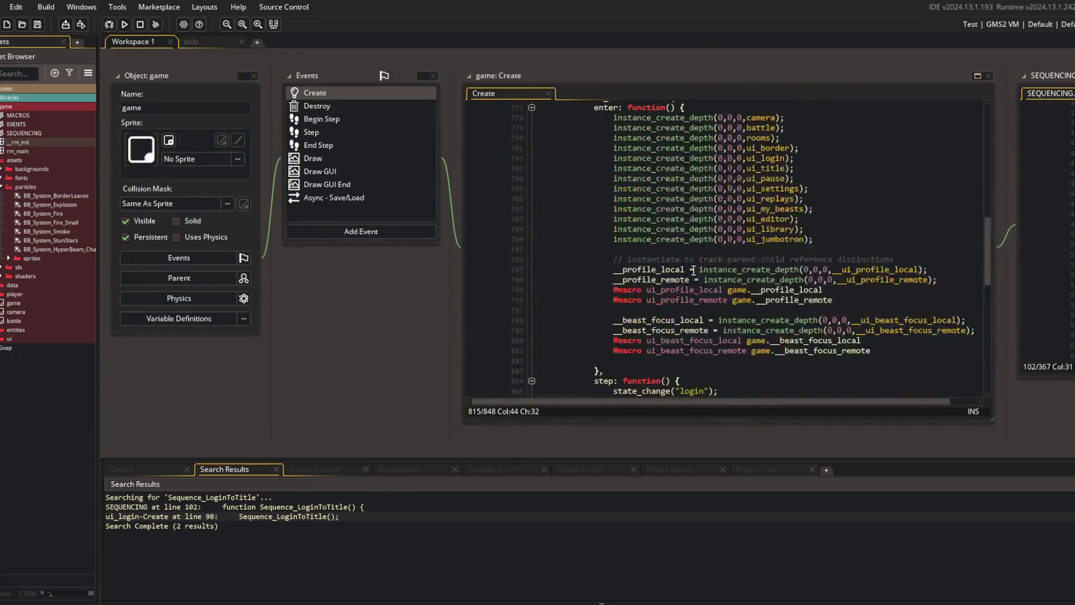
# - Open the camera object's Create code and start typing room_get_info on the title preset's x line
pyautogui.hotkey('ctrl', 't')
pyautogui.write('camera')
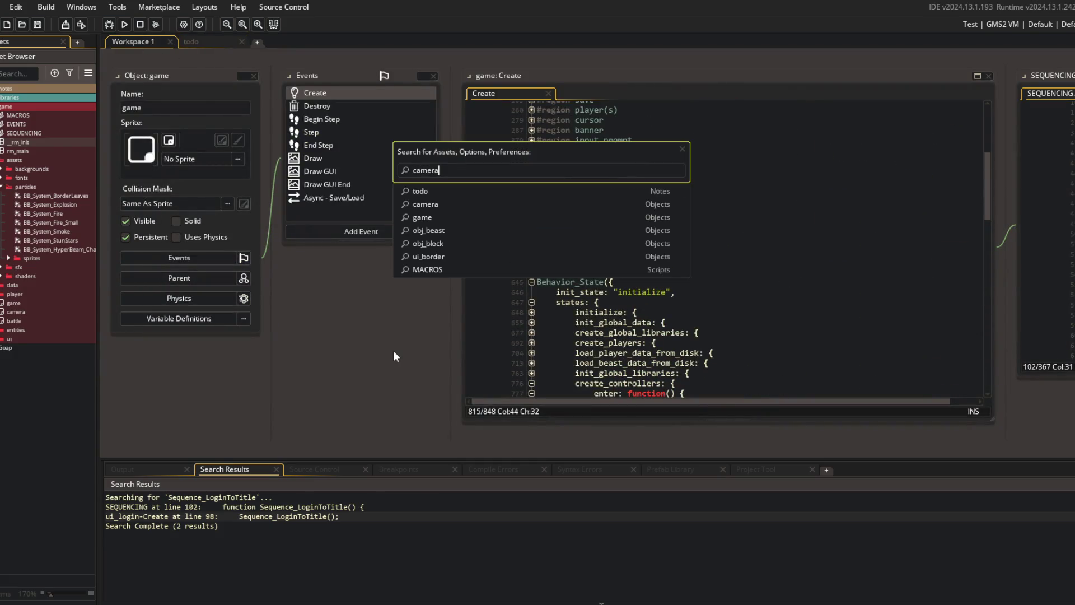
pyautogui.press('Return')
pyautogui.scroll(-10, 663, 246)
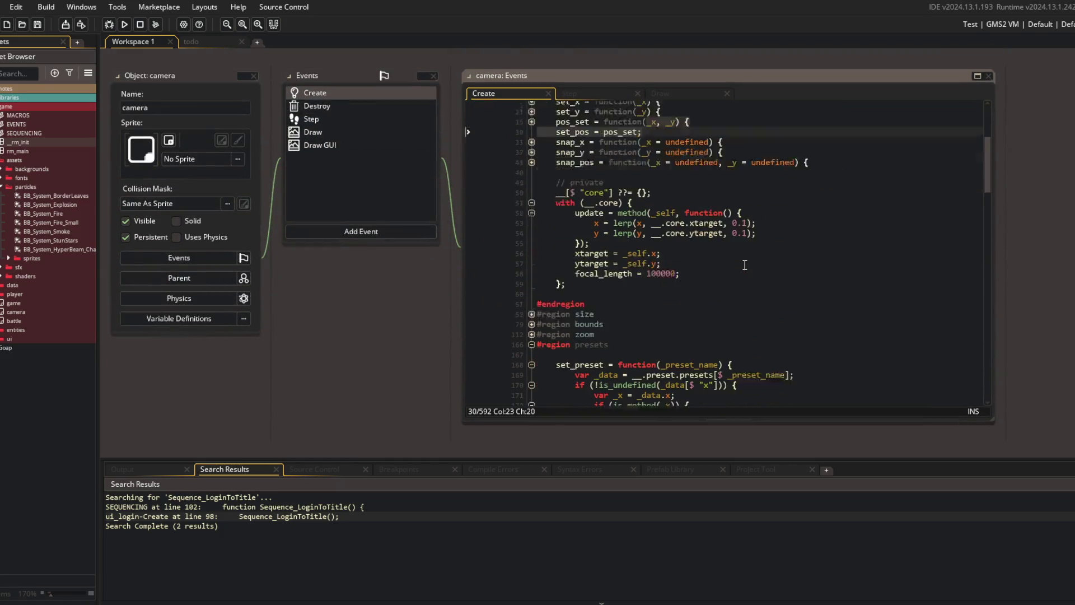
pyautogui.scroll(-5, 663, 247)
pyautogui.click(818, 214)
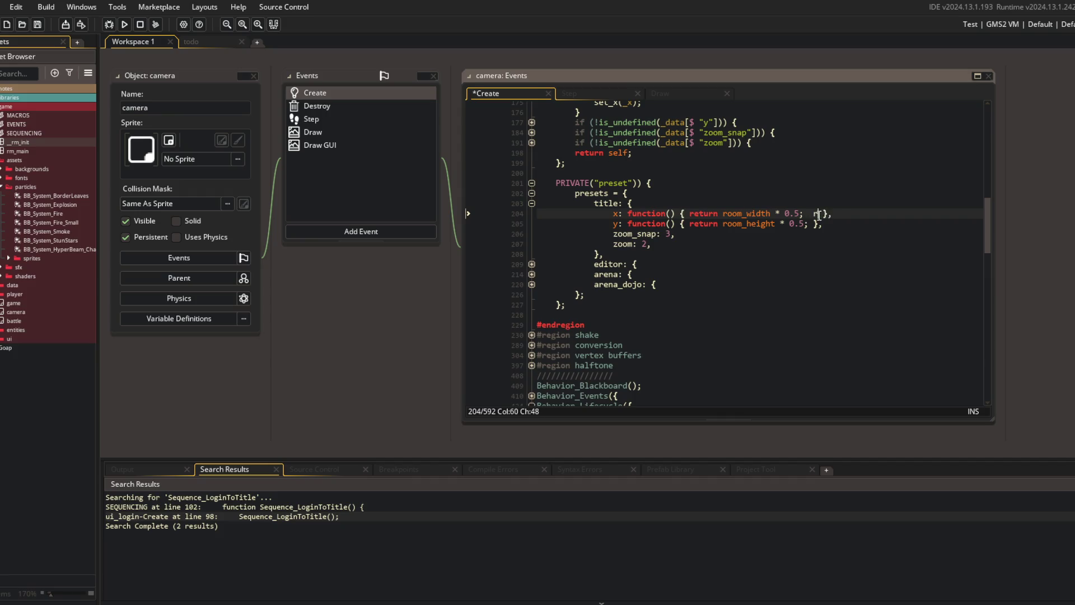
pyautogui.write('oom_get_width')
pyautogui.write('inf')
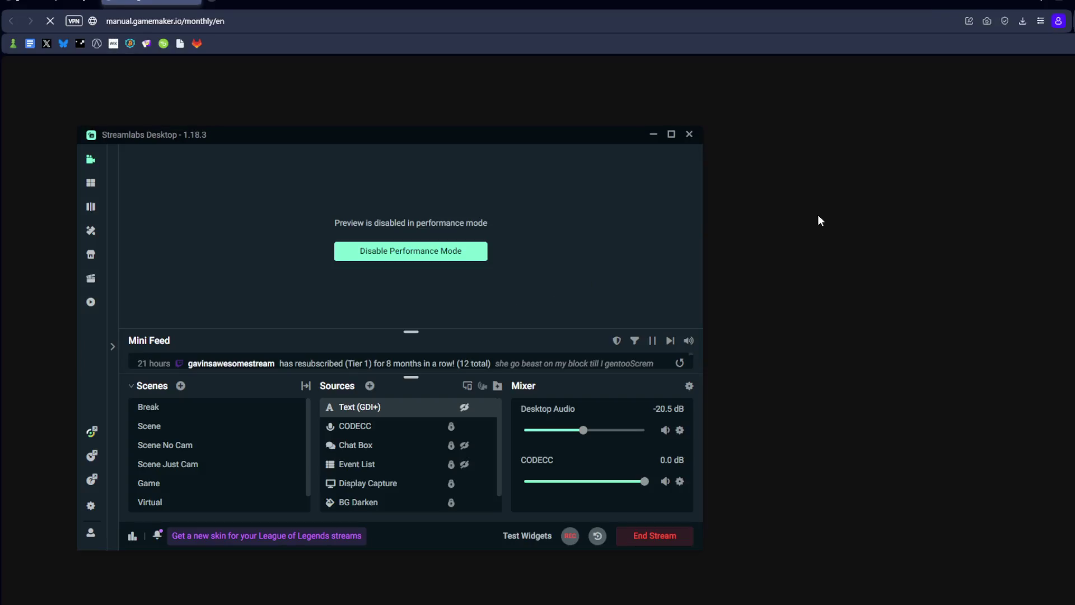
# - Copy the Basic Use example from the room_get_info manual page, then return to line 204
pyautogui.hotkey('alt', 'Tab')
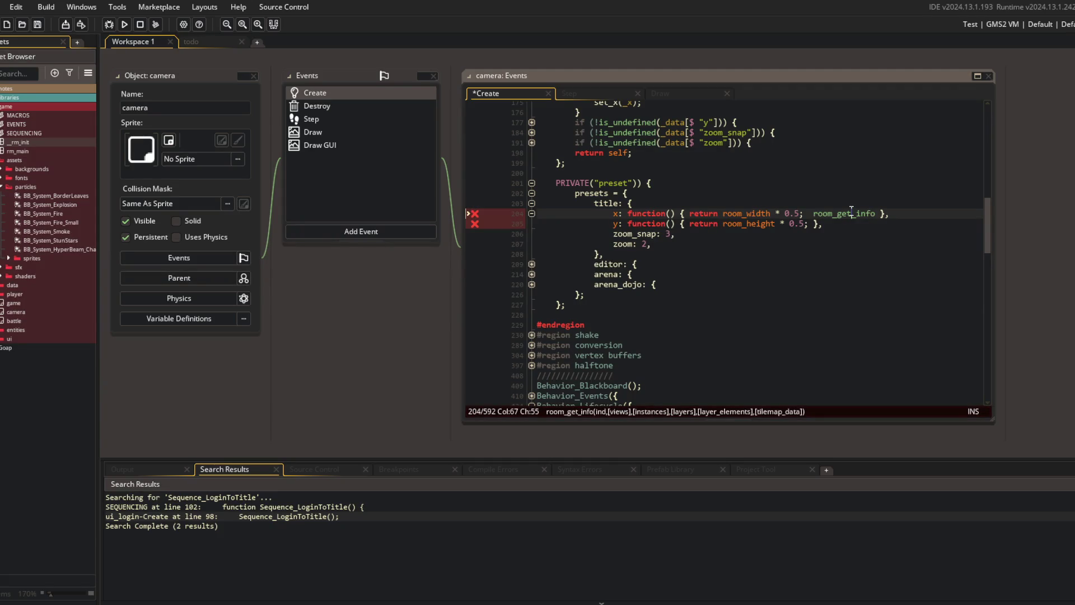
pyautogui.hotkey('alt', 'Tab')
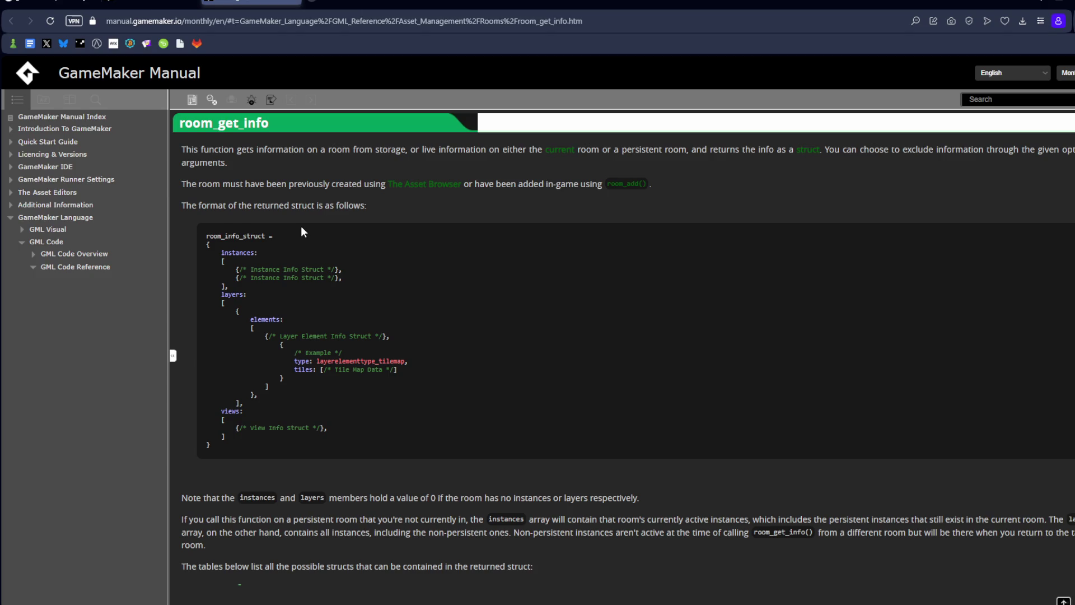
pyautogui.scroll(-10, 303, 231)
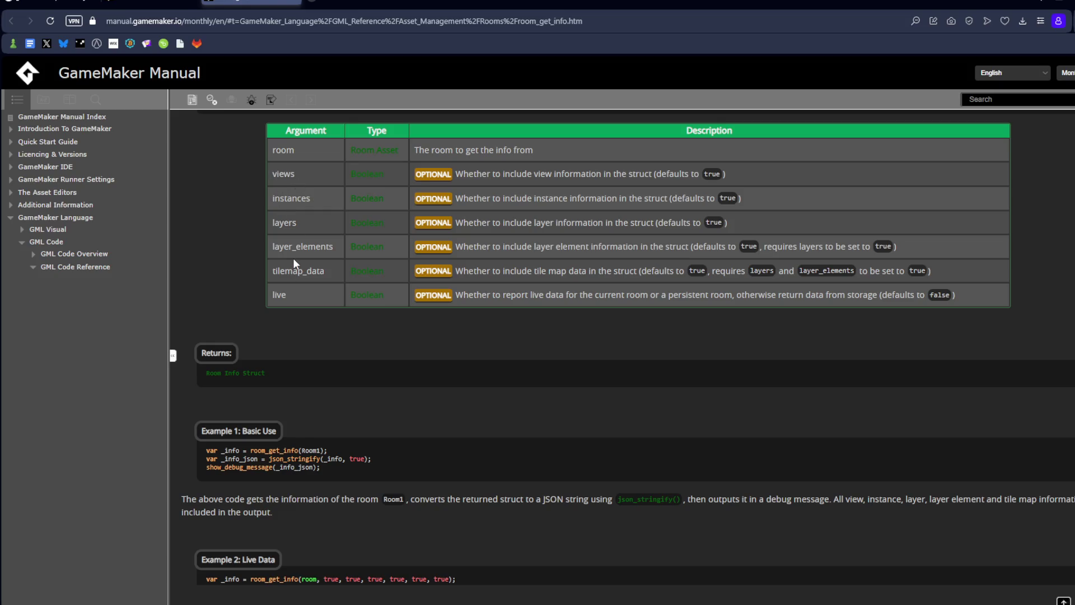
pyautogui.scroll(-4, 293, 257)
pyautogui.scroll(6, 293, 256)
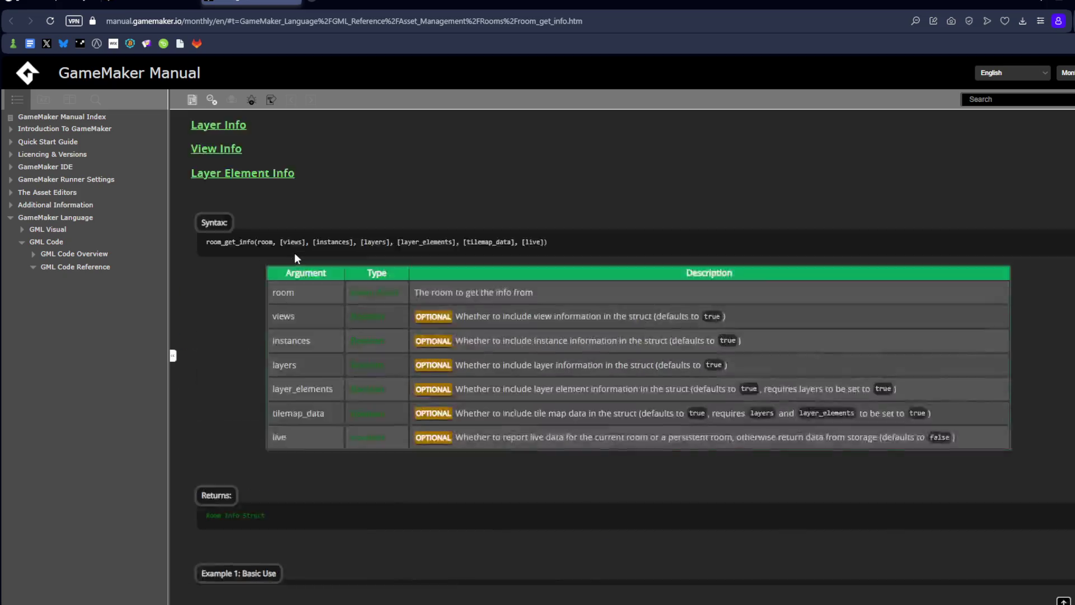
pyautogui.scroll(-4, 302, 336)
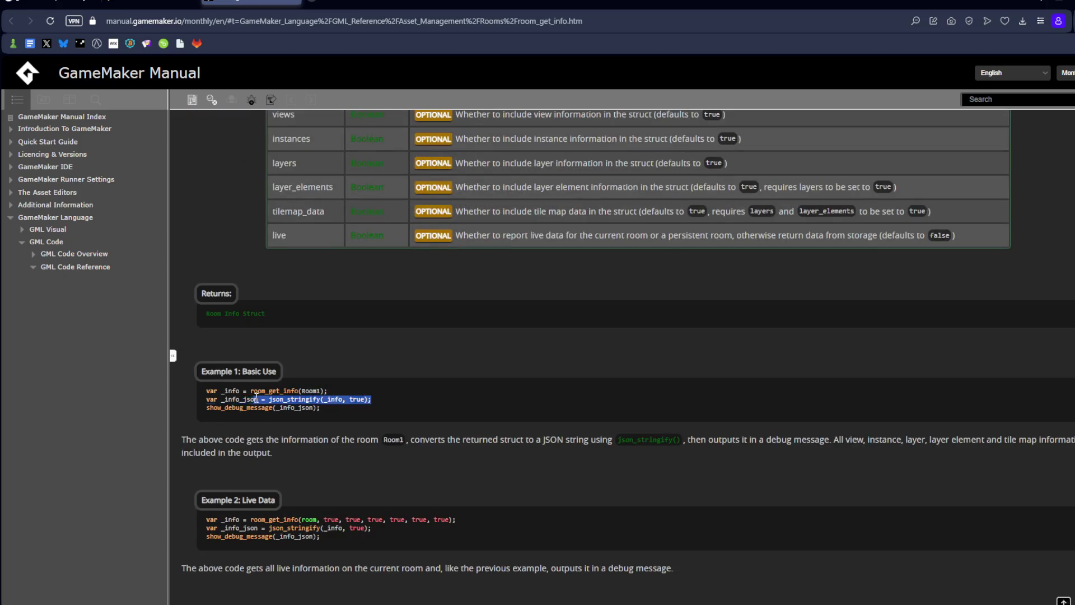
pyautogui.moveTo(321, 408); pyautogui.dragTo(199, 394)
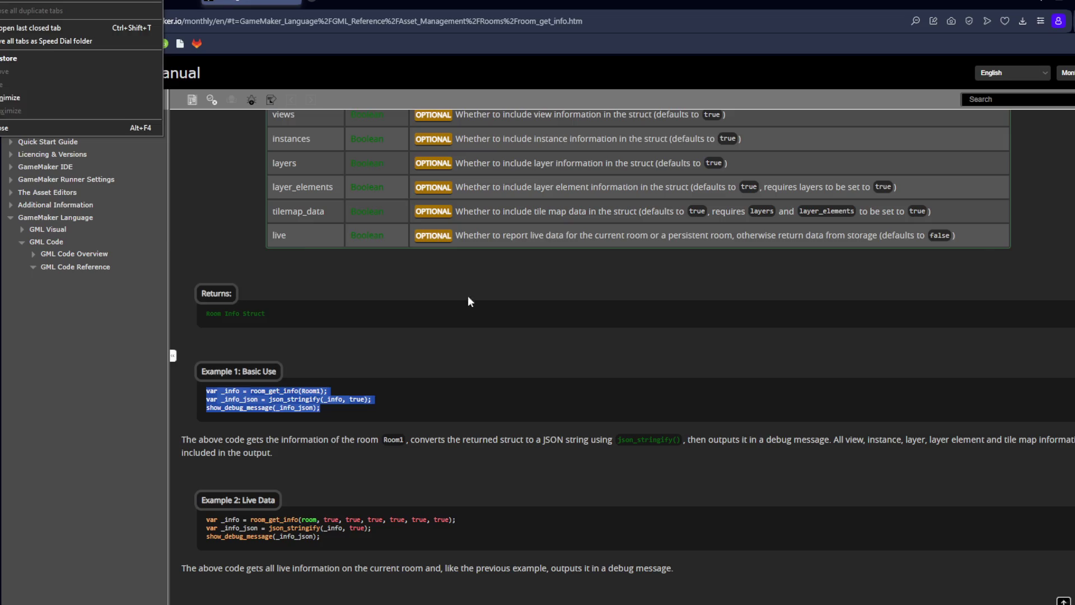
pyautogui.hotkey('alt', 'Tab')
pyautogui.click(689, 213)
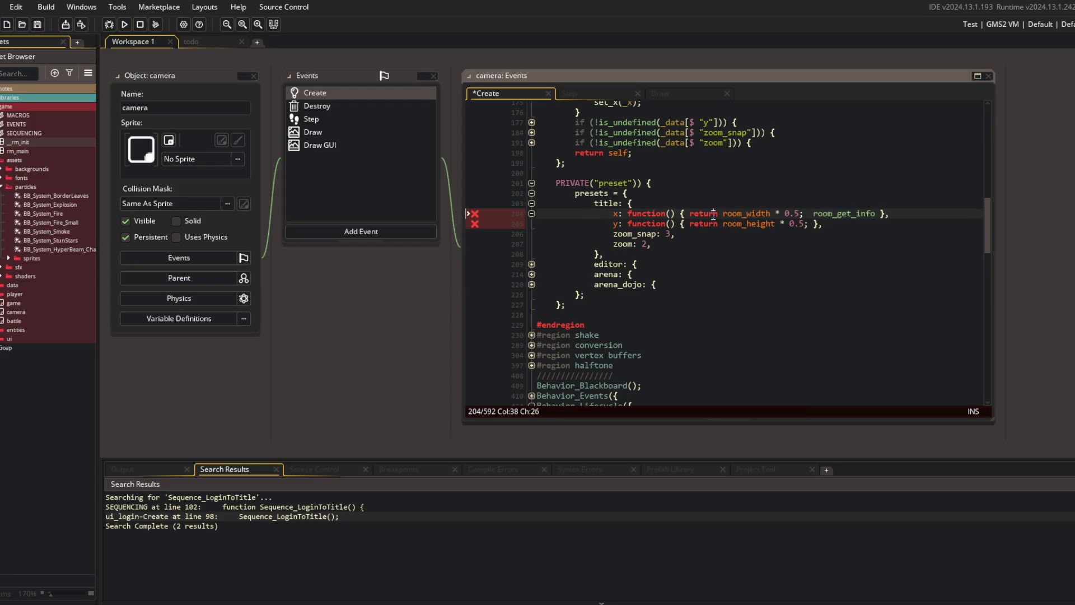
# - Paste the room_get_info example before the return, indent it, and point it at rm_main
pyautogui.press('Return')
pyautogui.hotkey('ctrl', 'BackSpace')
pyautogui.hotkey('ctrl', 'BackSpace')
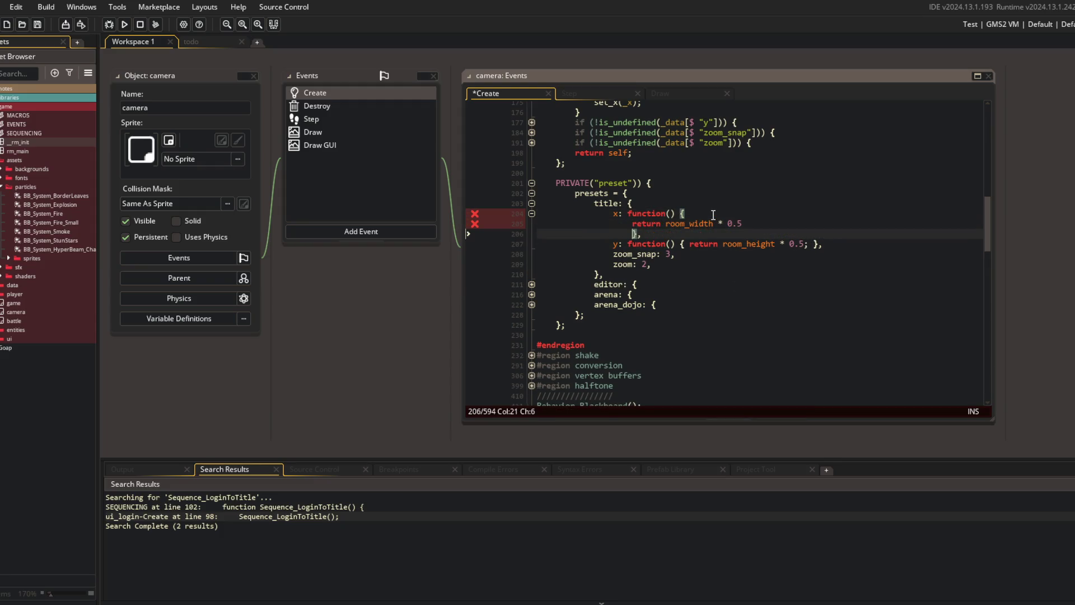
pyautogui.hotkey('ctrl', 'v')
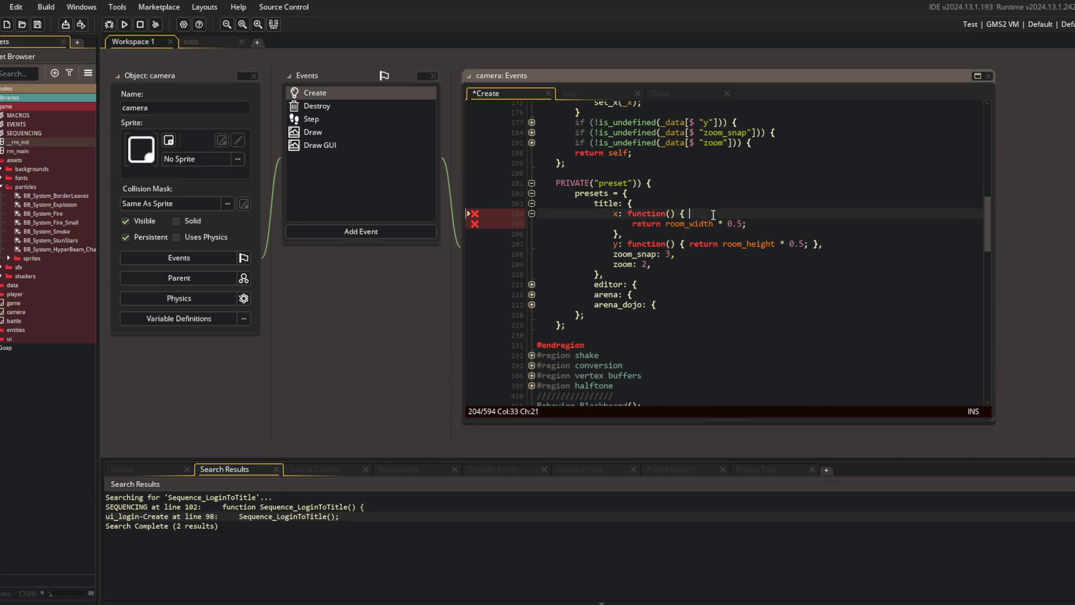
pyautogui.hotkey('ctrl', 's')
pyautogui.hotkey('shift', 'Up')
pyautogui.hotkey('shift', 'Up')
pyautogui.press('Tab')
pyautogui.press('Tab')
pyautogui.press('Tab')
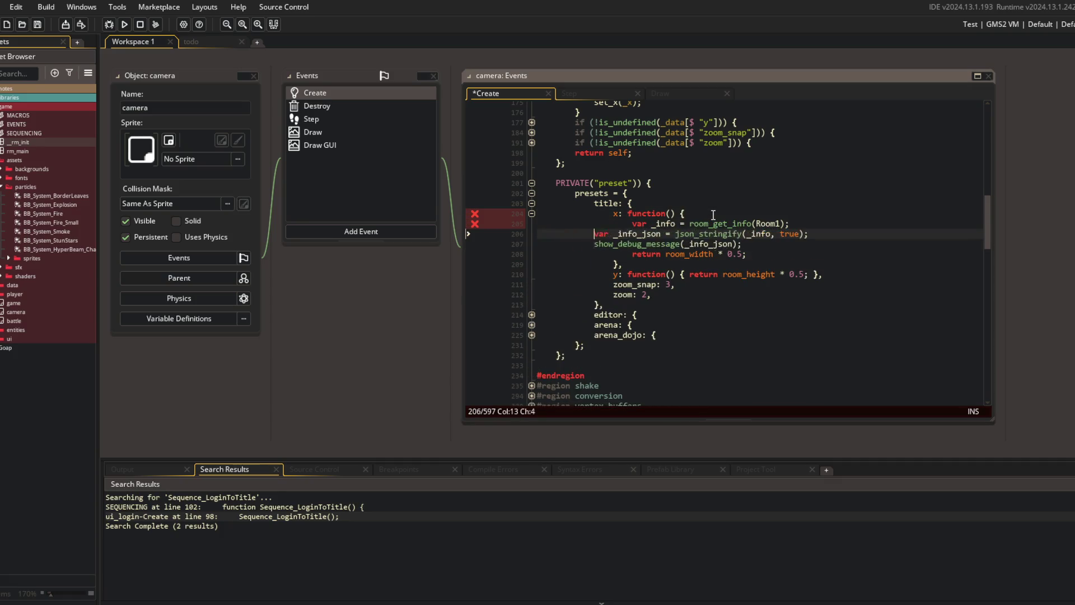
pyautogui.hotkey('ctrl', 's')
pyautogui.hotkey('ctrl', 'BackSpace')
pyautogui.write('rm_ma')
pyautogui.press('Return')
# - Run the game, switch show_debug_message to show_message, and run it again
pyautogui.press('F5')
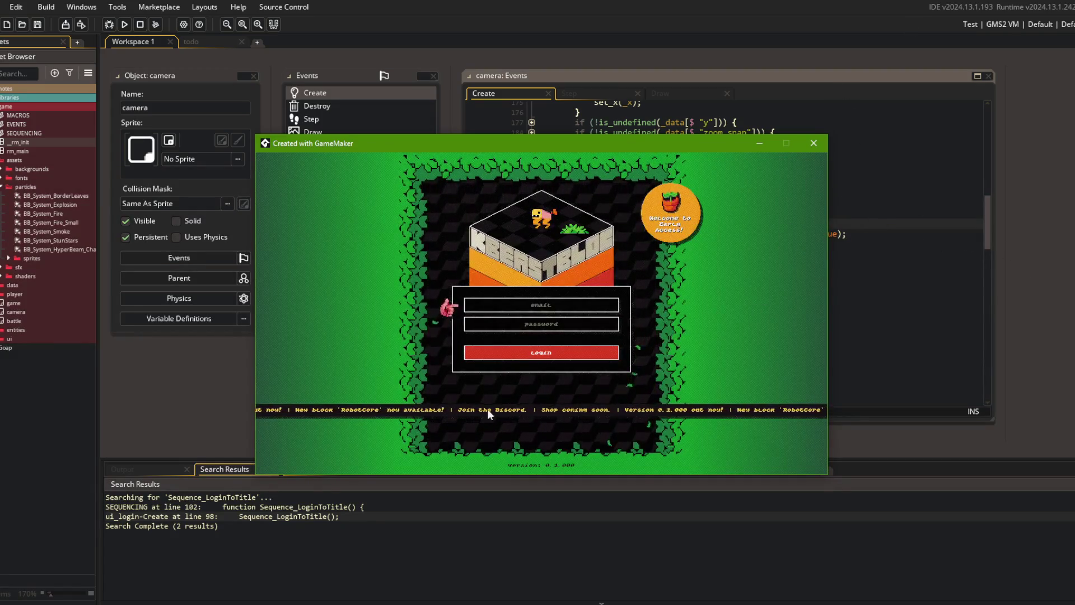
pyautogui.click(150, 470)
pyautogui.click(678, 243)
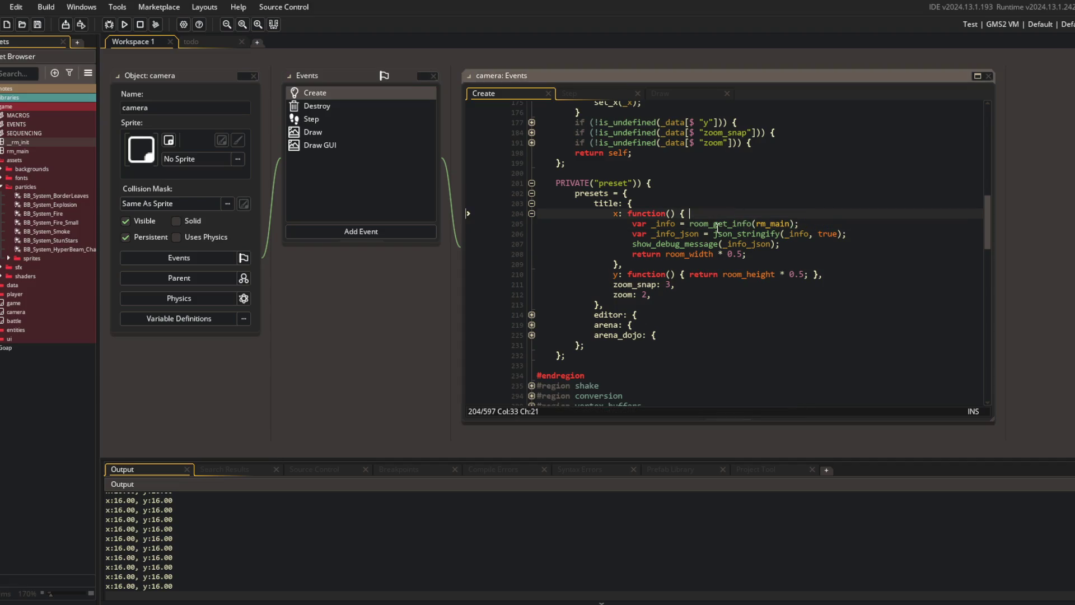
pyautogui.press('BackSpace')
pyautogui.press('BackSpace')
pyautogui.press('BackSpace')
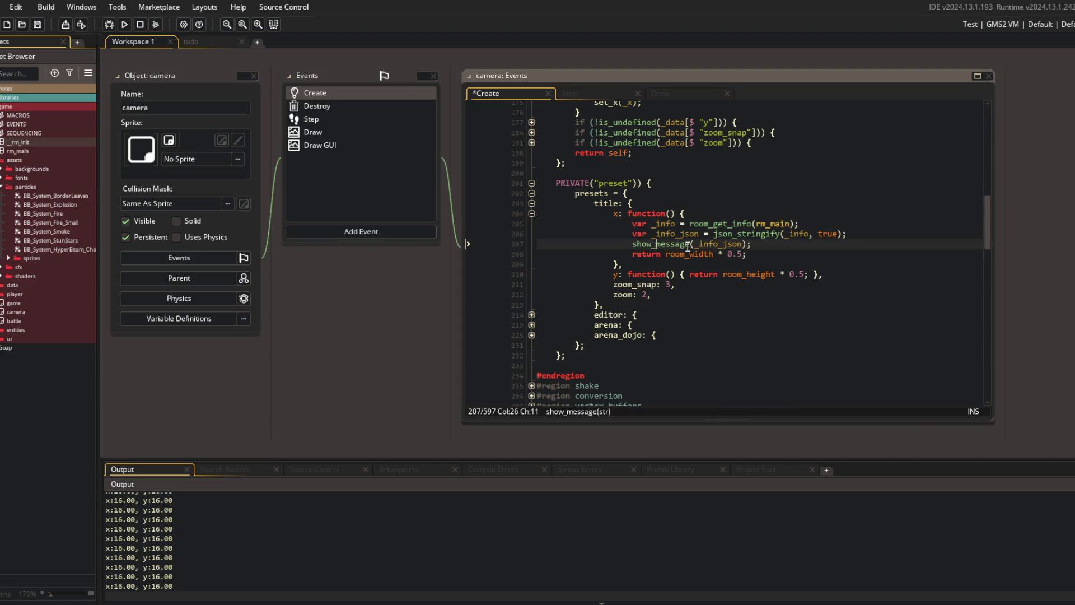
pyautogui.press('F5')
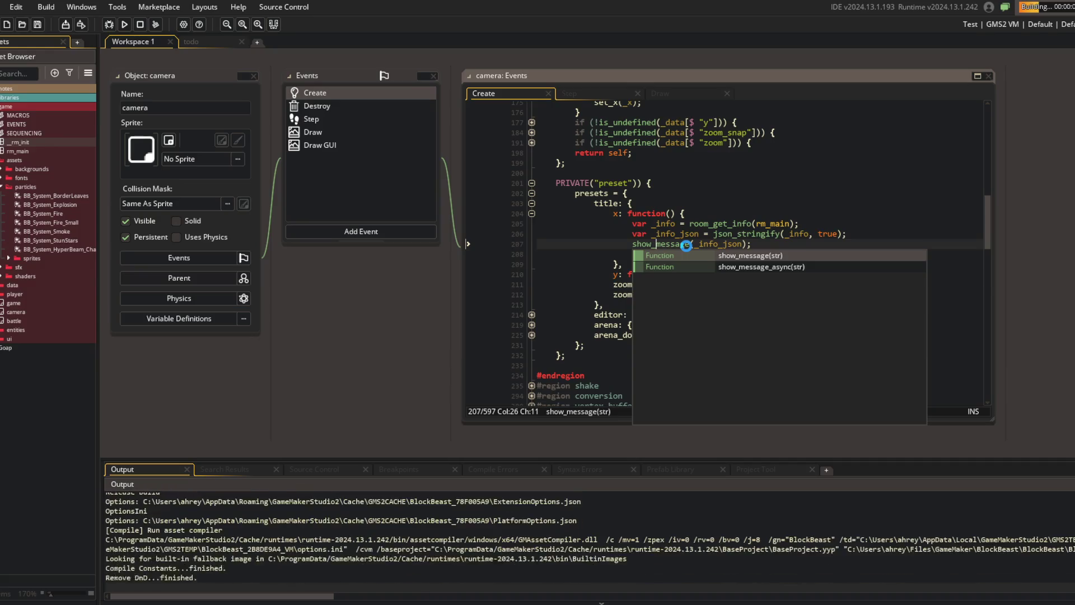